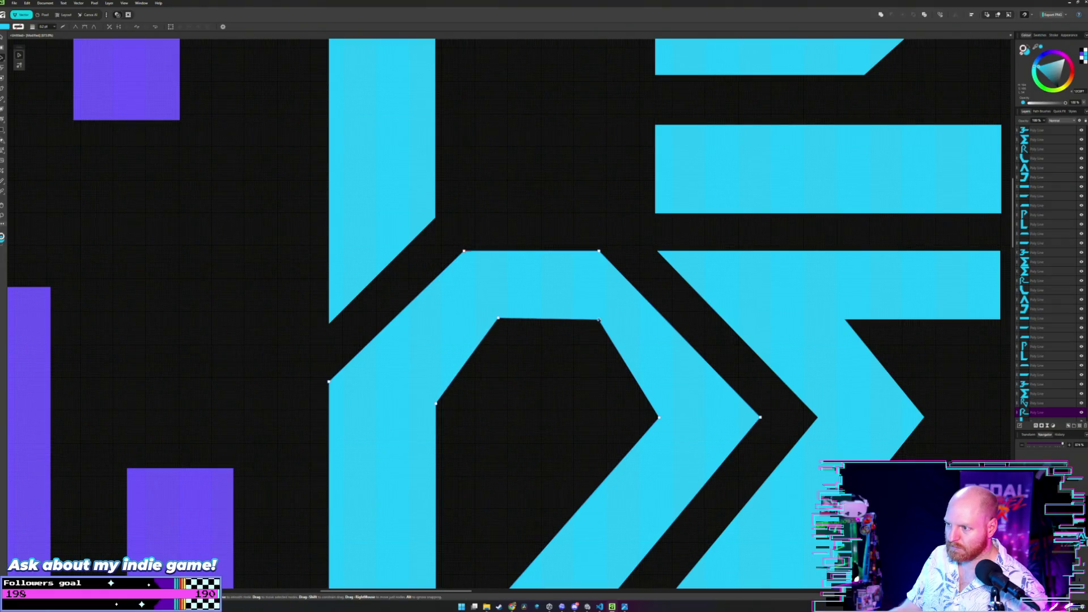
- Try moving the R's inner top-right corner leftward, then undo the attempt
drag(598, 321, 569, 317)
key(ctrl+z)
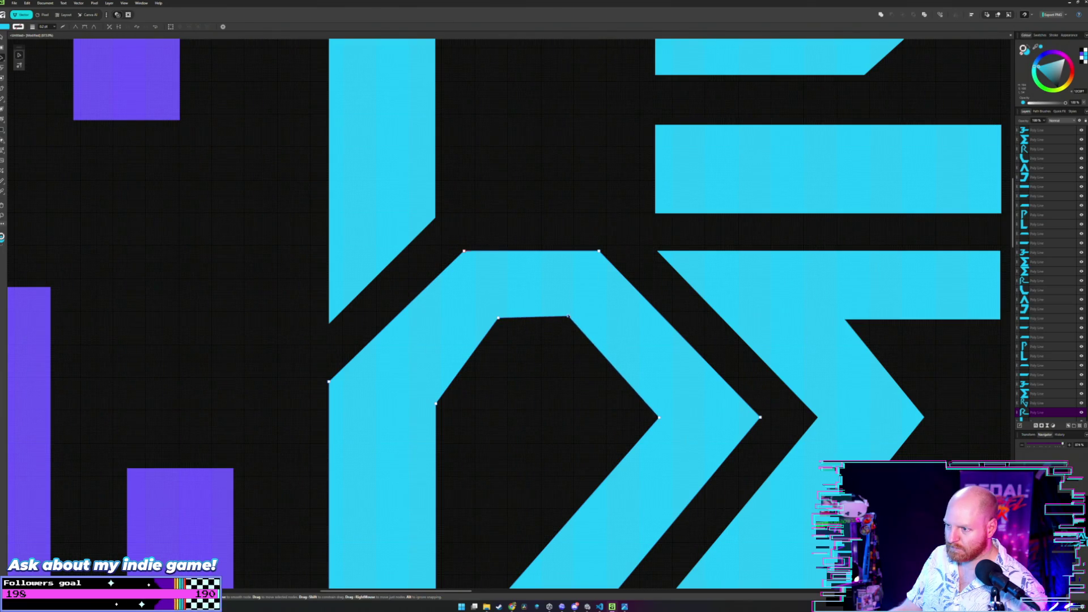
key(ctrl+z)
key(ctrl+z)
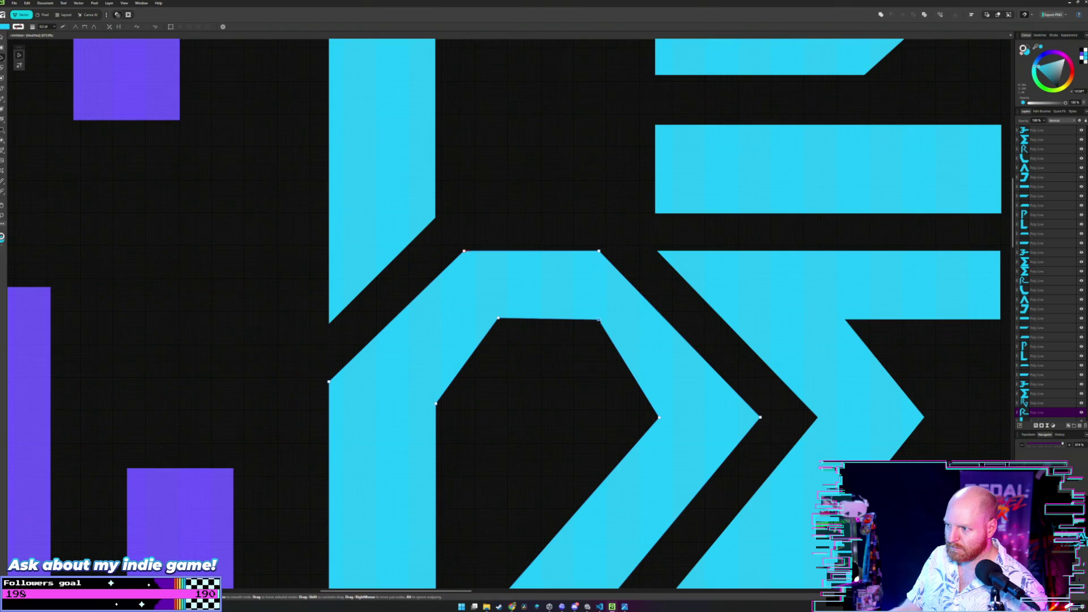
- Lower the R's inner top-right corner slightly and slide it left at the same height
drag(599, 319, 598, 324)
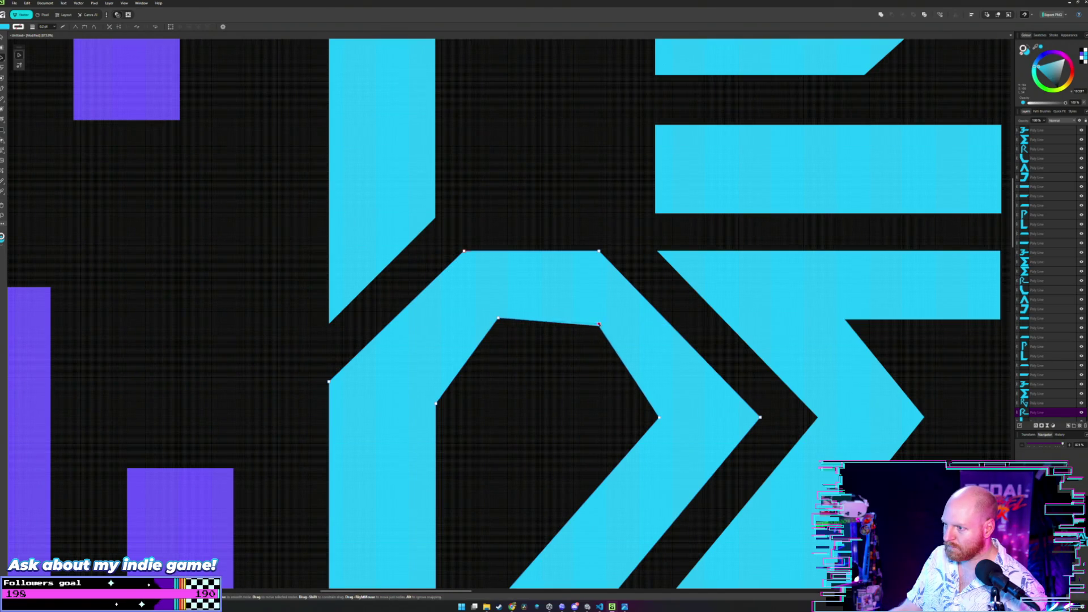
click(599, 324)
drag(596, 324, 599, 324)
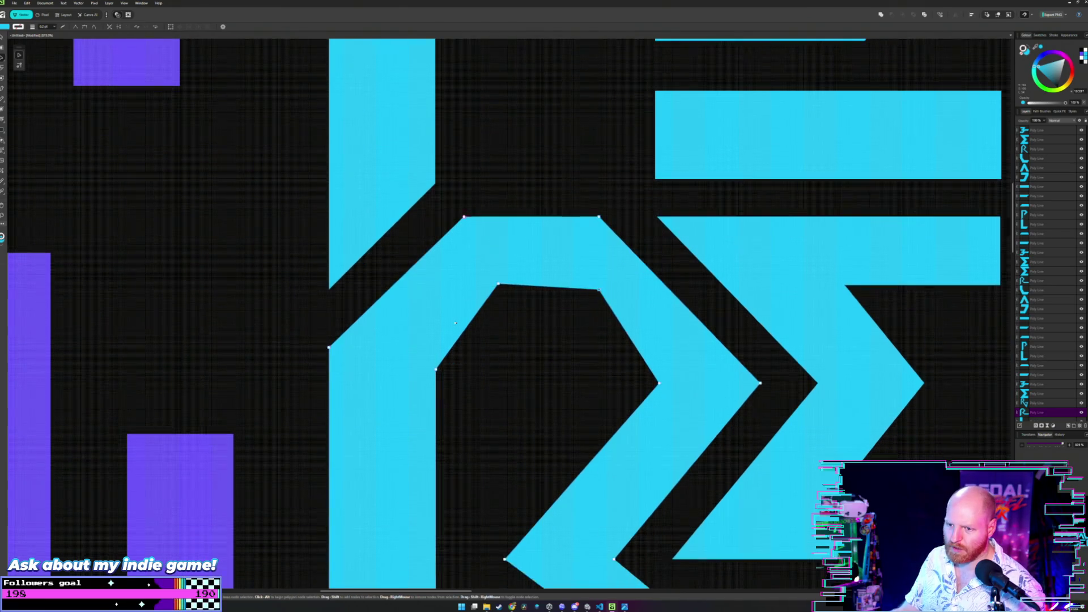
scroll(493, 311, down, 3)
scroll(292, 320, down, 2)
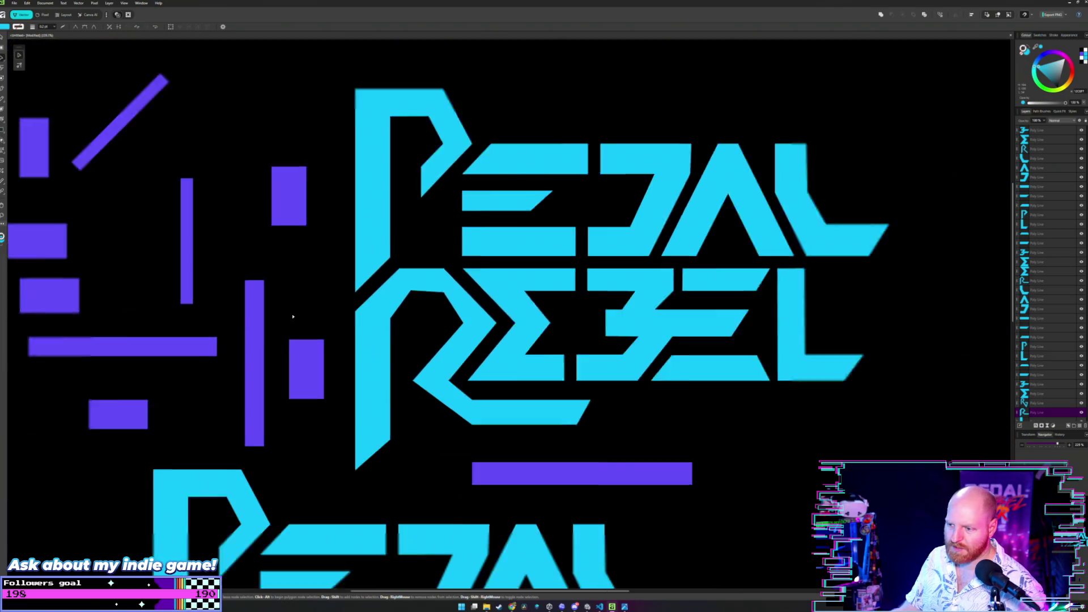
scroll(292, 319, down, 1)
- Move the long purple bar up onto the REBEL row and level the R's inner top edge against it
click(445, 417)
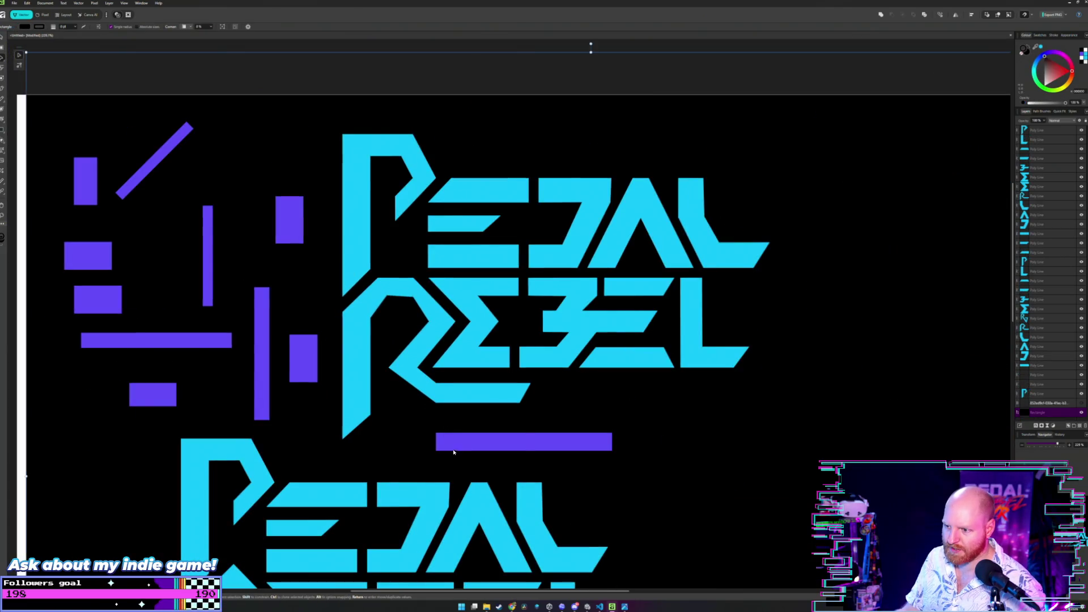
mouse_move(462, 443)
mouse_down()
mouse_move(393, 287)
mouse_move(370, 292)
mouse_up()
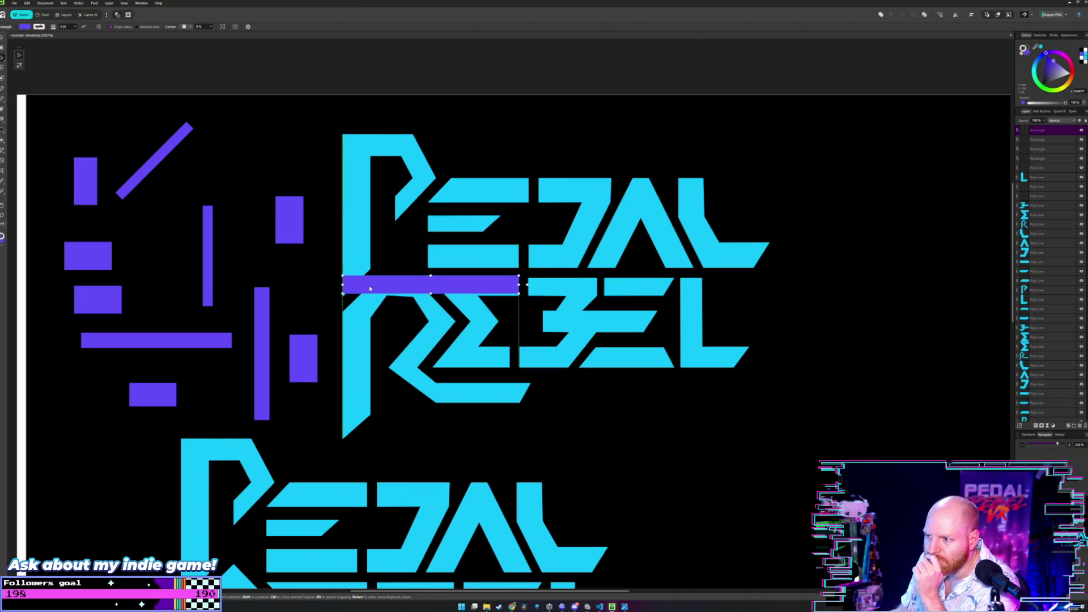
scroll(370, 291, up, 2)
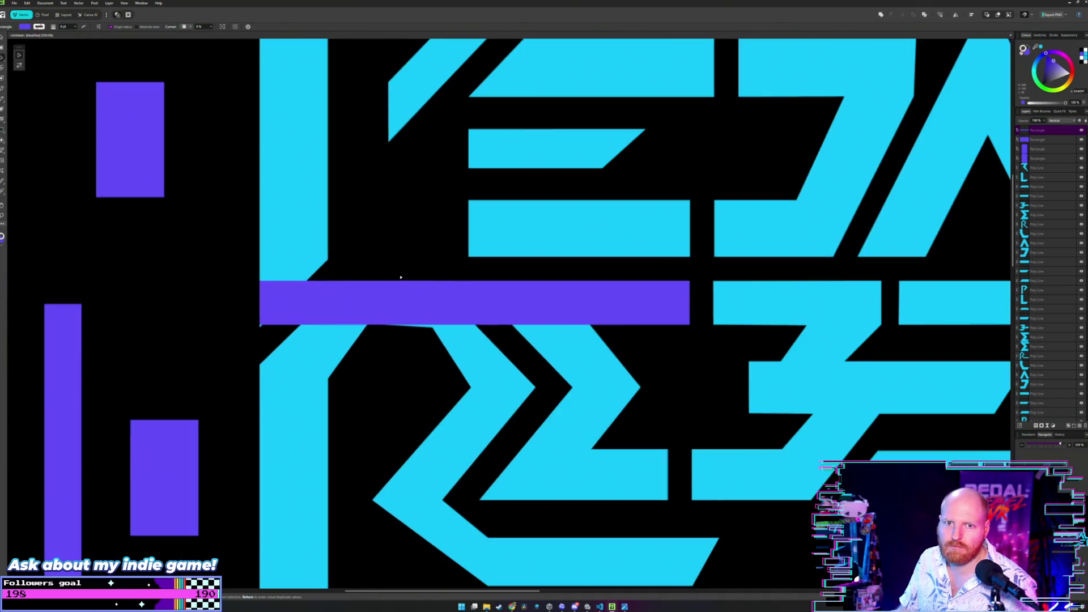
scroll(400, 275, up, 2)
scroll(420, 330, up, 2)
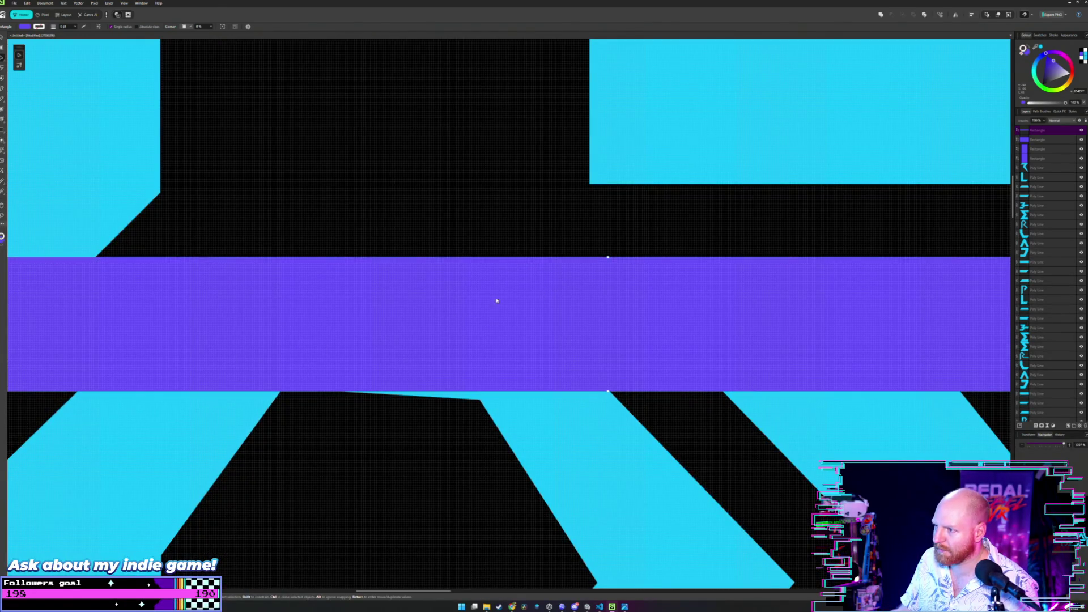
scroll(495, 299, down, 1)
scroll(431, 360, up, 1)
click(246, 372)
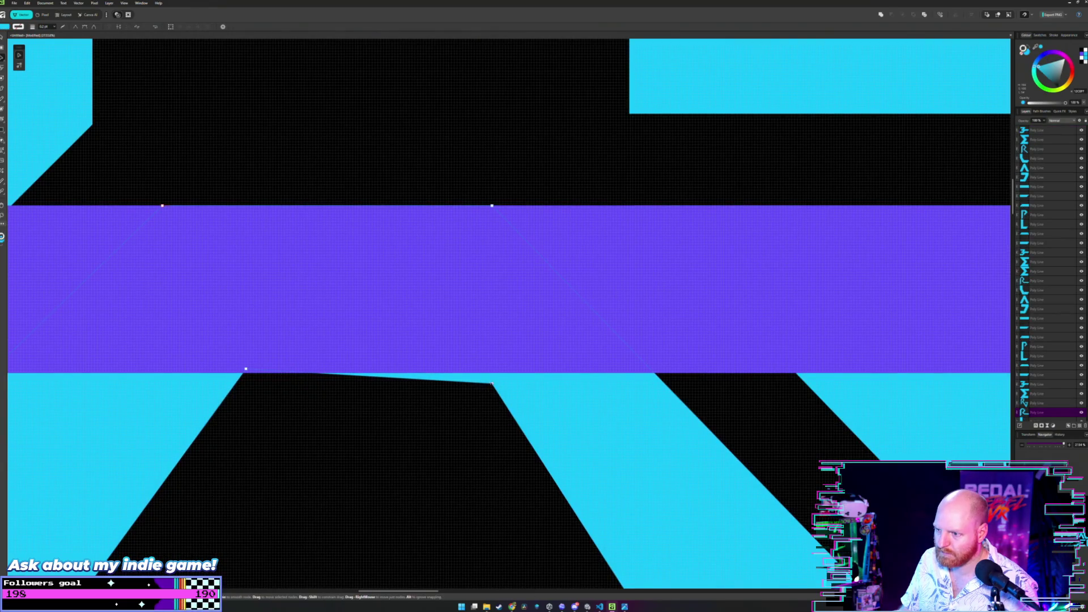
drag(492, 385, 459, 372)
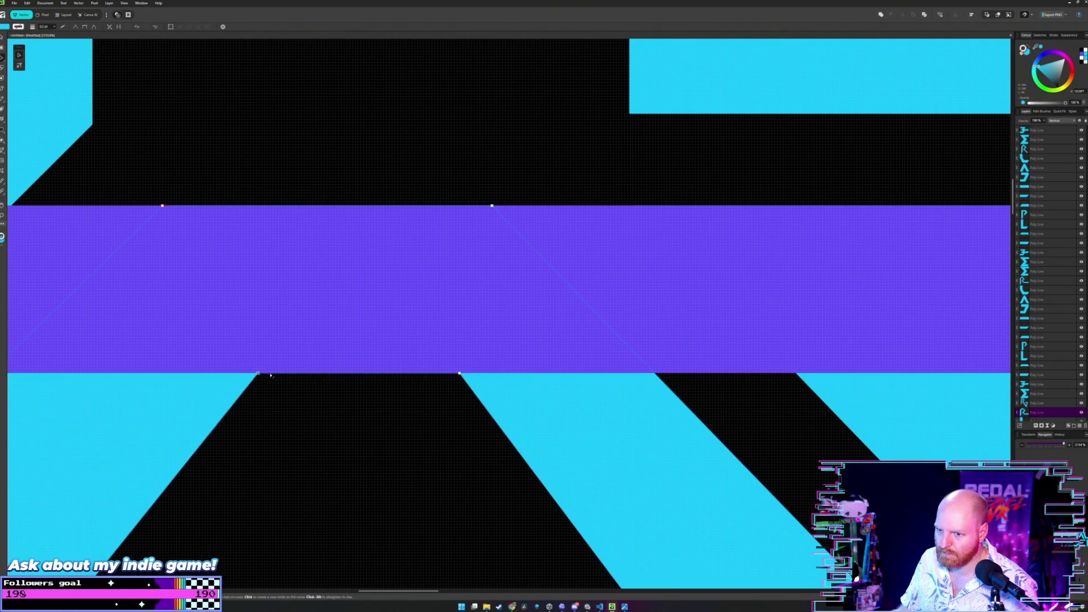
scroll(365, 397, down, 3)
scroll(365, 397, down, 2)
- Shift the purple bar up one large nudge so it sits over the cyan bar
drag(359, 389, 413, 297)
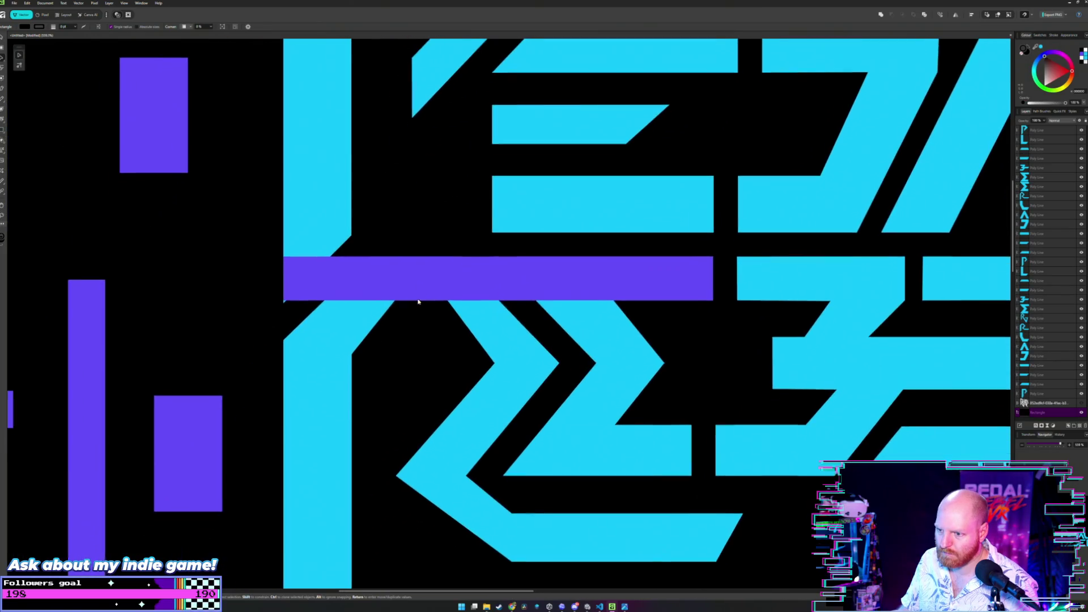
click(473, 270)
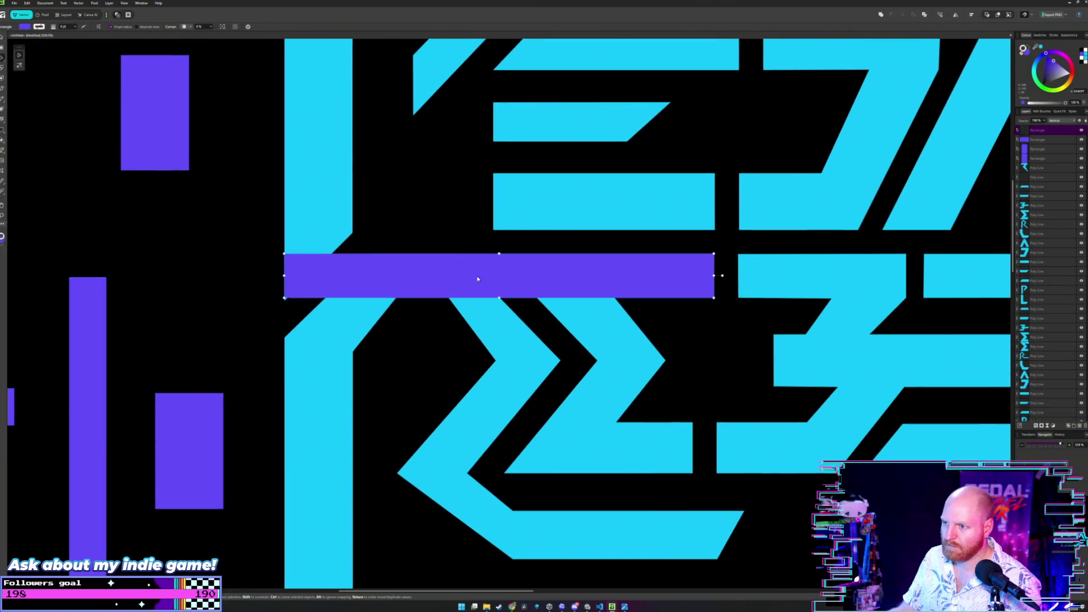
key(shift+Up)
key(shift+Up)
key(shift+Up)
key(shift+Up)
key(shift+Up)
click(412, 299)
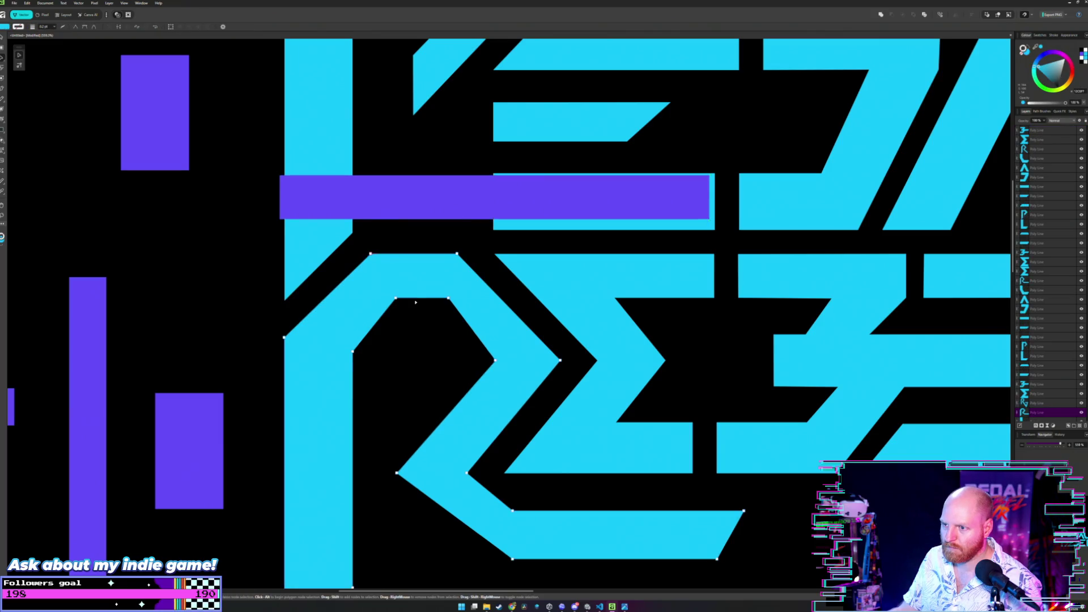
scroll(412, 299, up, 2)
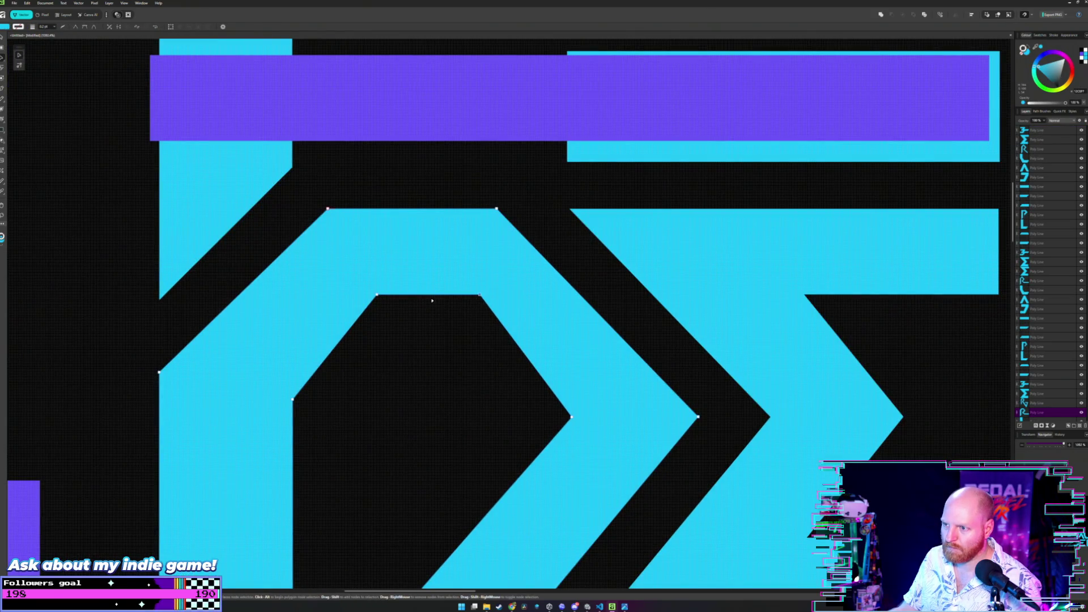
- Shift the R's inner top edge left and its two top-left corners right, with an arrow-key nudge
drag(425, 296, 411, 296)
ctrl+scroll(408, 336, down, 3)
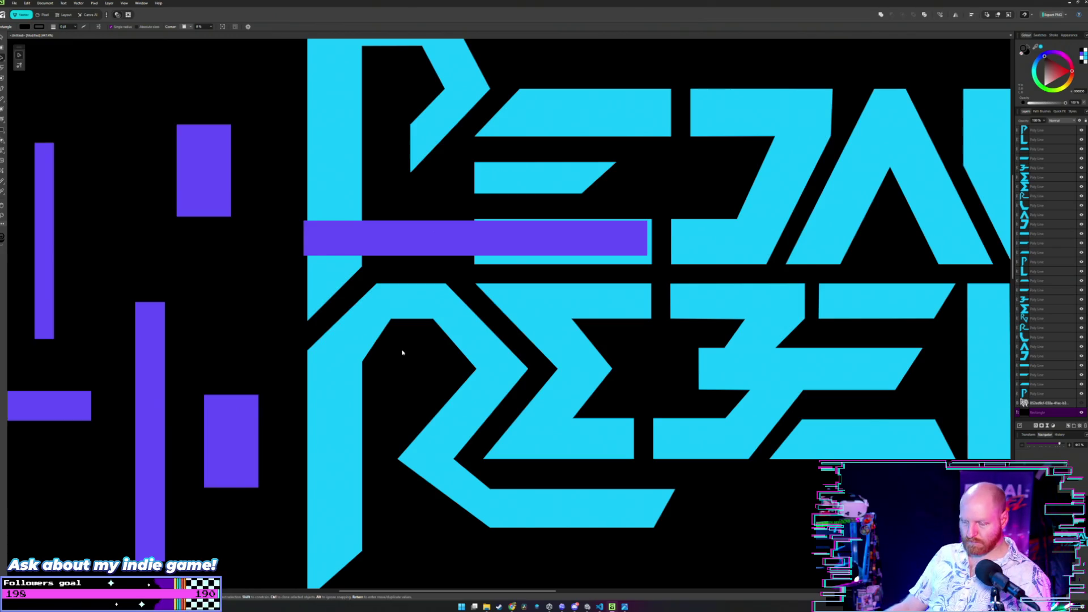
ctrl+scroll(402, 352, down, 4)
ctrl+scroll(402, 352, up, 5)
ctrl+scroll(401, 353, up, 2)
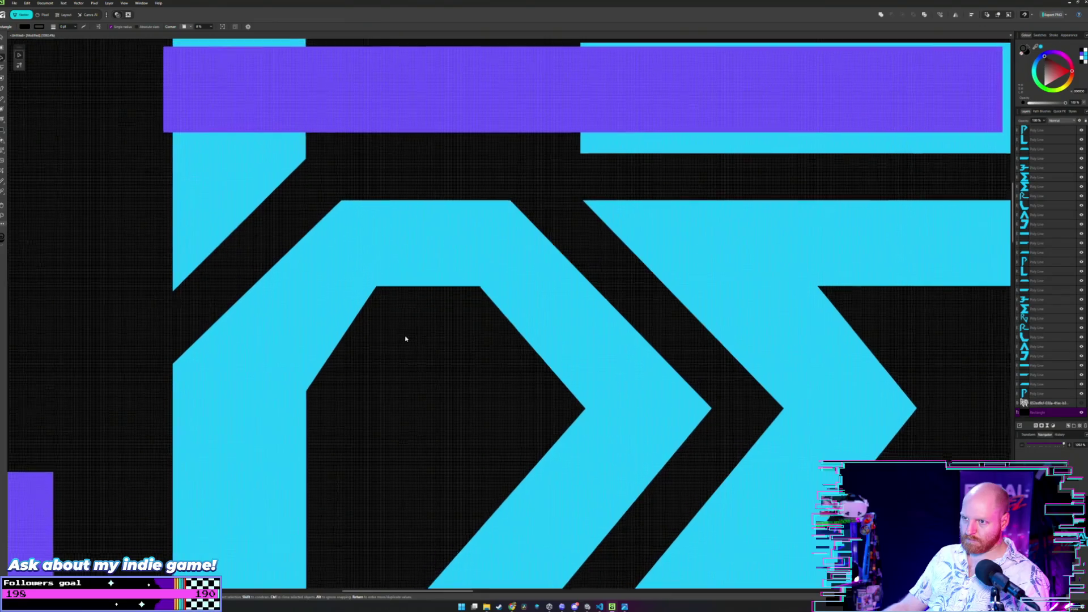
ctrl+scroll(411, 360, up, 2)
click(339, 181)
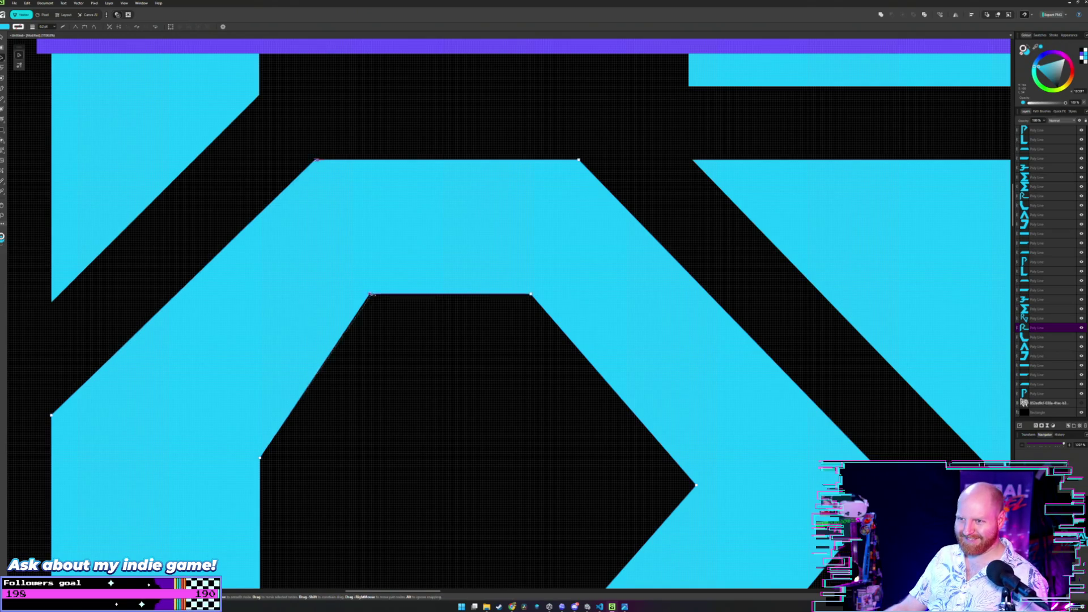
drag(315, 161, 325, 161)
key(Right)
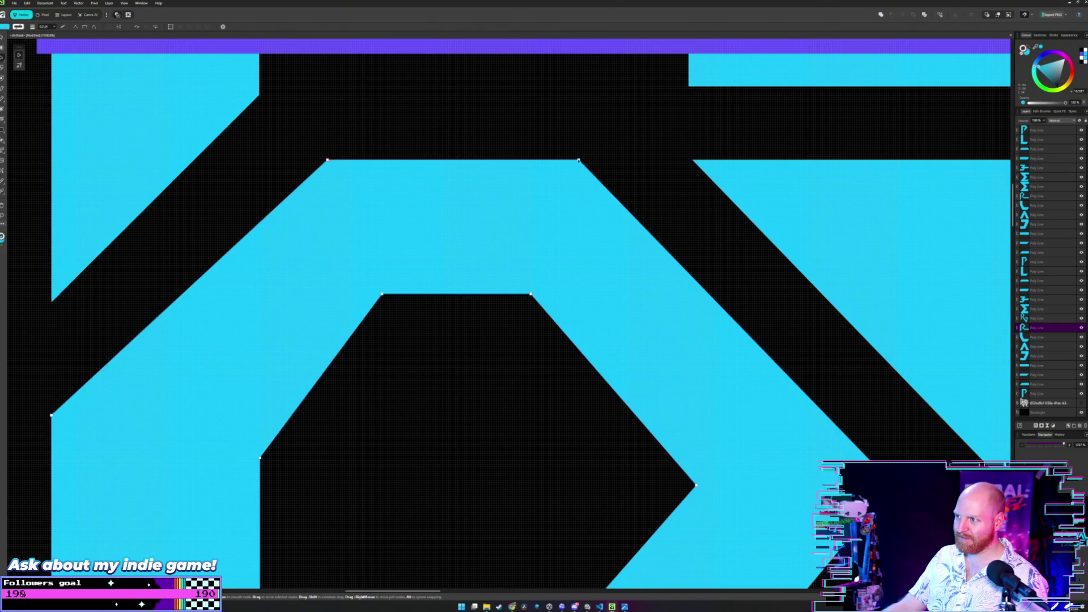
scroll(574, 178, down, 2)
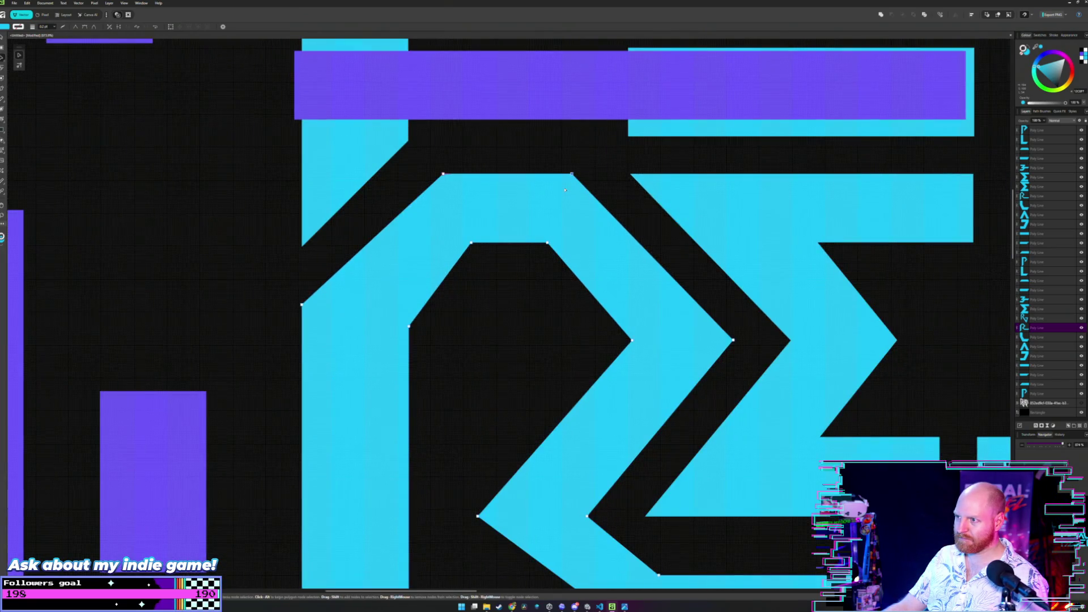
scroll(565, 219, up, 1)
- Select the large cyan R, one of its inner corners, then the long purple bar
click(565, 220)
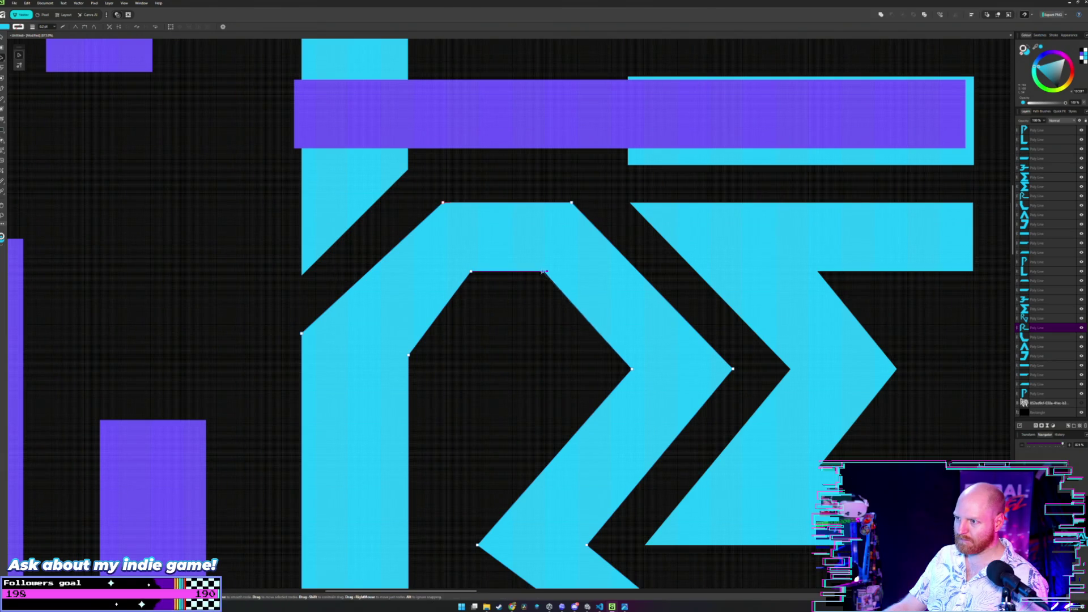
click(472, 273)
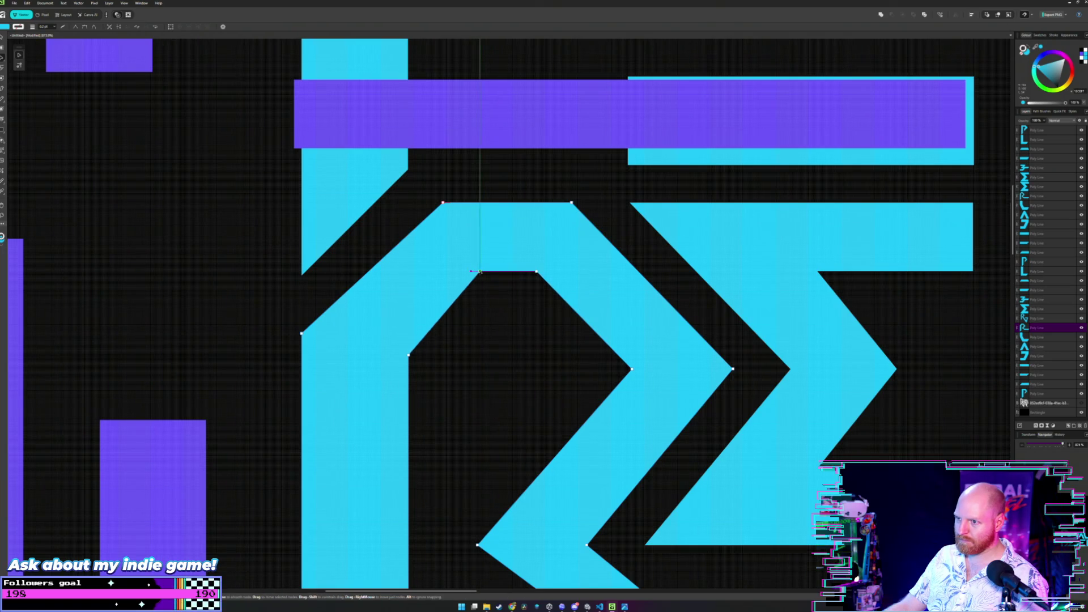
scroll(478, 273, down, 3)
click(526, 196)
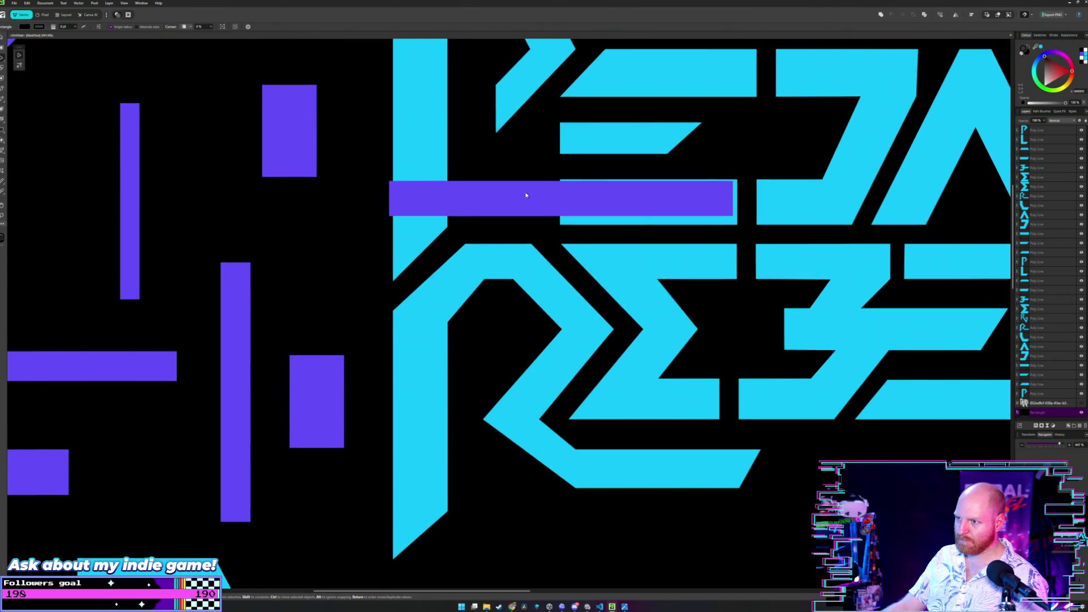
- Move the purple bar left across the vertical bar and shift the R's inner corner right to adjust its diagonal
drag(525, 195, 136, 211)
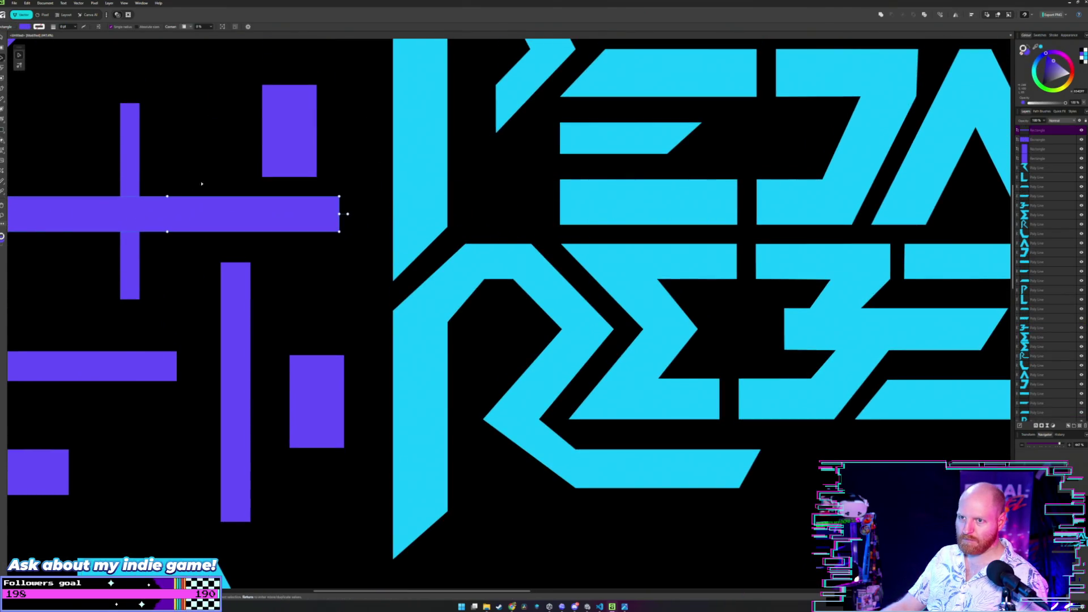
scroll(459, 230, down, 3)
scroll(464, 245, up, 1)
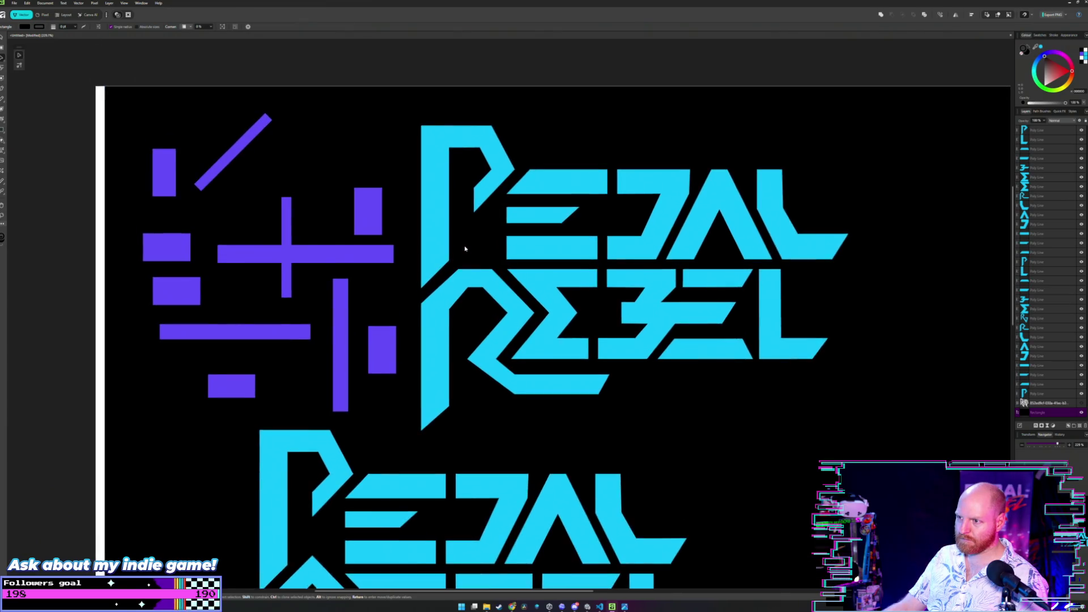
scroll(465, 246, down, 1)
scroll(464, 256, up, 1)
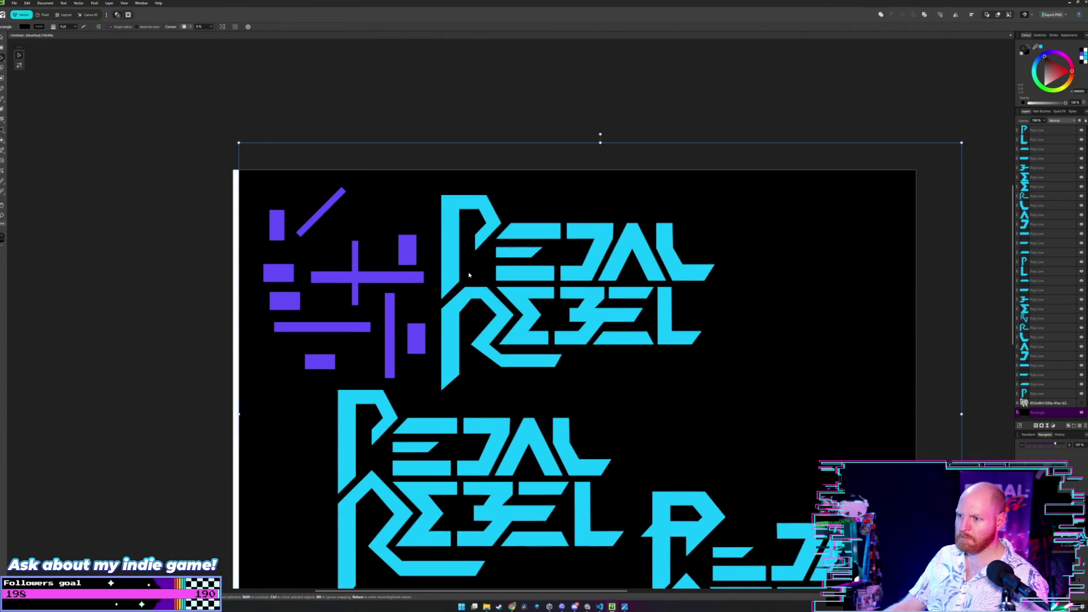
scroll(469, 271, up, 3)
scroll(468, 271, up, 2)
scroll(469, 272, up, 1)
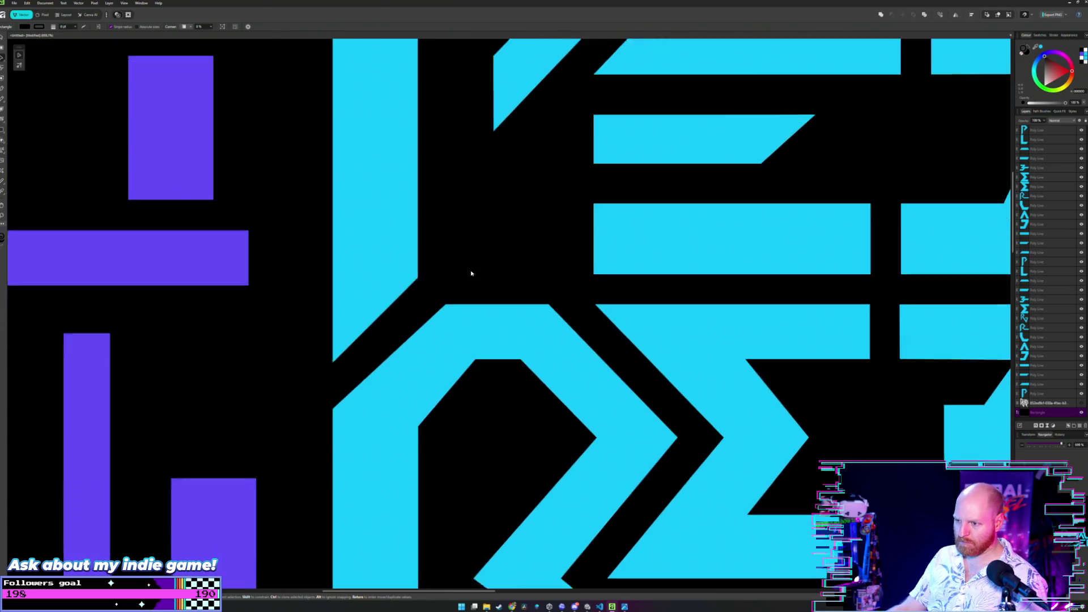
scroll(470, 272, up, 1)
scroll(471, 275, up, 2)
drag(472, 275, 523, 237)
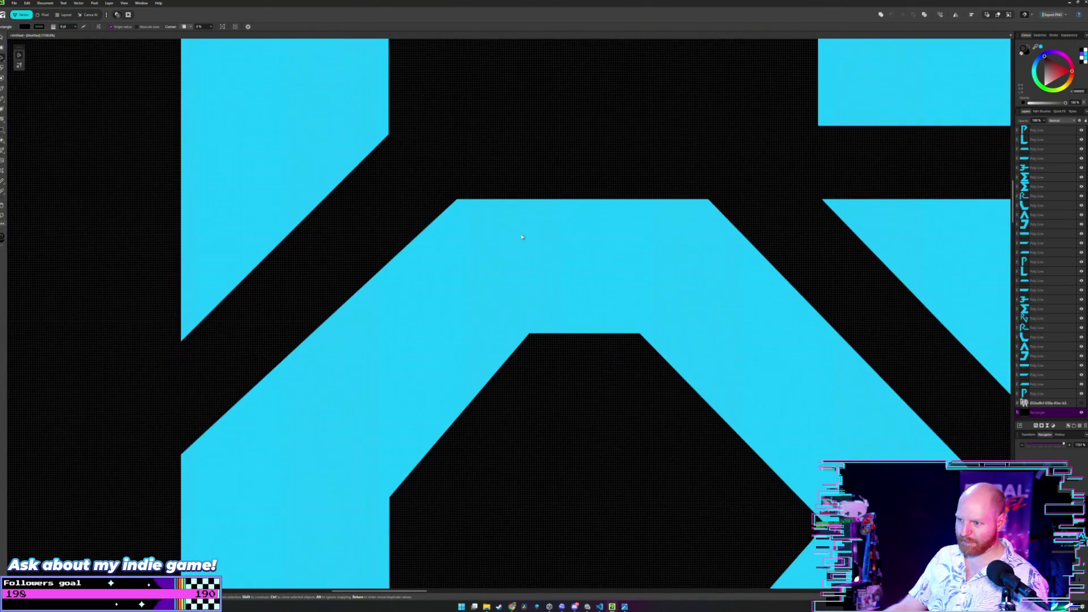
click(523, 292)
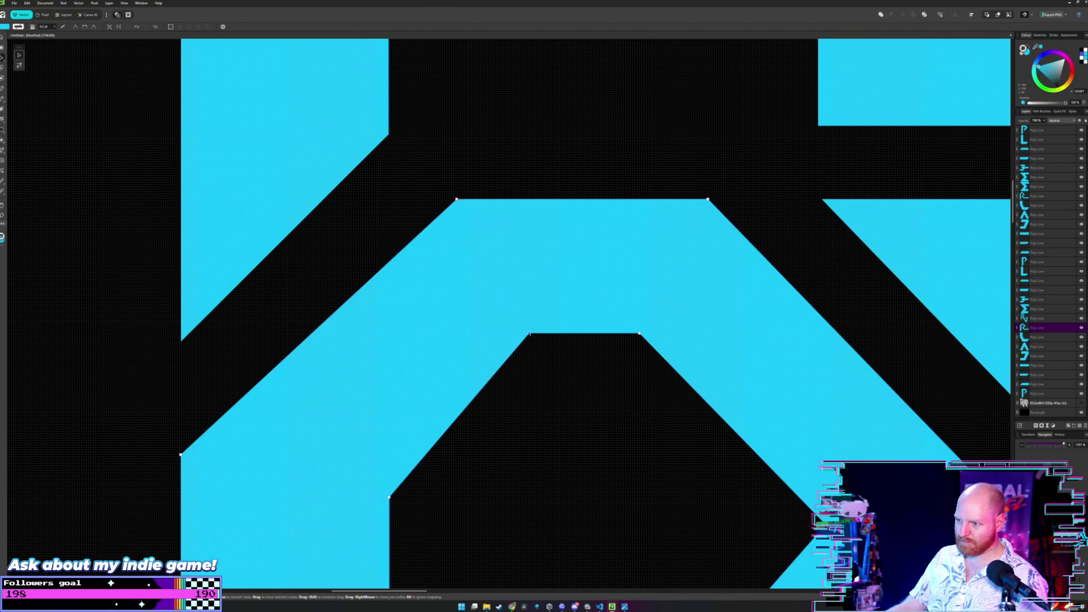
drag(530, 335, 540, 333)
scroll(514, 266, down, 2)
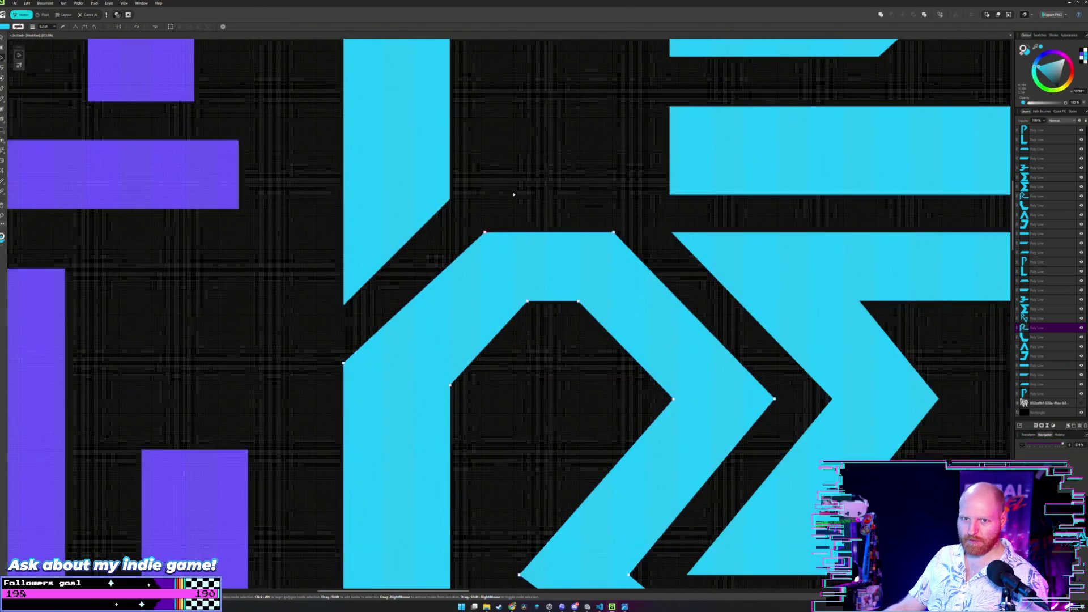
scroll(517, 183, down, 3)
scroll(517, 183, down, 2)
drag(517, 182, 489, 242)
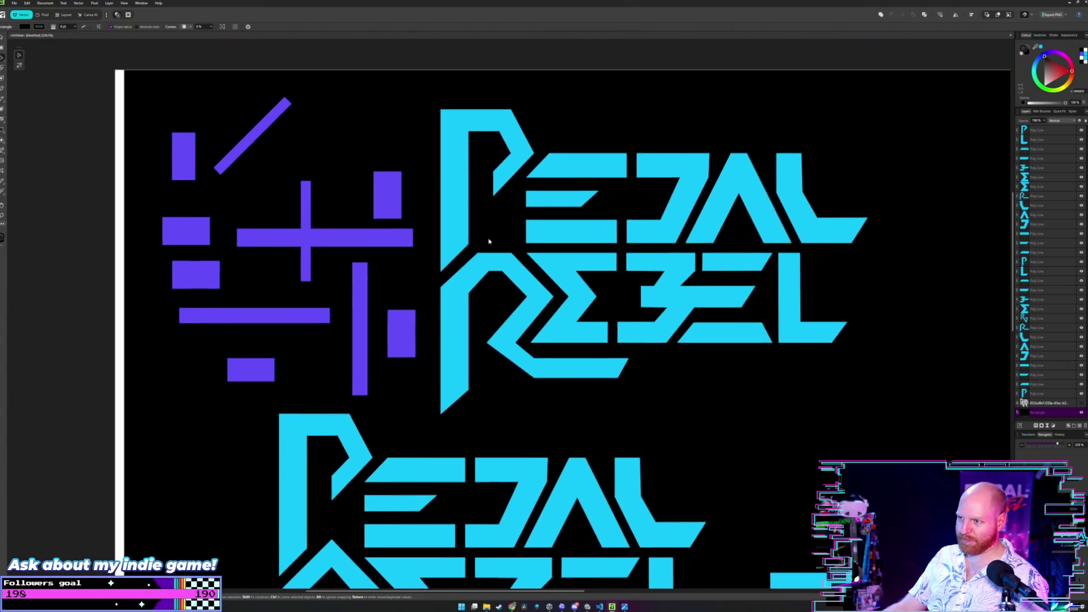
scroll(488, 242, up, 3)
scroll(462, 295, up, 2)
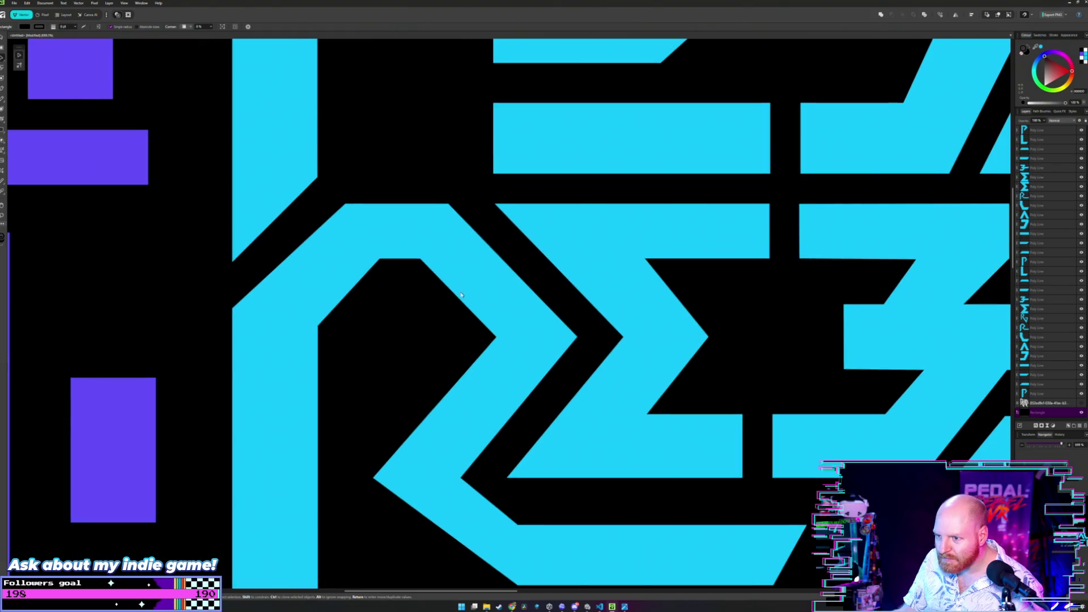
- Inspect the REBEL letters, then move the long purple bar right onto the logo
drag(421, 300, 487, 302)
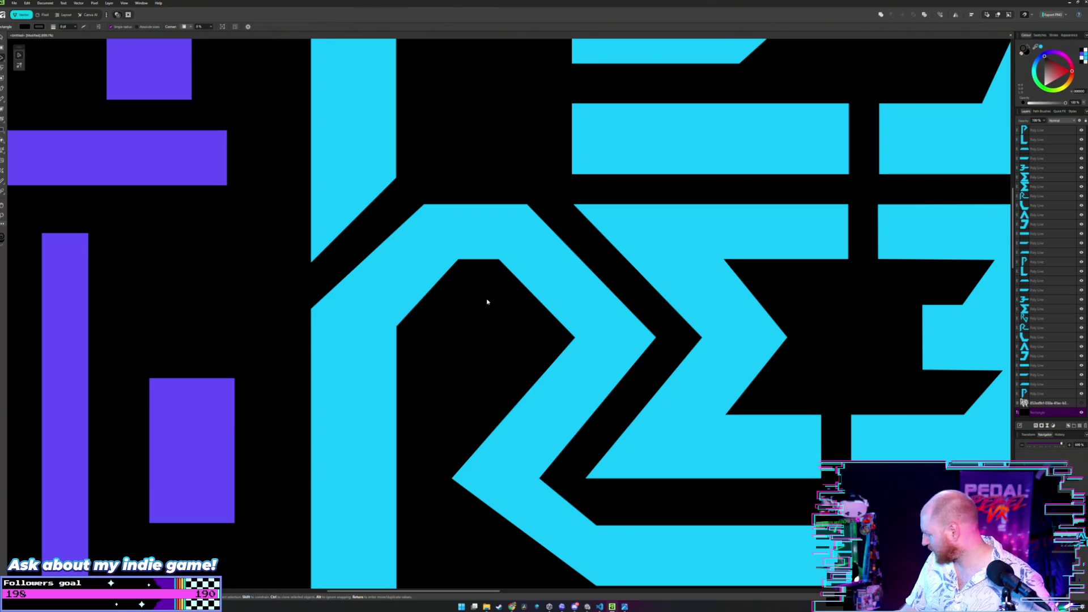
scroll(487, 301, down, 2)
scroll(487, 301, down, 2)
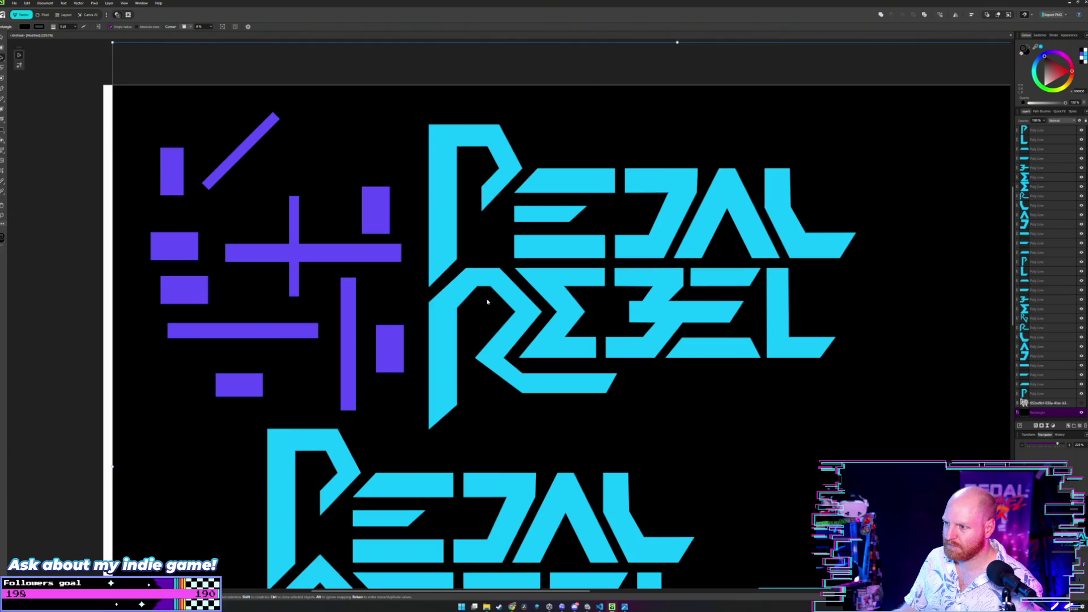
drag(487, 301, 495, 322)
scroll(495, 322, up, 2)
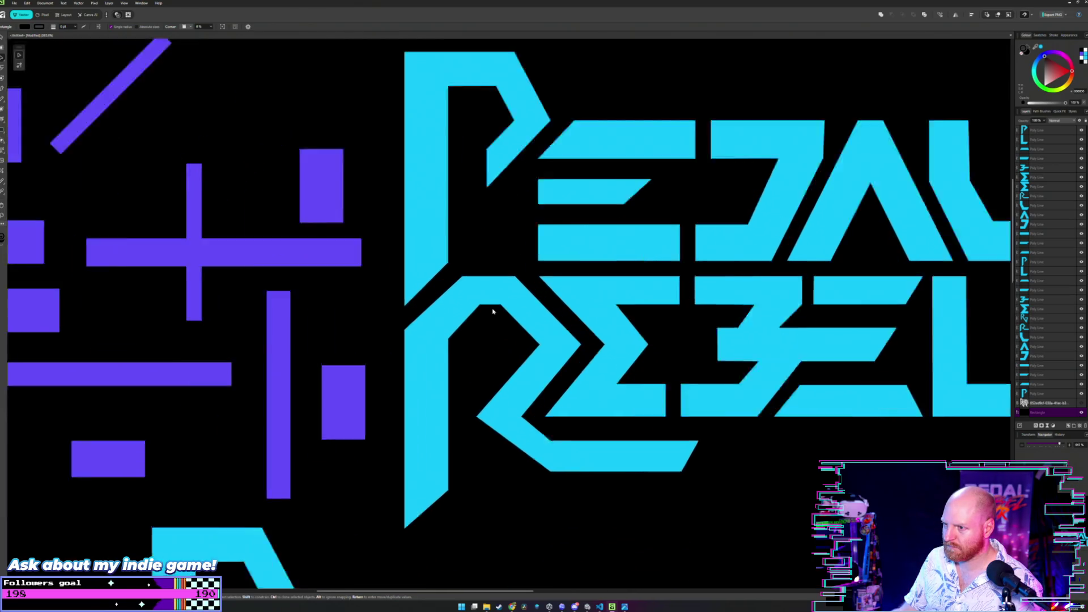
scroll(493, 313, up, 3)
scroll(493, 312, down, 3)
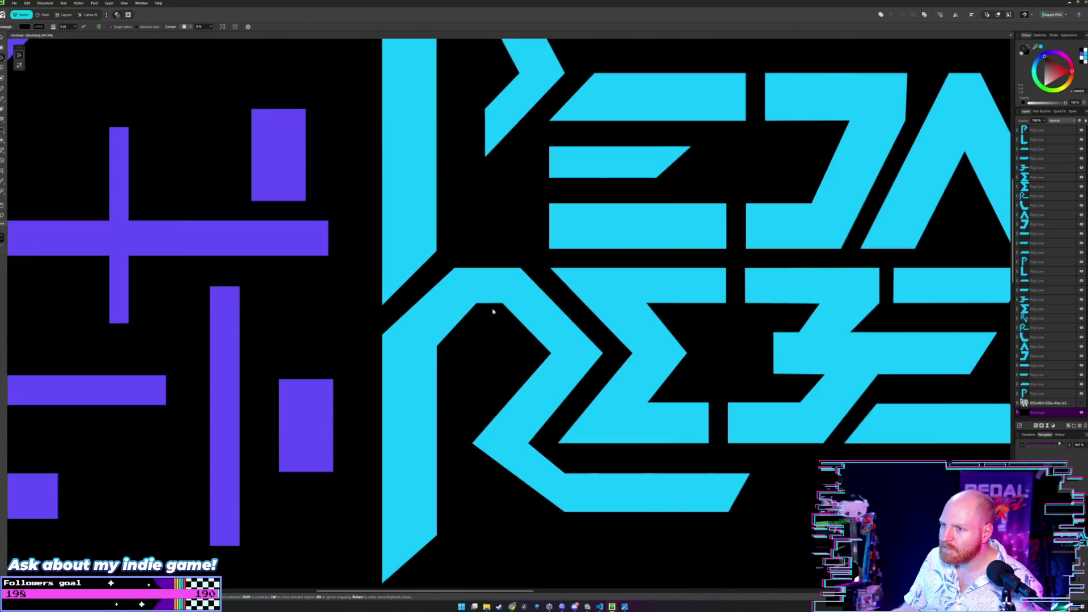
scroll(492, 313, down, 2)
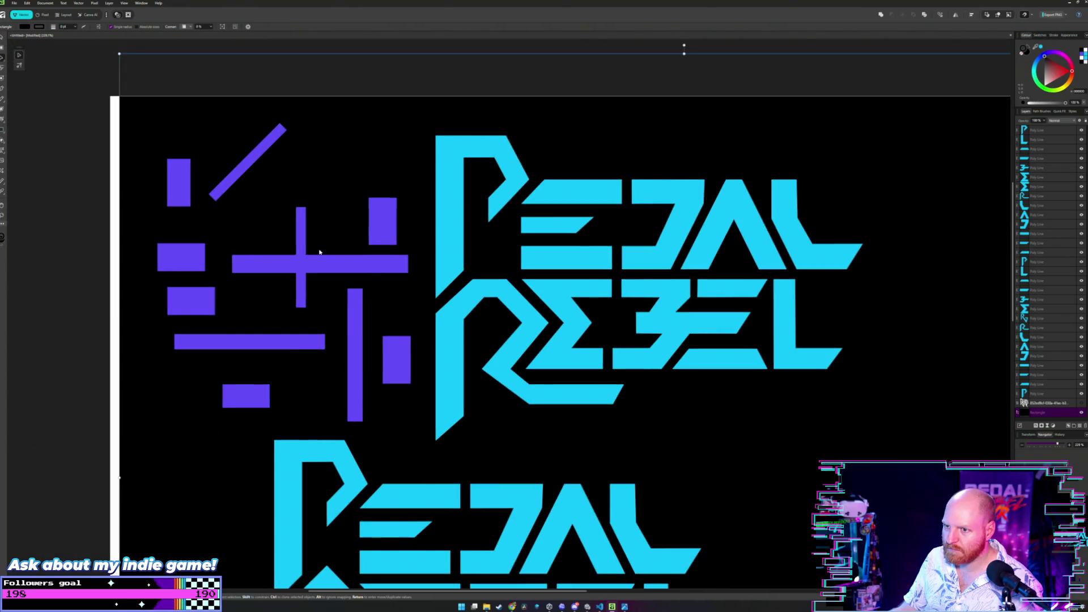
drag(328, 268, 523, 278)
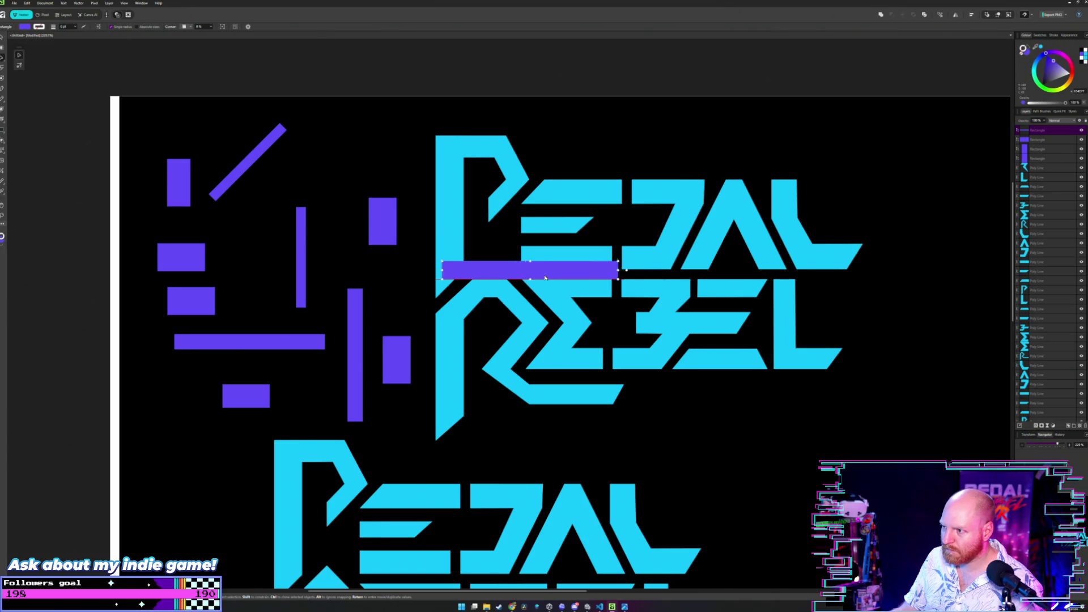
- Return the purple bar to the cluster against the cyan letter and rotate the vertical bar to horizontal
drag(545, 277, 309, 268)
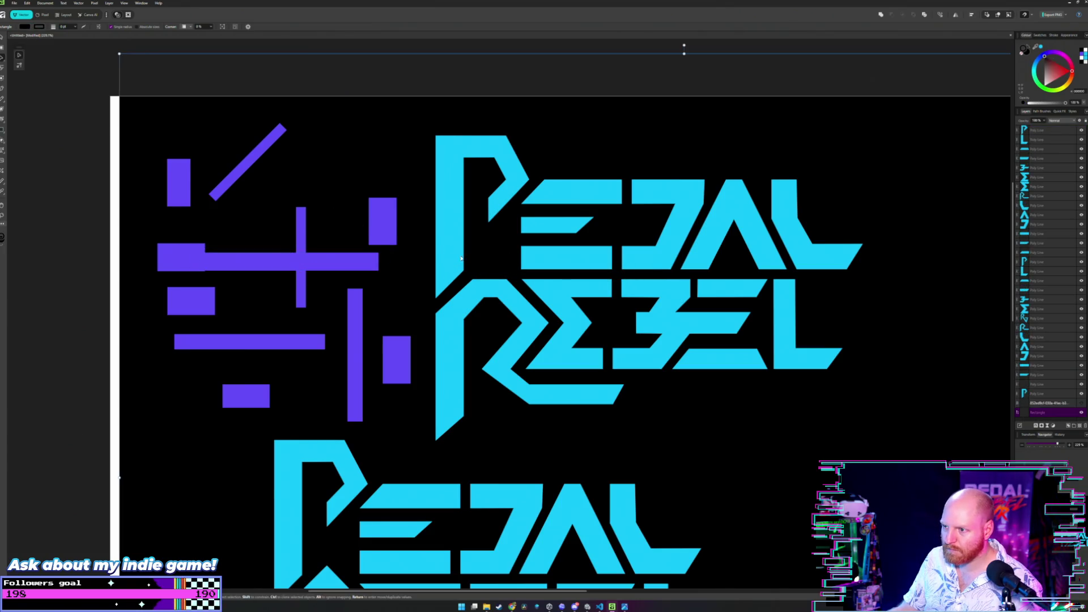
scroll(462, 259, up, 2)
scroll(468, 278, up, 2)
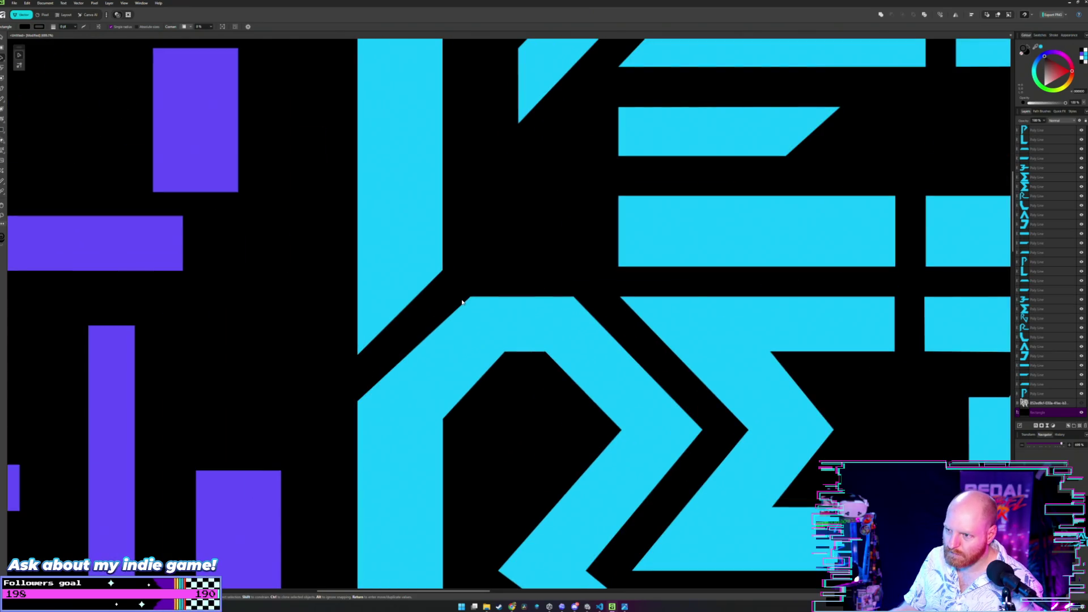
scroll(340, 307, down, 3)
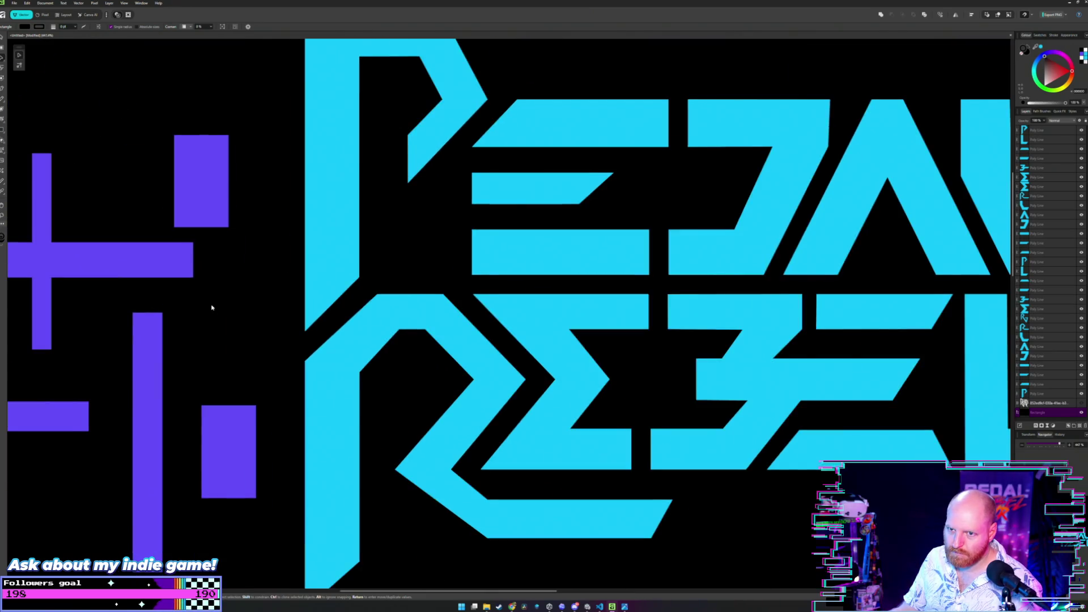
mouse_move(275, 263)
mouse_down()
mouse_move(370, 348)
mouse_move(266, 272)
mouse_up()
scroll(202, 274, down, 2)
scroll(201, 273, left, 3)
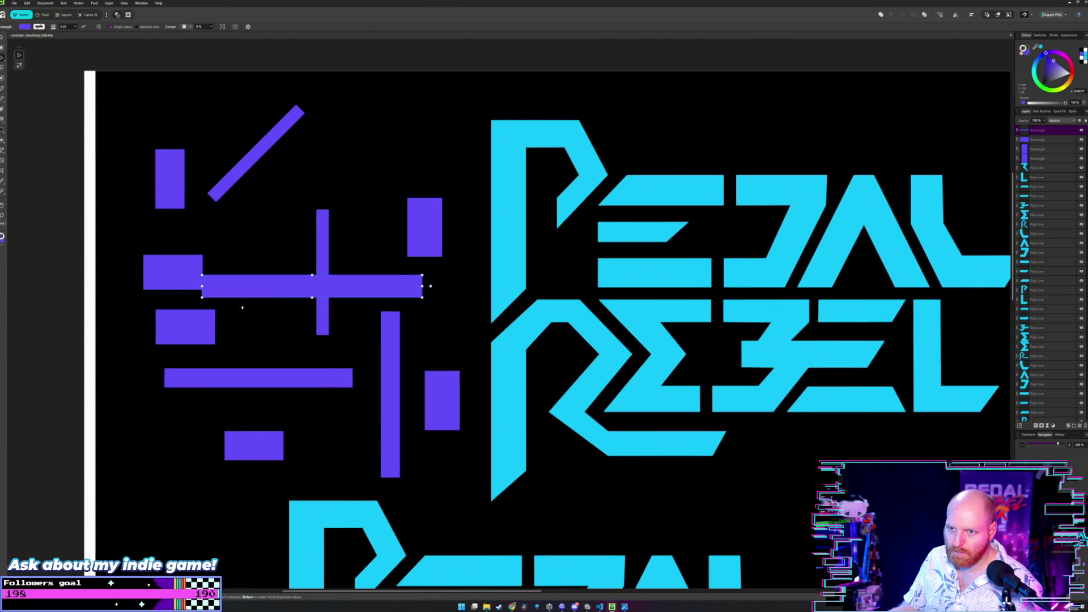
click(391, 335)
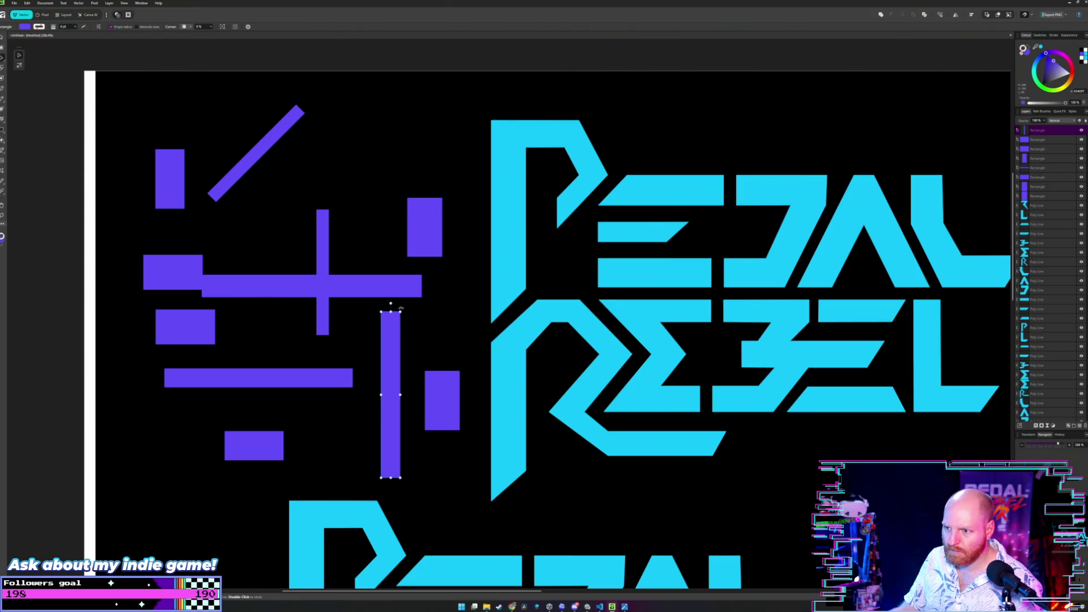
mouse_move(401, 308)
mouse_down()
mouse_move(450, 400)
mouse_move(466, 334)
mouse_up()
scroll(466, 334, up, 5)
scroll(467, 336, up, 1)
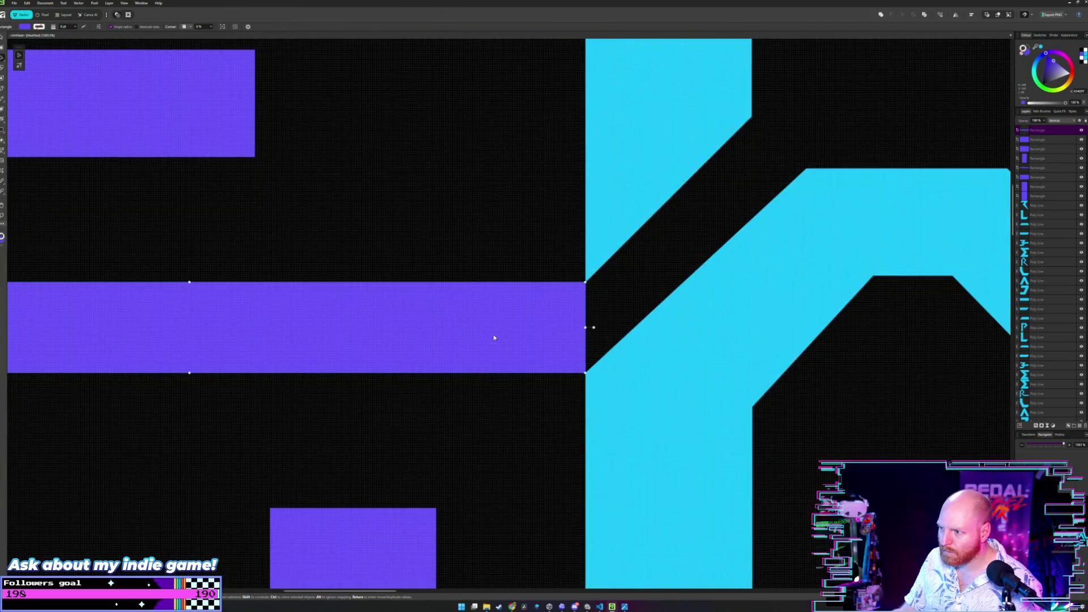
scroll(474, 333, up, 2)
scroll(473, 333, right, 3)
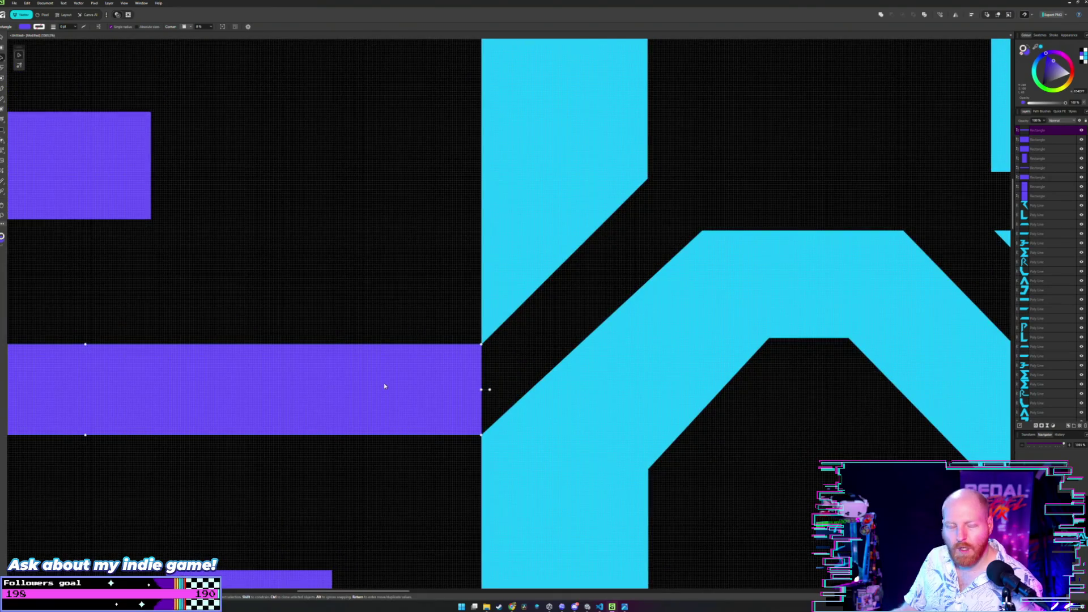
scroll(508, 326, right, 3)
scroll(476, 341, down, 3)
scroll(441, 369, right, 1)
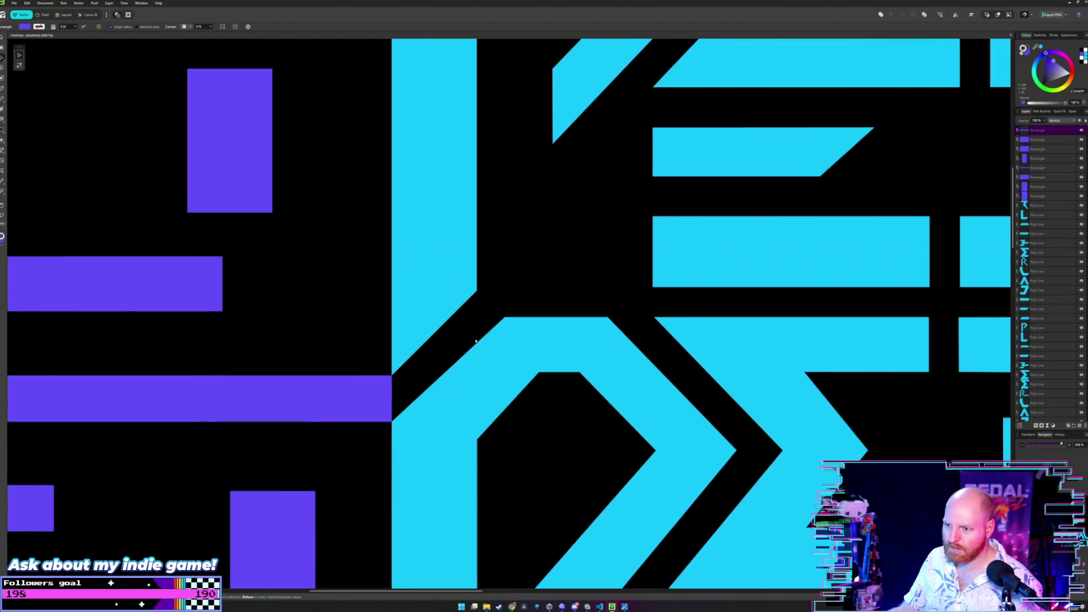
- Position the horizontal bar up and right, then pull the cyan R's top-left corner slightly left
drag(372, 388, 451, 308)
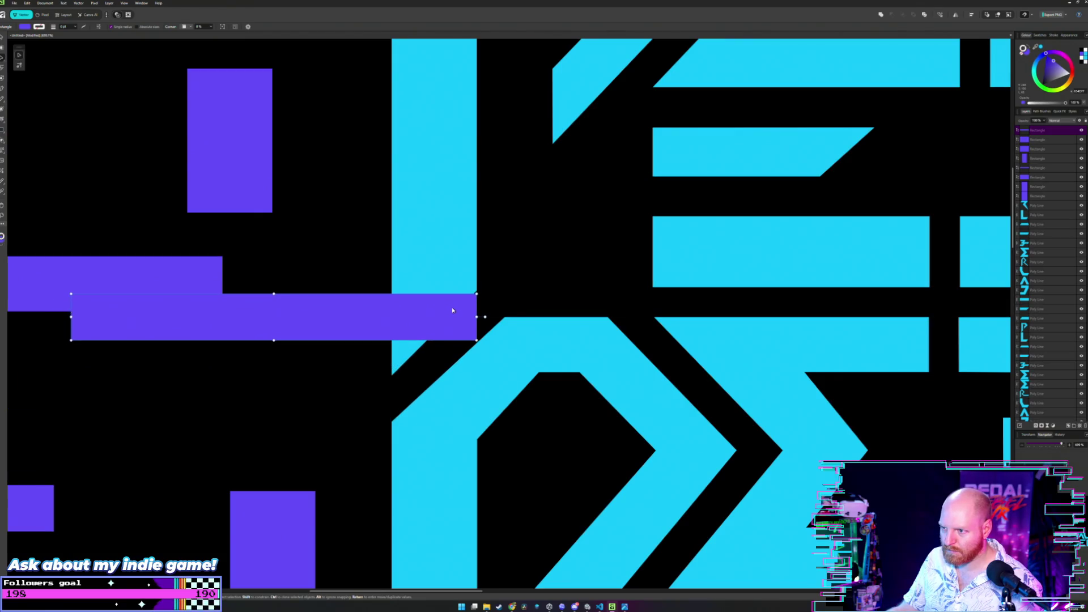
scroll(451, 309, up, 3)
drag(451, 308, 500, 305)
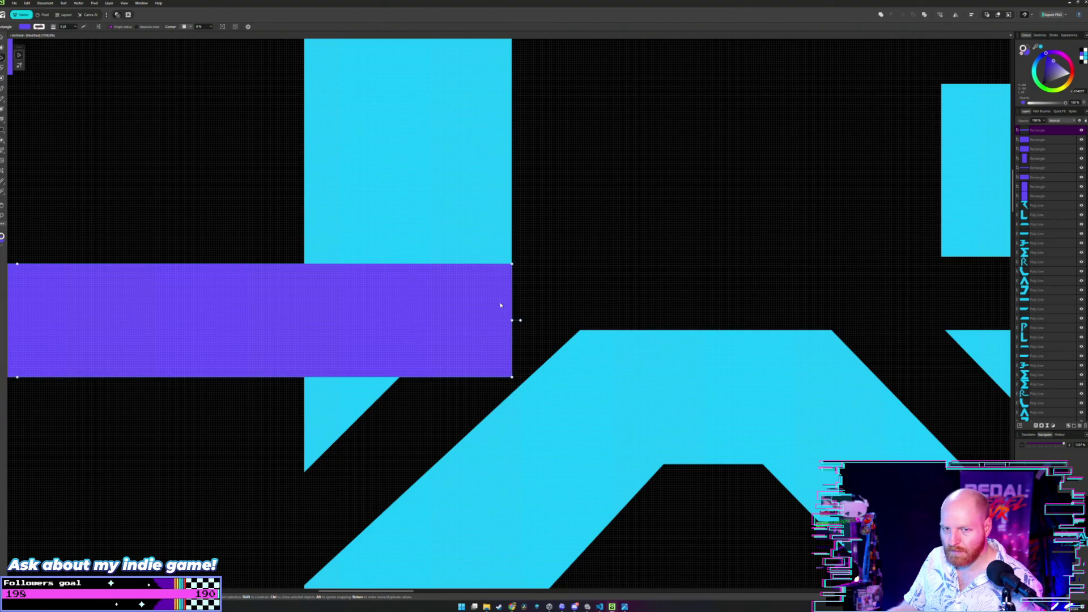
scroll(577, 368, down, 2)
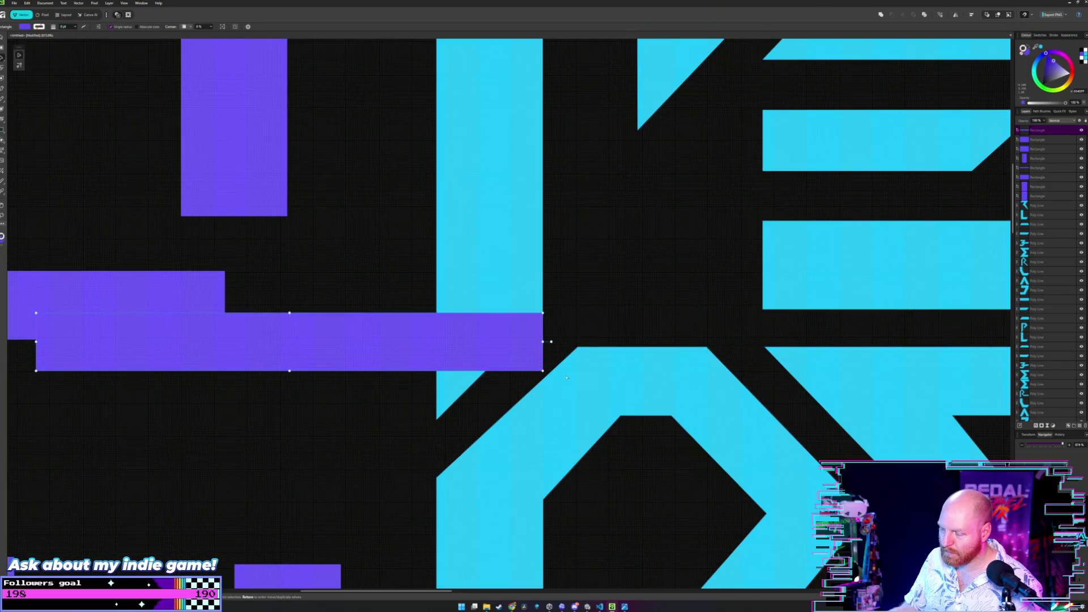
key(a)
click(582, 357)
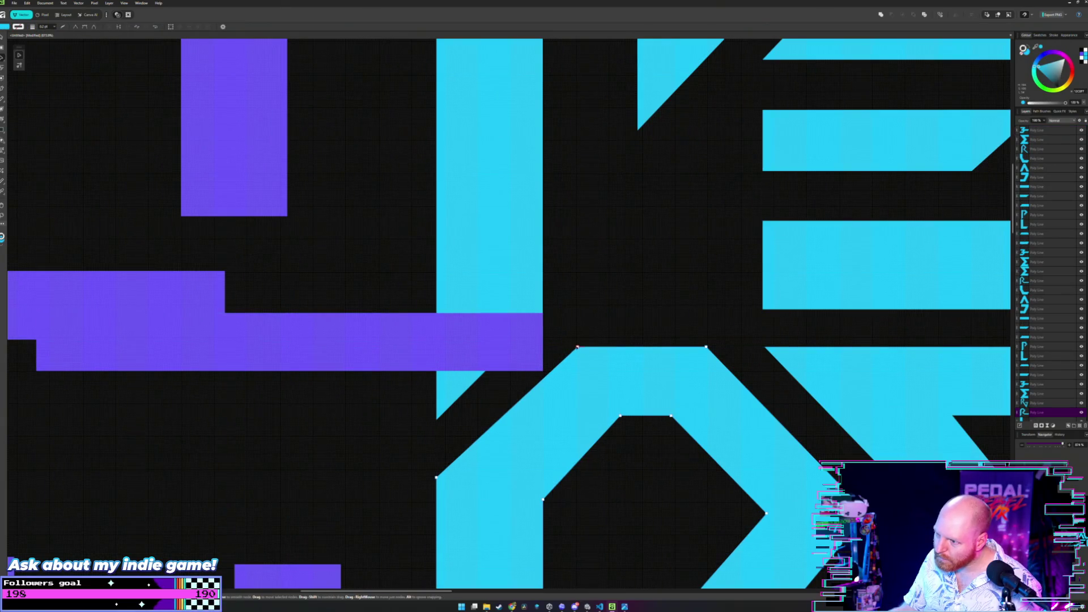
drag(577, 348, 567, 347)
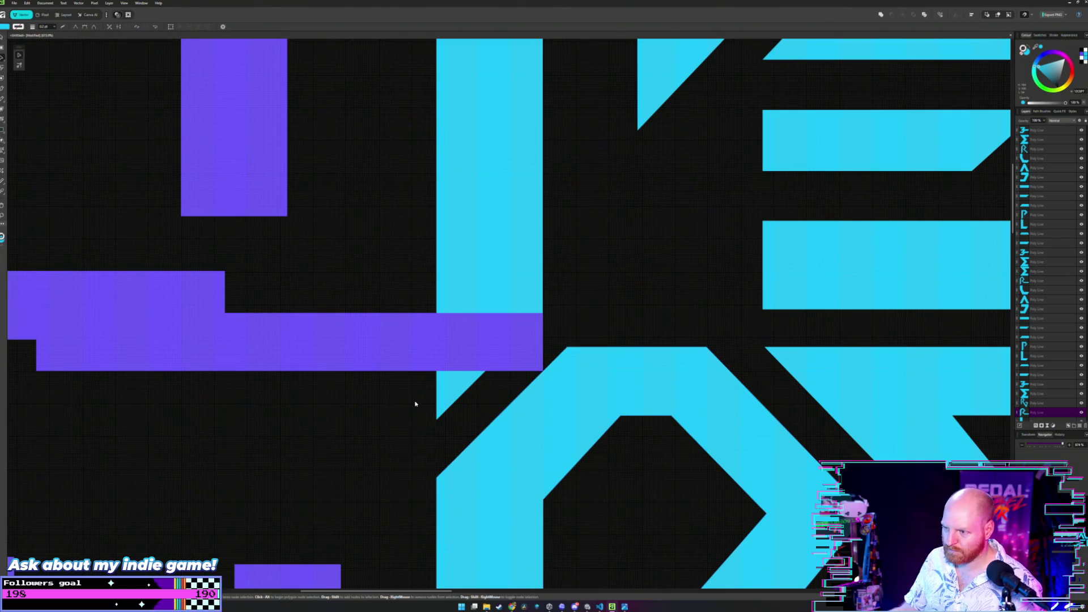
key(ctrl+v)
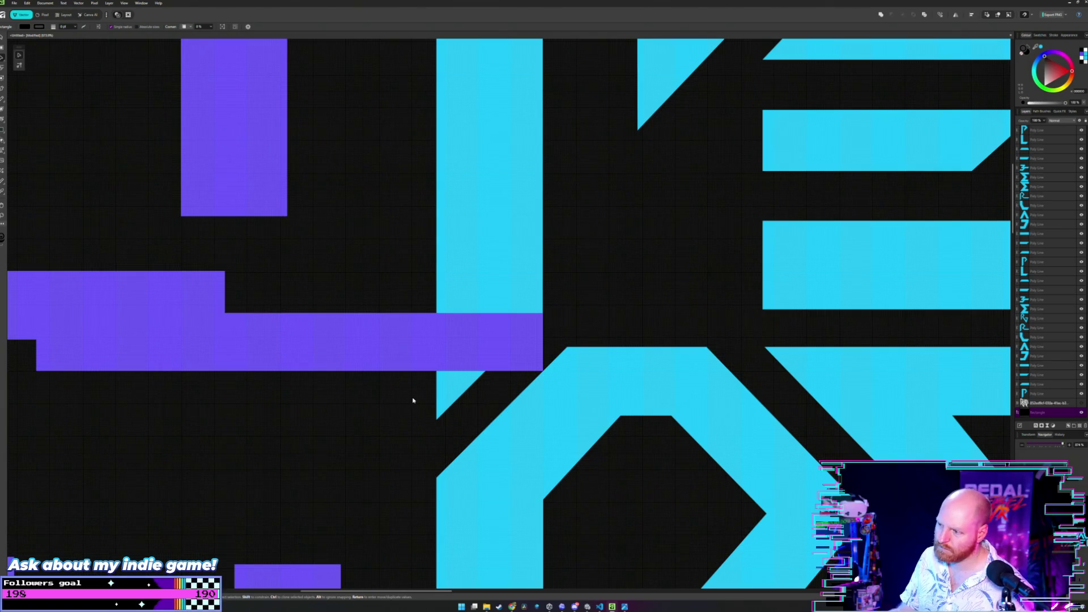
scroll(443, 395, right, 2)
scroll(465, 393, down, 1)
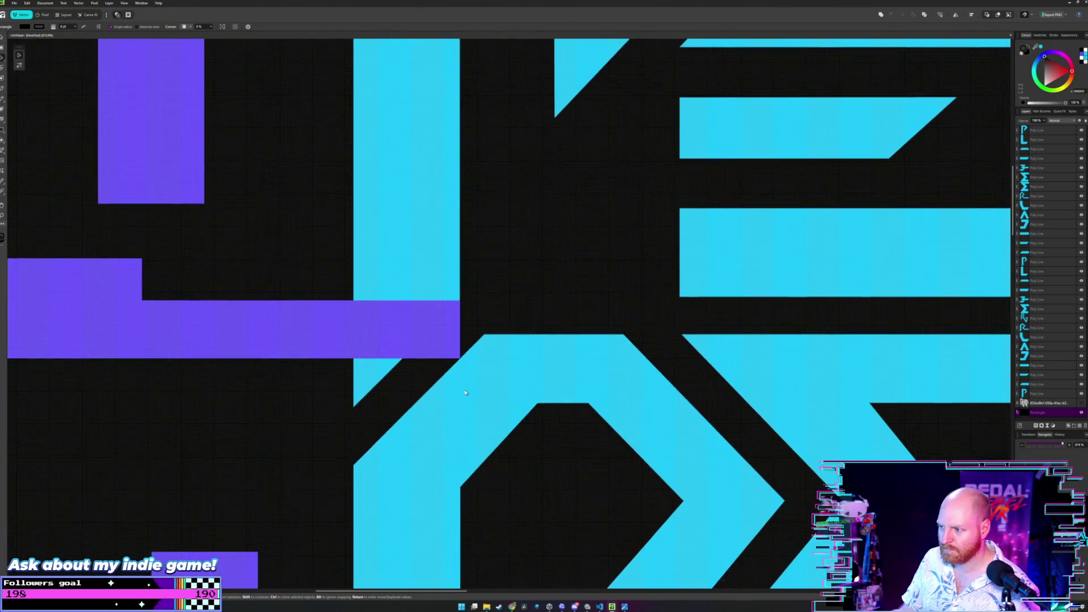
scroll(465, 393, down, 1)
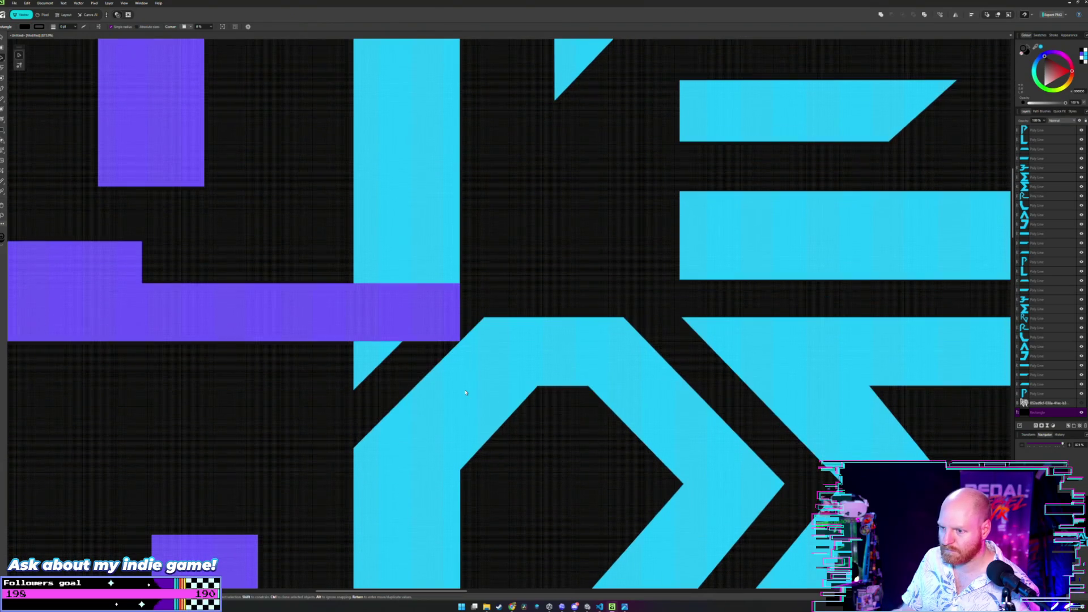
scroll(465, 392, up, 1)
scroll(459, 384, down, 1)
scroll(453, 367, up, 1)
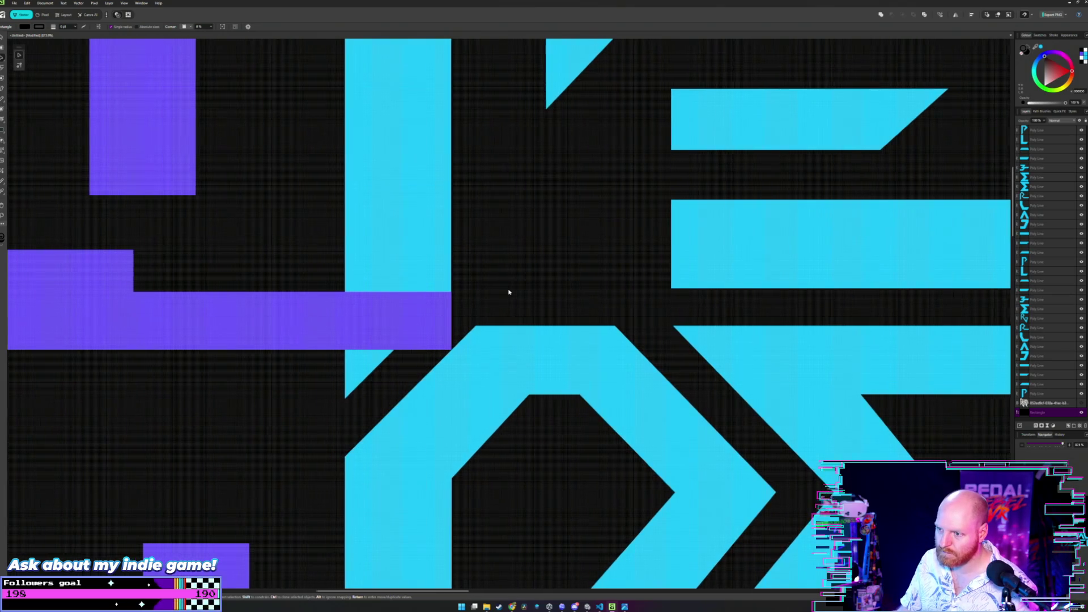
scroll(509, 293, down, 1)
scroll(494, 298, up, 2)
scroll(527, 294, up, 1)
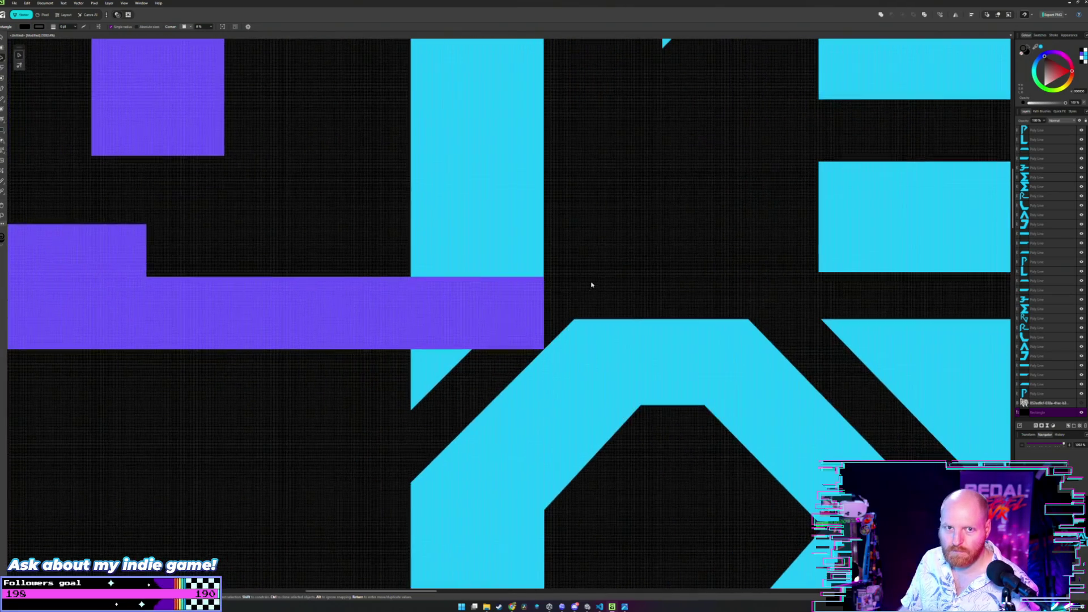
scroll(559, 301, down, 1)
scroll(559, 302, up, 1)
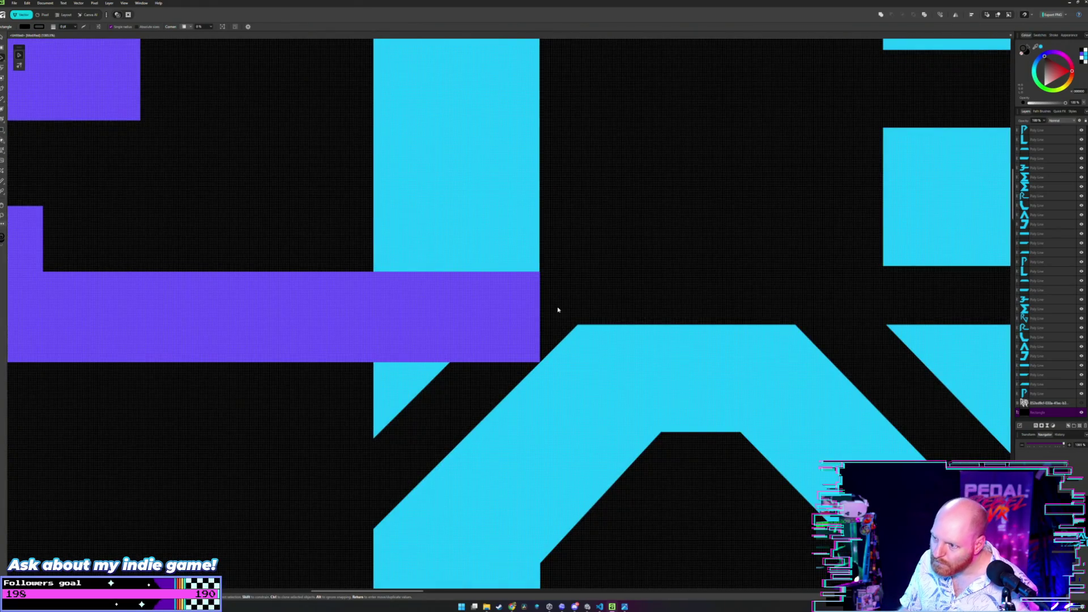
- Check the purple rectangle's placement and move a purple bar left and down in the cluster
mouse_move(506, 305)
mouse_down()
mouse_move(512, 295)
mouse_move(445, 326)
mouse_up()
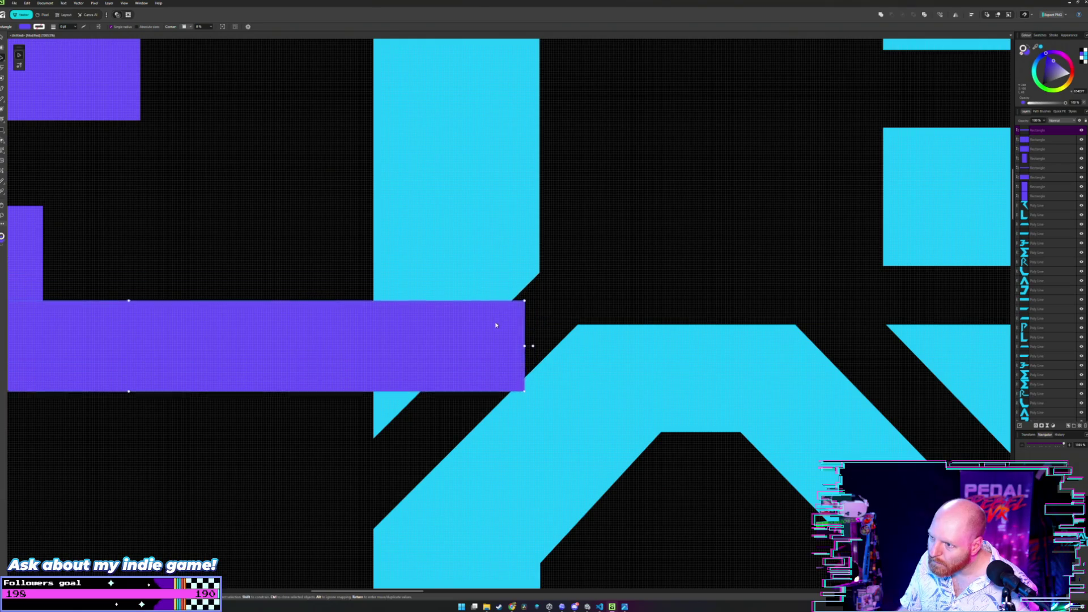
scroll(445, 322, down, 1)
scroll(444, 322, down, 2)
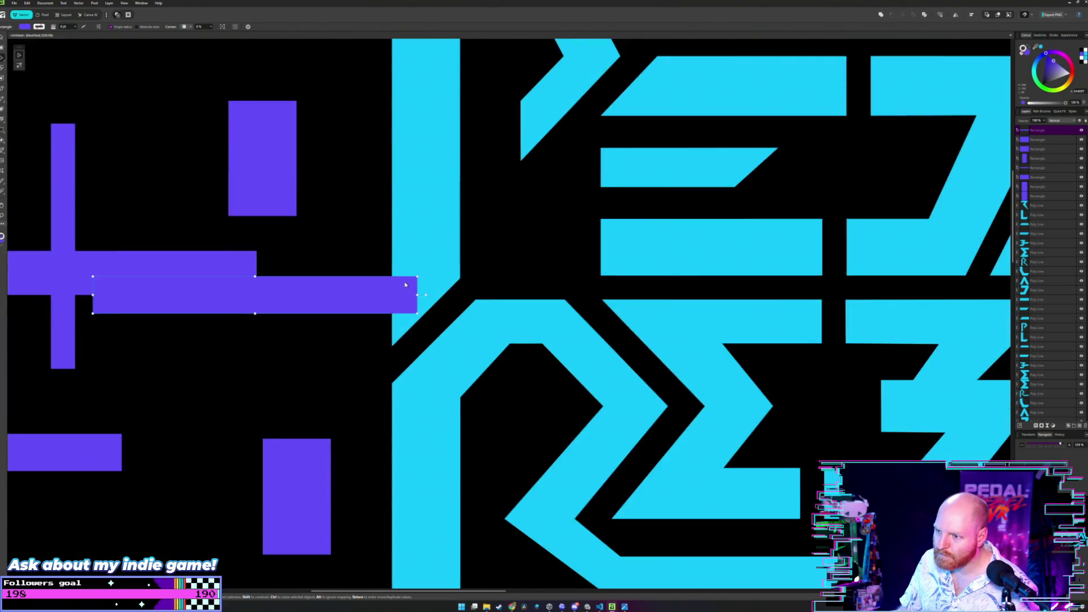
scroll(443, 323, down, 2)
scroll(499, 284, down, 1)
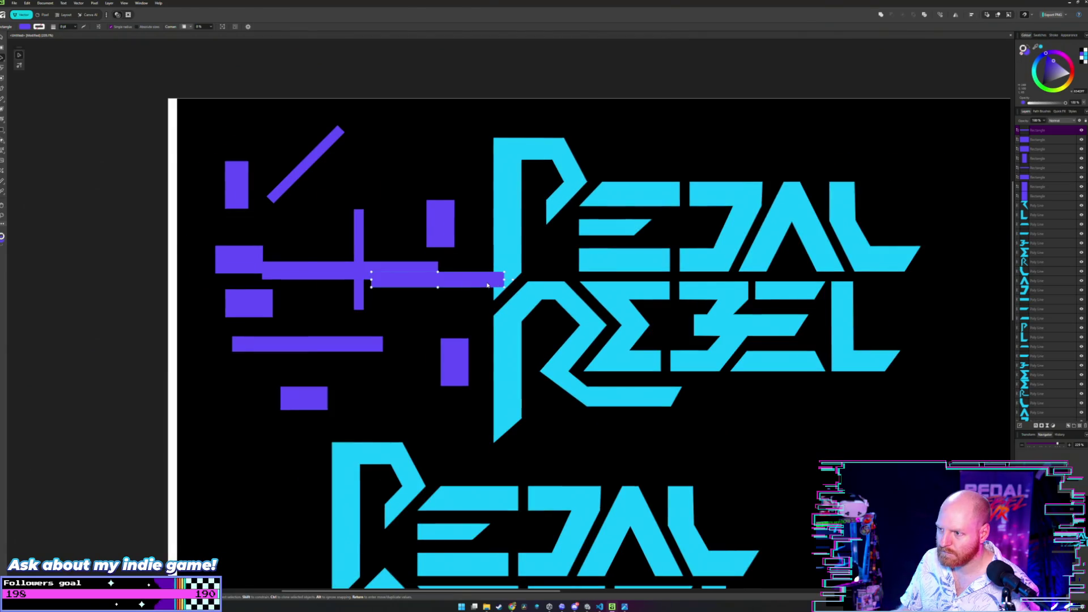
drag(426, 284, 372, 321)
scroll(449, 292, up, 2)
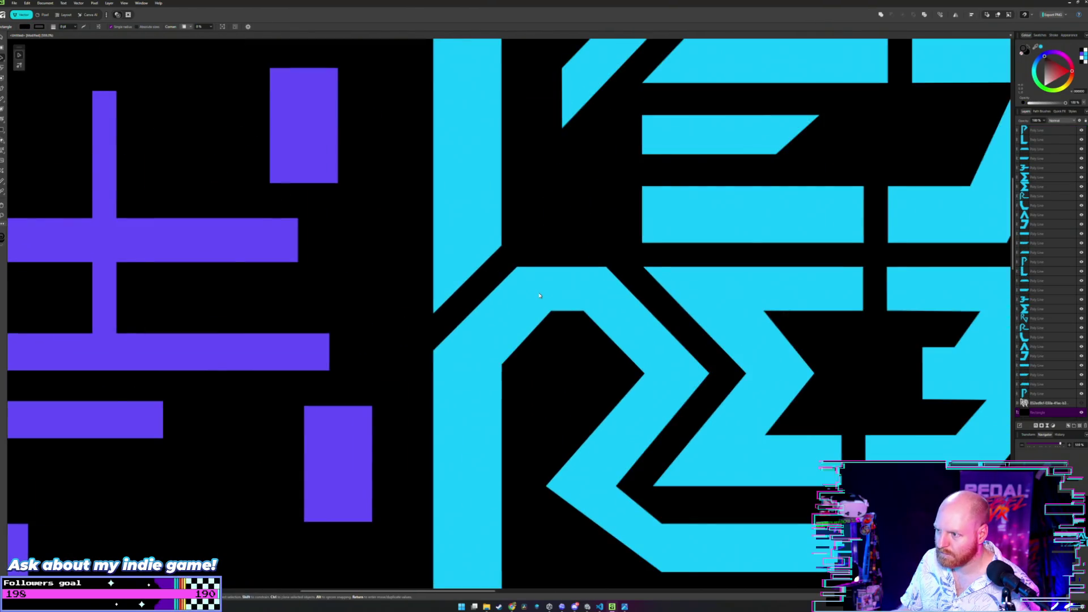
scroll(540, 302, up, 1)
scroll(540, 302, up, 1)
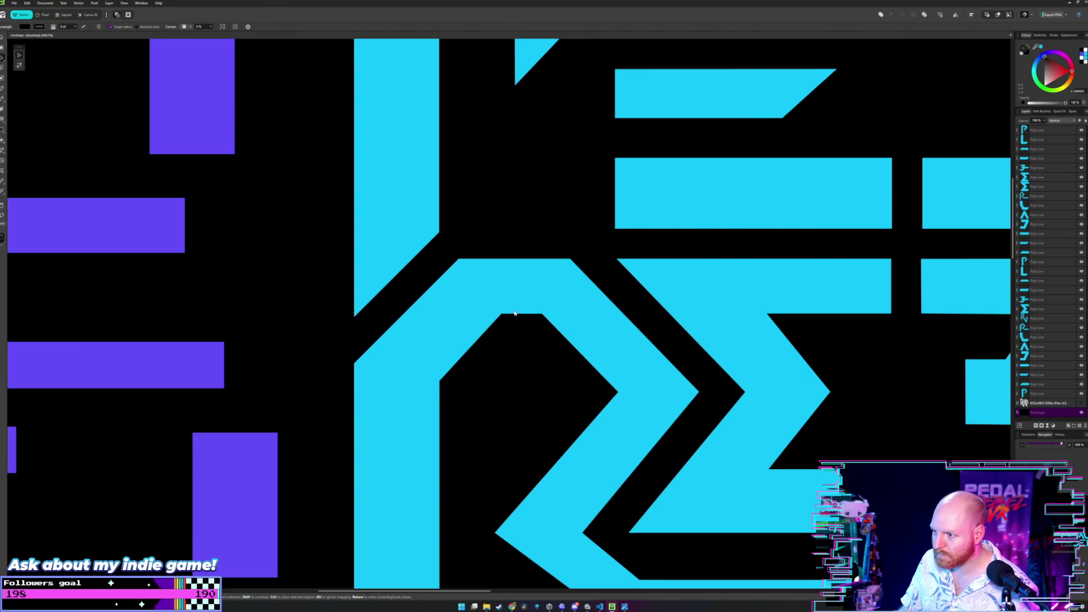
scroll(514, 314, down, 2)
scroll(386, 351, down, 1)
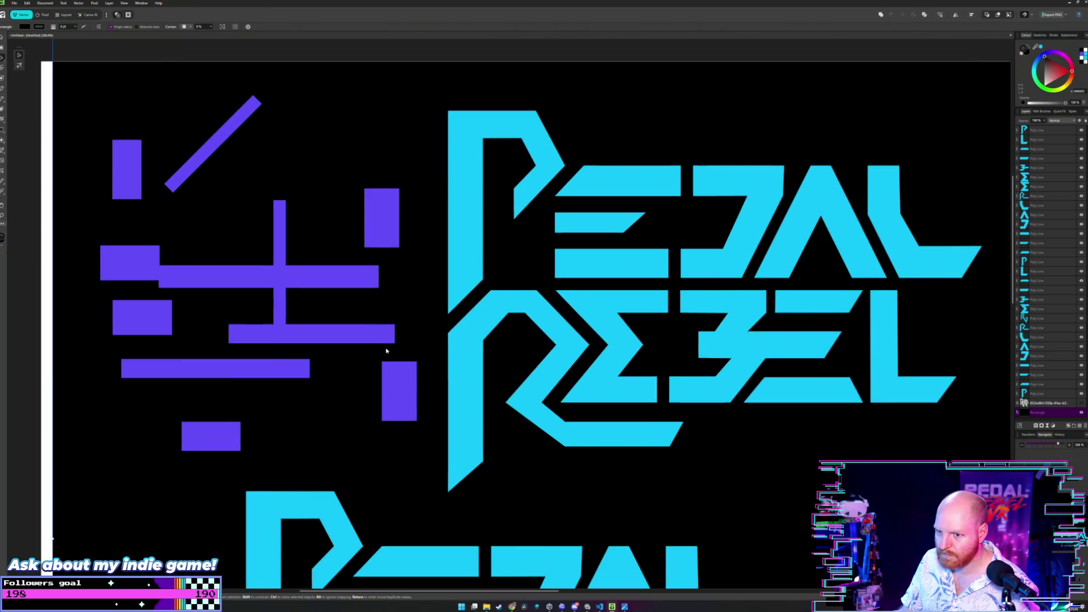
- Copy a purple rectangle onto the R, align it to the R's edge, reorder it front and back, and nudge it up
mouse_move(379, 221)
mouse_down()
mouse_move(536, 372)
mouse_move(564, 364)
mouse_up()
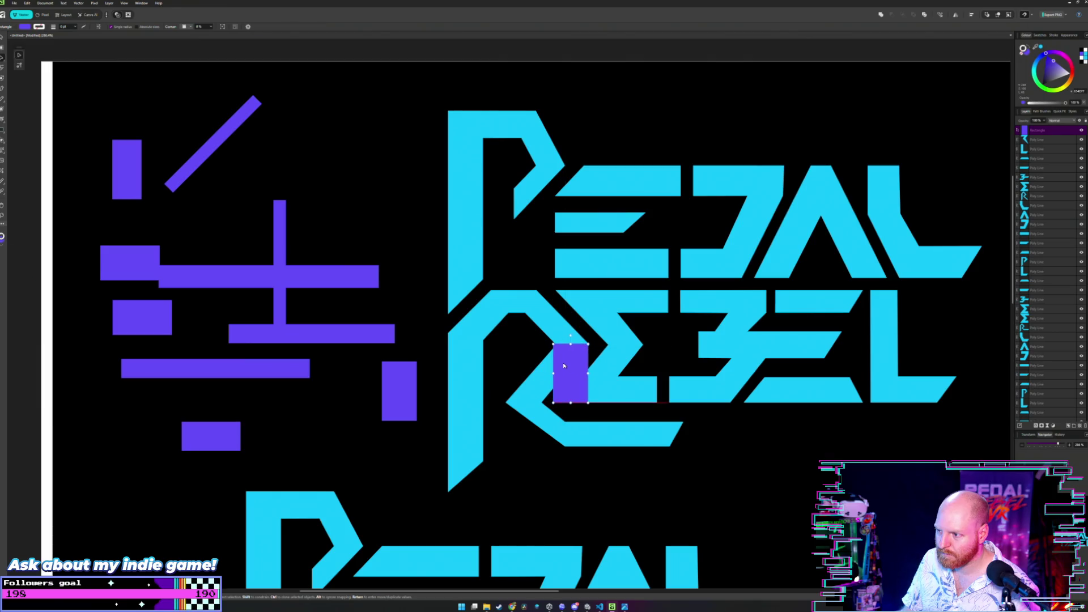
scroll(564, 364, up, 1)
scroll(565, 364, up, 1)
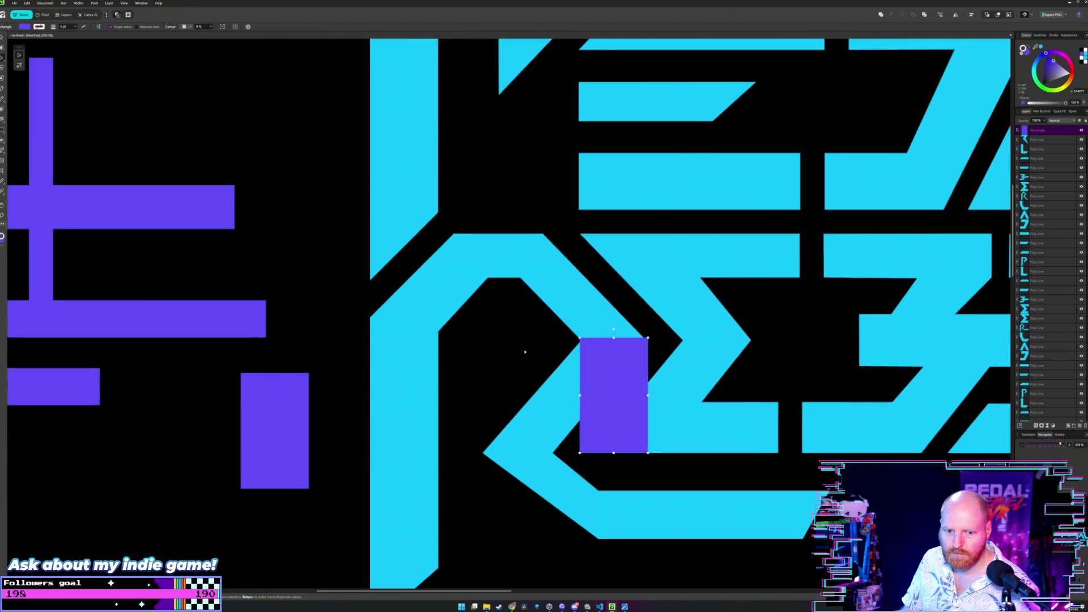
scroll(509, 385, up, 1)
drag(629, 398, 625, 400)
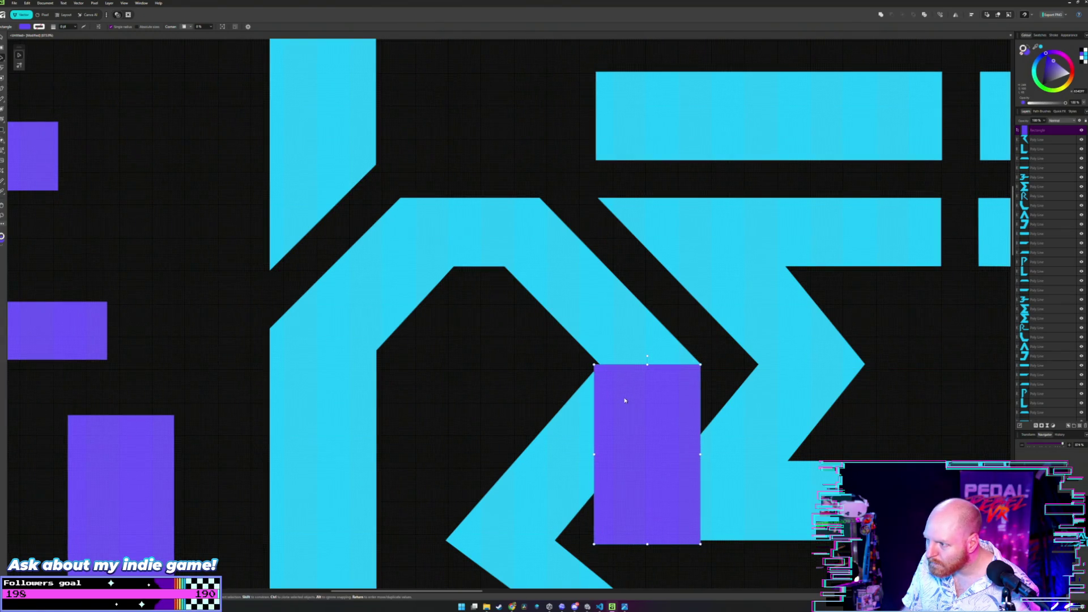
scroll(622, 401, up, 2)
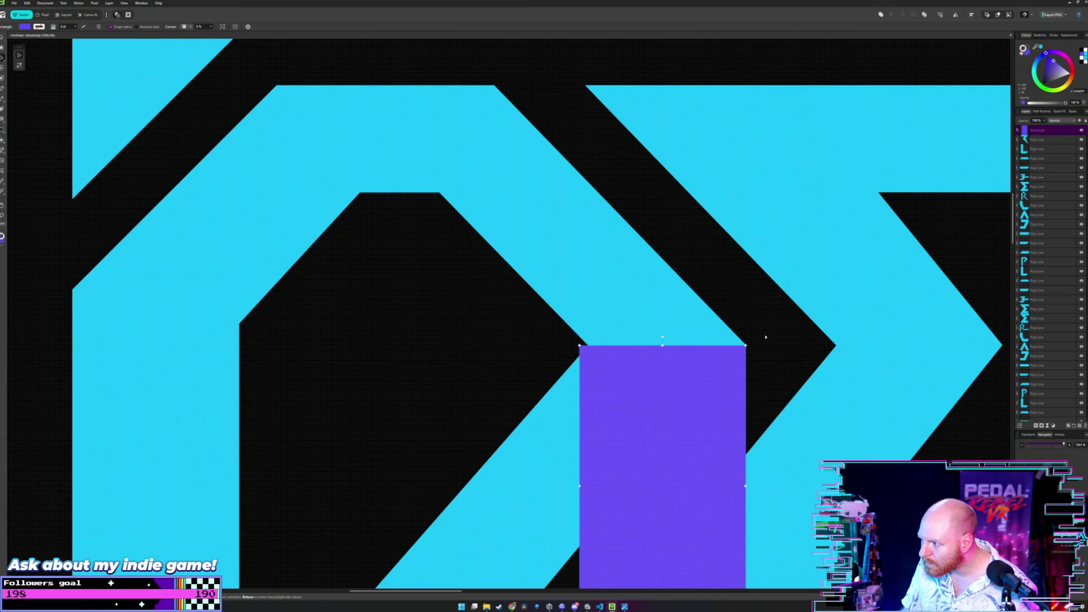
scroll(766, 337, up, 1)
scroll(749, 352, up, 2)
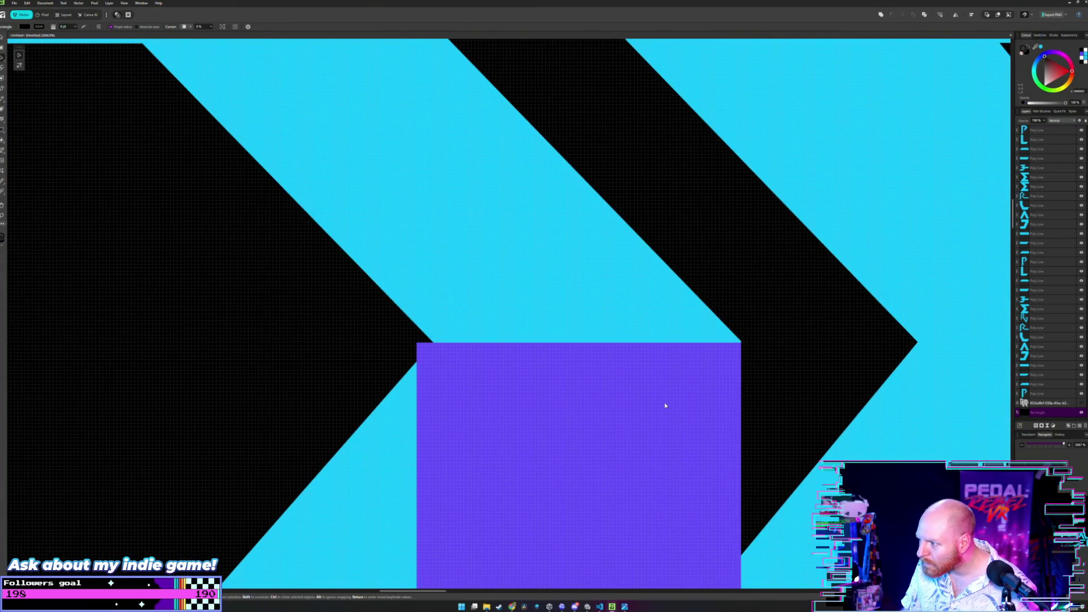
key(ctrl+shift+bracketright)
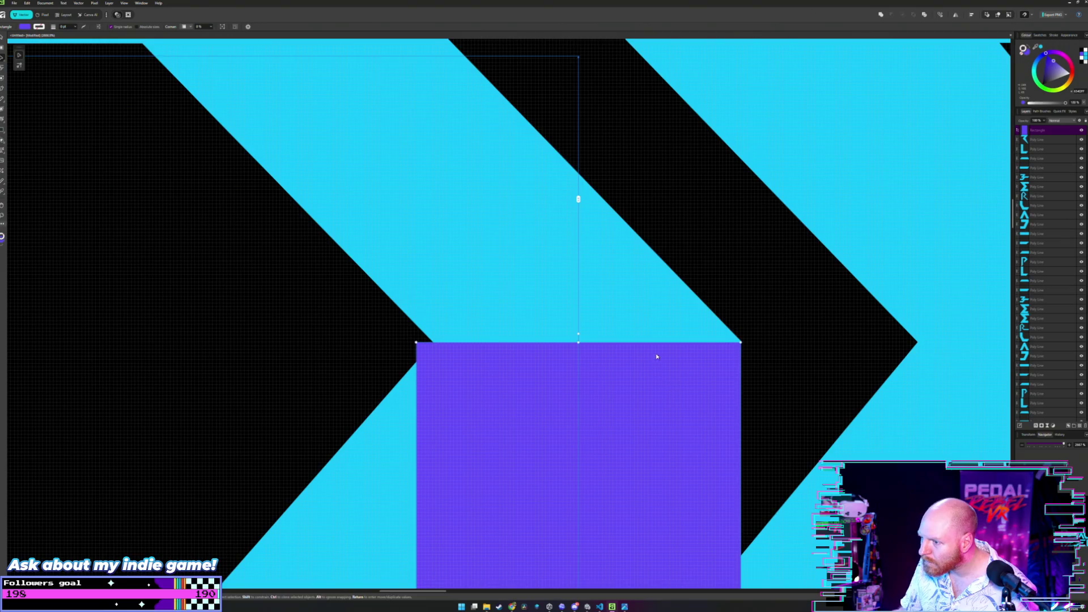
scroll(657, 356, up, 1)
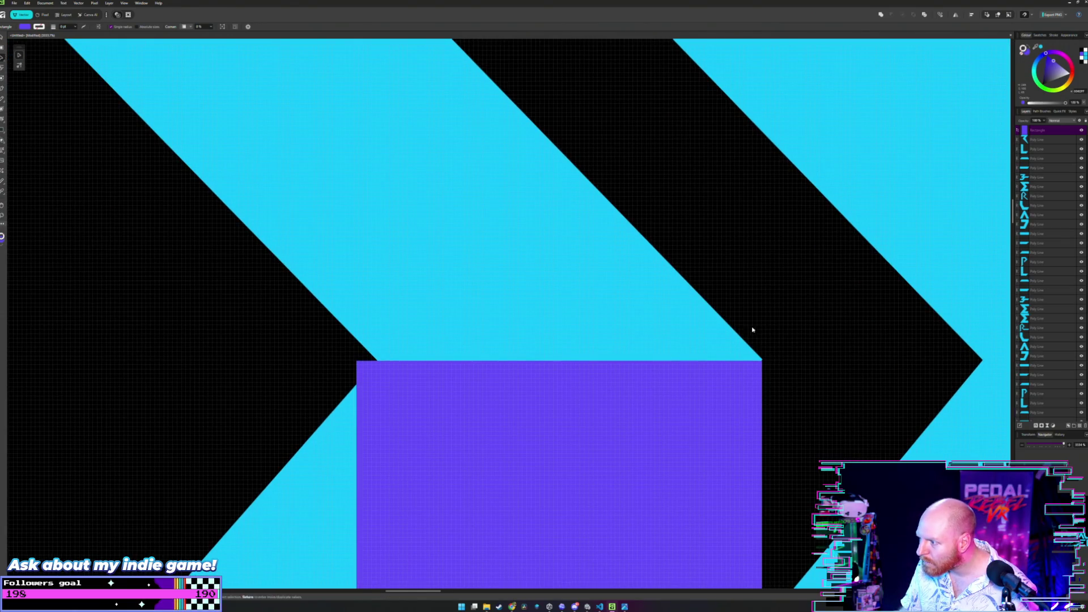
key(ctrl+z)
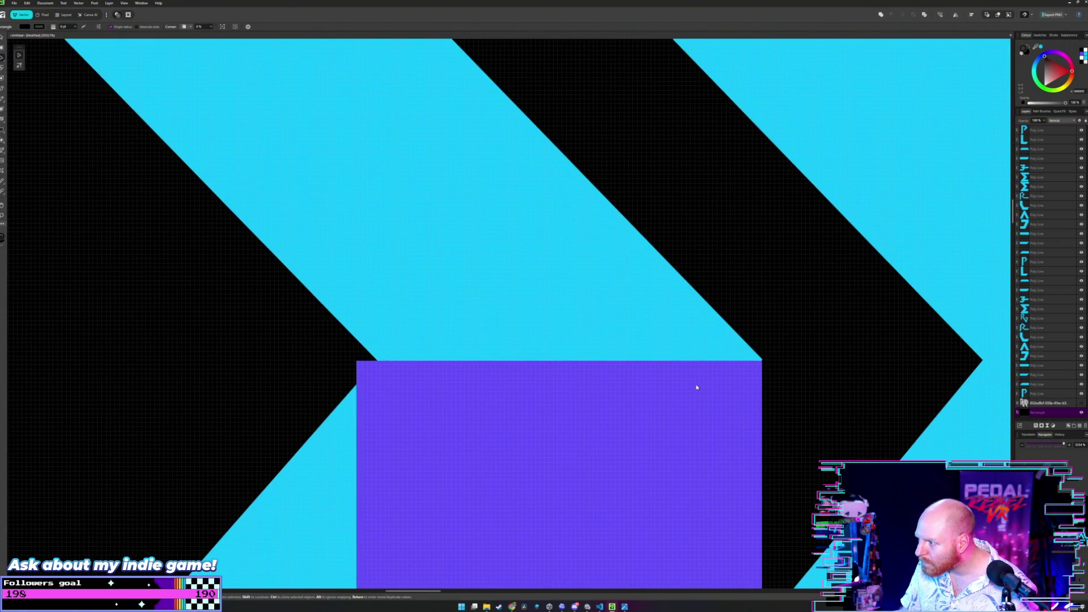
key(ctrl+shift+z)
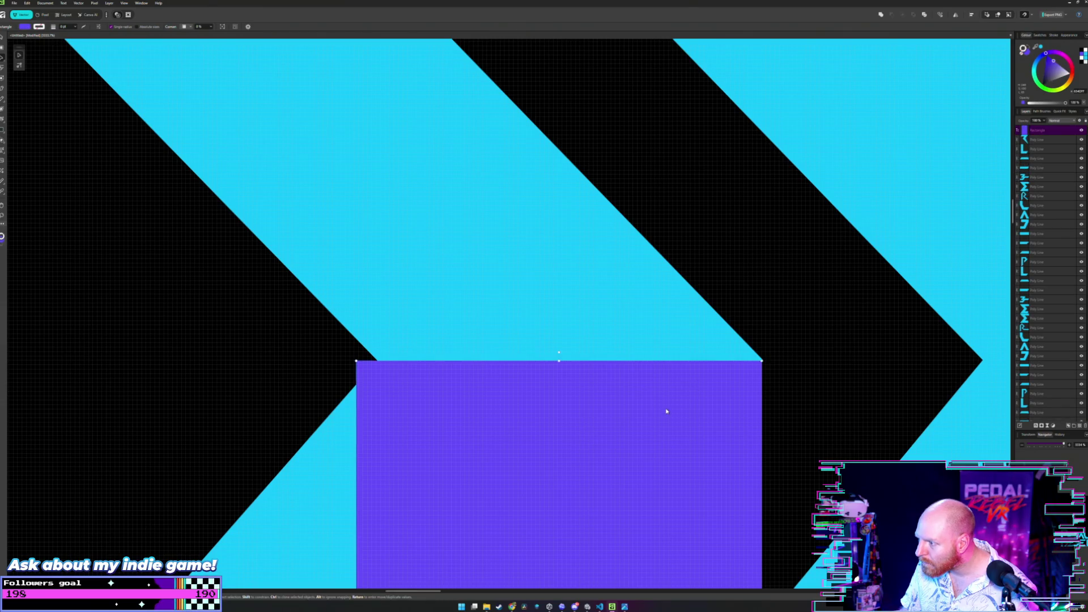
key(Up)
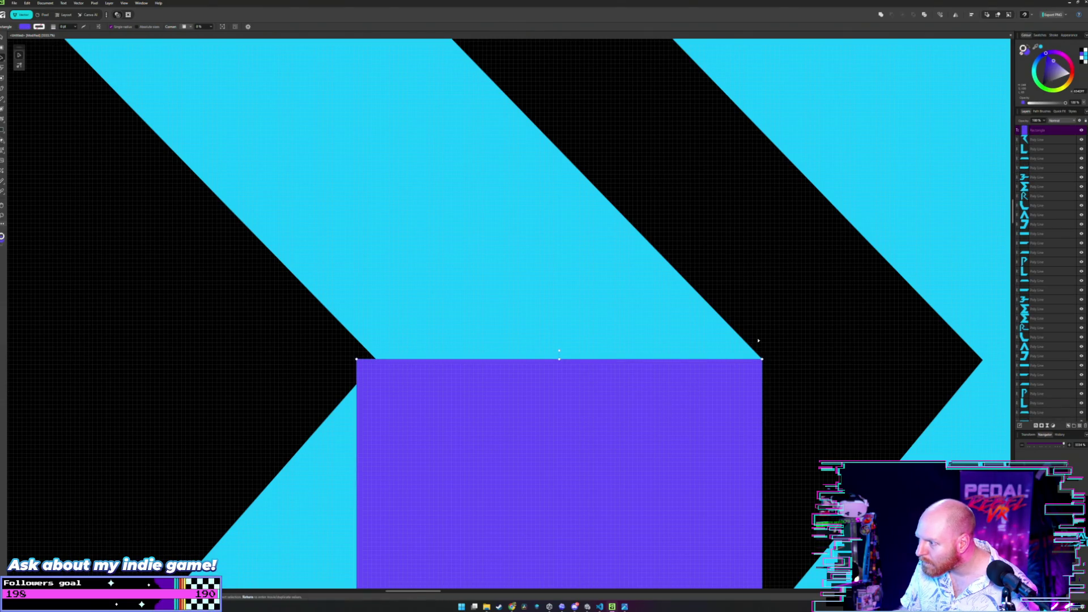
key(ctrl+shift+bracketleft)
scroll(641, 372, down, 3)
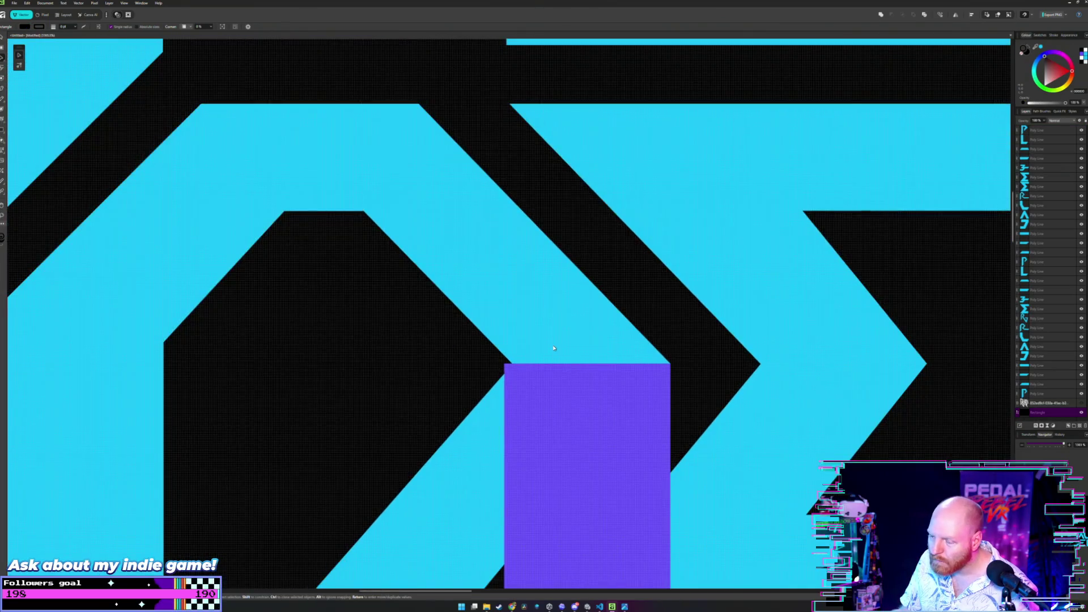
- Inspect the shape beneath it, then move the purple rectangle off the R into the purple cluster
click(535, 364)
scroll(534, 364, up, 3)
click(535, 364)
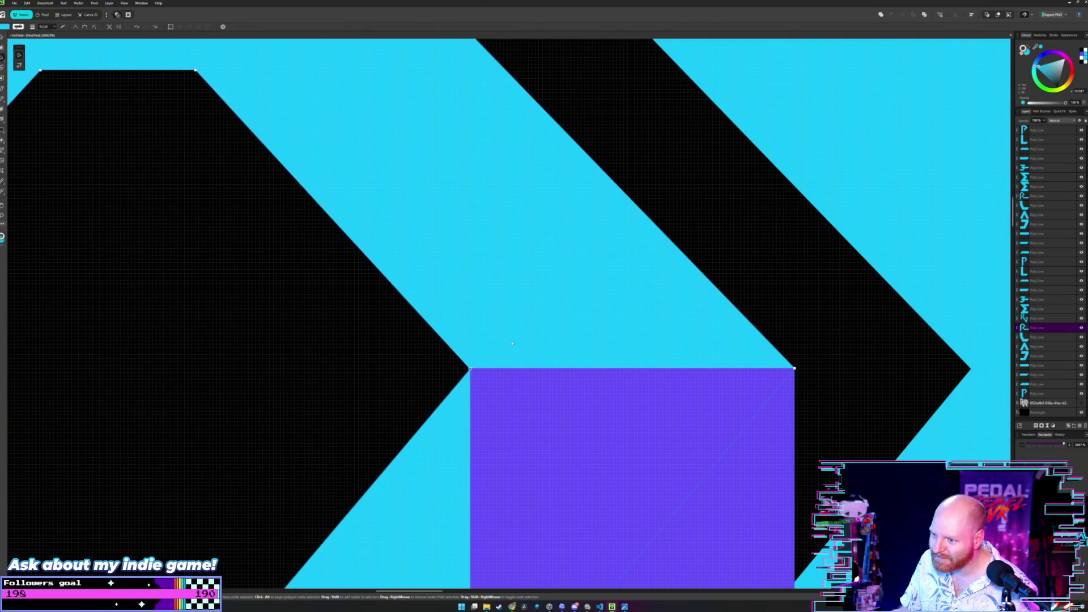
scroll(513, 345, down, 3)
scroll(437, 357, down, 3)
scroll(425, 359, left, 3)
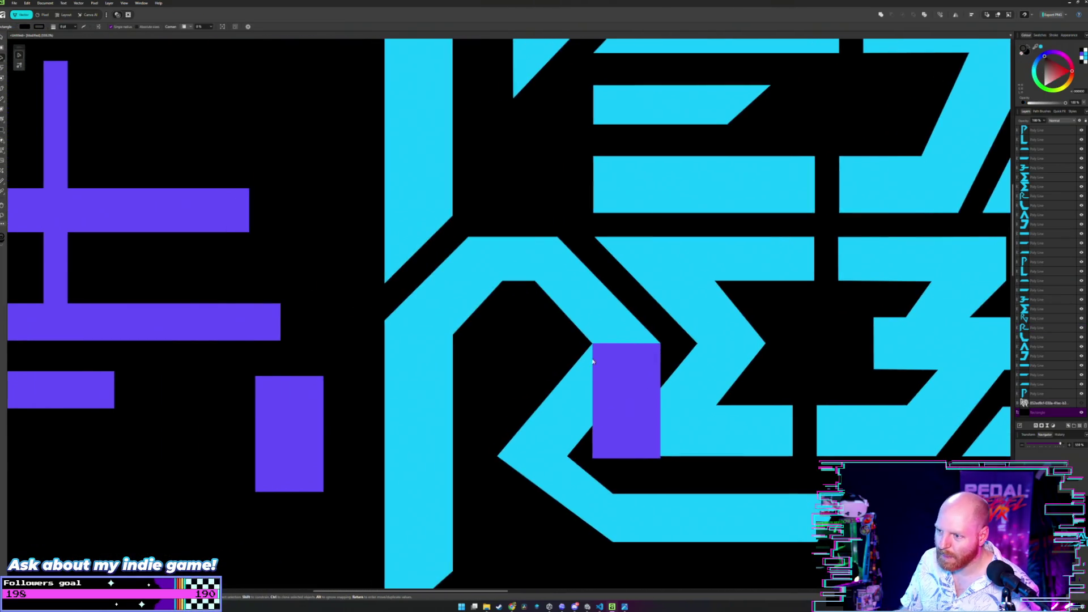
click(640, 383)
drag(639, 383, 174, 422)
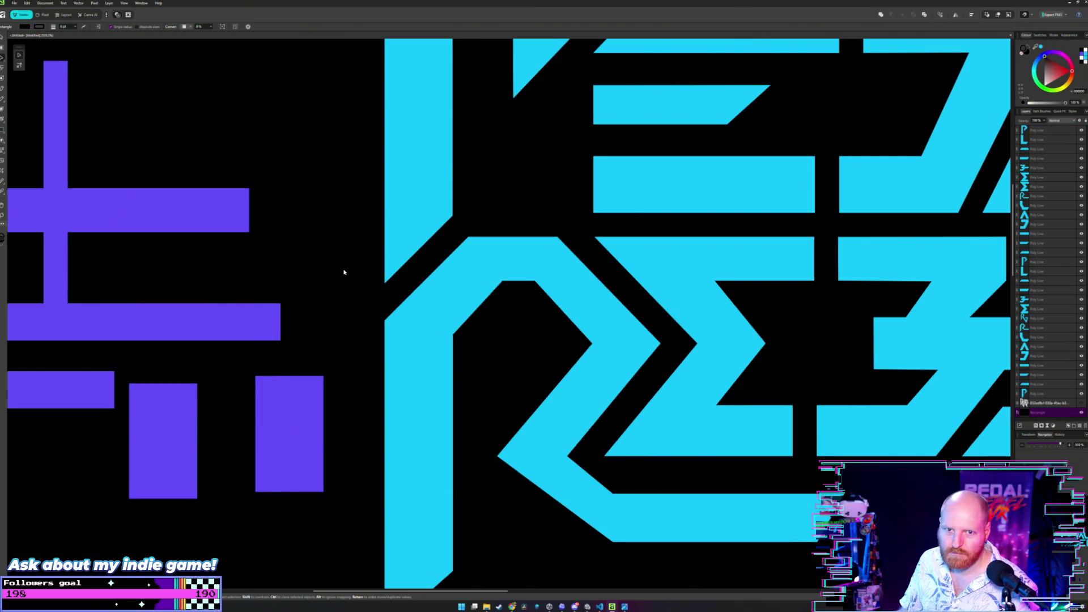
scroll(345, 271, down, 2)
- Move a purple rectangle onto the R's stem and line it up against the R's diagonal
drag(345, 272, 466, 315)
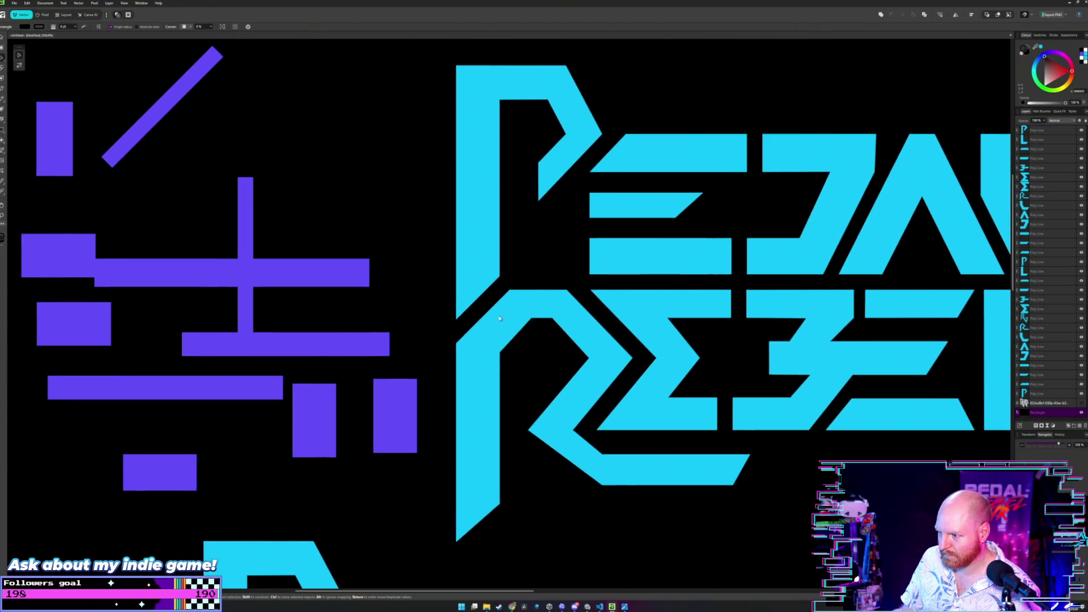
scroll(543, 342, up, 3)
scroll(530, 349, up, 1)
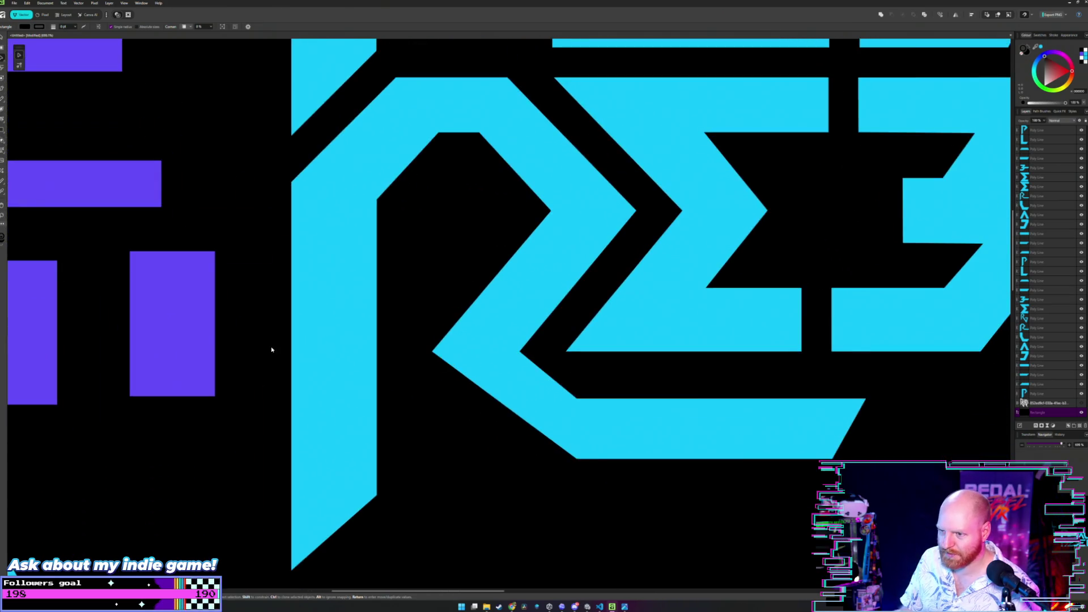
drag(162, 294, 461, 386)
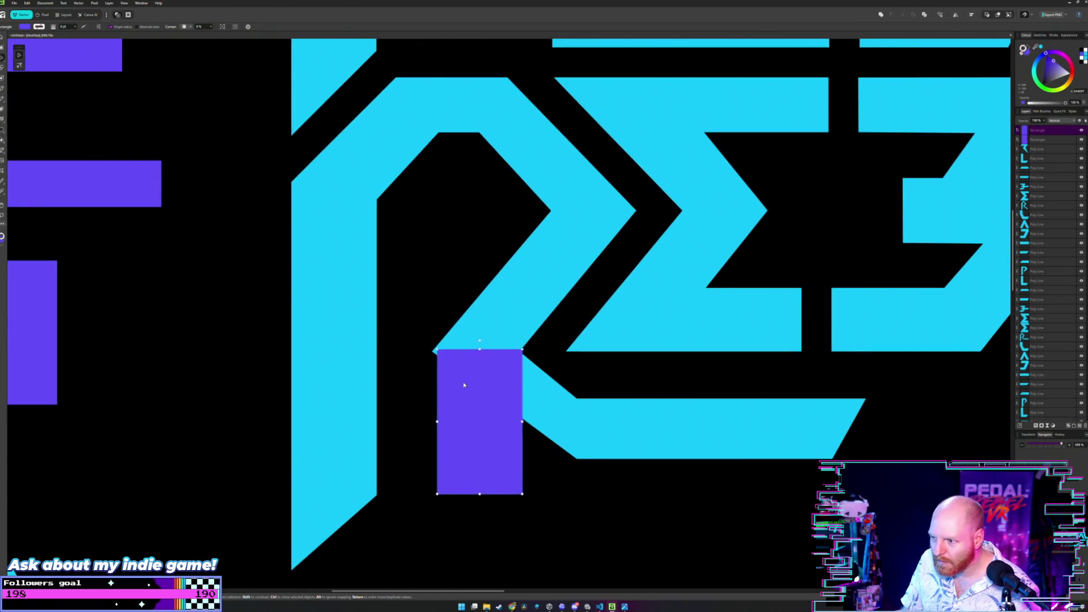
scroll(421, 333, up, 2)
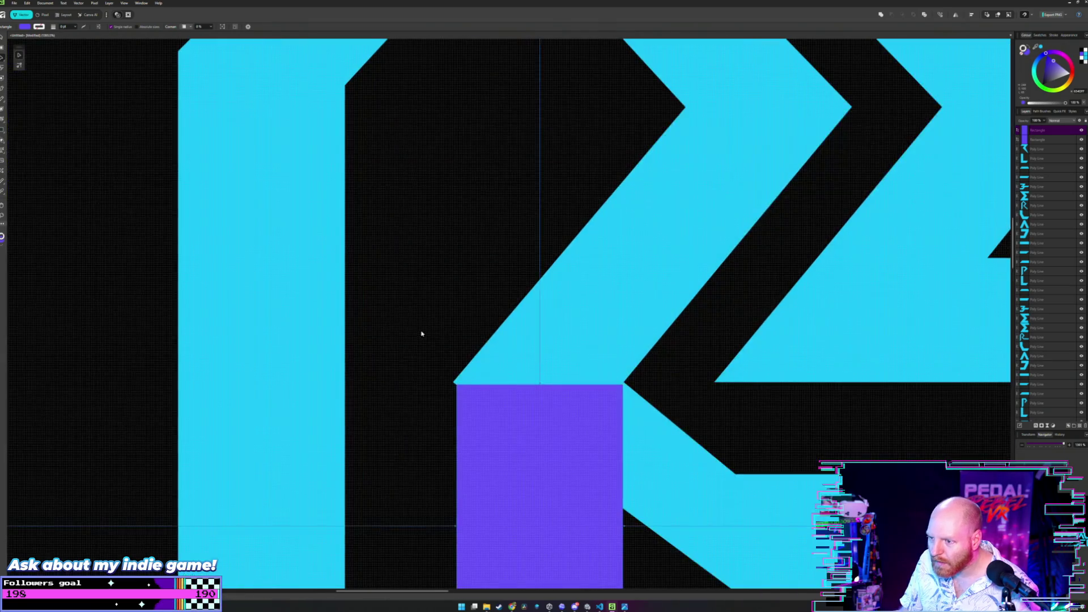
drag(543, 430, 544, 428)
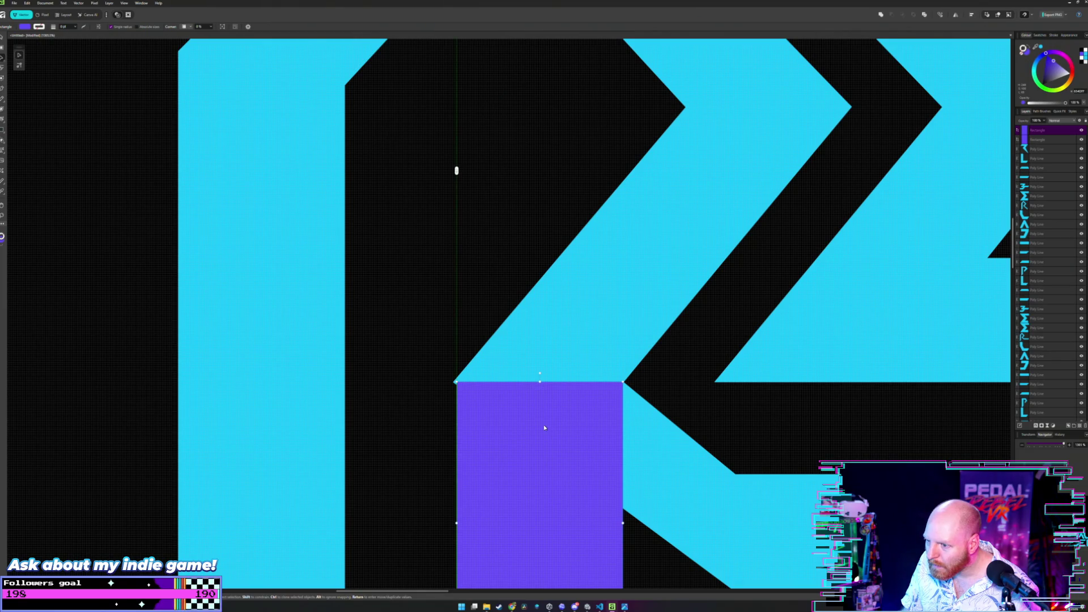
drag(543, 427, 544, 428)
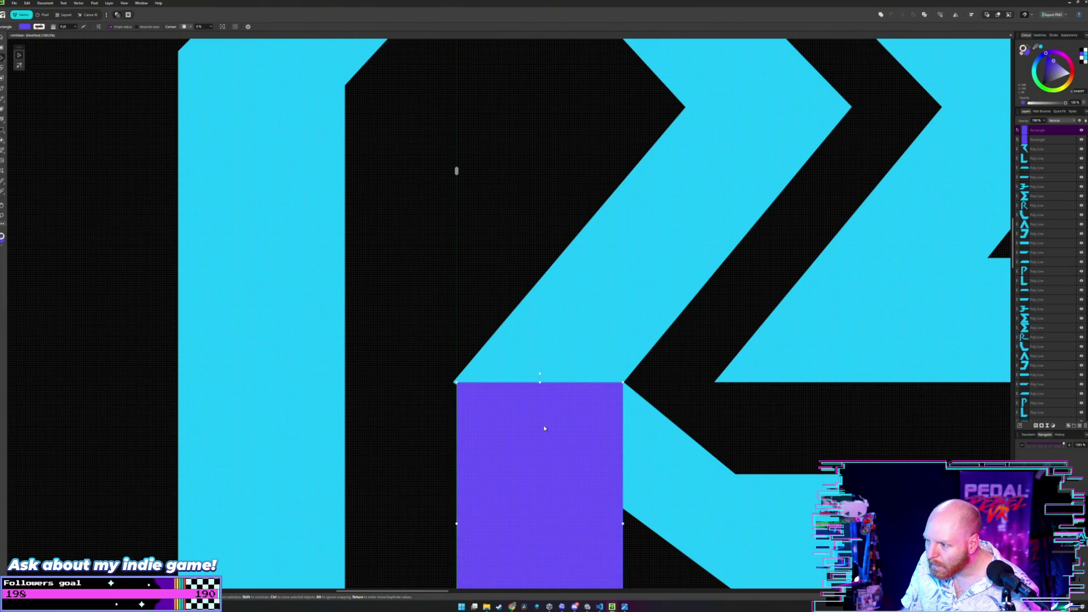
scroll(487, 355, up, 1)
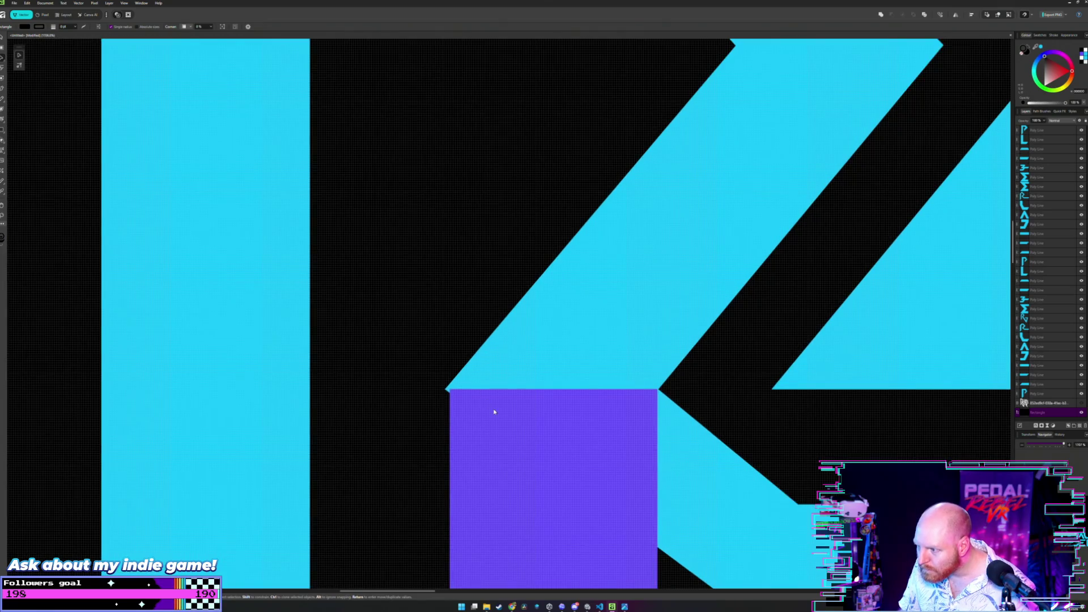
- Shift the R's lower diagonal corner slightly right, then move the rectangle into the purple cluster
click(446, 390)
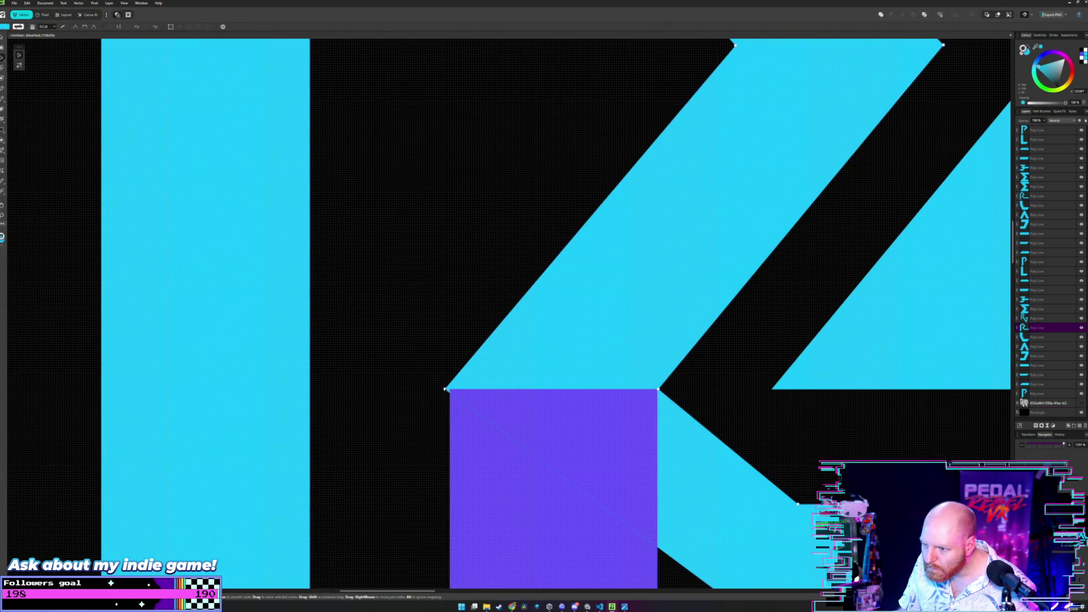
drag(446, 390, 449, 390)
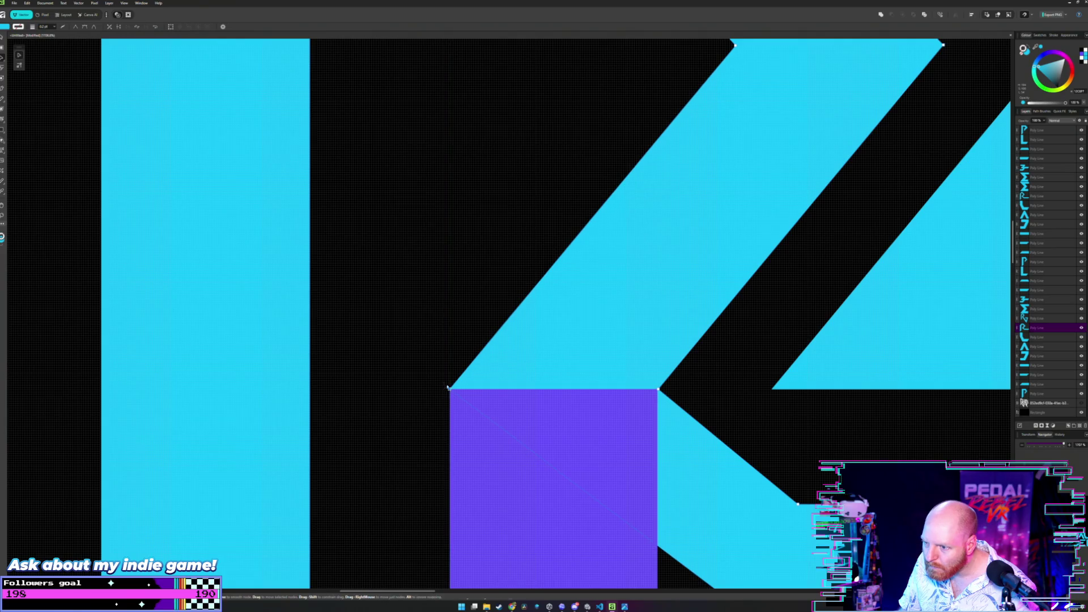
scroll(443, 379, down, 3)
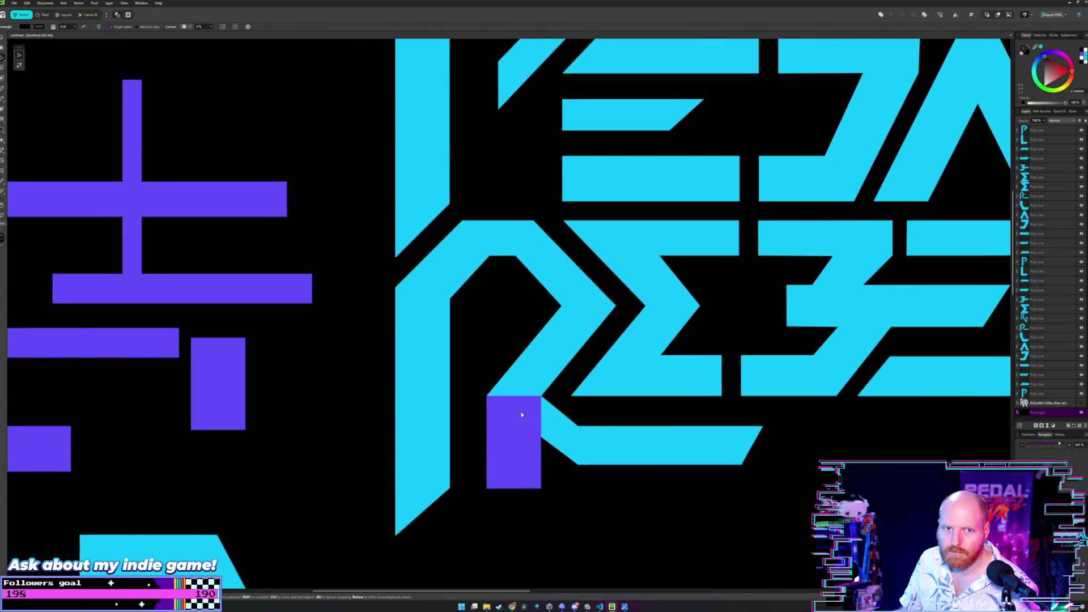
drag(522, 414, 302, 371)
click(353, 330)
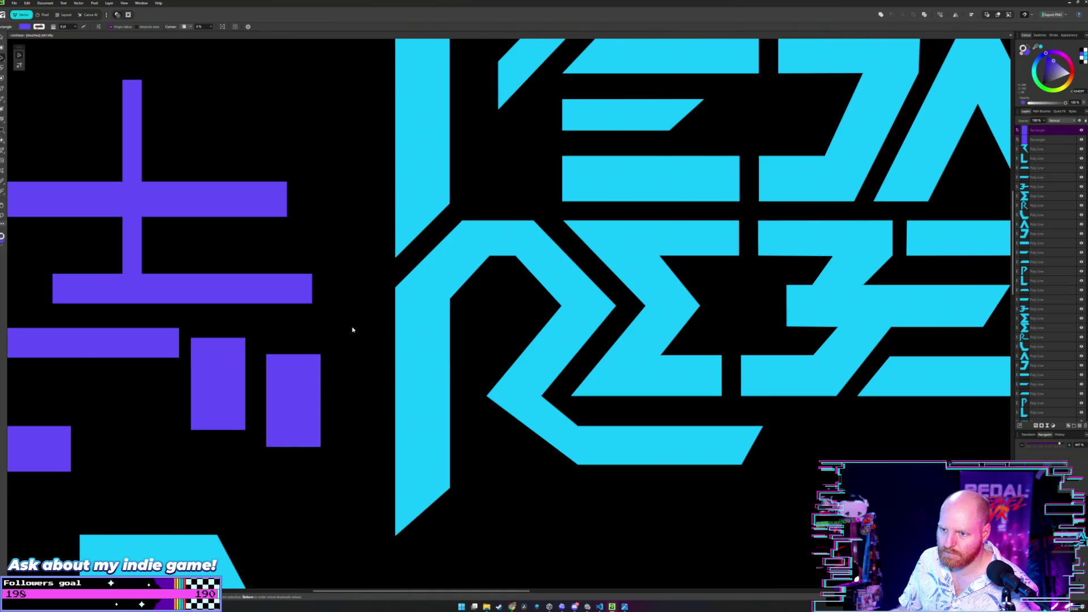
scroll(375, 306, down, 1)
scroll(386, 317, down, 1)
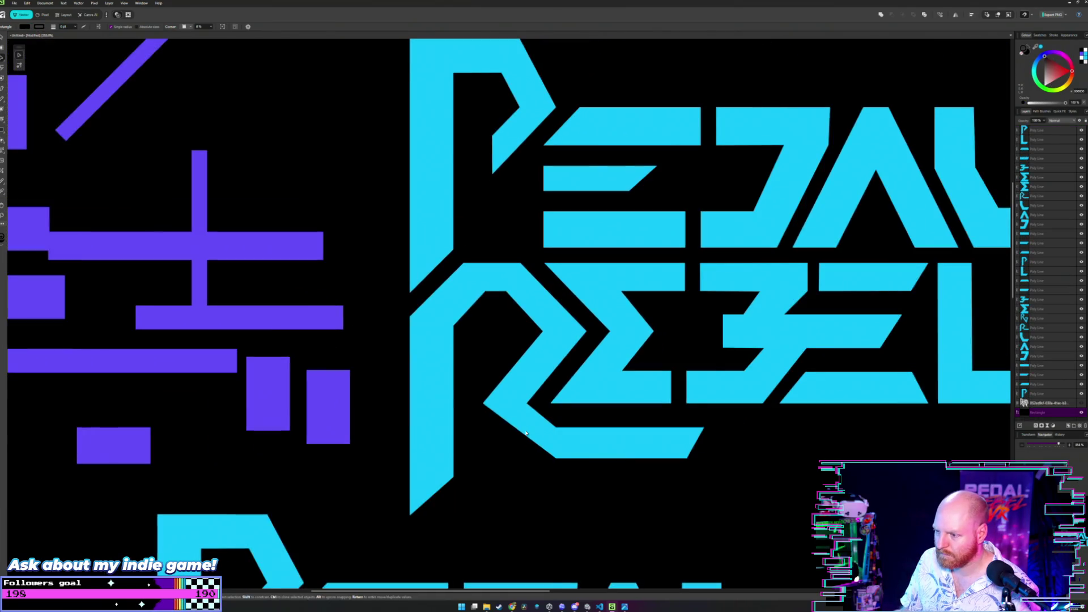
scroll(526, 432, up, 2)
click(527, 429)
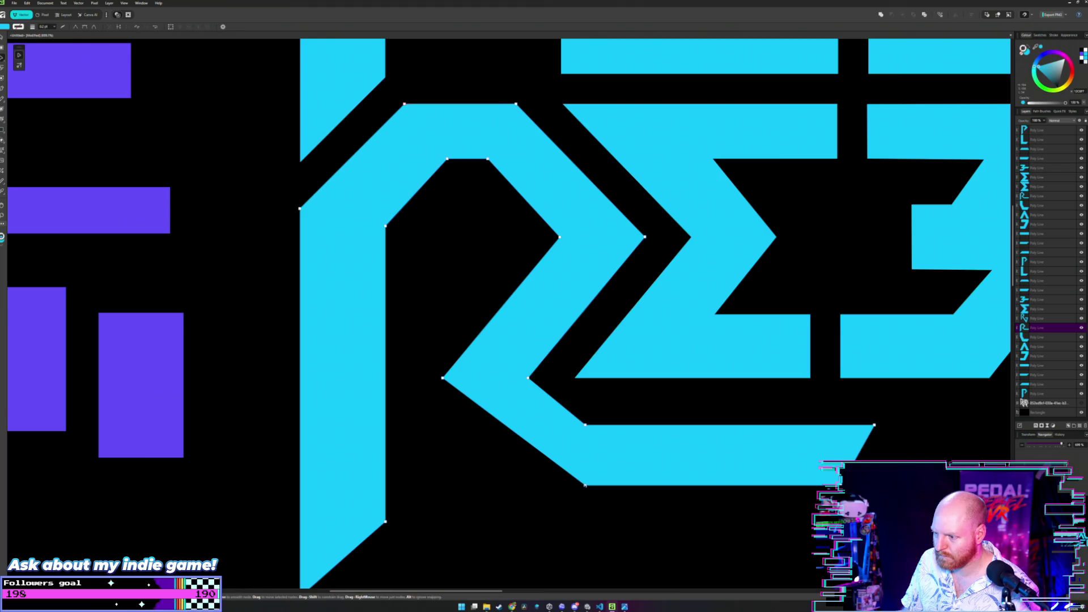
- Lower the R's bottom-left and bottom-right corner points so the foot's bottom edge runs level
drag(586, 486, 586, 491)
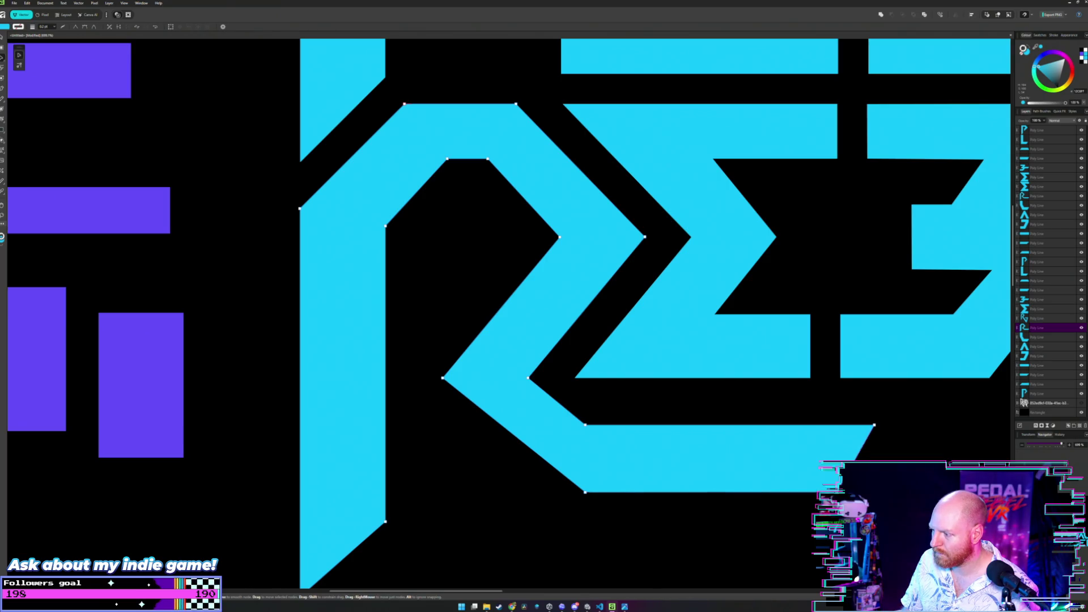
drag(842, 487, 846, 500)
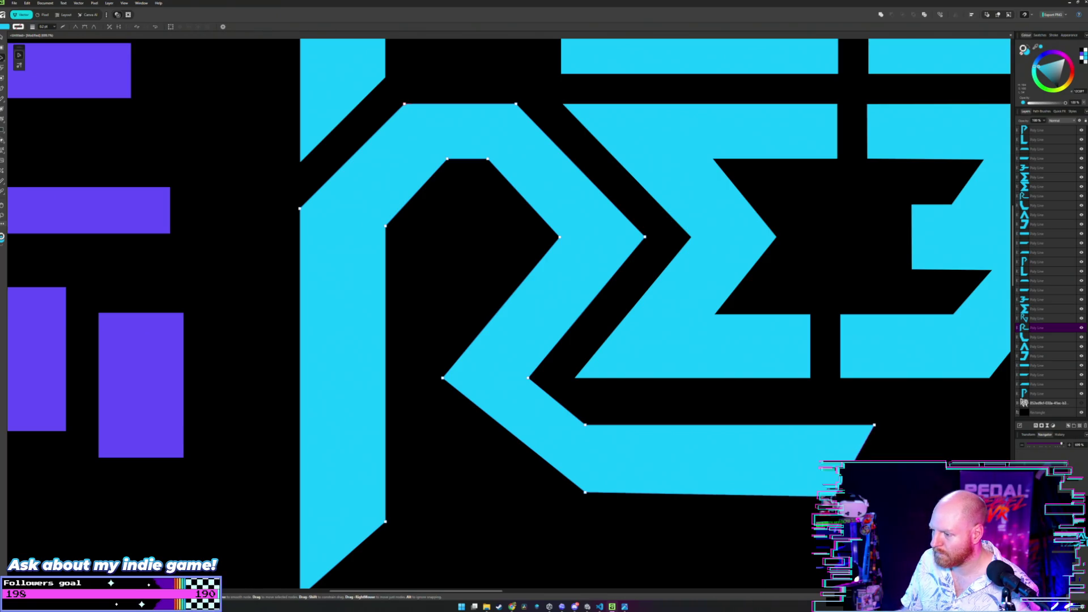
drag(846, 499, 803, 472)
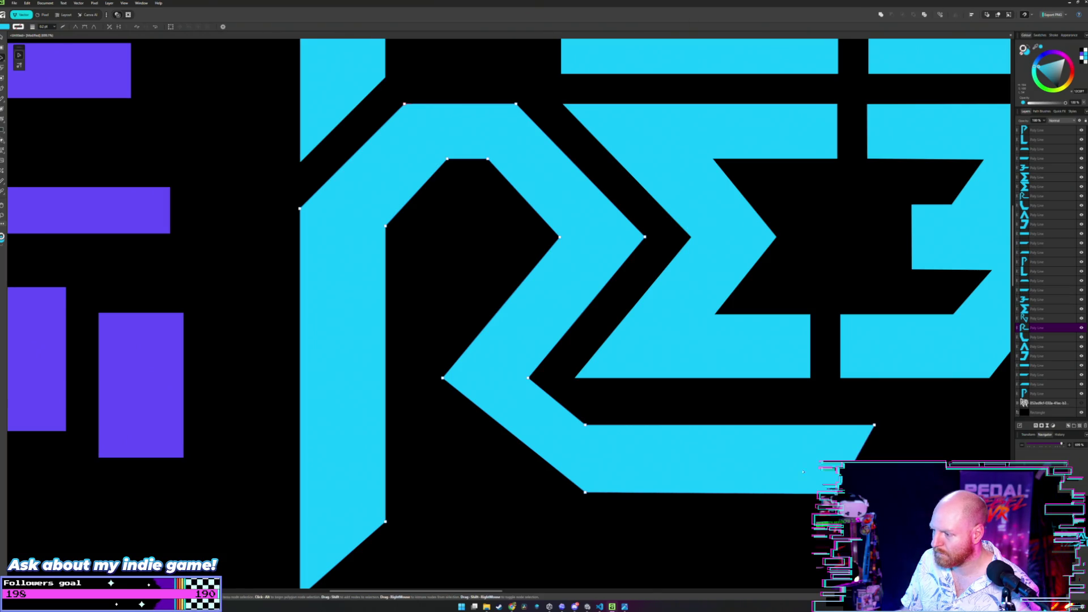
scroll(669, 409, down, 5)
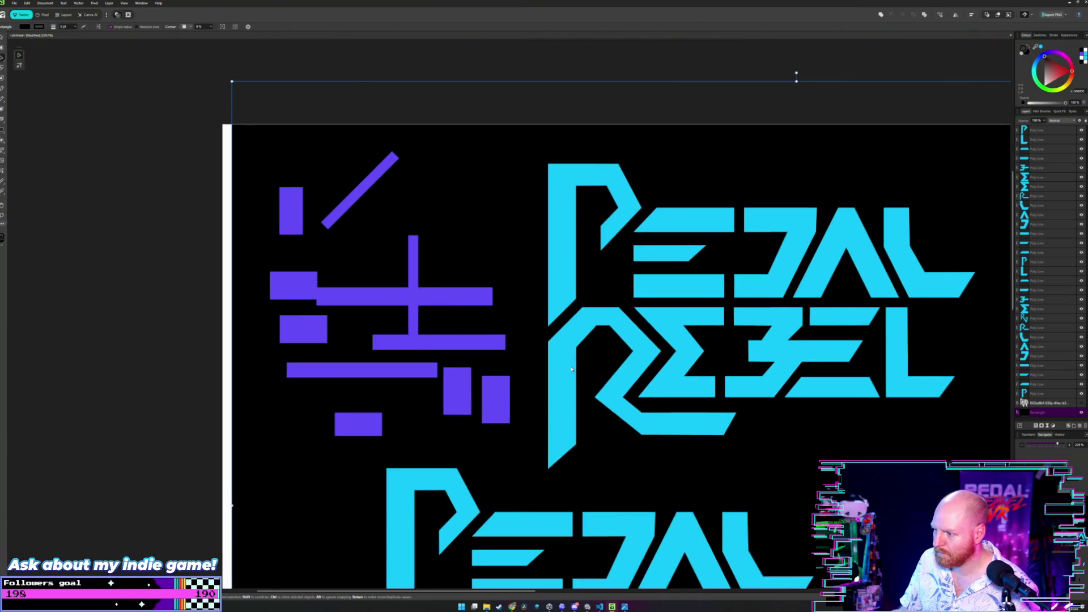
scroll(638, 390, up, 3)
scroll(721, 413, up, 3)
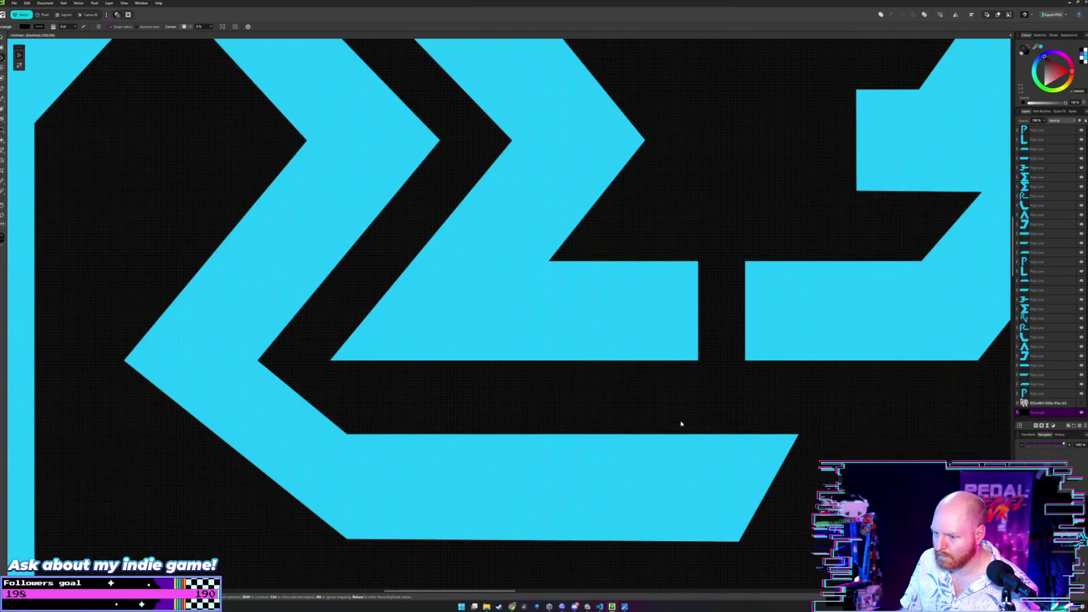
scroll(681, 424, down, 3)
scroll(656, 365, down, 3)
scroll(510, 340, up, 1)
scroll(478, 320, up, 1)
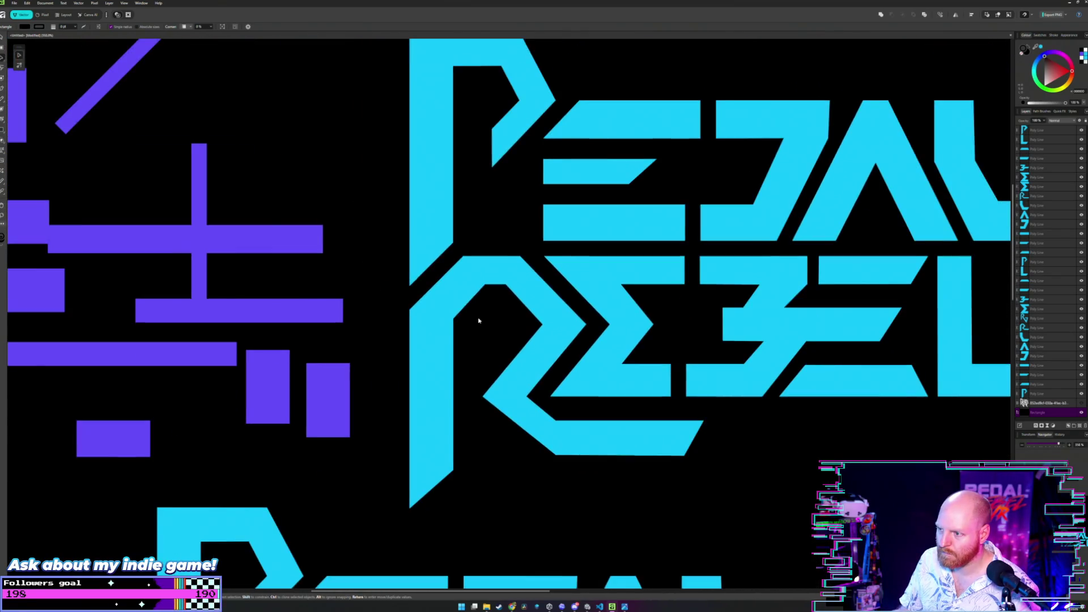
scroll(498, 394, down, 2)
scroll(511, 348, up, 4)
scroll(566, 369, down, 1)
scroll(597, 340, down, 2)
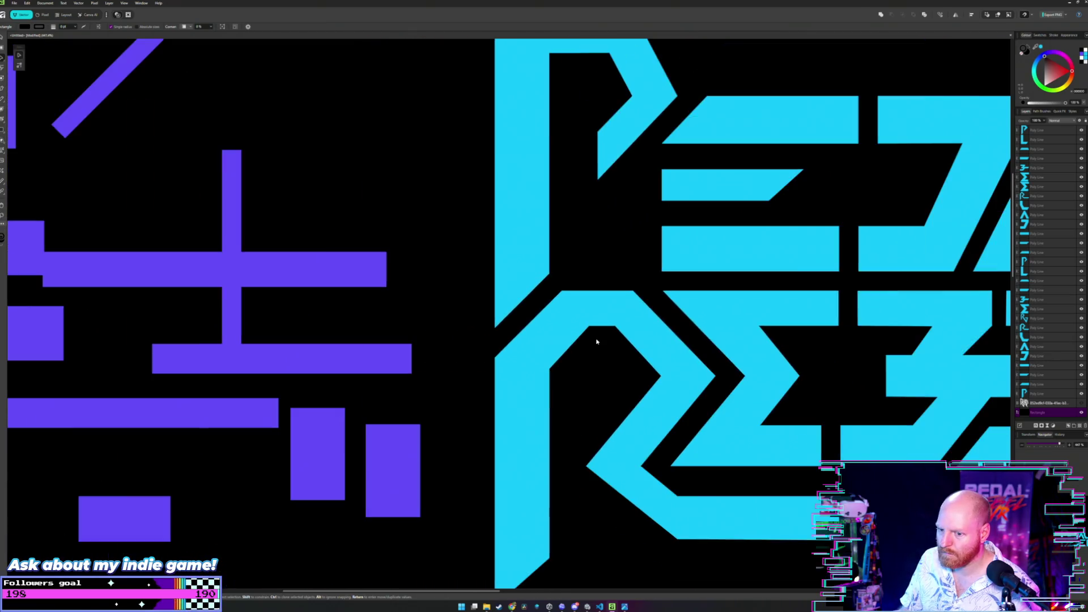
- Turn the small purple rectangle horizontal onto the R, then undo the move
click(399, 445)
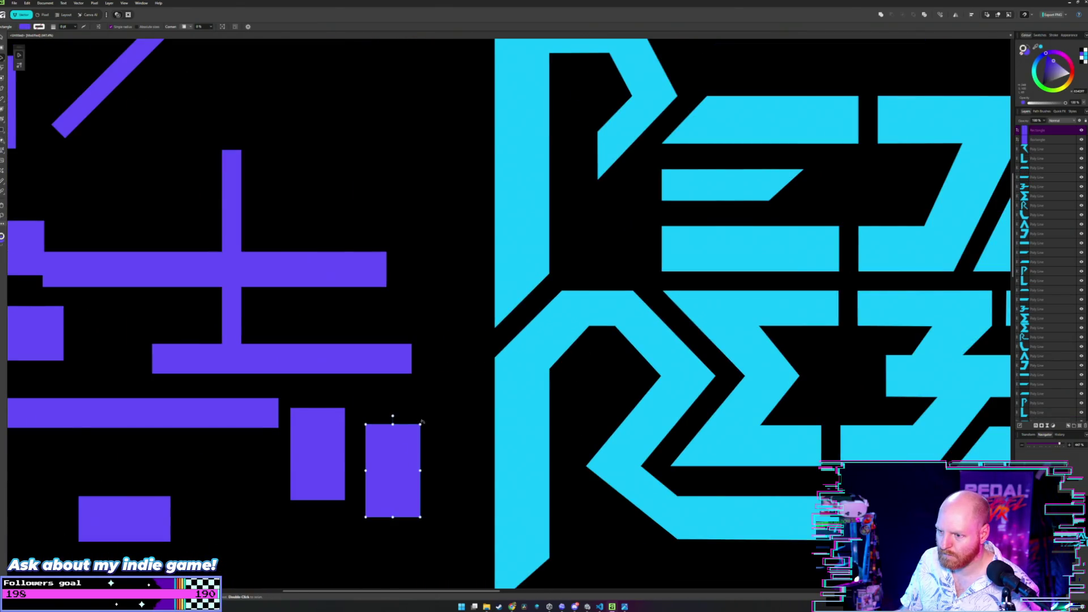
mouse_move(427, 425)
mouse_down()
mouse_move(446, 469)
mouse_move(560, 387)
mouse_move(581, 303)
mouse_up()
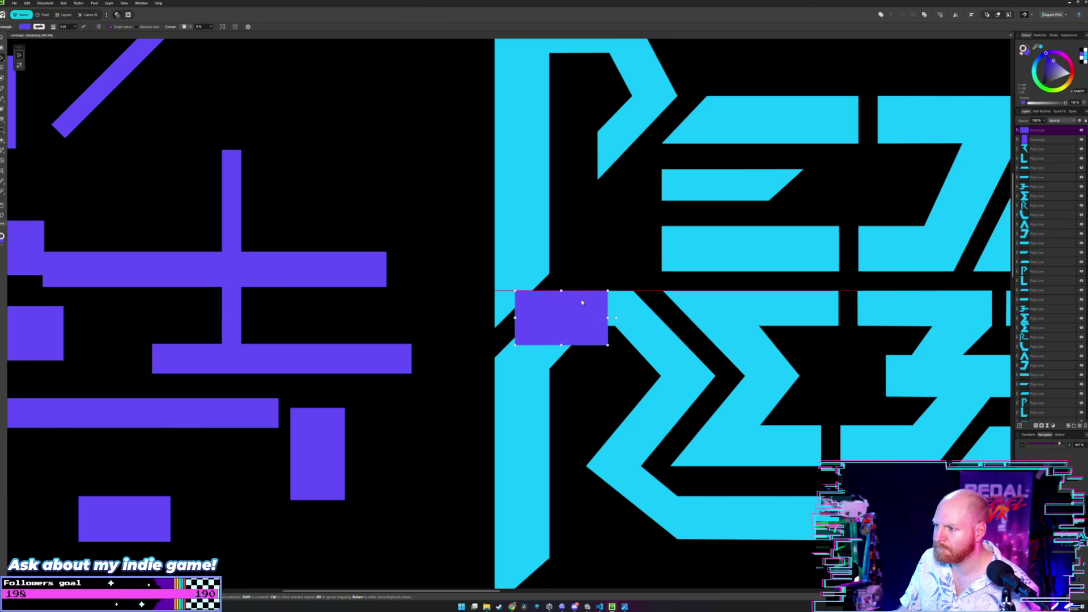
key(ctrl+z)
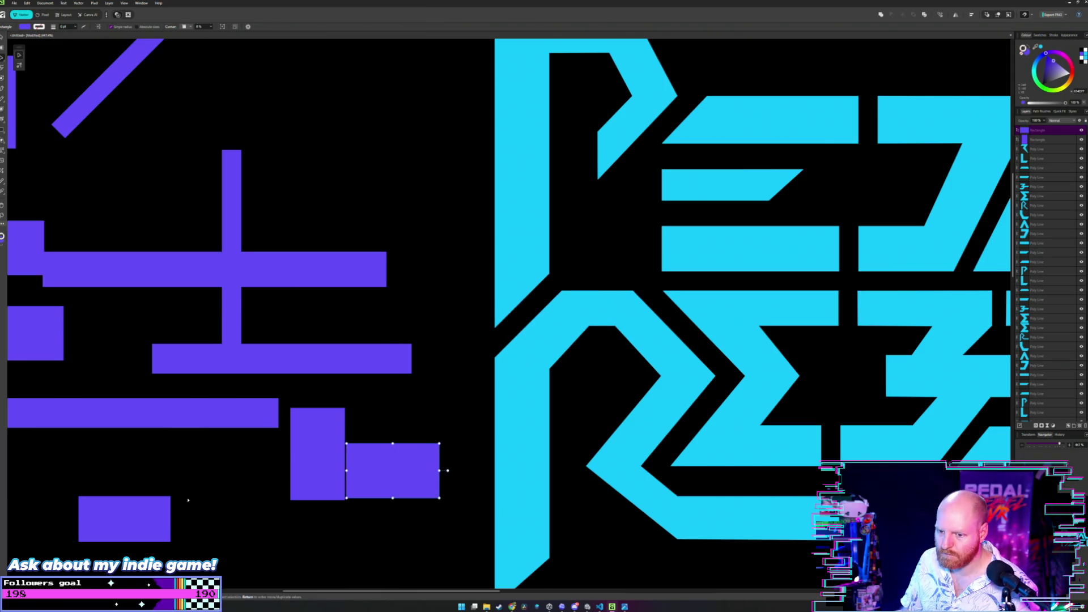
- Shift the tall purple rectangle down-left and move the wide purple bar across the R's top
click(310, 427)
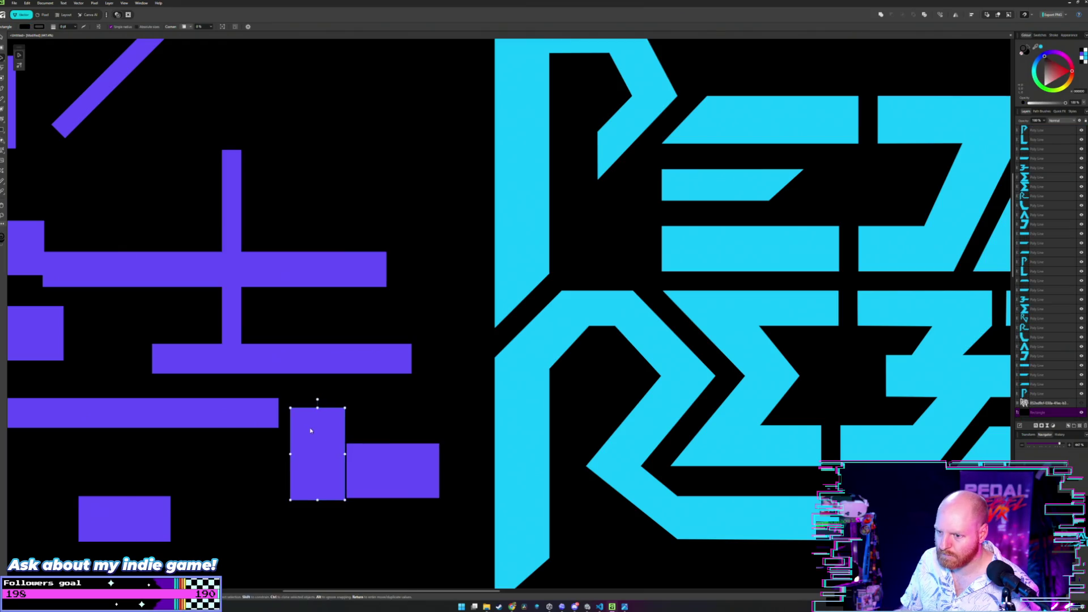
mouse_move(310, 428)
mouse_down()
mouse_move(431, 414)
mouse_move(515, 388)
mouse_move(684, 395)
mouse_move(284, 474)
mouse_up()
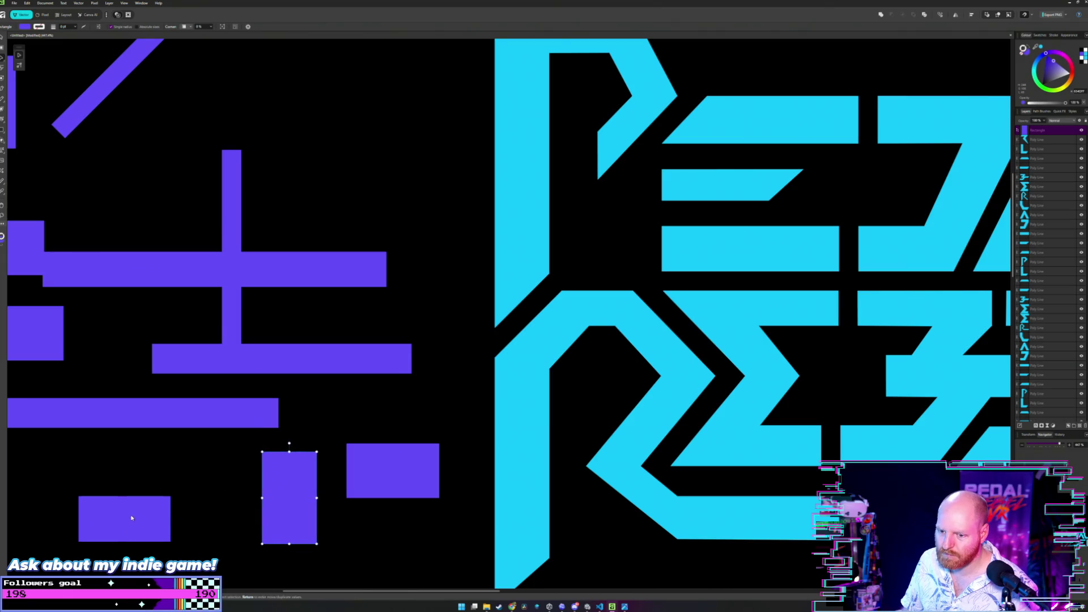
mouse_move(113, 519)
mouse_down()
mouse_move(744, 306)
mouse_move(740, 249)
mouse_move(626, 315)
mouse_move(496, 315)
mouse_up()
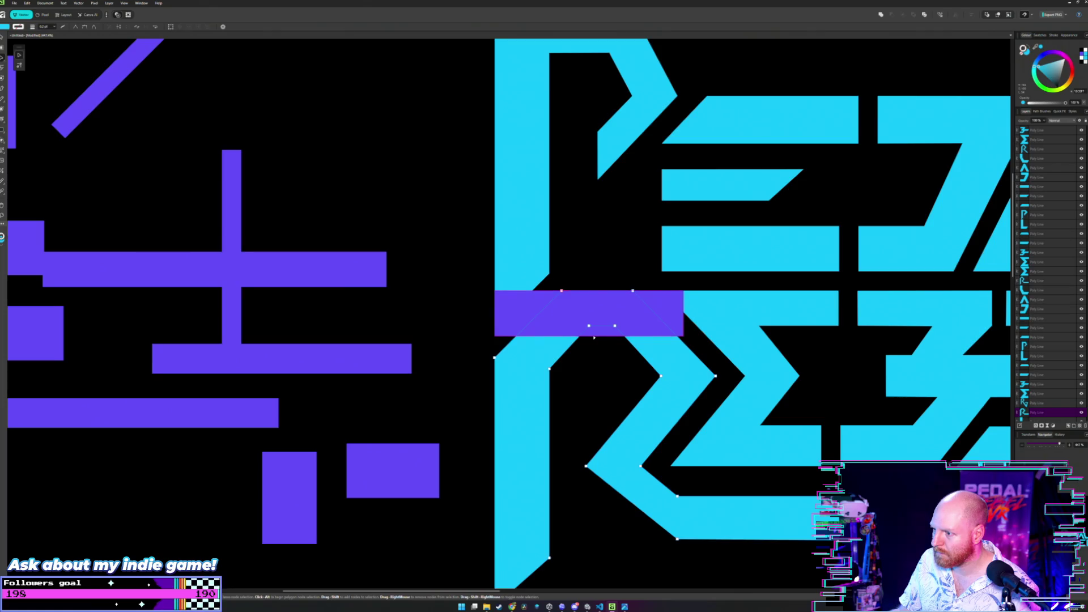
scroll(598, 344, up, 3)
scroll(595, 336, up, 2)
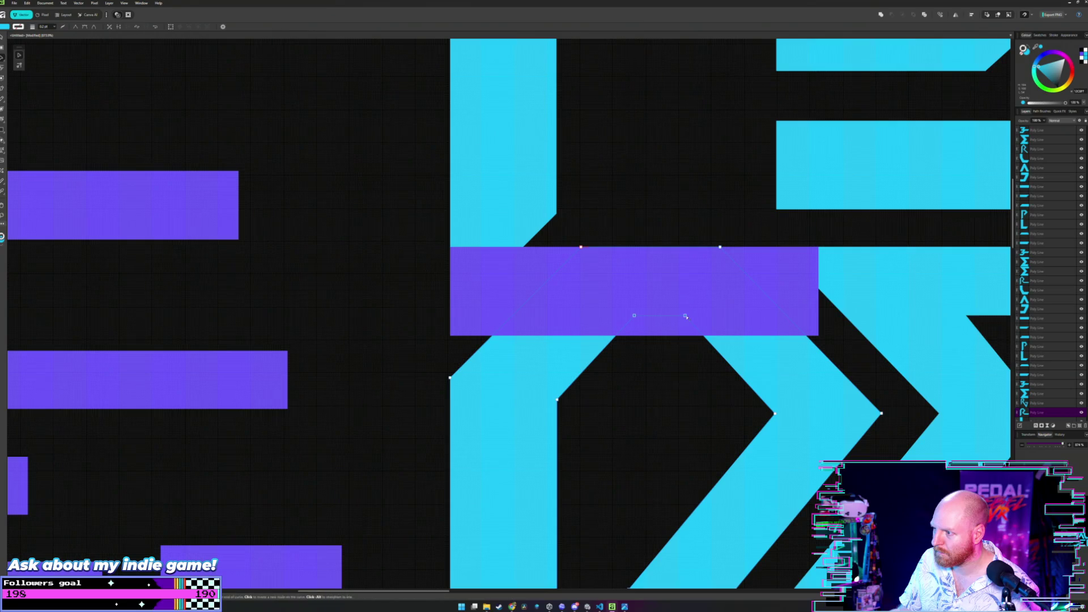
- Lower the R's inner top nodes, then move the purple bar from the R onto the vertical bar's top
drag(684, 316, 685, 336)
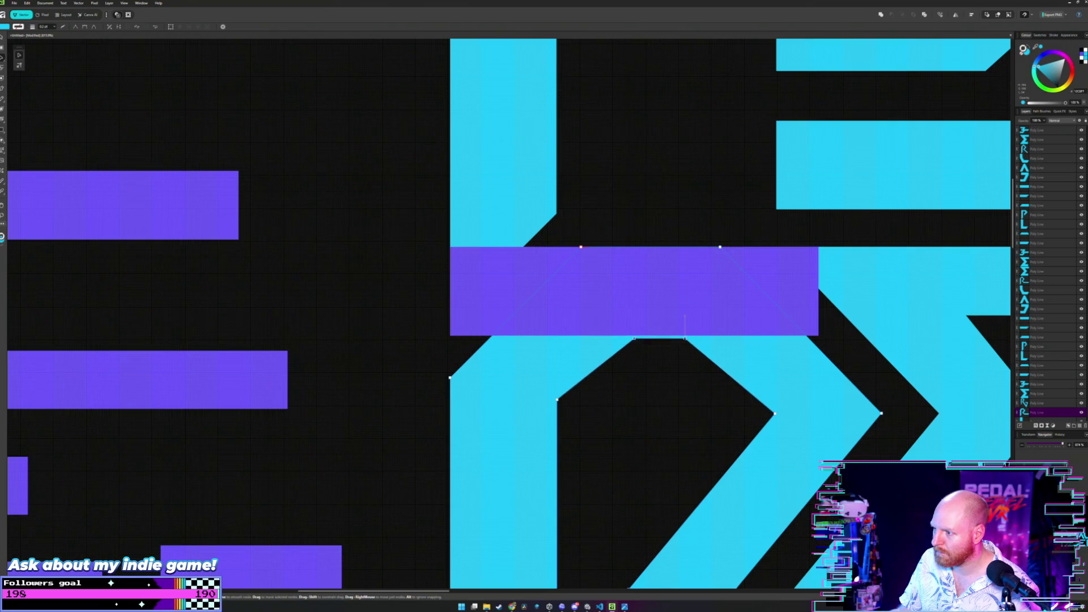
scroll(677, 240, down, 2)
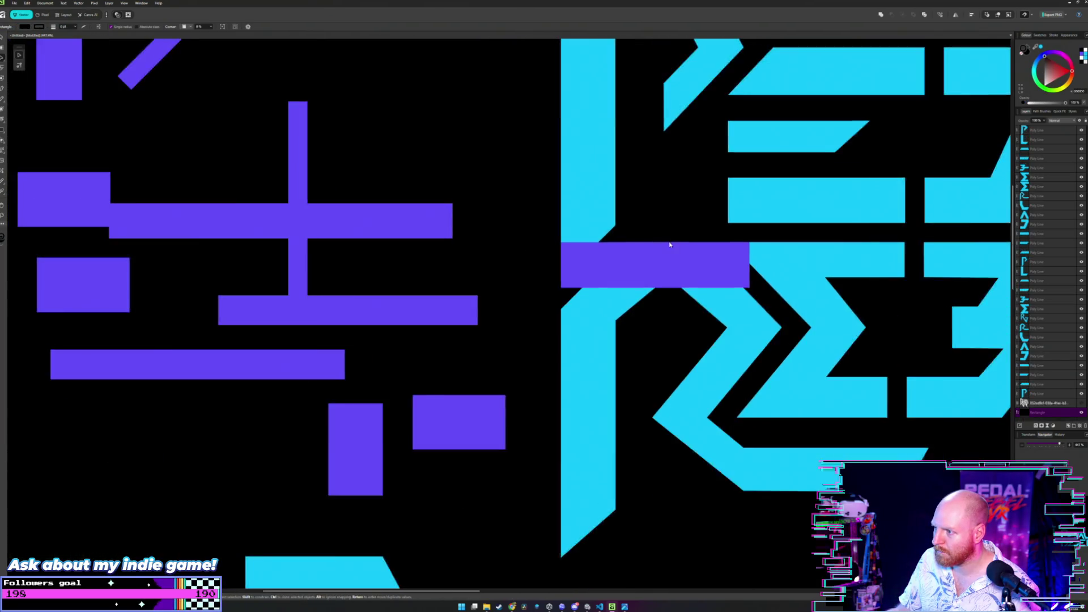
scroll(670, 244, down, 2)
click(507, 238)
drag(506, 231, 428, 172)
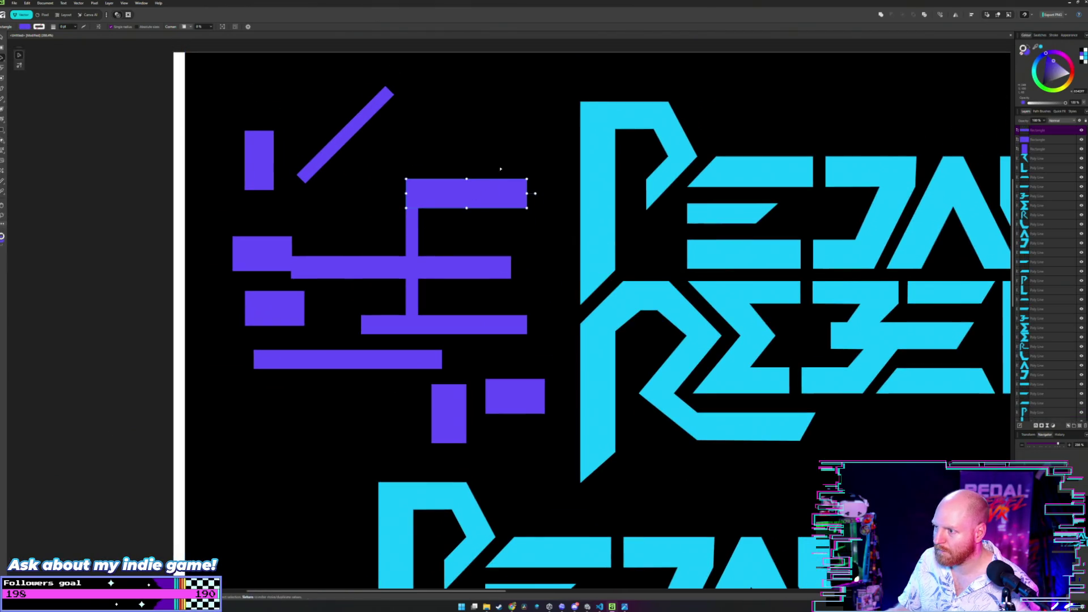
scroll(587, 238, down, 2)
scroll(586, 238, up, 2)
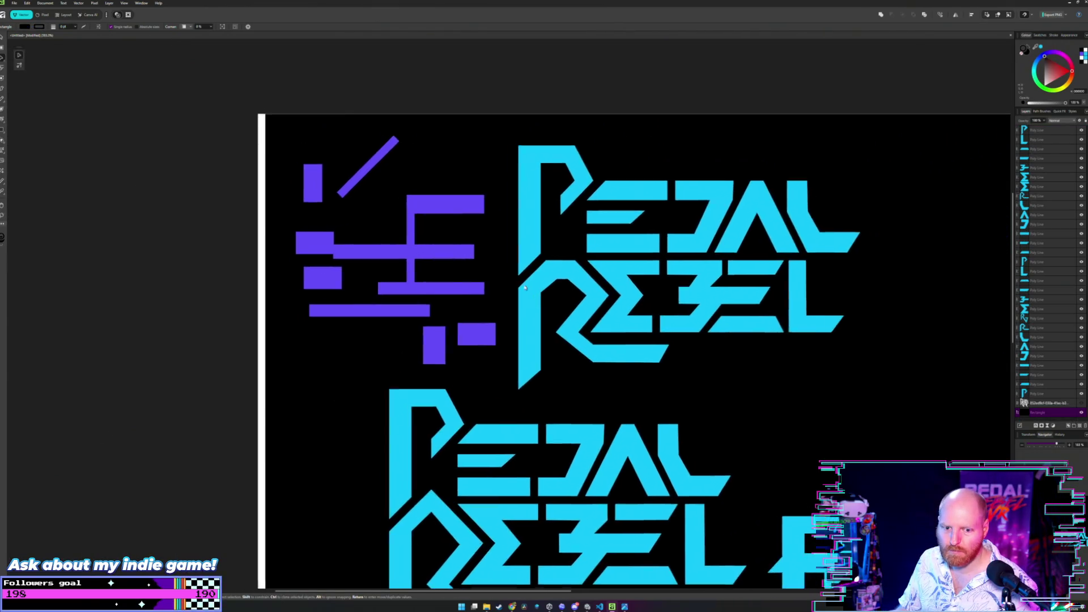
scroll(591, 242, up, 2)
scroll(600, 248, up, 1)
scroll(611, 254, up, 2)
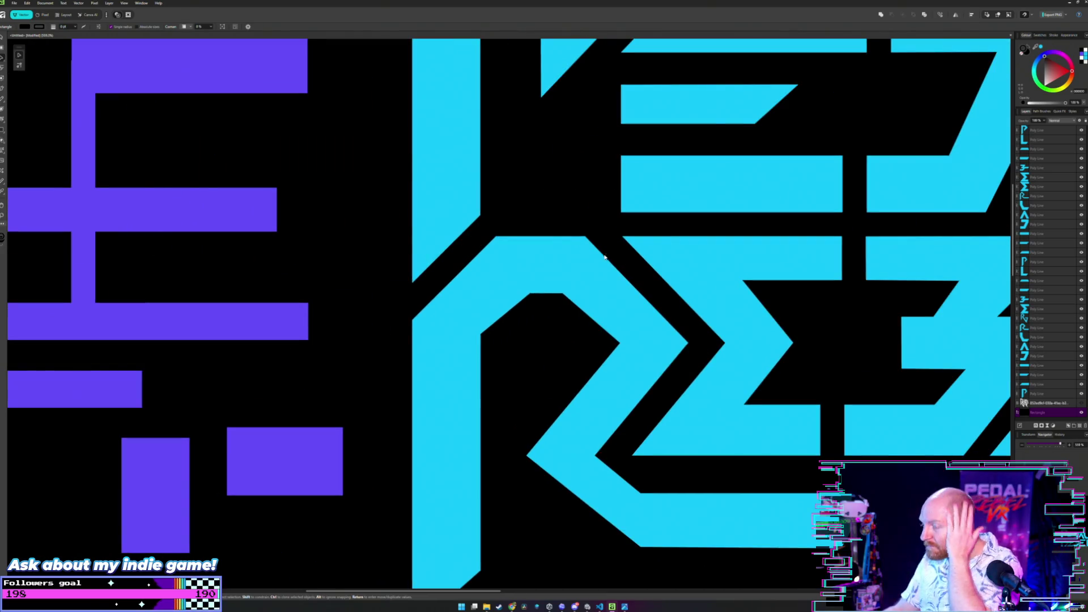
scroll(597, 280, left, 1)
scroll(596, 280, up, 2)
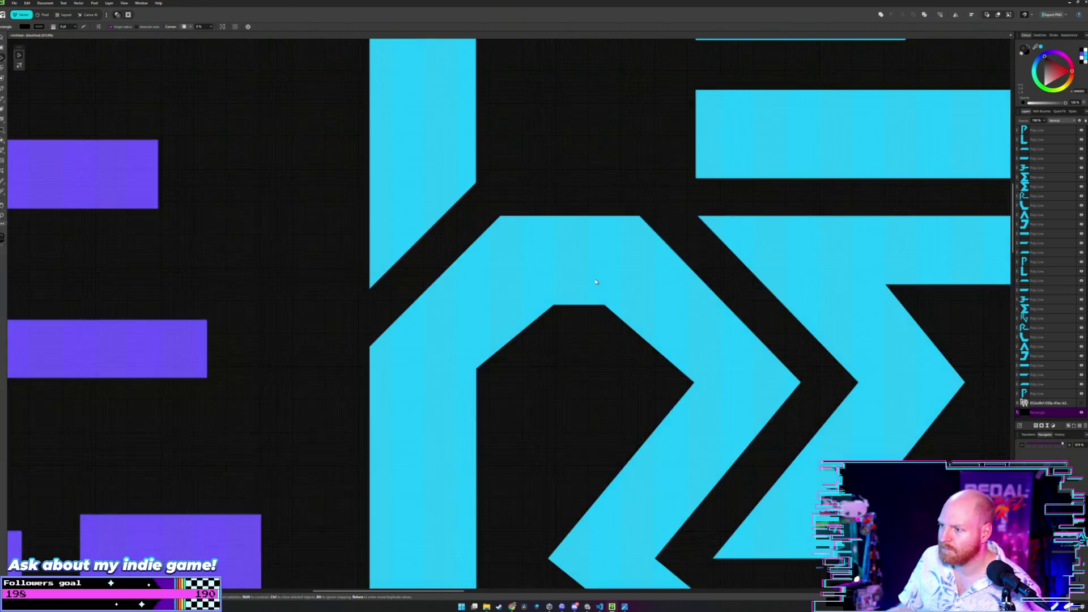
- Delete one inner top node of the REBEL R so its counter rises to a single peak
click(555, 308)
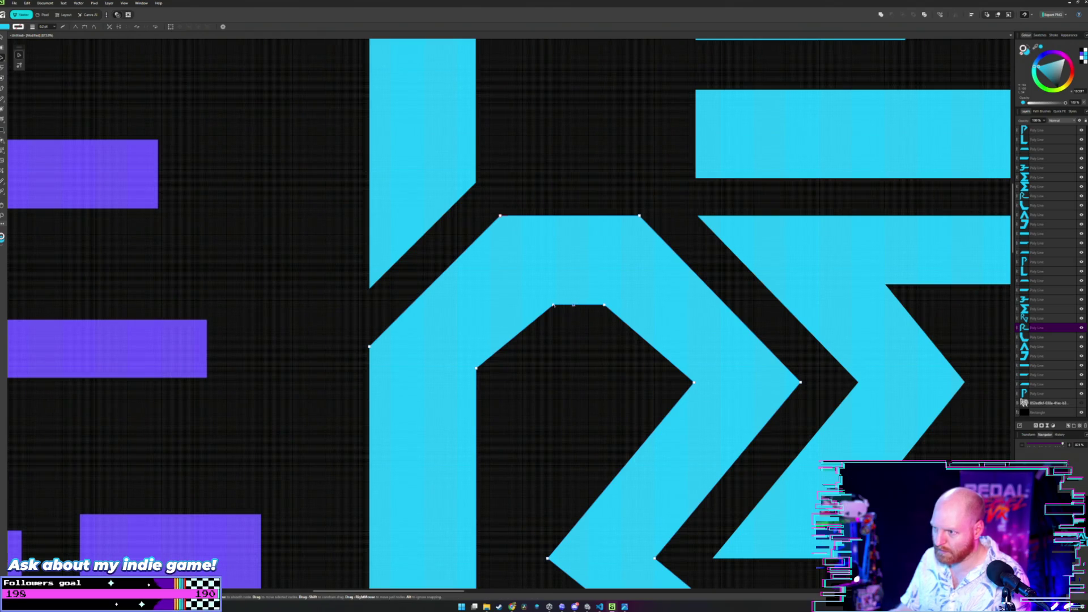
key(Delete)
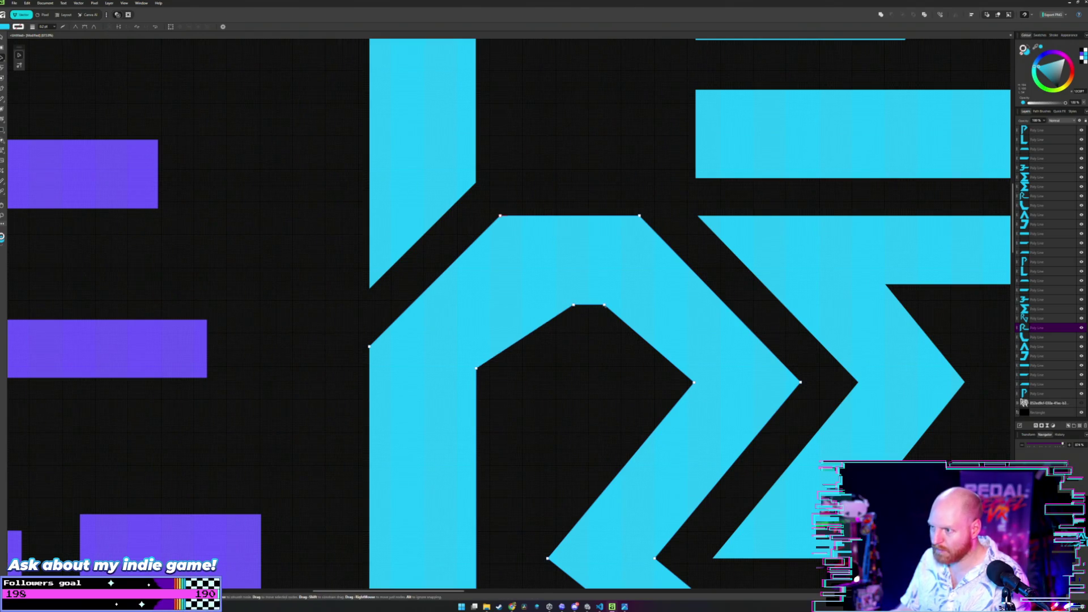
key(Escape)
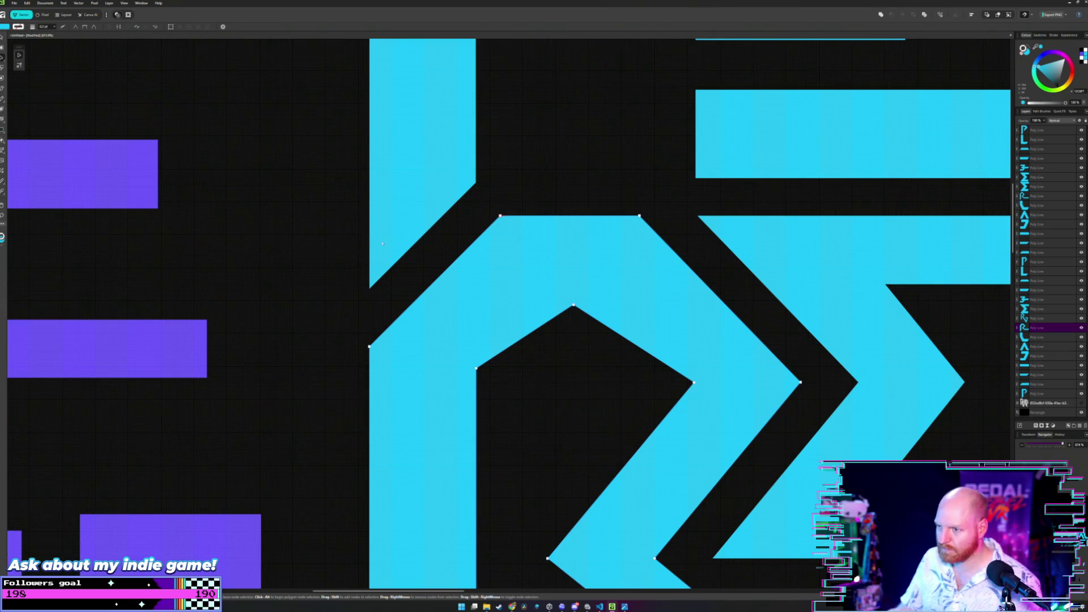
scroll(337, 259, down, 2)
scroll(337, 259, down, 2)
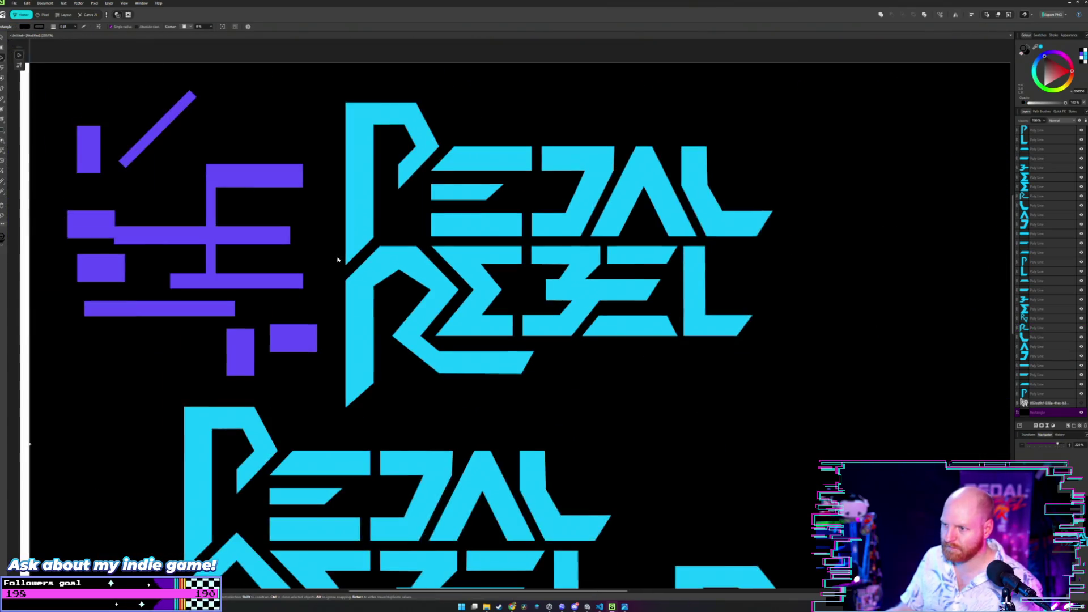
- Bring the full logo into view and pick through the REBEL and background shapes to reach the R
drag(338, 260, 466, 280)
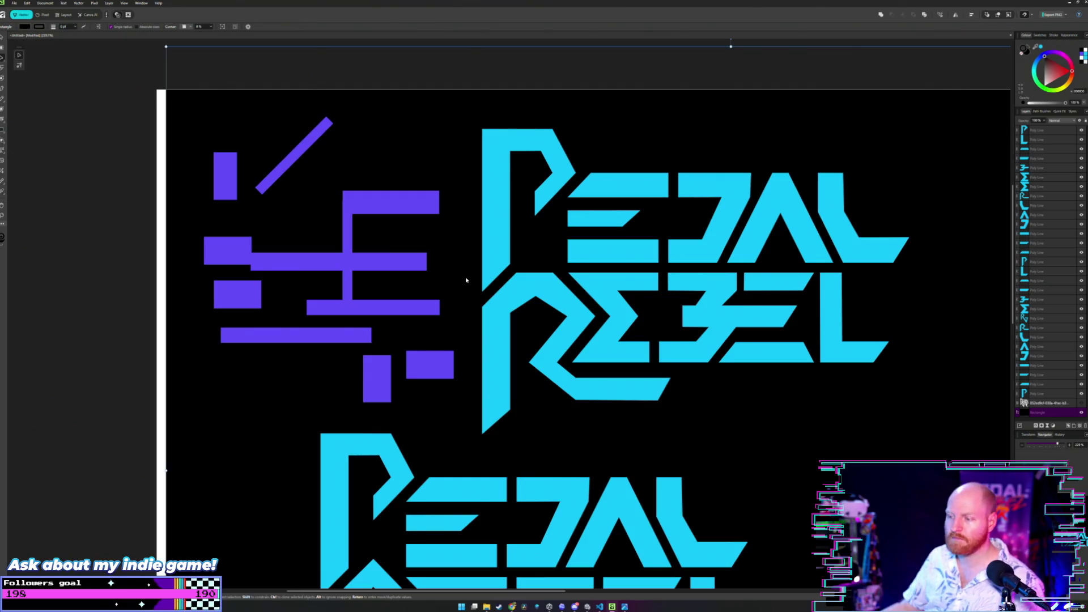
scroll(468, 283, down, 1)
scroll(470, 287, down, 1)
scroll(470, 287, up, 1)
scroll(470, 287, up, 1)
click(470, 287)
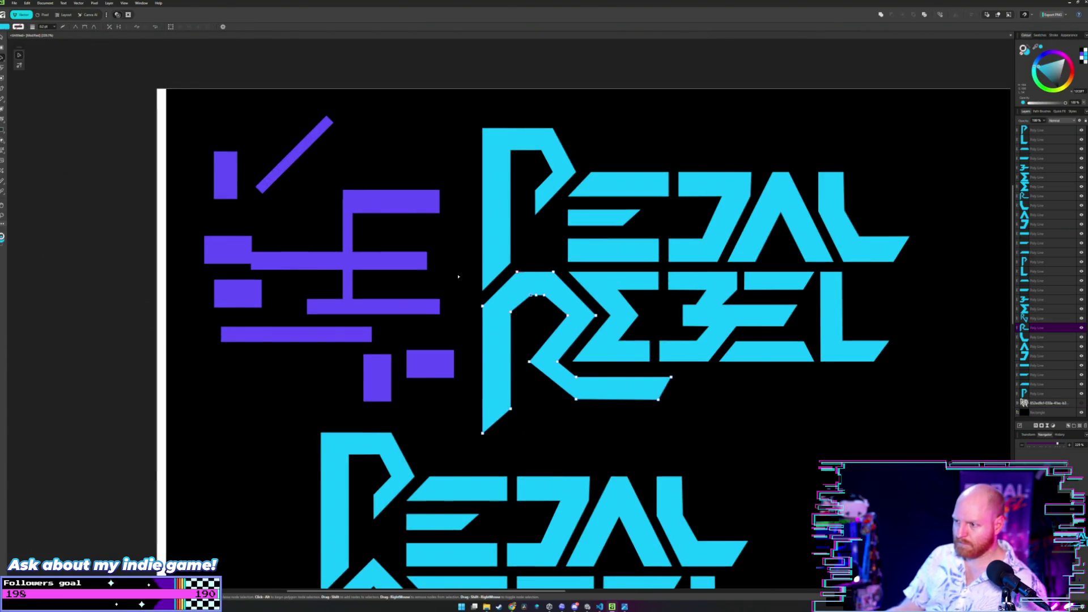
click(460, 271)
click(516, 290)
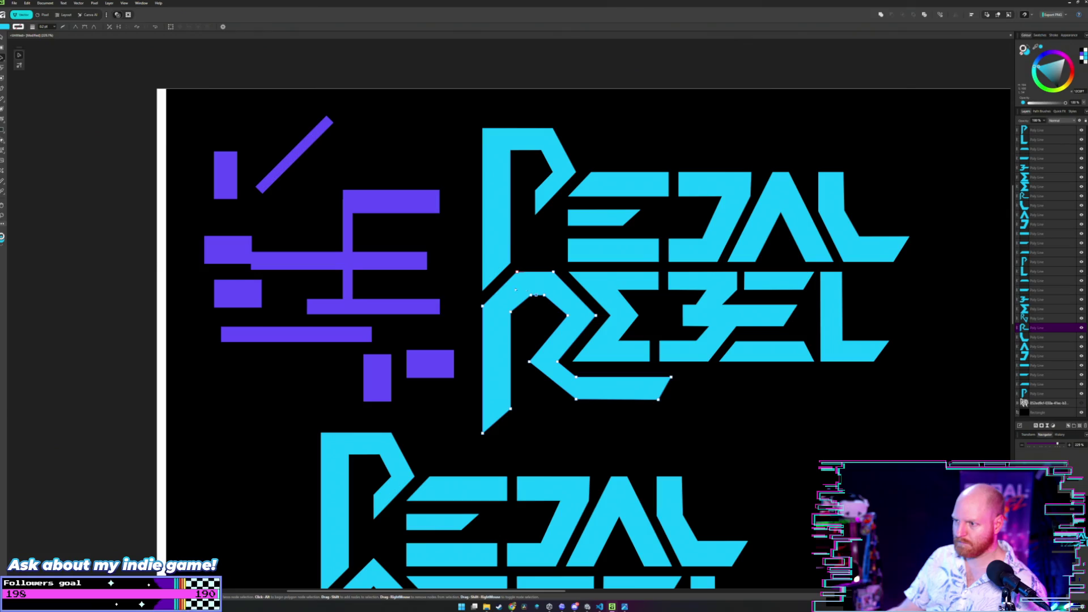
click(454, 286)
scroll(455, 285, up, 2)
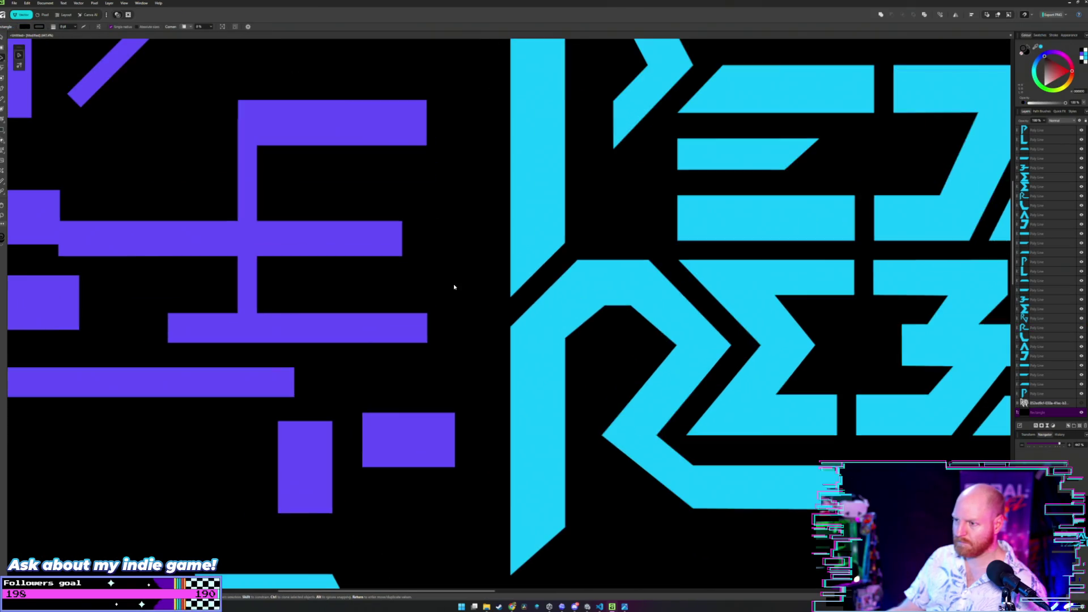
scroll(455, 285, up, 2)
scroll(455, 285, up, 1)
scroll(676, 321, up, 1)
scroll(672, 322, up, 1)
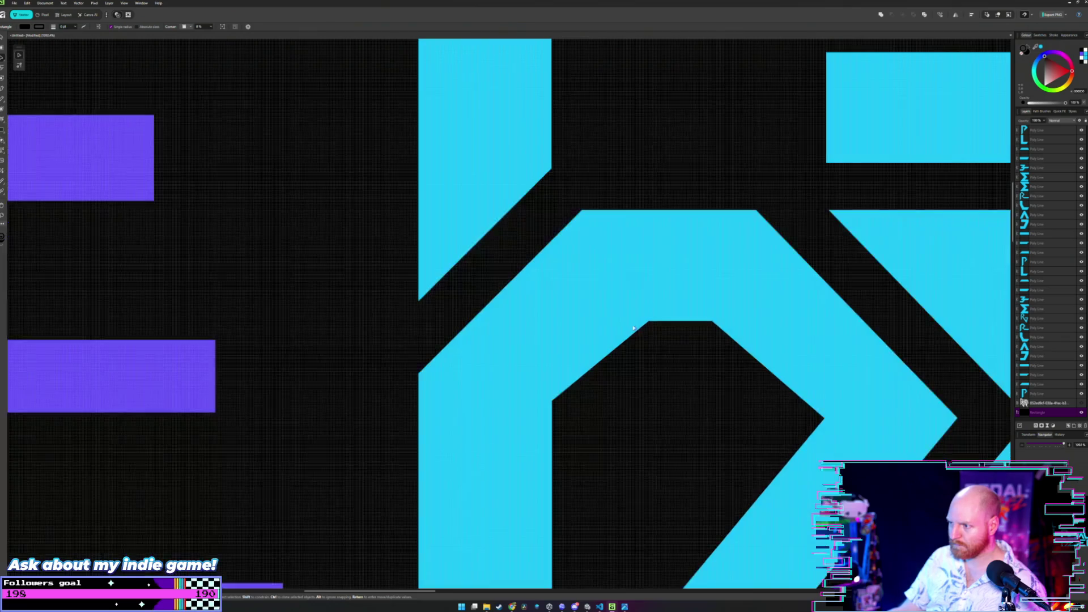
- Drag the black notch's top-left node inside the R slightly left to widen it, then deselect
click(649, 321)
drag(648, 321, 637, 321)
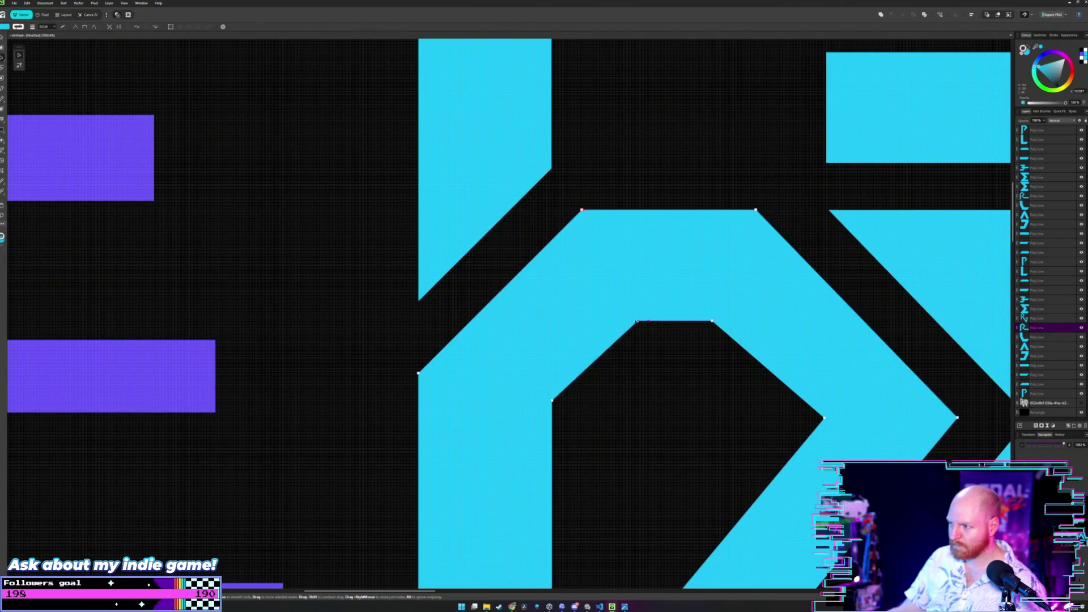
click(668, 346)
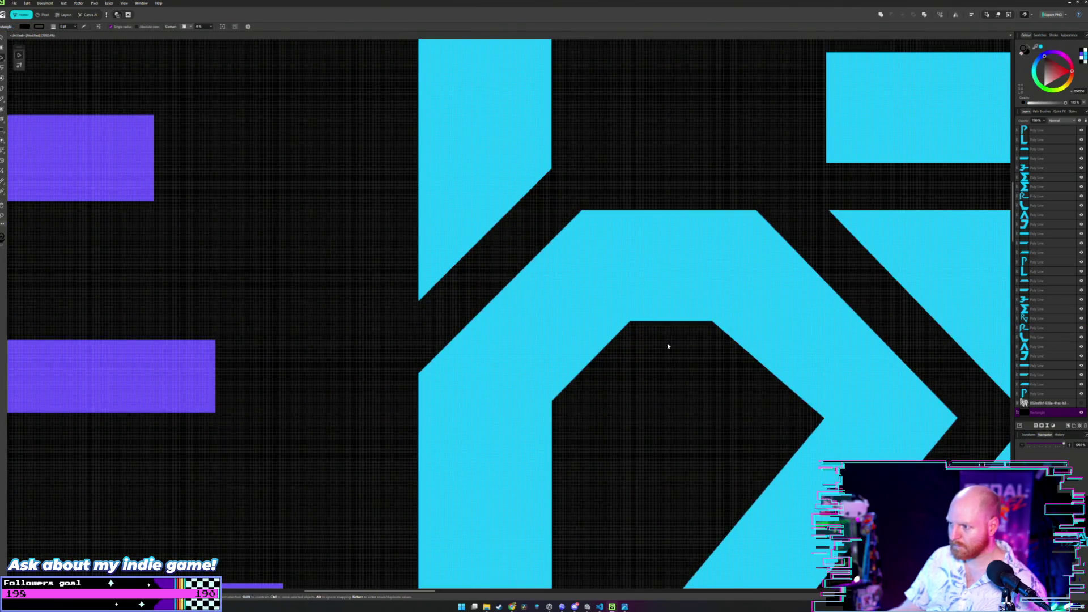
scroll(669, 345, right, 1)
scroll(662, 345, down, 2)
scroll(662, 345, down, 2)
scroll(663, 341, right, 1)
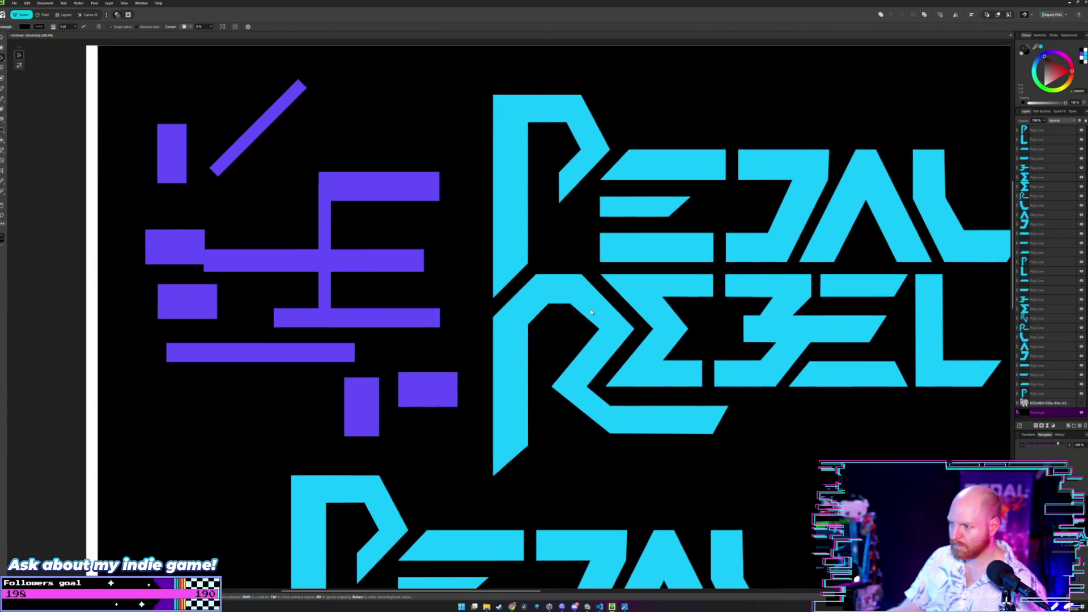
scroll(560, 313, up, 3)
scroll(560, 313, up, 1)
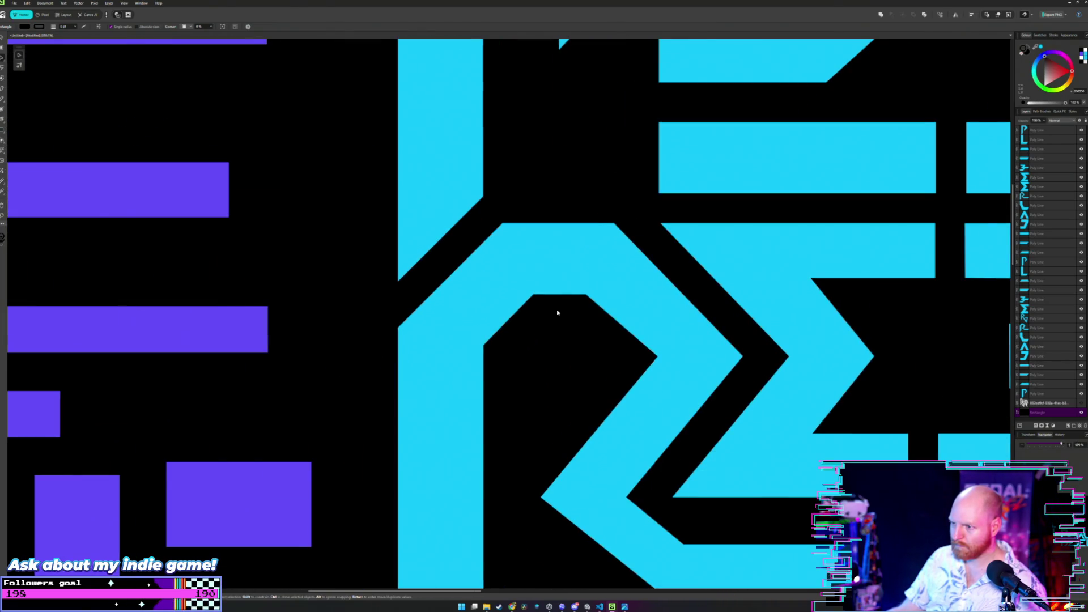
scroll(557, 313, down, 2)
scroll(622, 331, down, 3)
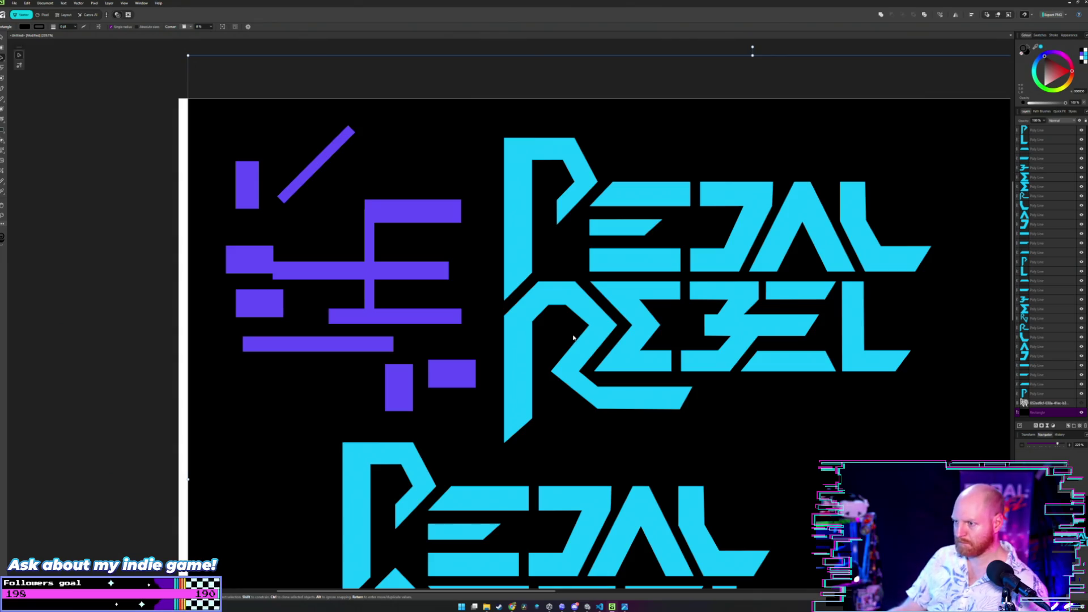
scroll(574, 337, down, 1)
scroll(573, 337, down, 2)
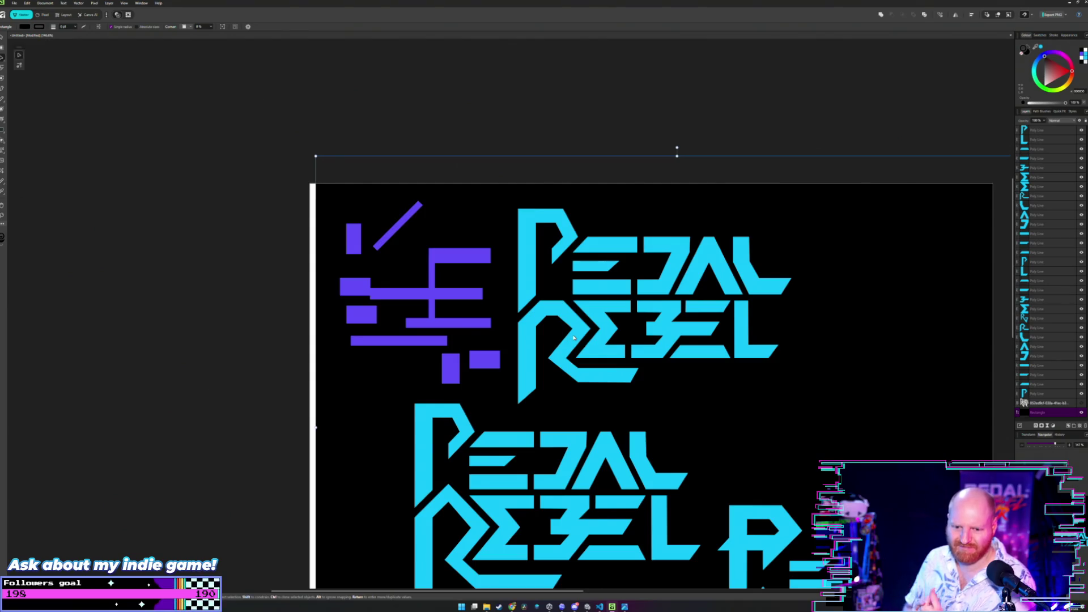
scroll(574, 338, down, 1)
scroll(570, 323, down, 1)
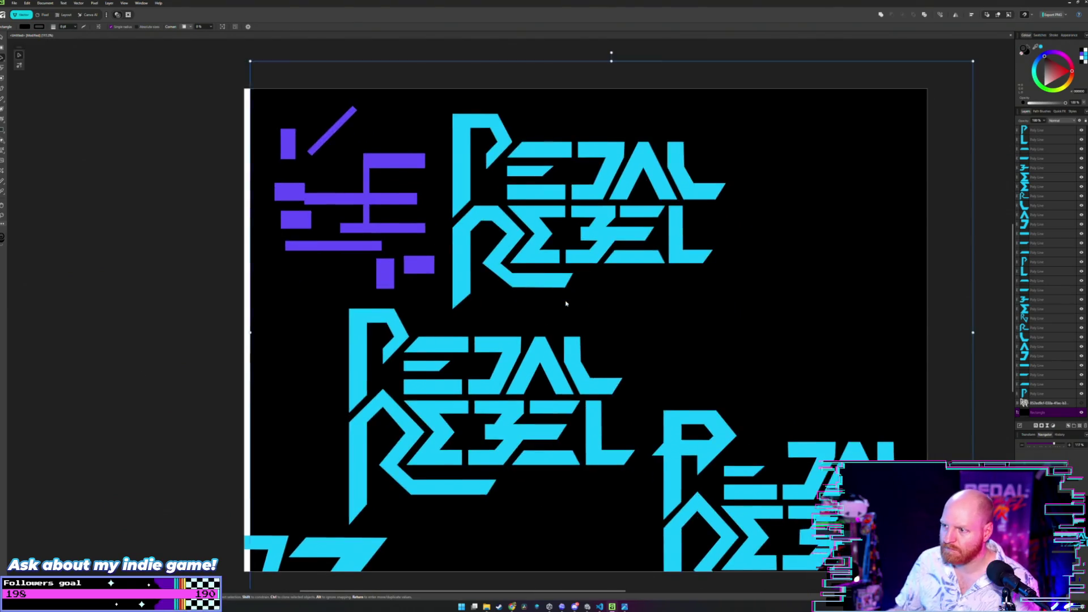
scroll(565, 296, down, 1)
scroll(565, 296, down, 1)
click(743, 303)
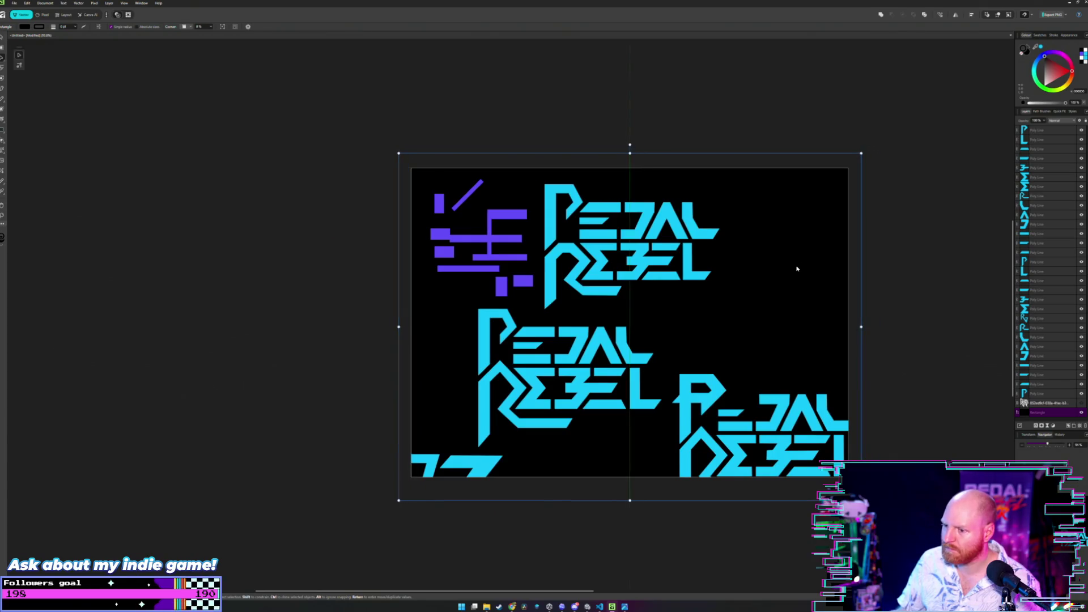
click(905, 266)
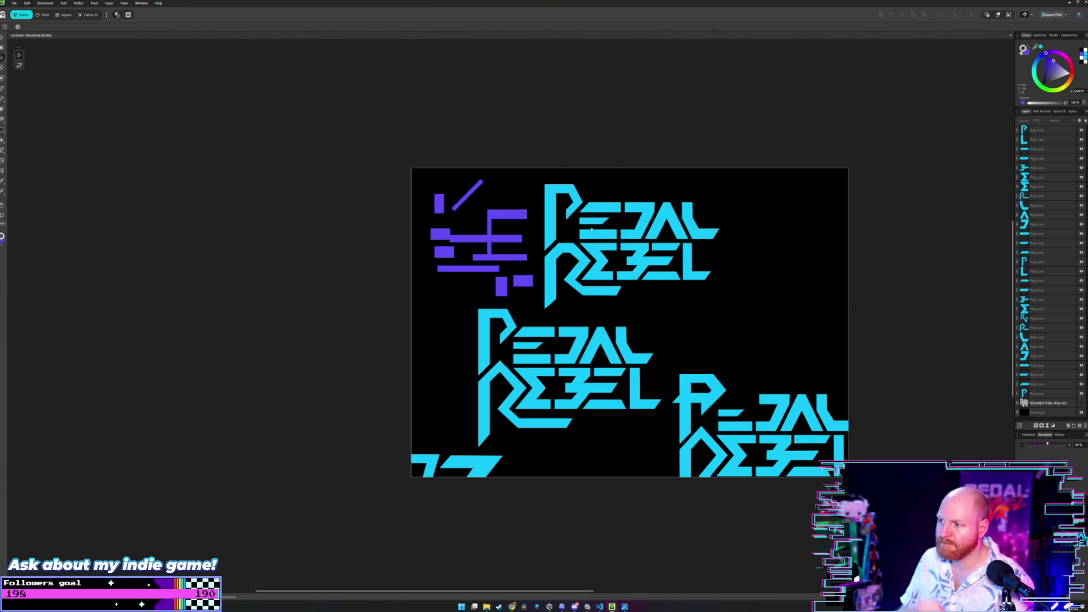
scroll(588, 234, up, 1)
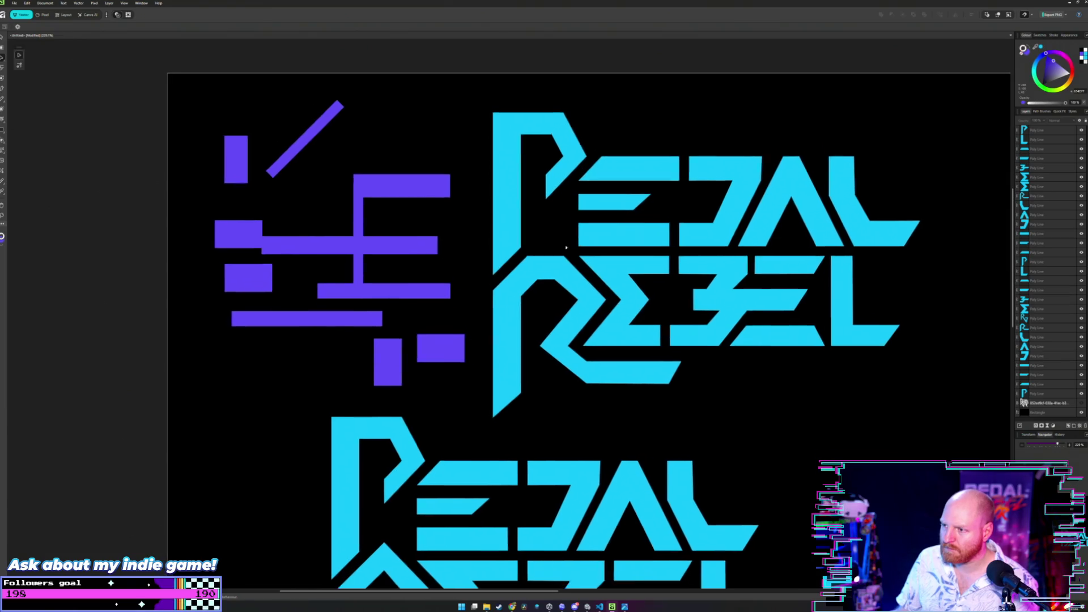
drag(568, 233, 587, 270)
scroll(583, 276, down, 2)
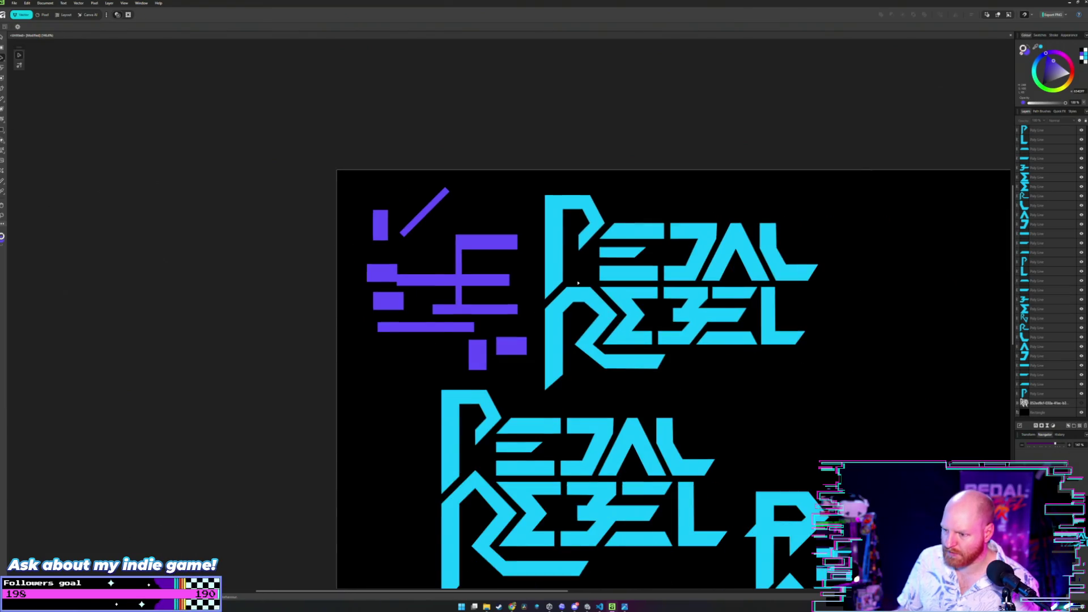
scroll(578, 284, up, 2)
scroll(577, 282, up, 2)
click(611, 328)
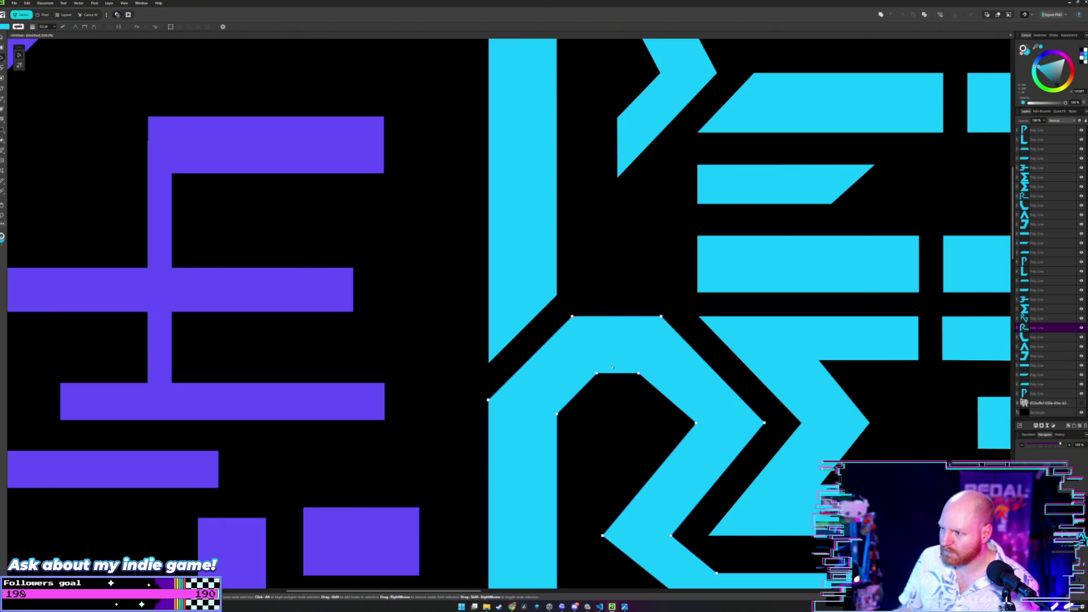
click(475, 355)
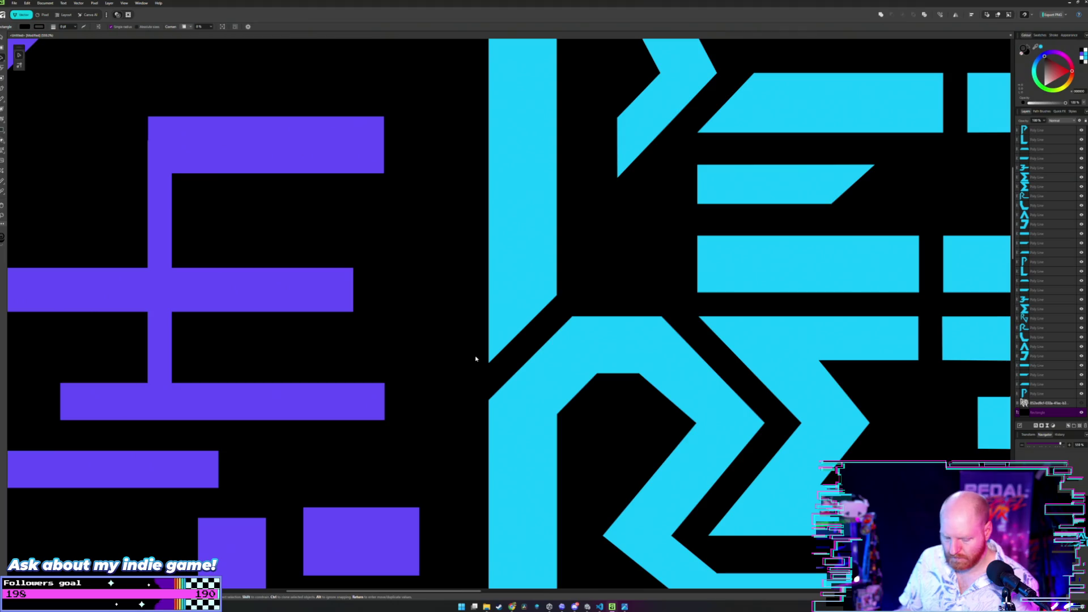
click(632, 353)
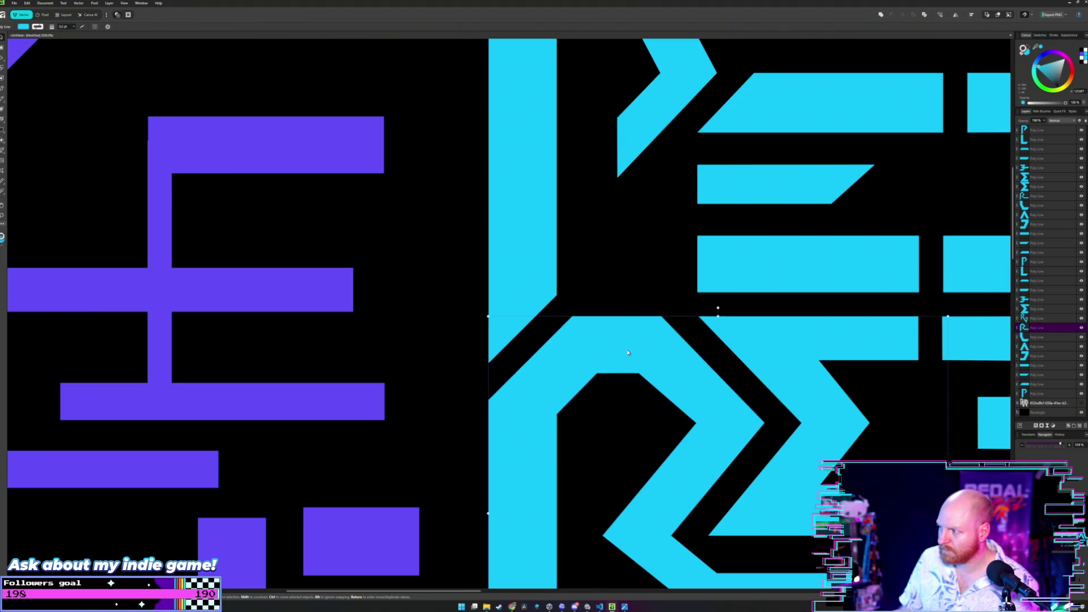
scroll(627, 350, down, 2)
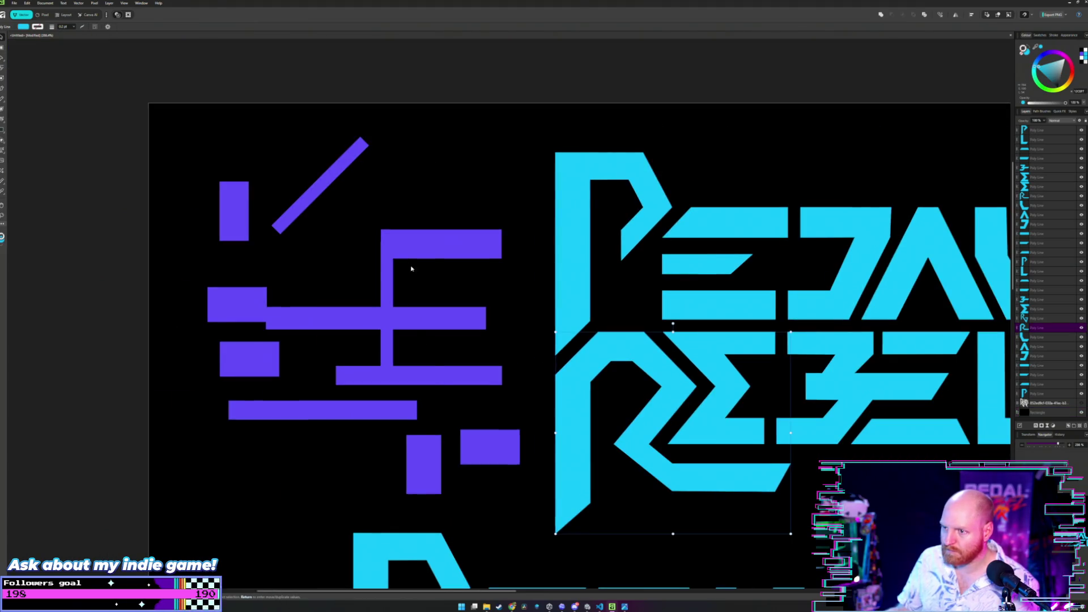
click(410, 450)
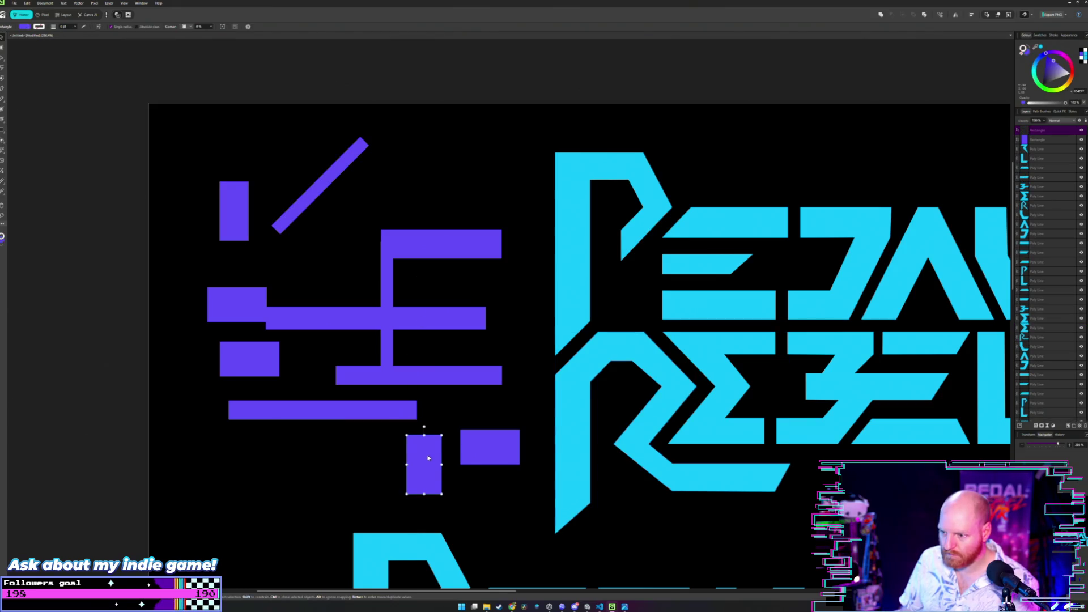
mouse_move(413, 448)
mouse_down()
mouse_move(577, 371)
mouse_move(695, 374)
mouse_up()
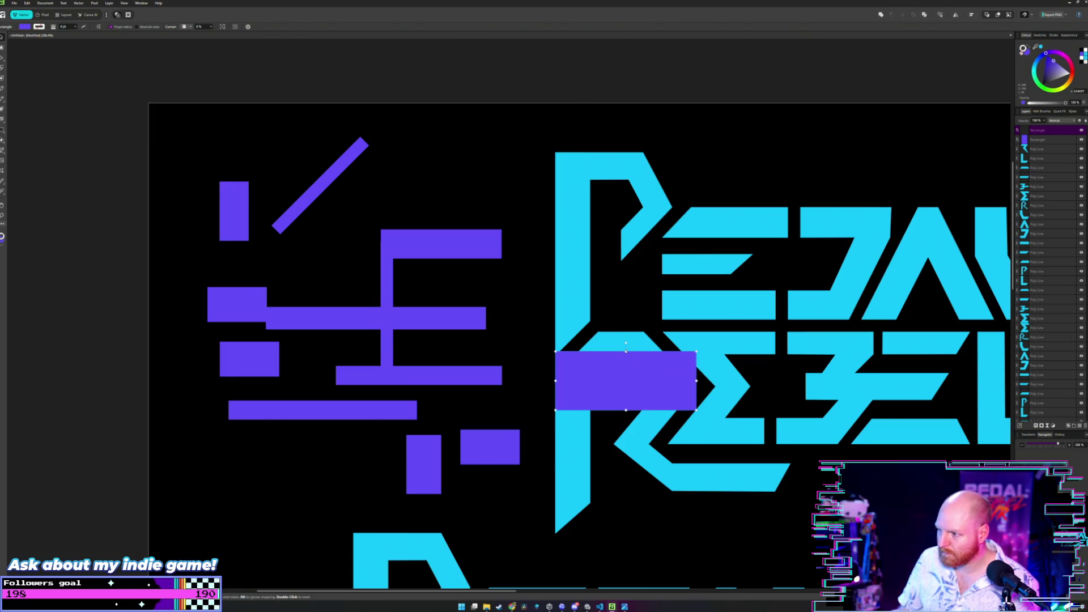
drag(626, 348, 629, 335)
scroll(631, 301, up, 1)
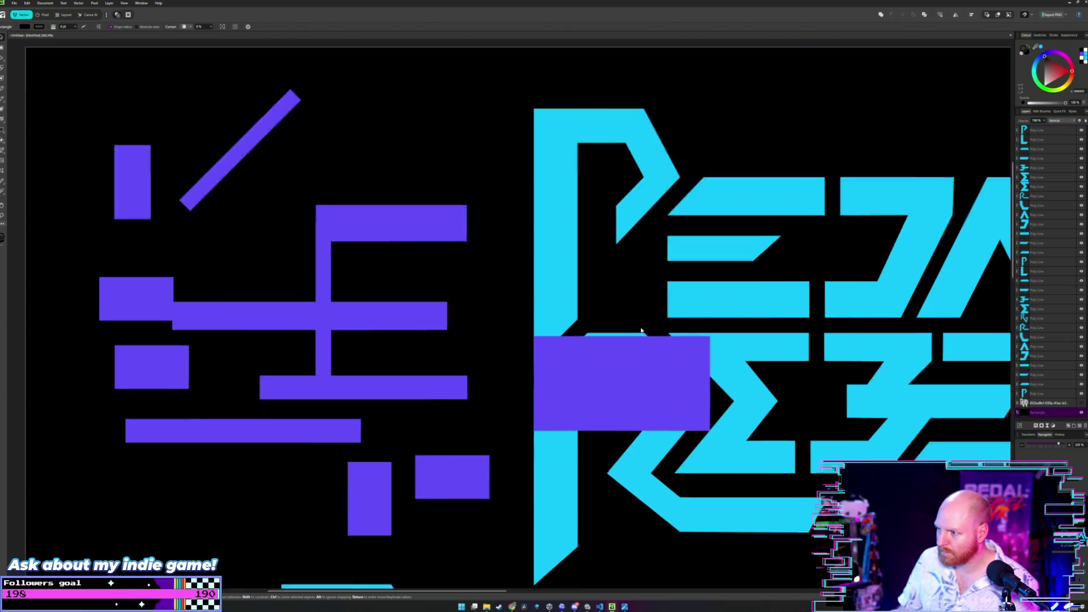
scroll(637, 323, up, 4)
scroll(593, 348, up, 2)
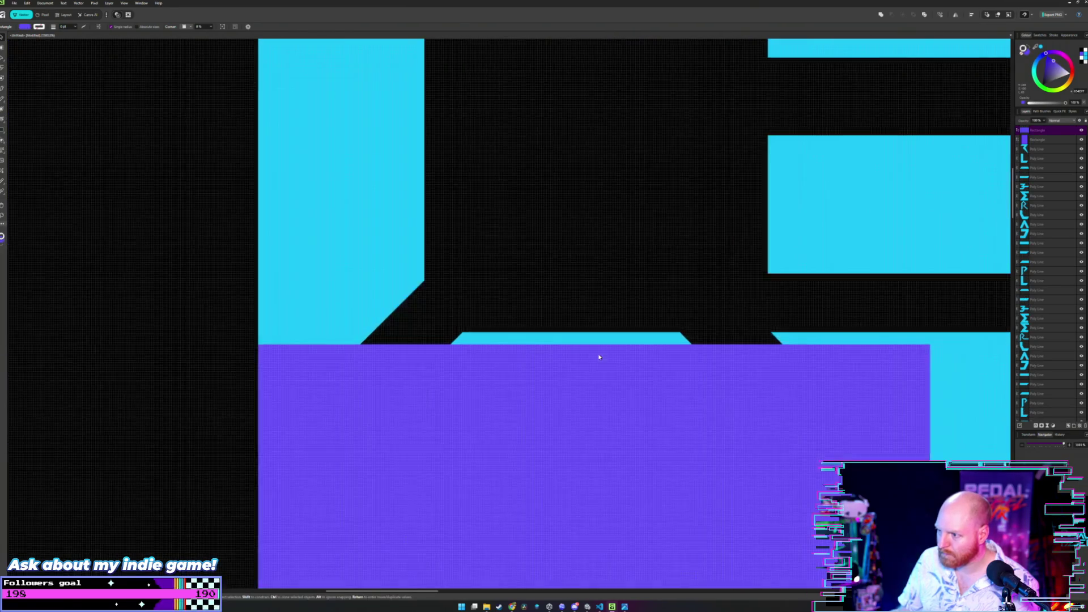
scroll(600, 342, up, 1)
key(p)
click(875, 327)
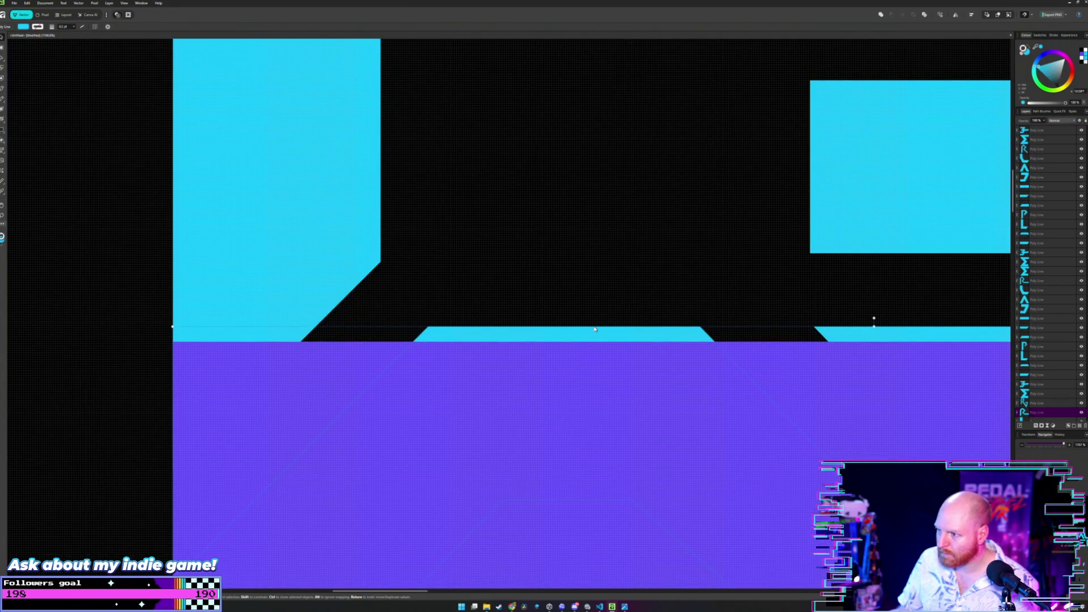
key(a)
click(593, 331)
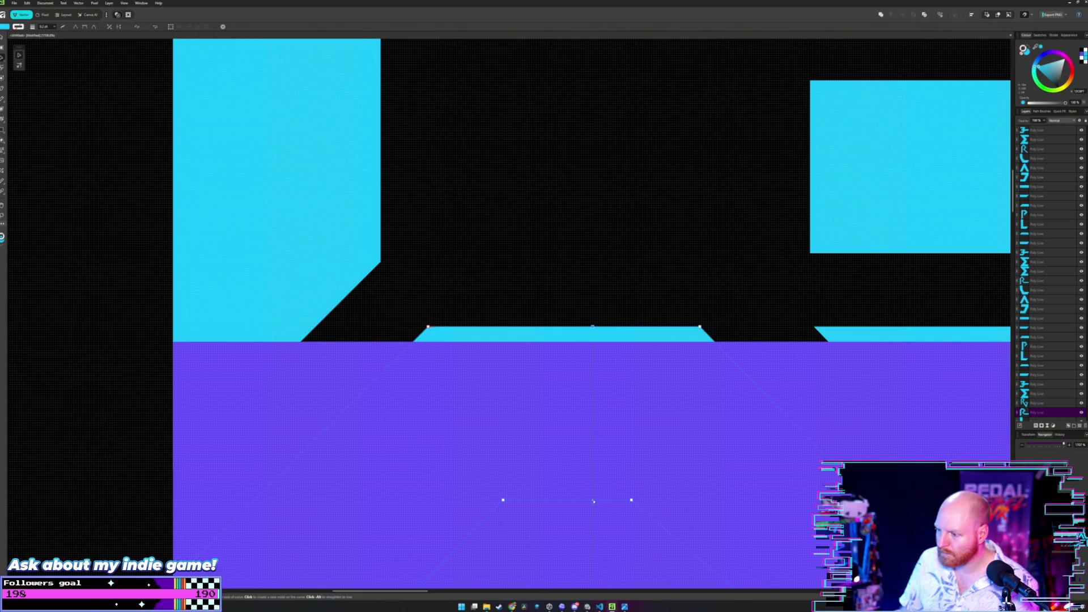
scroll(562, 418, down, 2)
scroll(562, 417, down, 2)
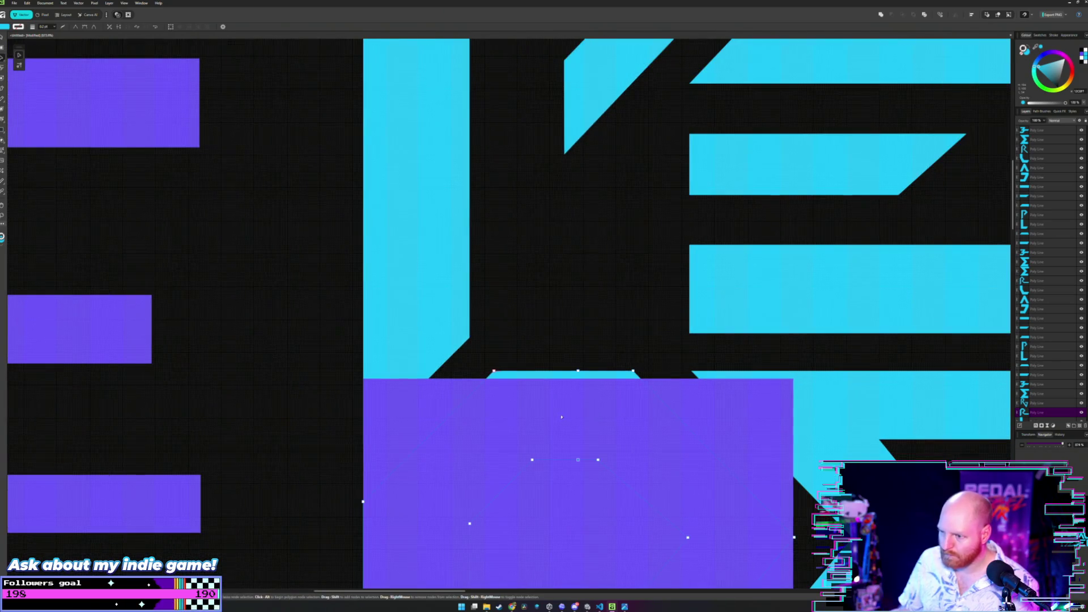
key(m)
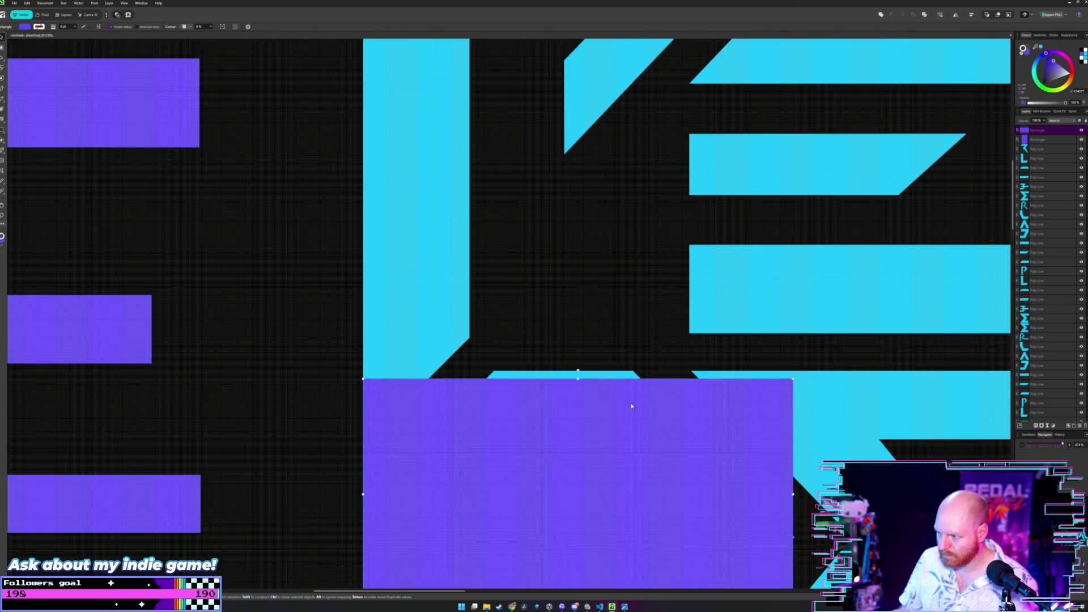
key(ctrl+z)
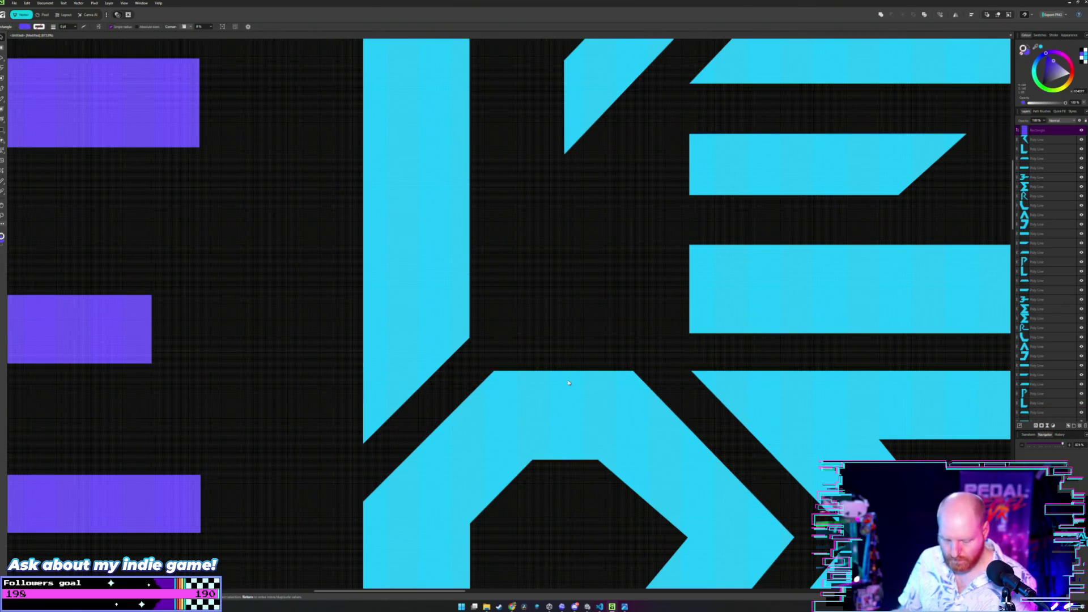
key(a)
click(567, 400)
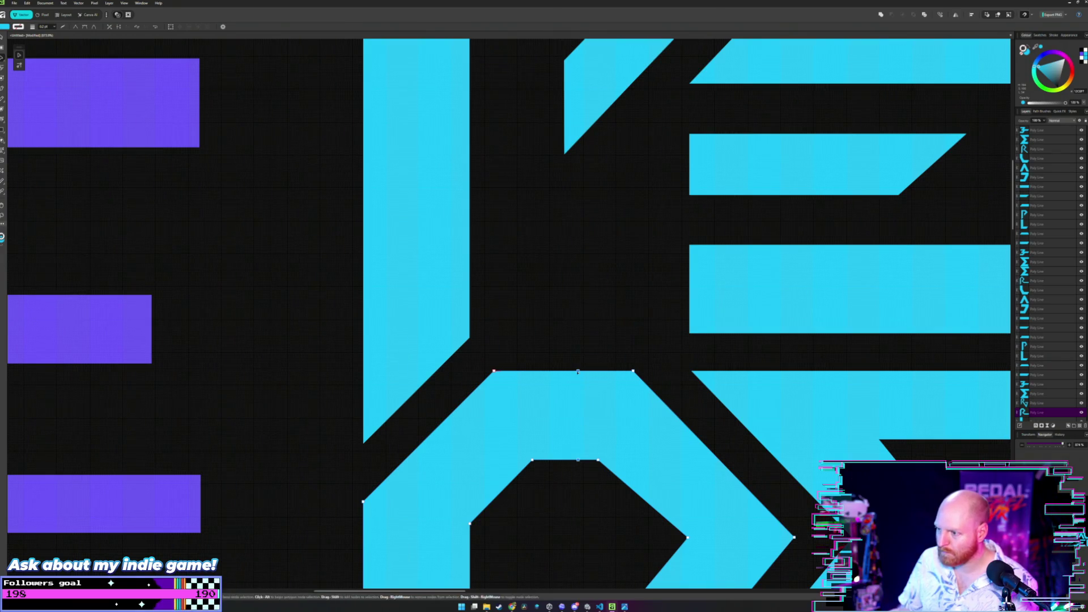
drag(579, 371, 581, 284)
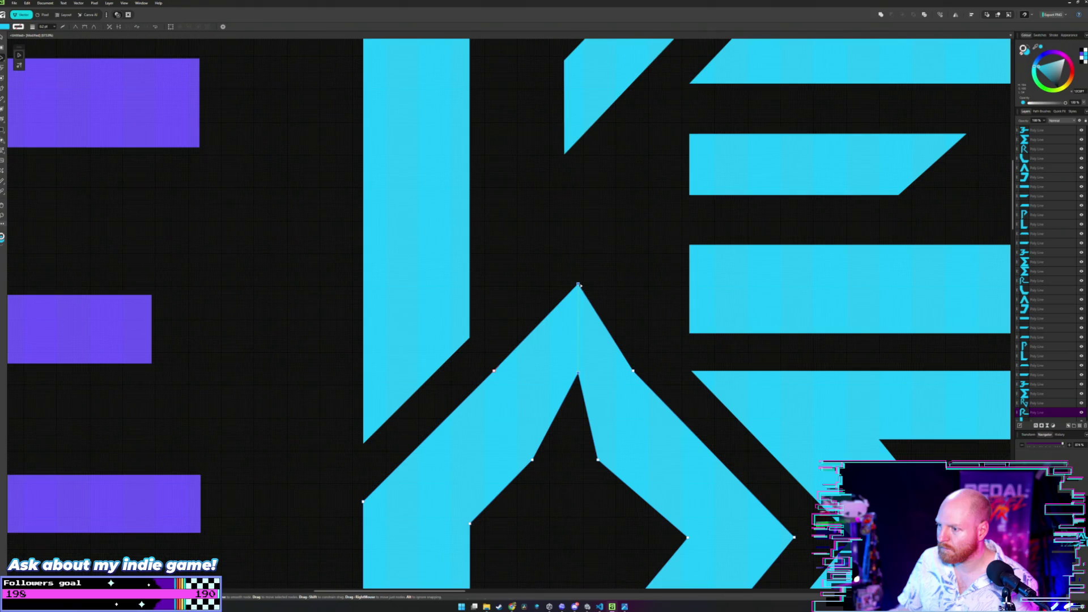
scroll(578, 285, down, 2)
scroll(578, 323, down, 2)
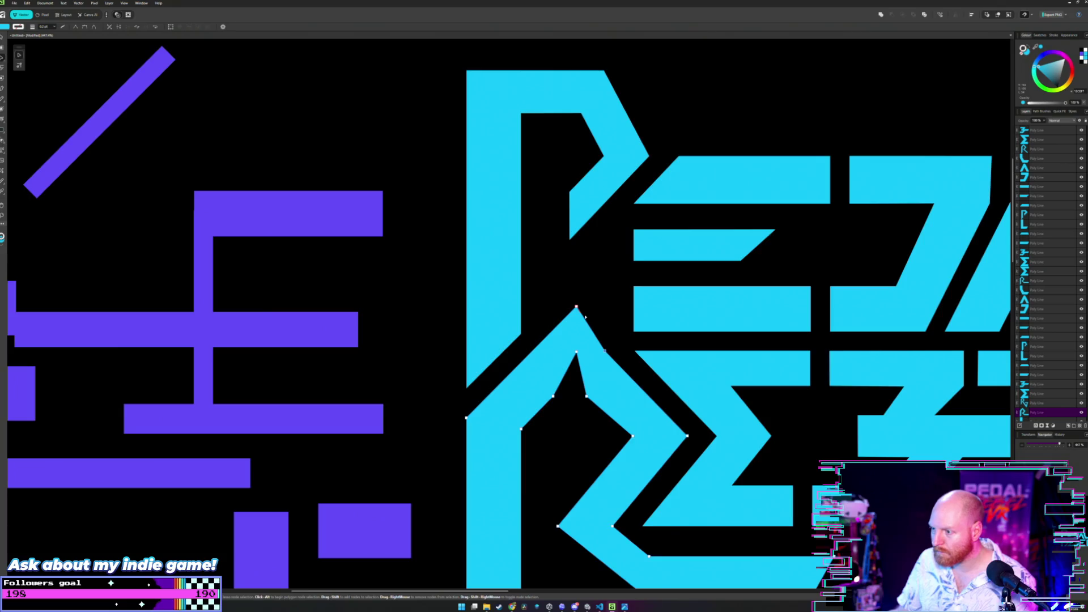
scroll(585, 317, up, 3)
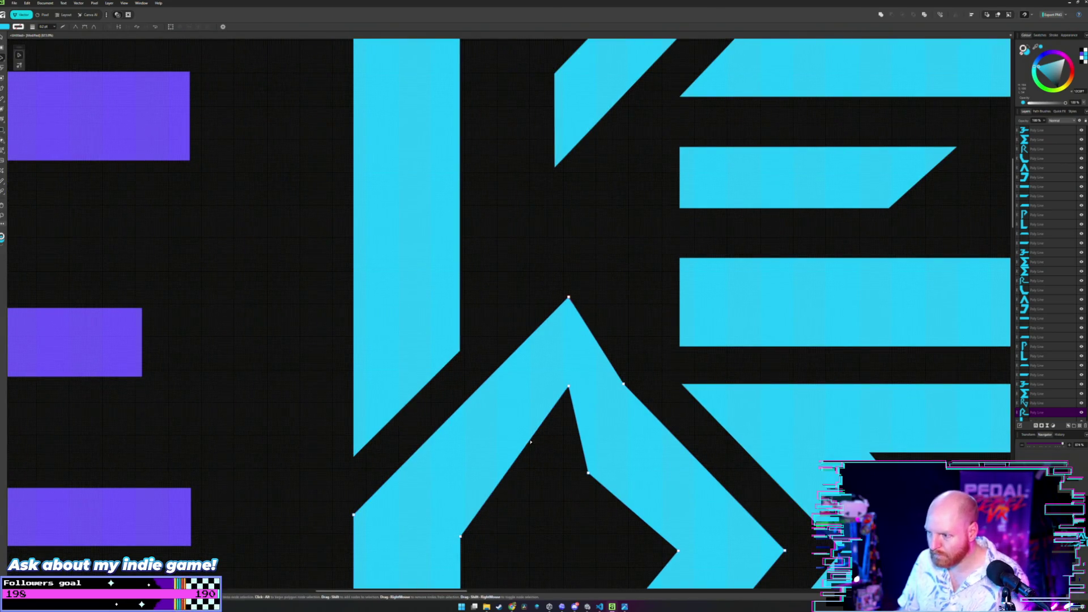
scroll(533, 443, down, 2)
scroll(533, 443, up, 1)
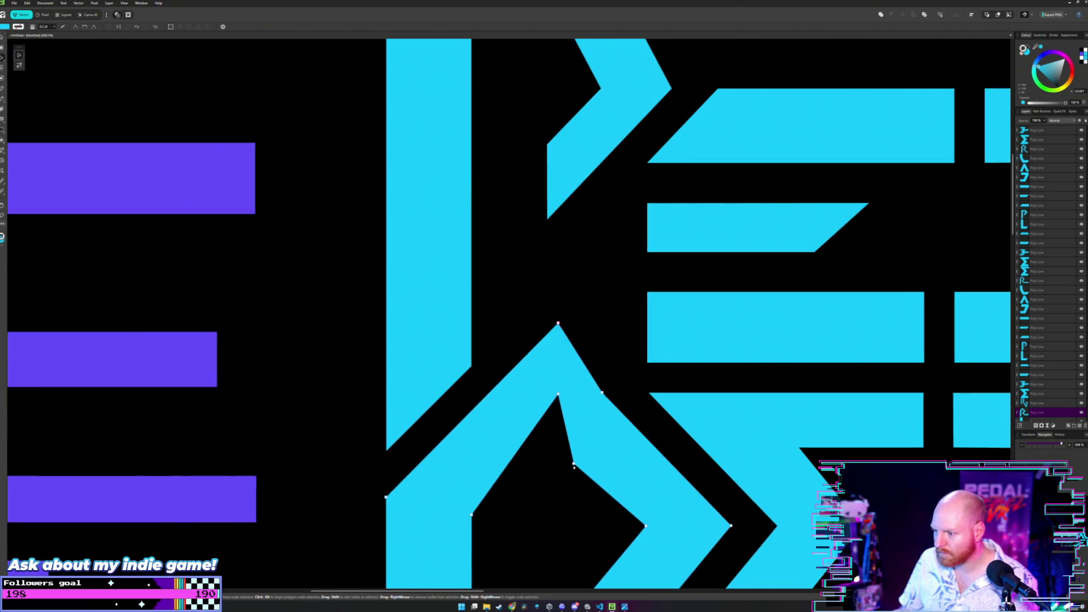
key(Delete)
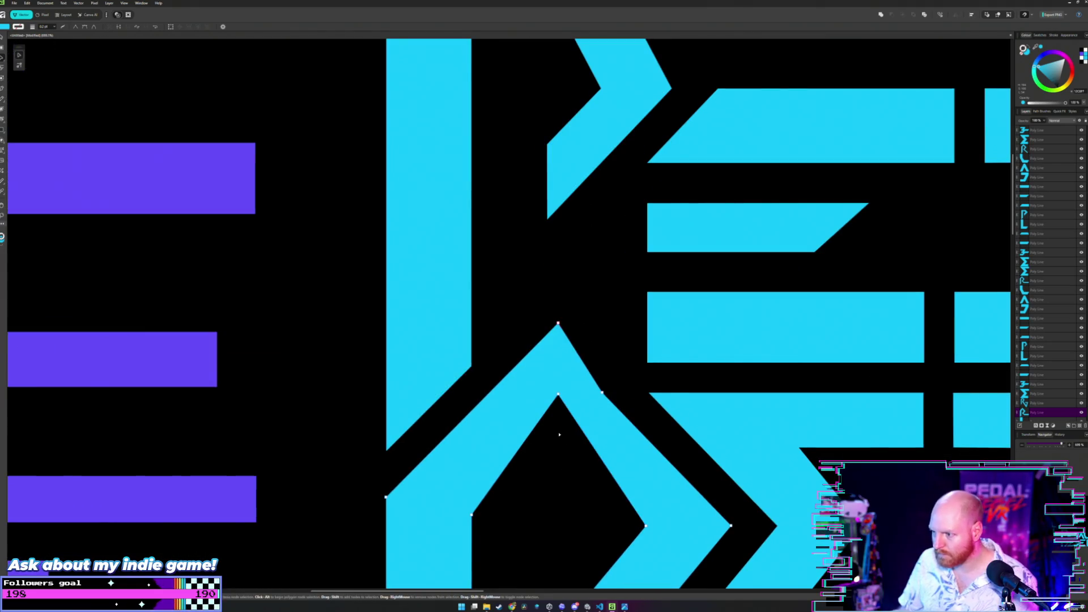
scroll(561, 432, down, 2)
drag(560, 432, 618, 354)
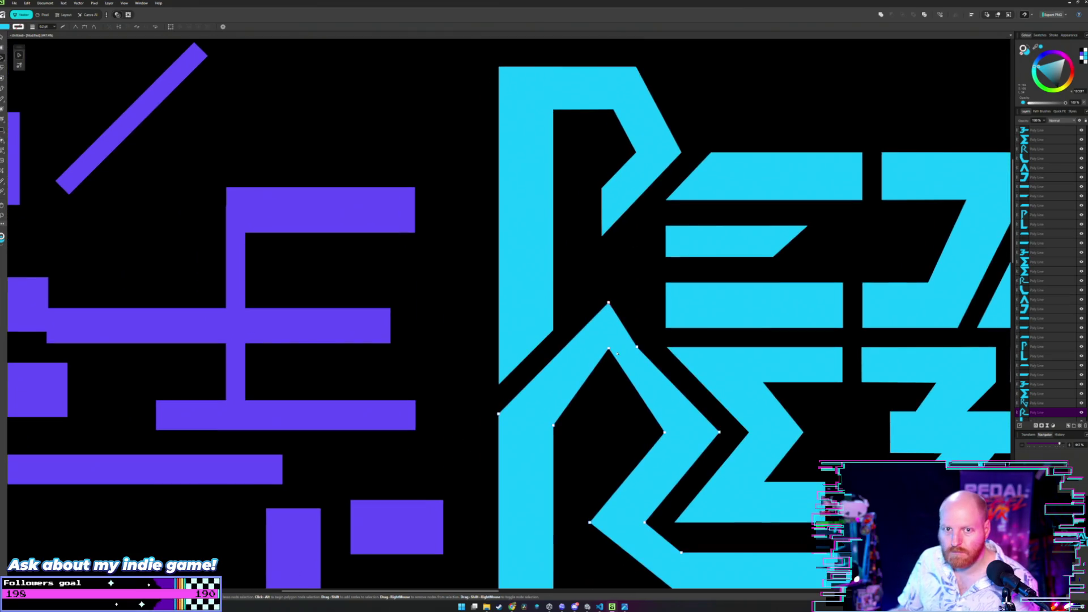
scroll(616, 350, up, 1)
scroll(616, 351, up, 1)
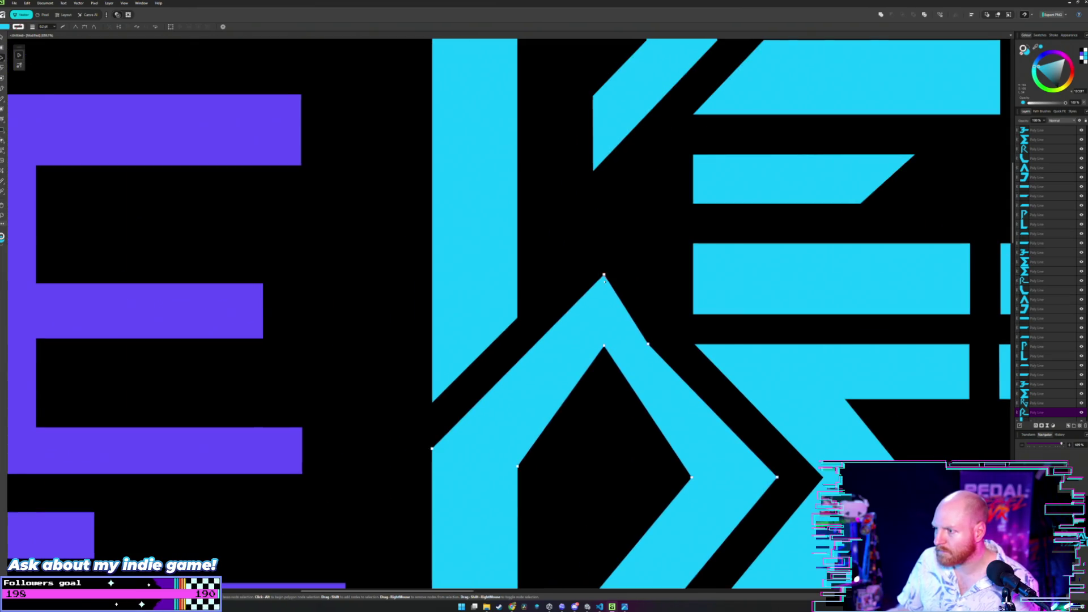
scroll(600, 279, up, 1)
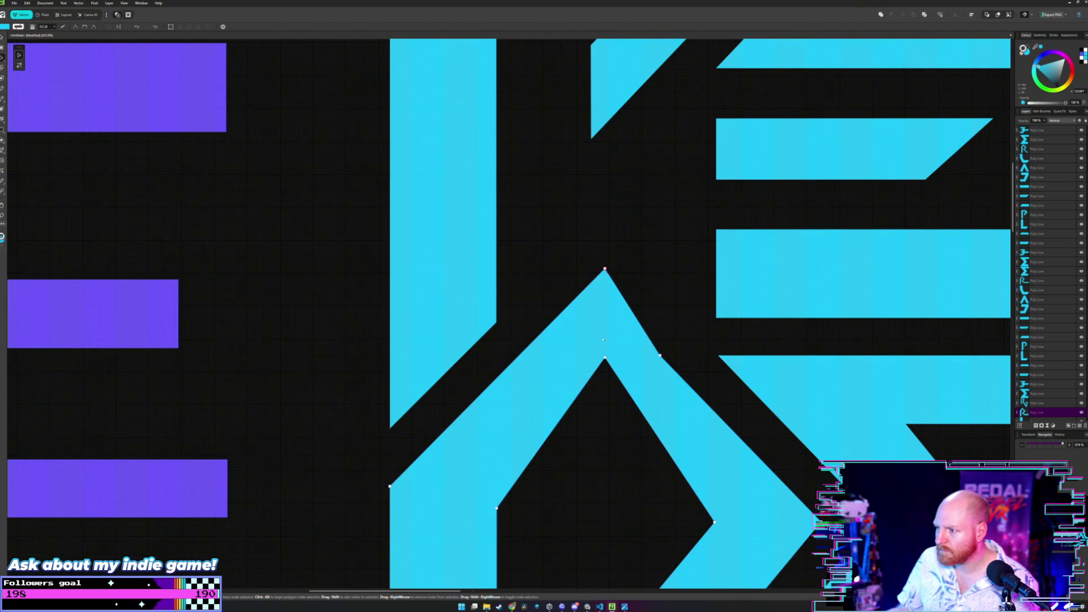
scroll(603, 339, down, 3)
scroll(615, 308, down, 1)
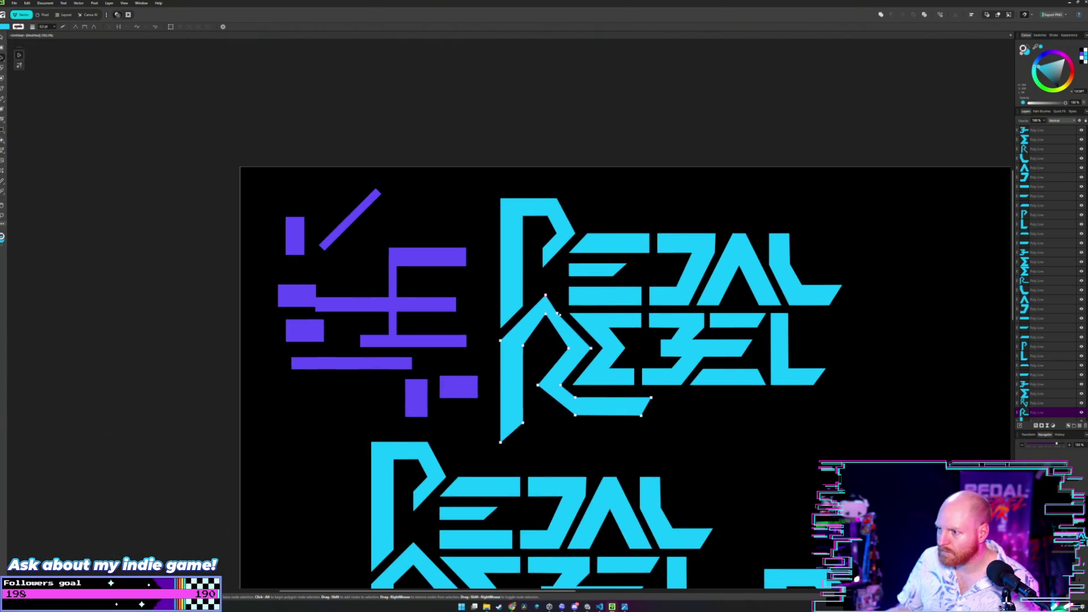
scroll(545, 313, up, 2)
scroll(544, 312, up, 1)
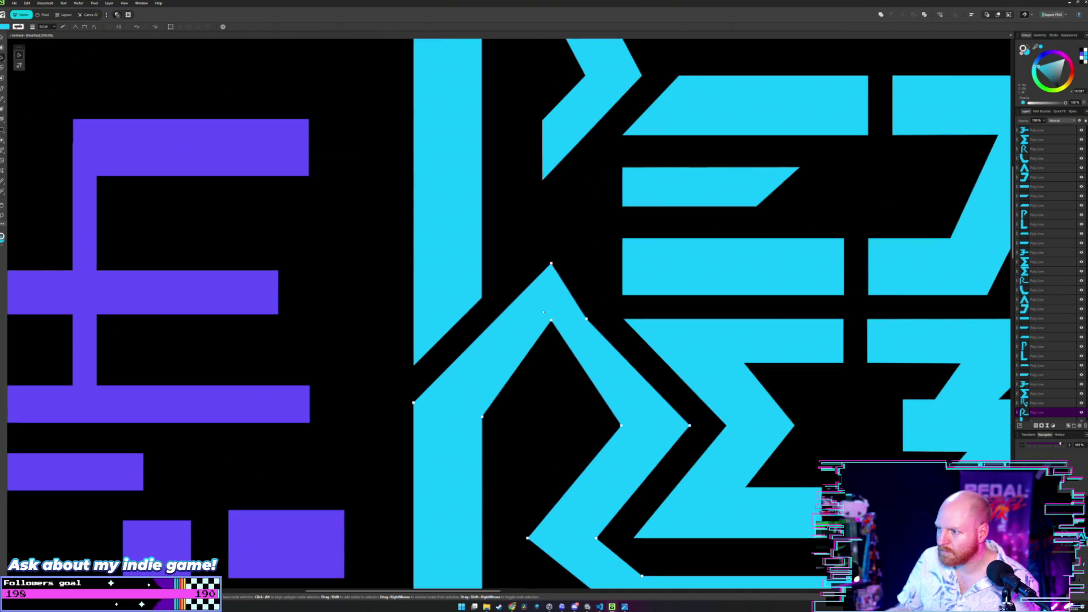
scroll(544, 313, up, 1)
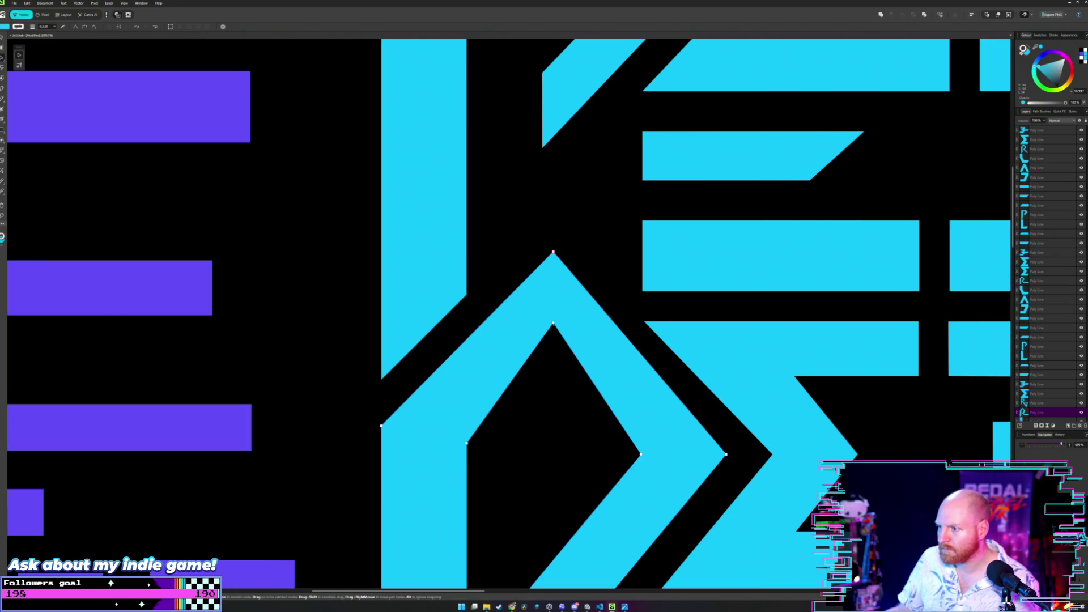
drag(554, 324, 554, 333)
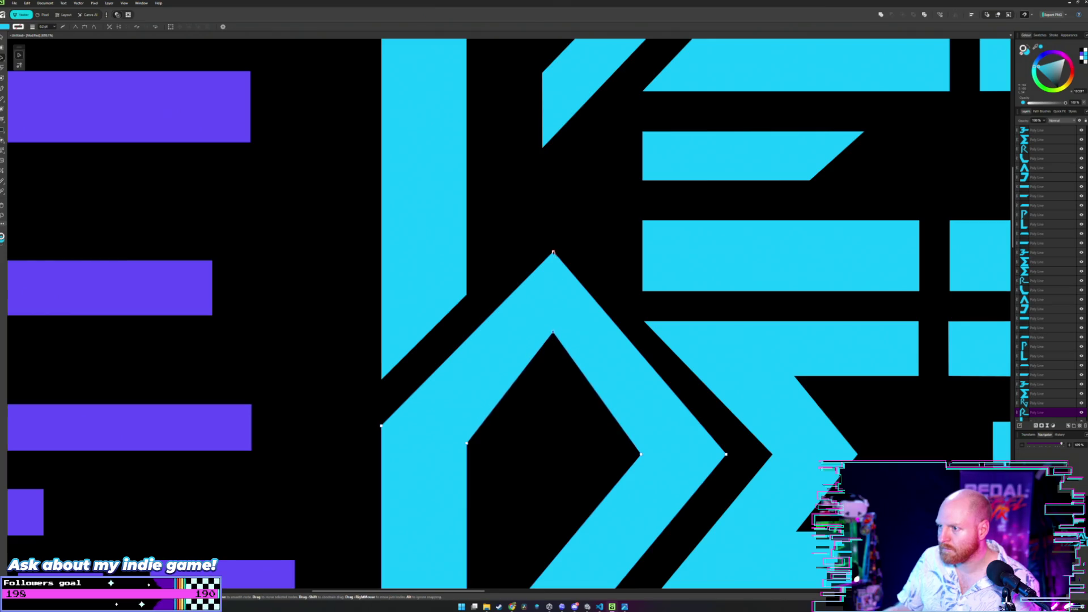
- Try a smooth chevron apex, revert to sharp, and lower the outer apex to flatten the top
alt+click(553, 252)
alt+click(553, 253)
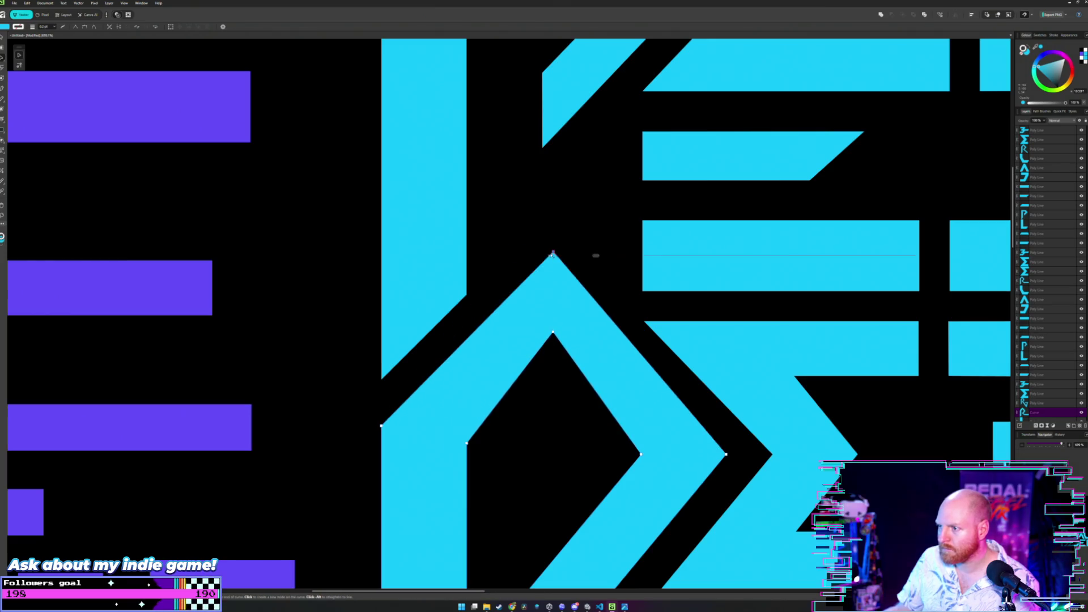
drag(553, 252, 555, 275)
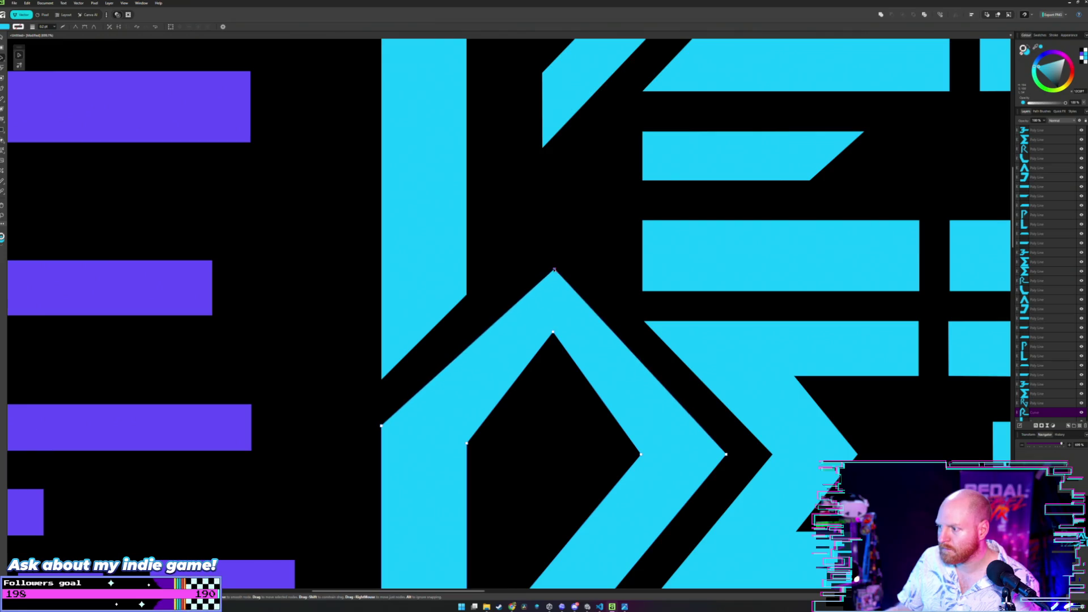
click(570, 278)
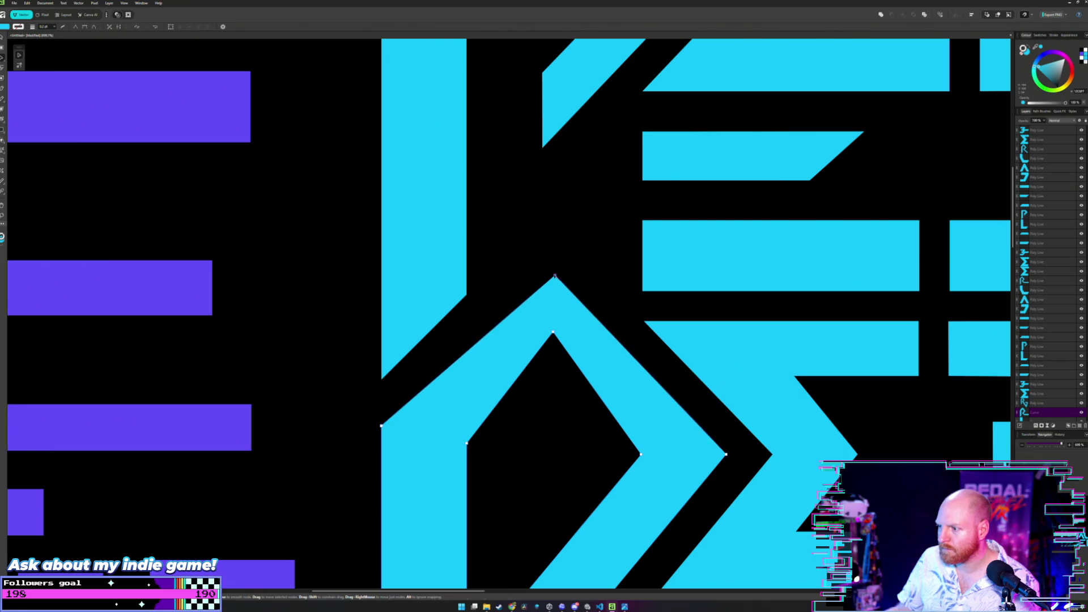
- Lower the chevron's inner apex to thicken its top edges
click(554, 292)
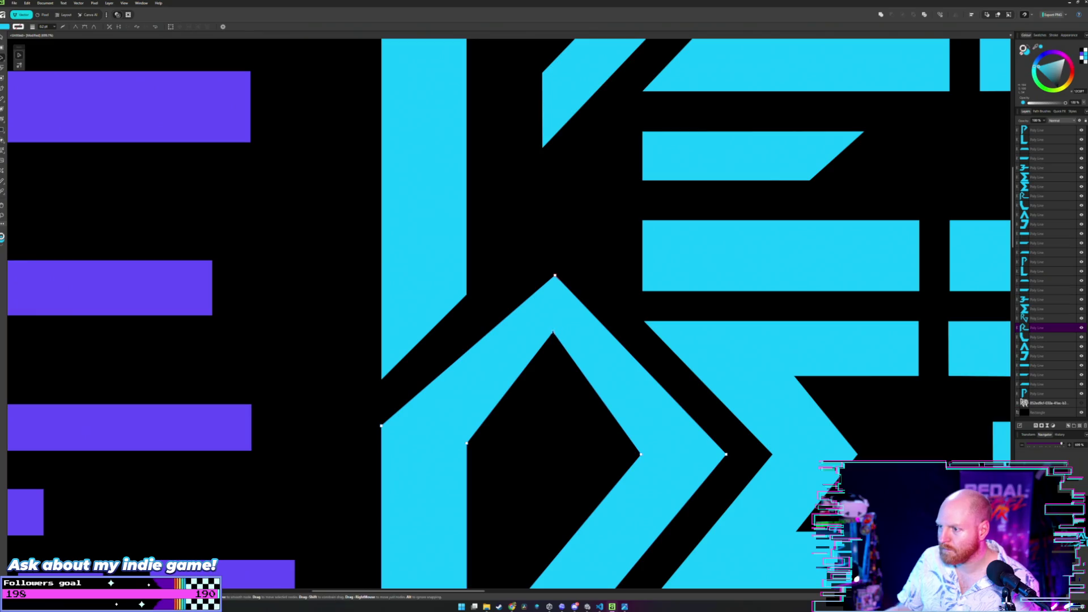
drag(554, 332, 554, 350)
ctrl+scroll(594, 349, down, 3)
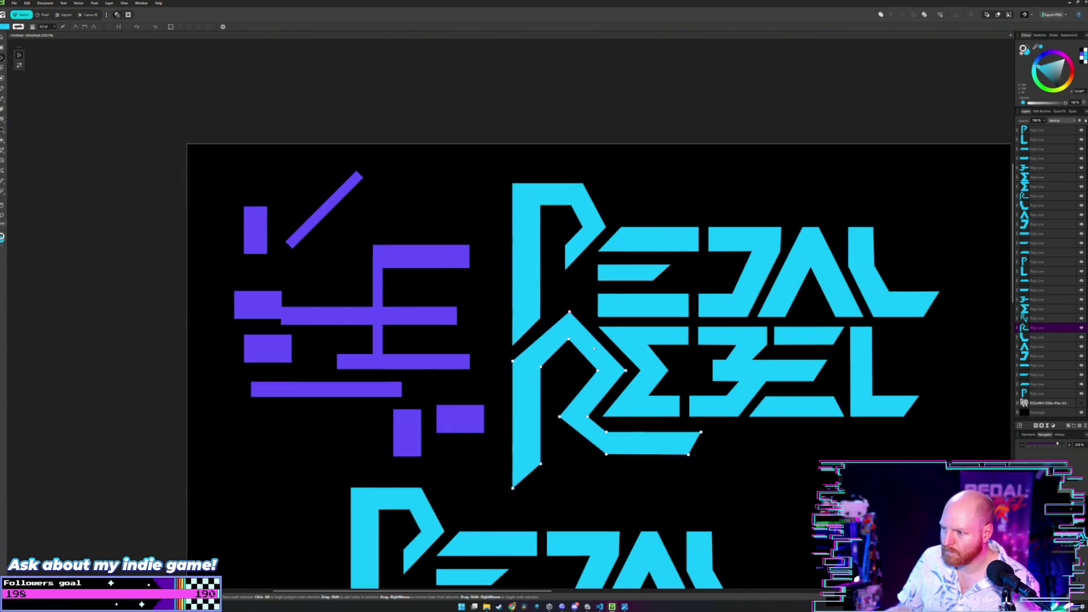
scroll(594, 348, down, 2)
click(469, 260)
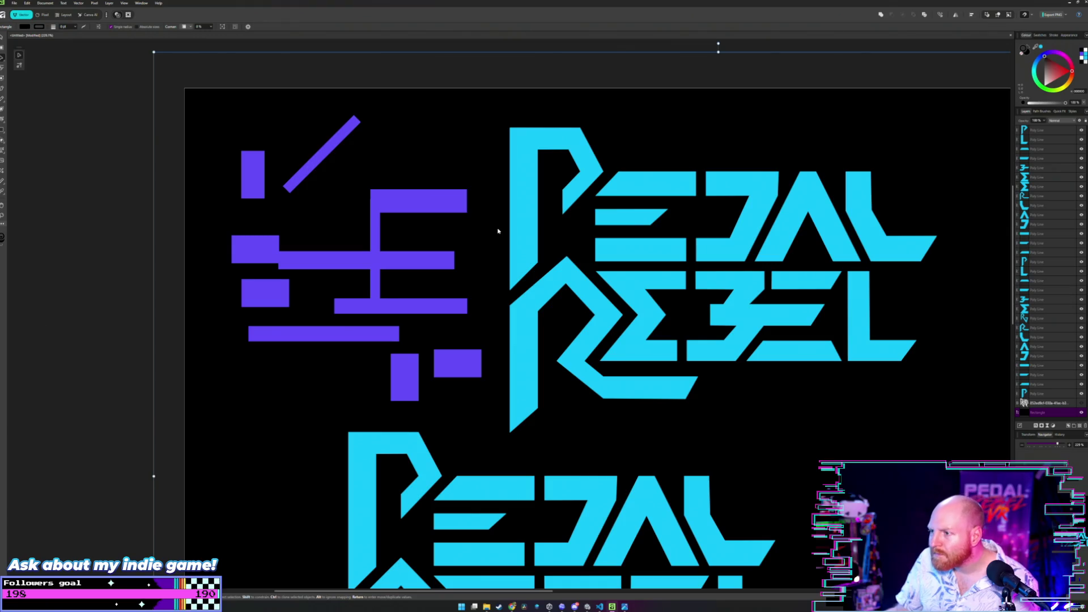
ctrl+scroll(498, 231, up, 1)
ctrl+scroll(519, 246, up, 1)
ctrl+scroll(626, 271, up, 1)
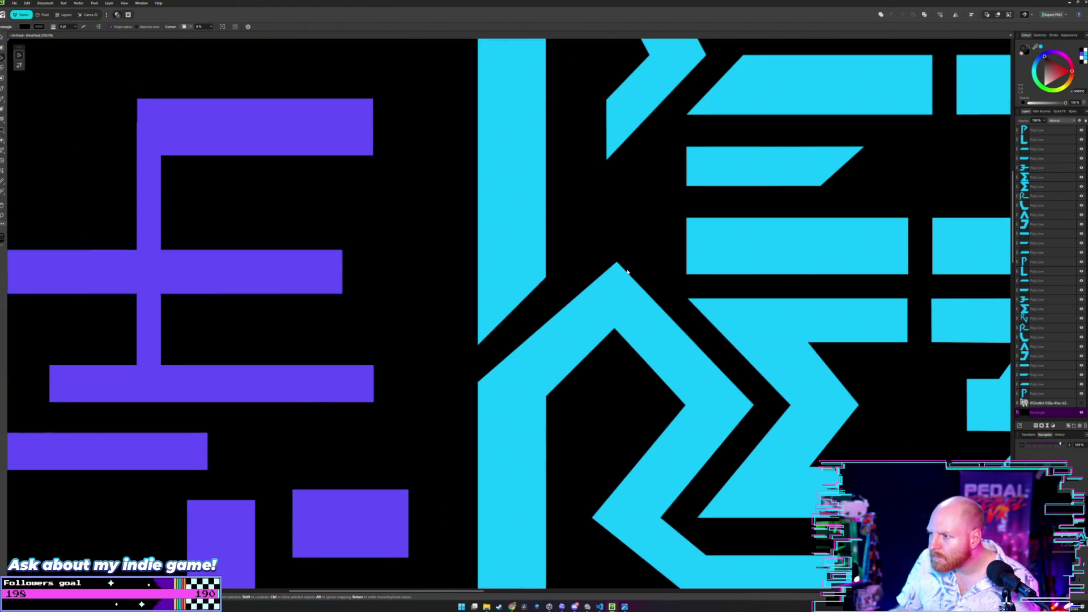
click(627, 272)
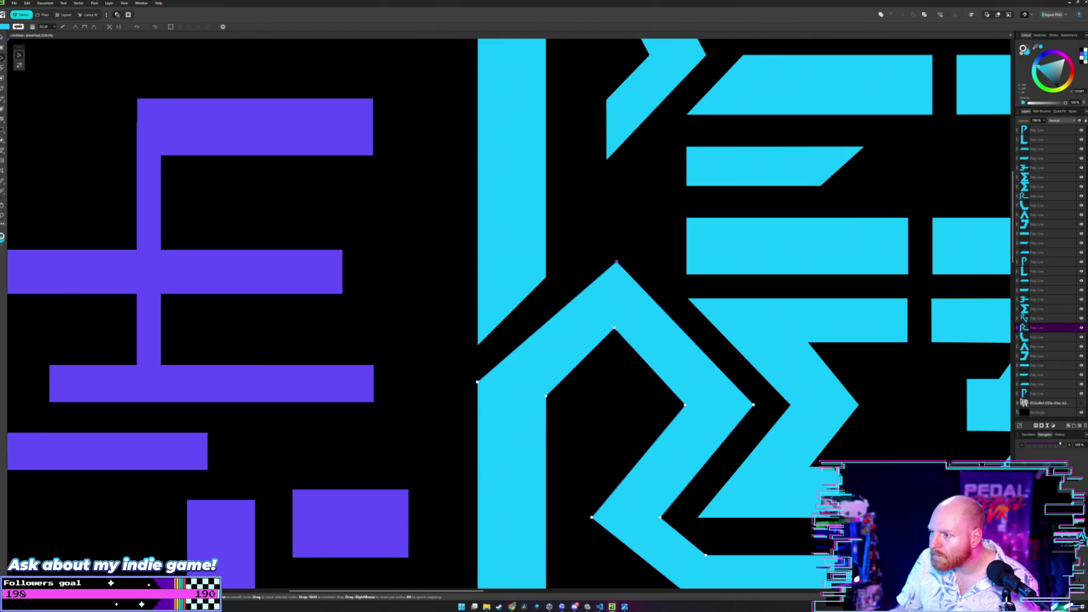
- Move the tall purple bar from the left over the R's stem
click(149, 196)
drag(148, 196, 599, 164)
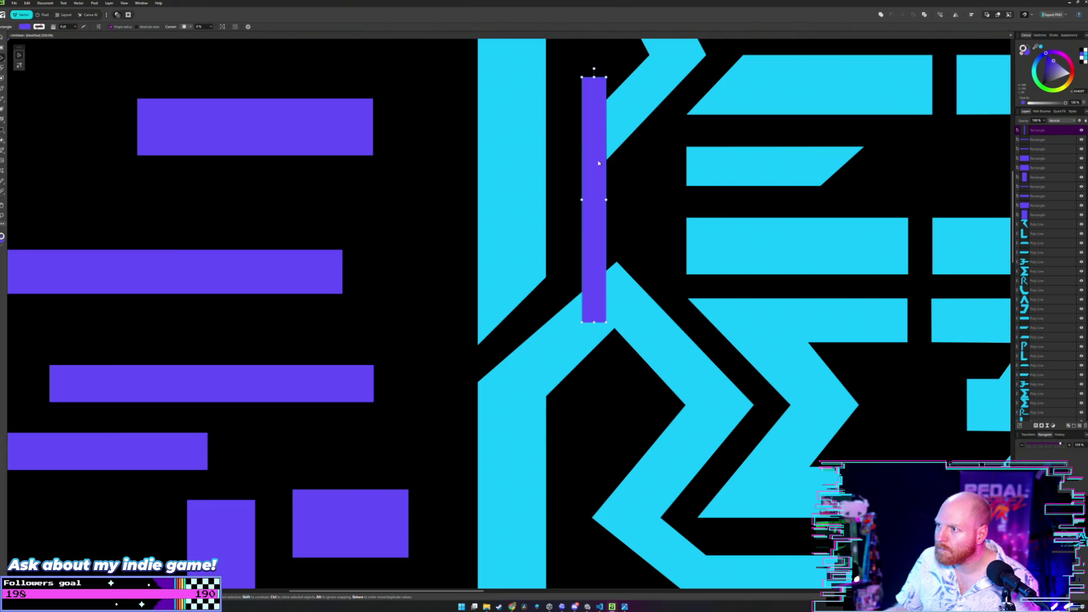
- Nudge the chevron's top points left and undo an accidental curve on its lower-left corner
click(619, 271)
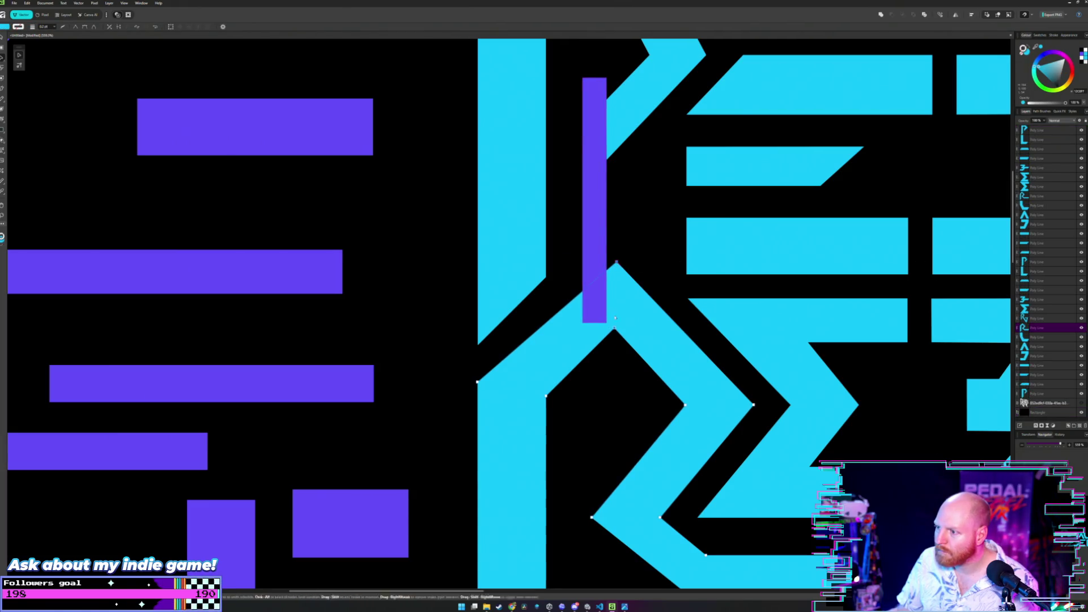
drag(616, 262, 607, 262)
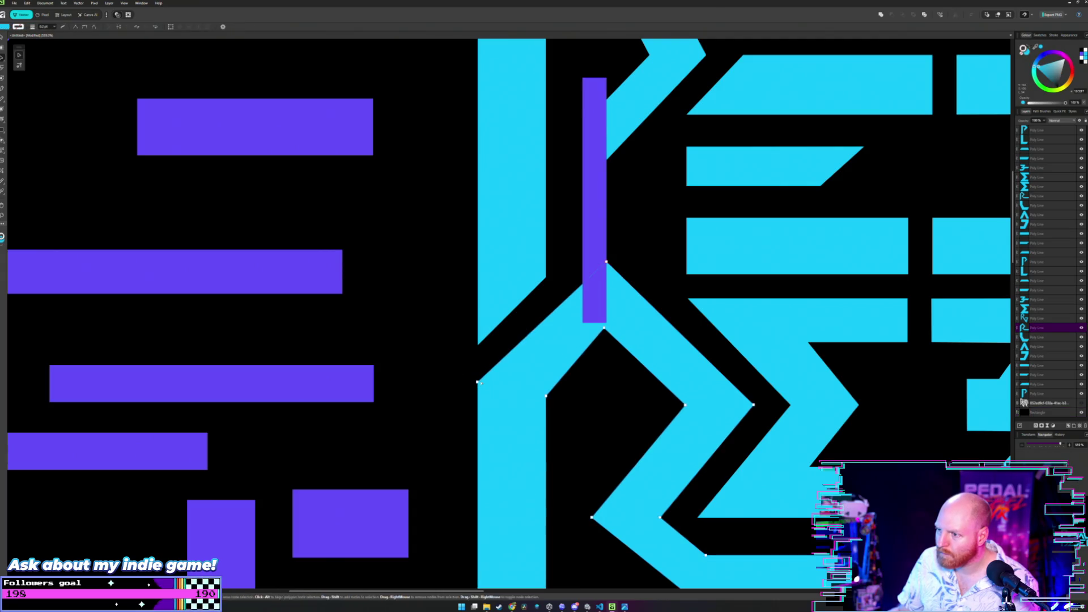
drag(478, 381, 456, 454)
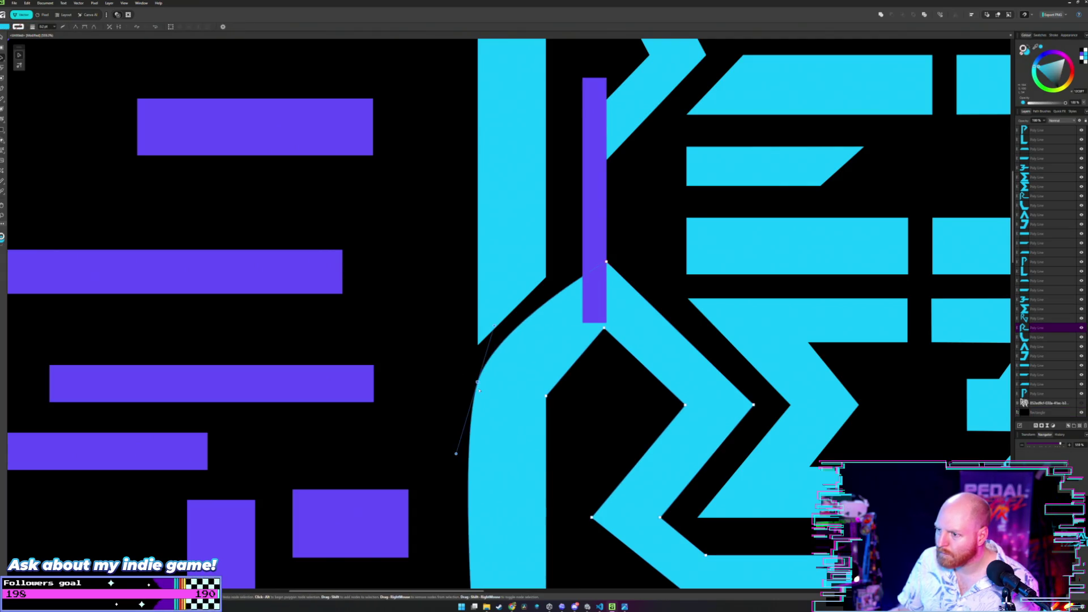
key(ctrl+z)
click(478, 382)
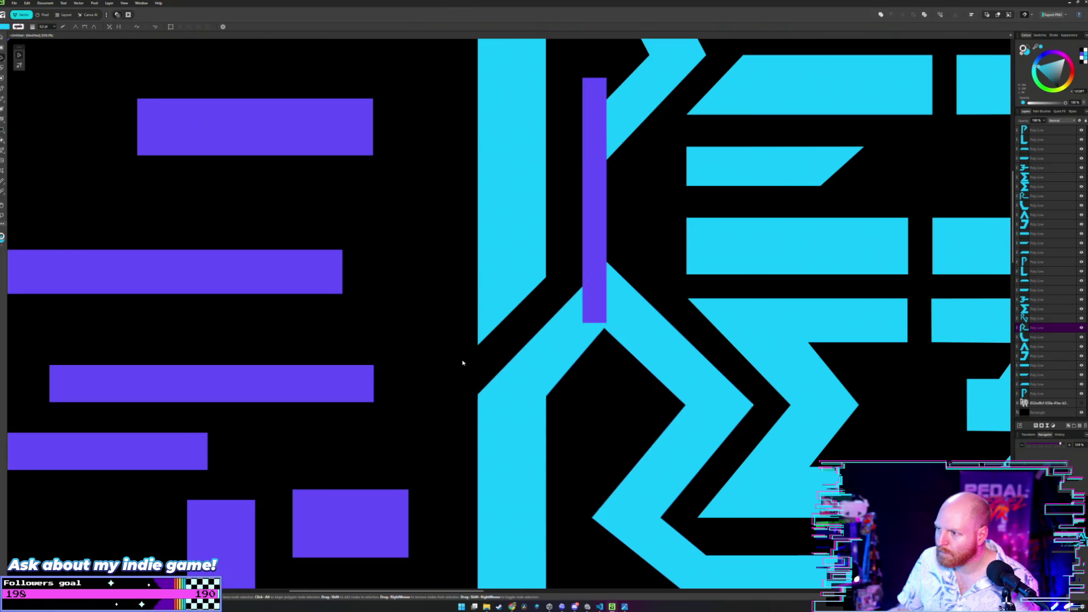
scroll(475, 317, down, 5)
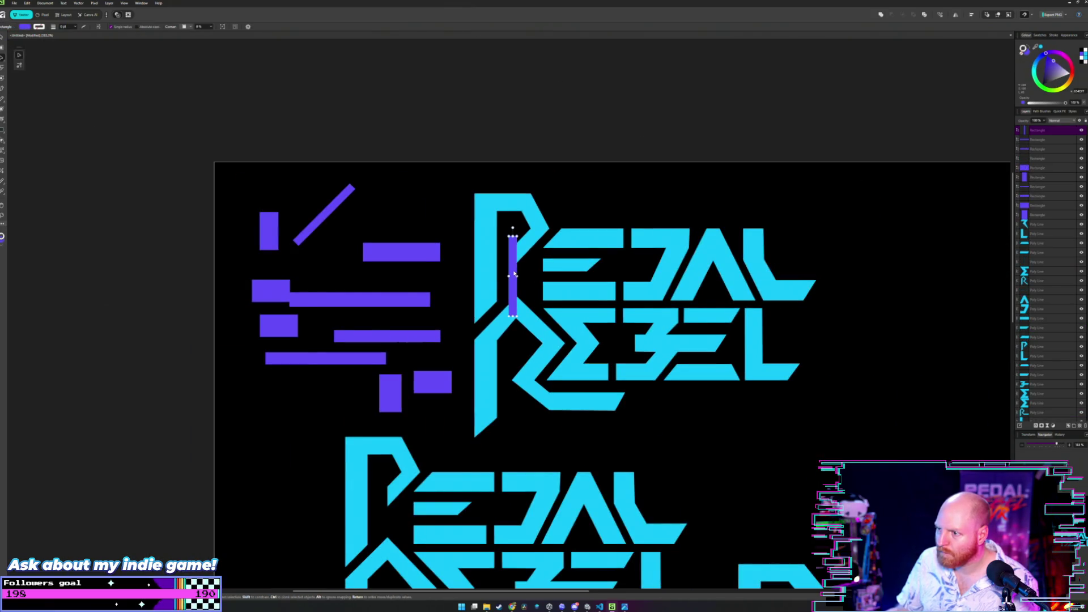
- Return the purple bar to the left graphic and lower the R's inner apex slightly
drag(514, 272, 322, 292)
scroll(442, 300, up, 3)
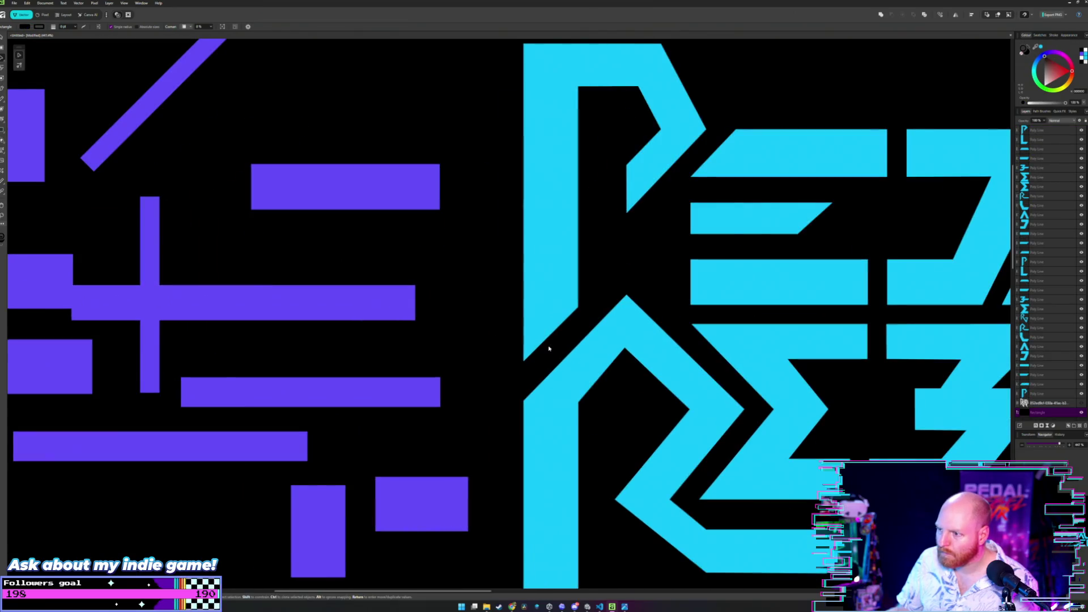
scroll(618, 363, up, 1)
scroll(604, 345, up, 1)
scroll(596, 333, up, 1)
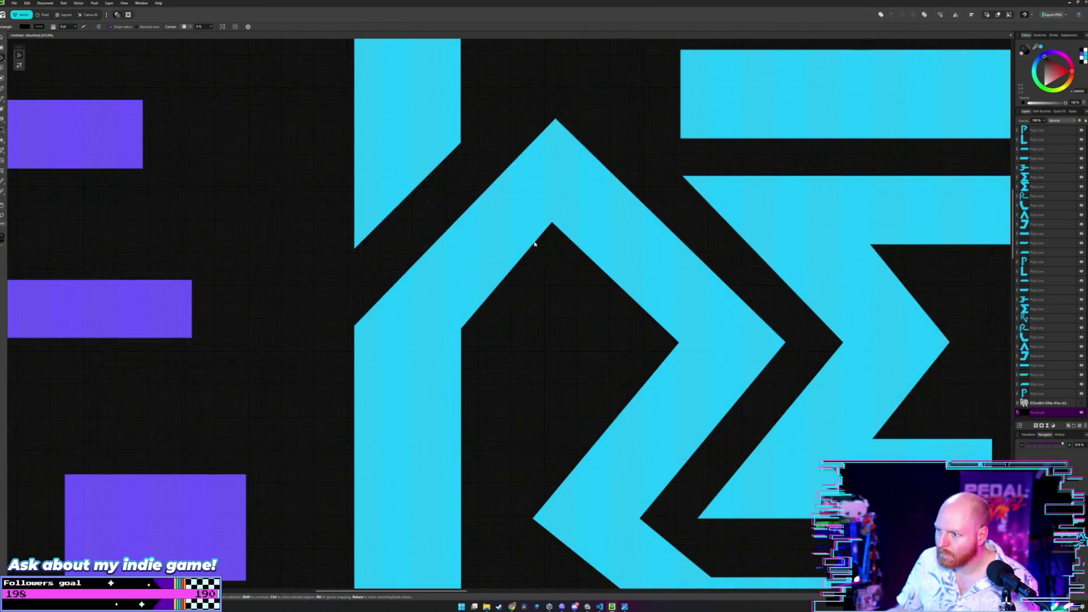
click(534, 236)
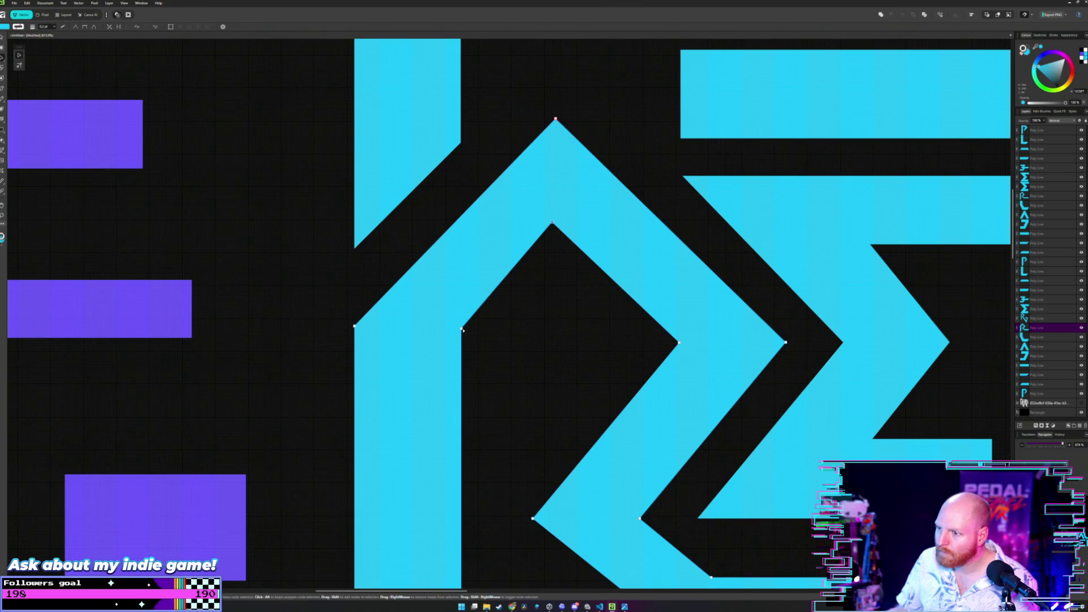
drag(553, 223, 552, 230)
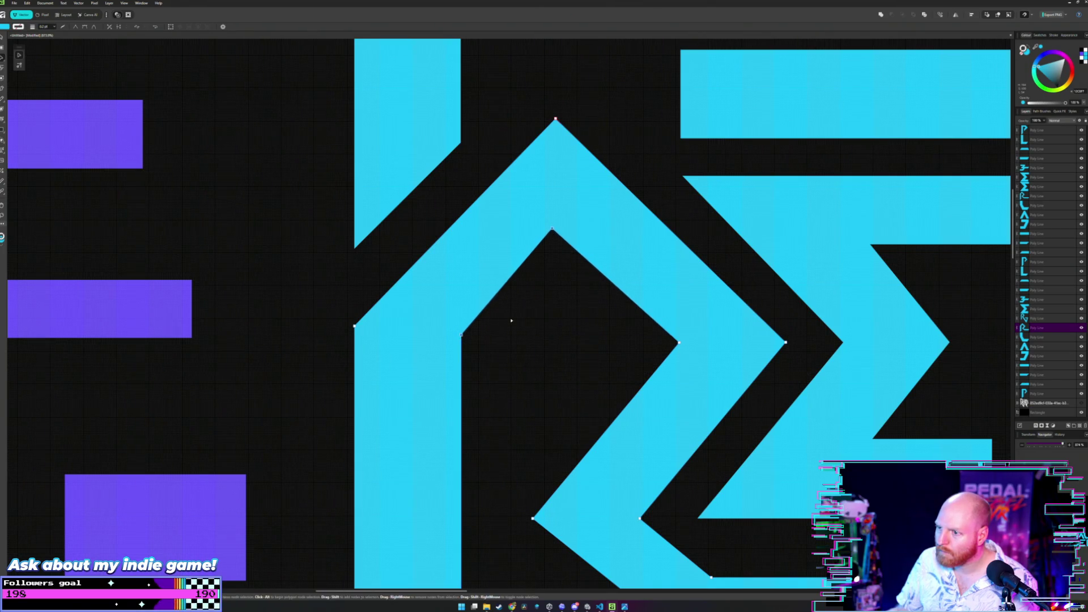
click(536, 299)
scroll(548, 188, up, 2)
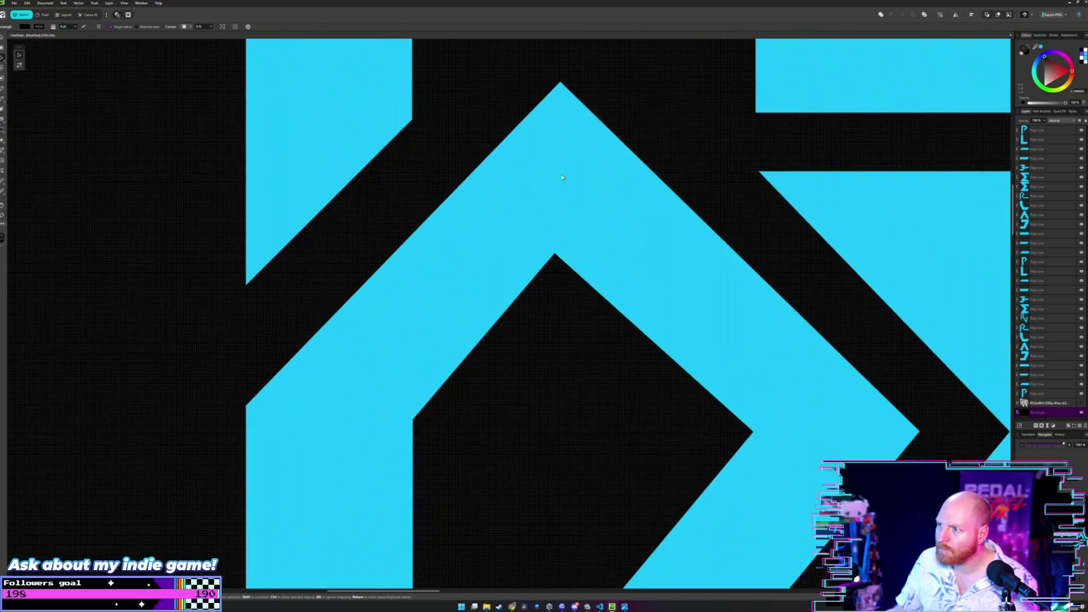
click(559, 208)
scroll(374, 230, down, 3)
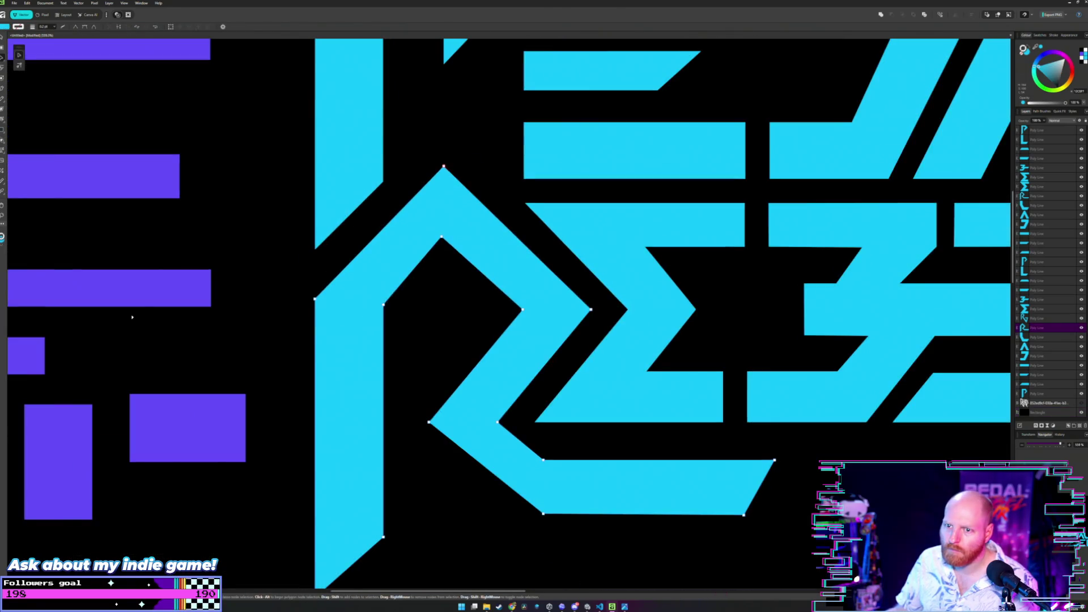
scroll(117, 208, down, 3)
scroll(266, 257, up, 2)
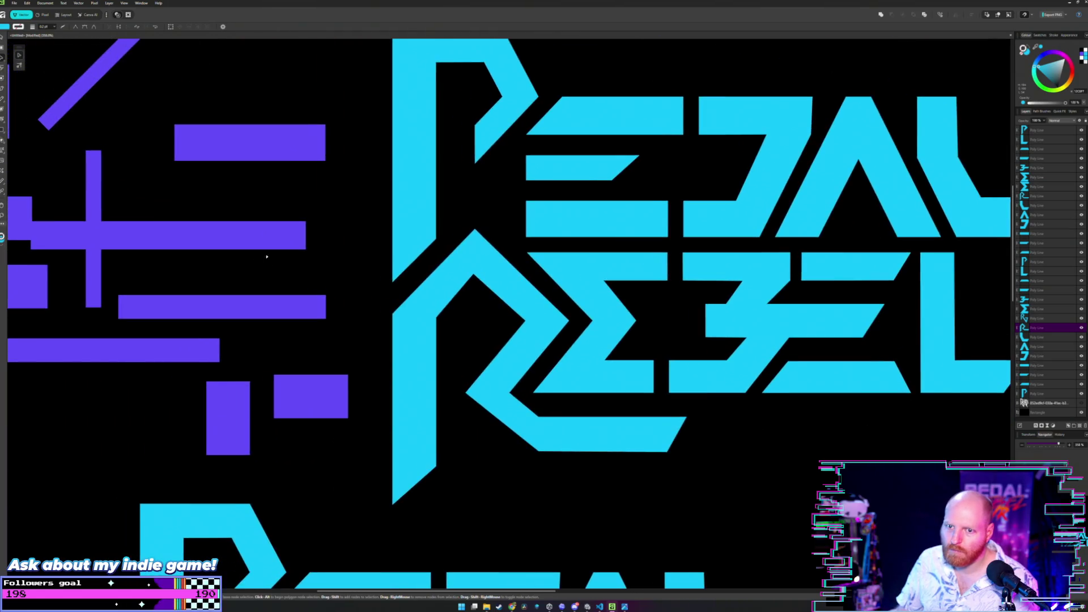
- Place the purple bar over the R's stem and snap the R's corner node to the bar's edge
drag(95, 195, 470, 228)
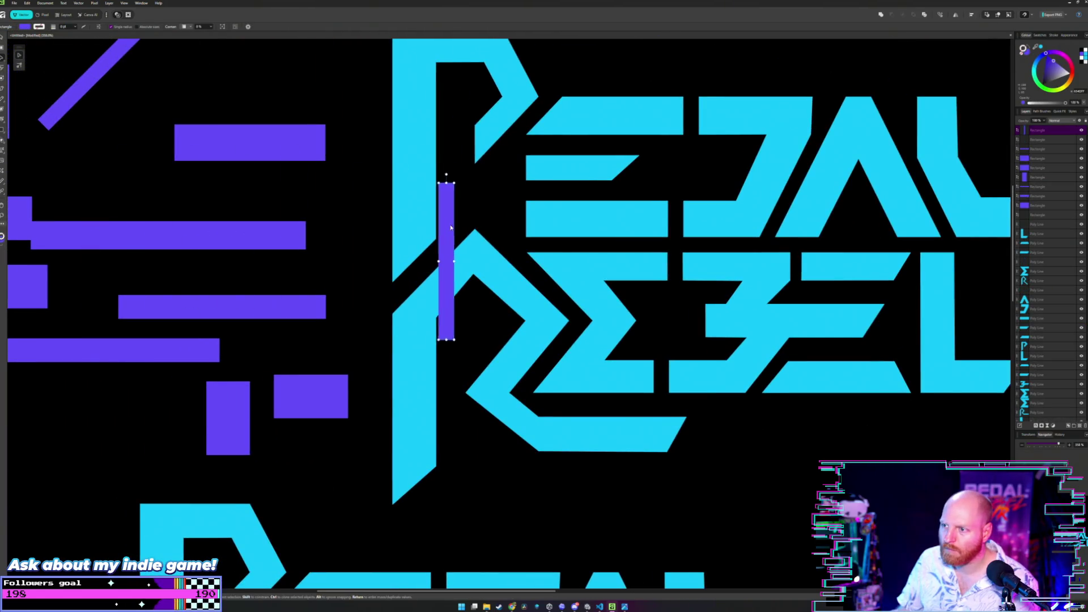
scroll(470, 228, up, 2)
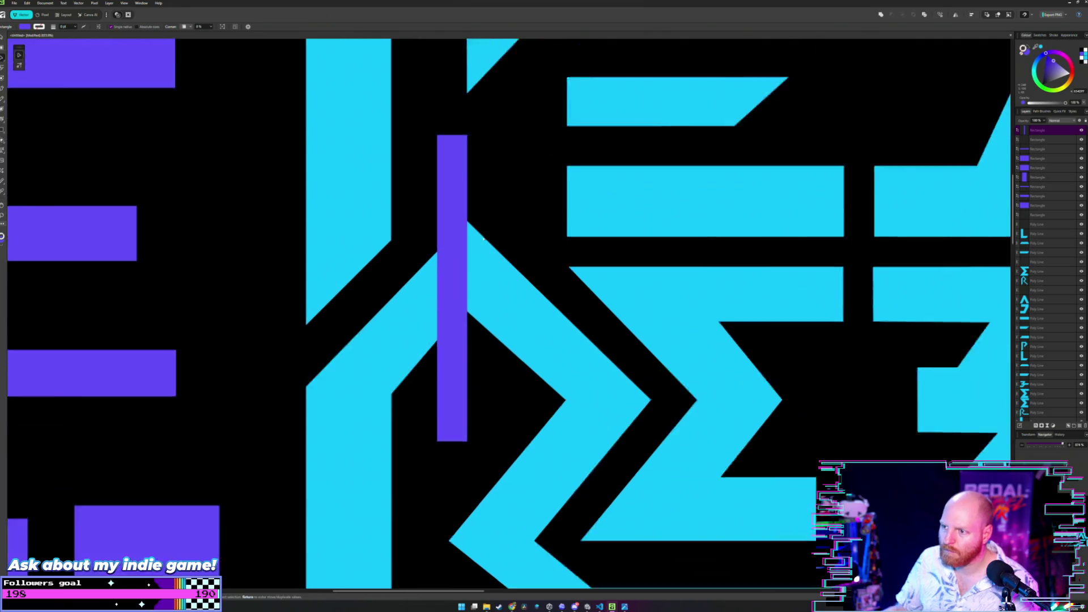
scroll(486, 247, up, 2)
scroll(511, 272, up, 2)
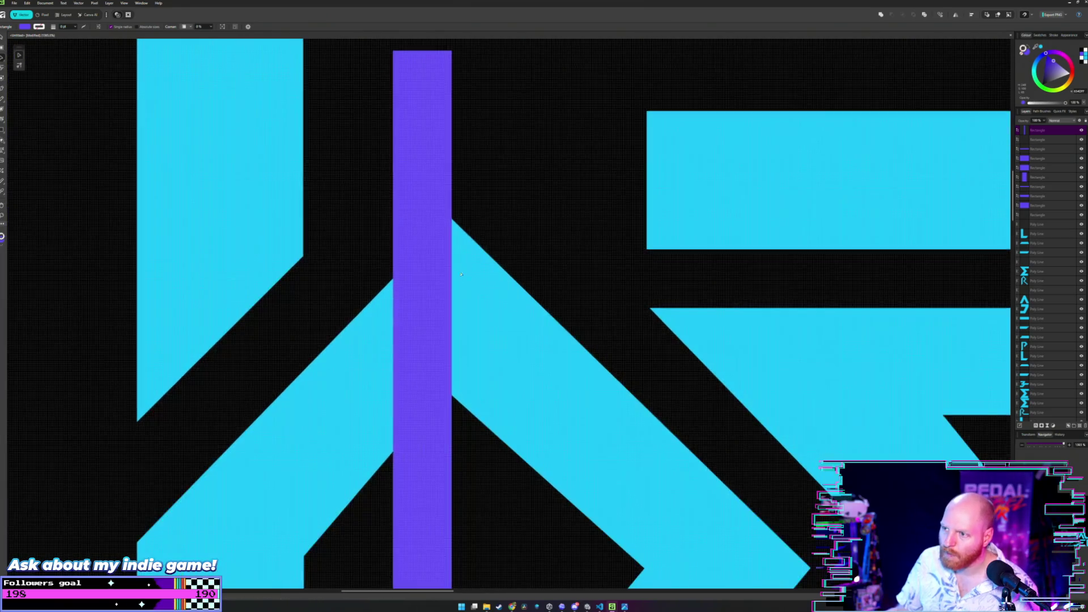
click(524, 243)
mouse_move(510, 267)
mouse_down()
mouse_move(540, 242)
mouse_move(490, 237)
mouse_up()
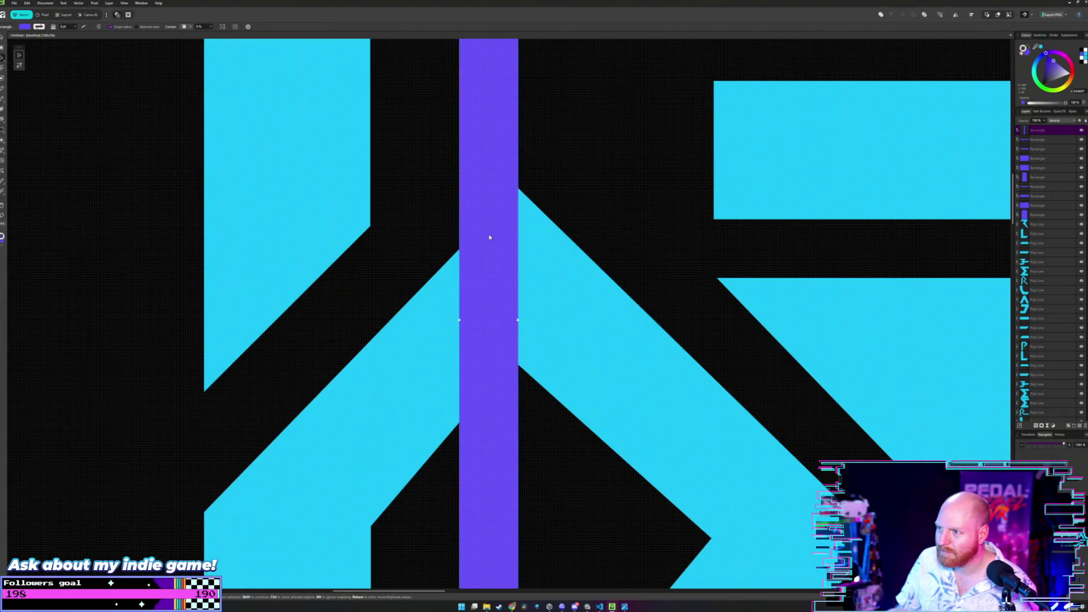
key(a)
click(528, 337)
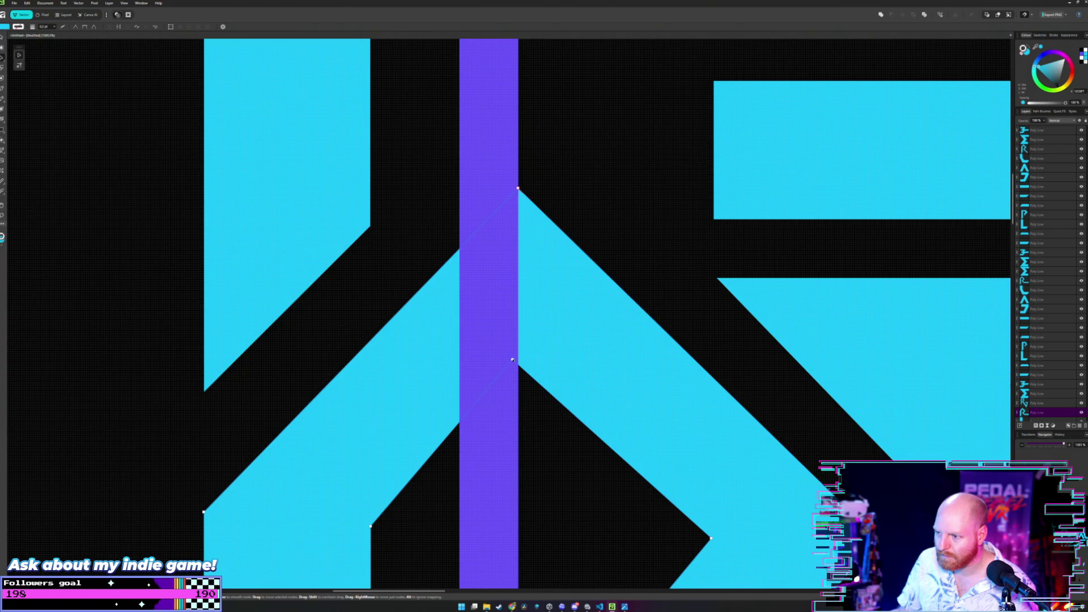
drag(513, 360, 518, 359)
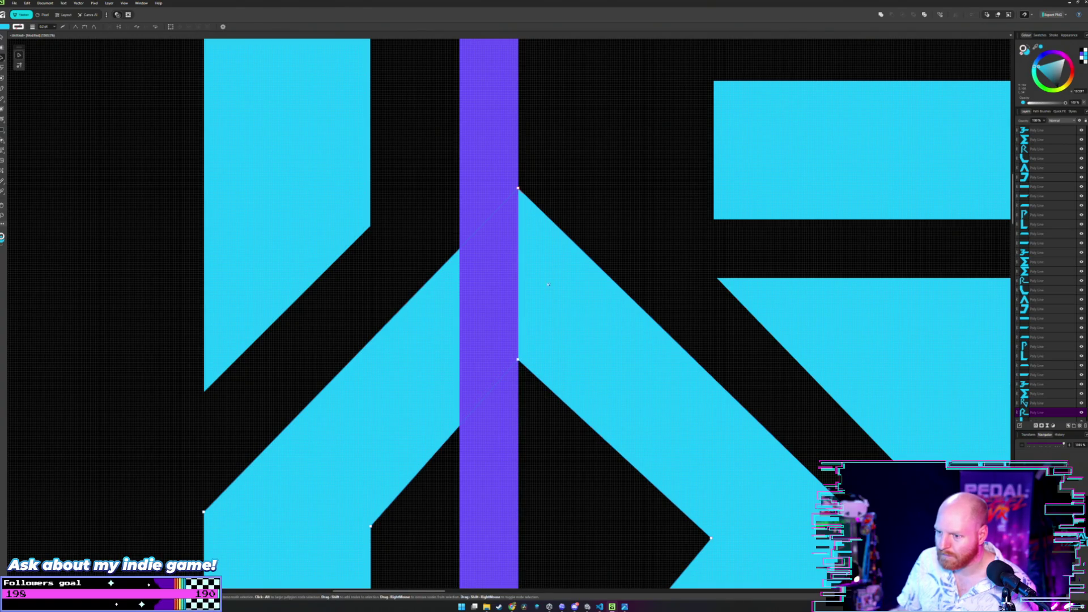
scroll(518, 359, down, 1)
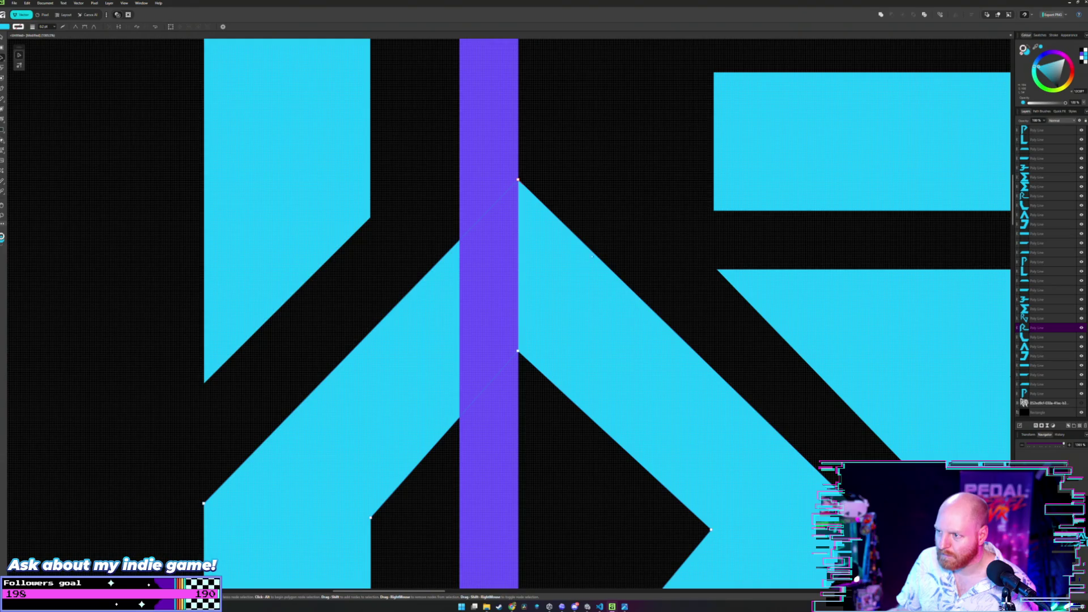
scroll(593, 255, down, 3)
scroll(619, 207, up, 1)
scroll(607, 224, up, 1)
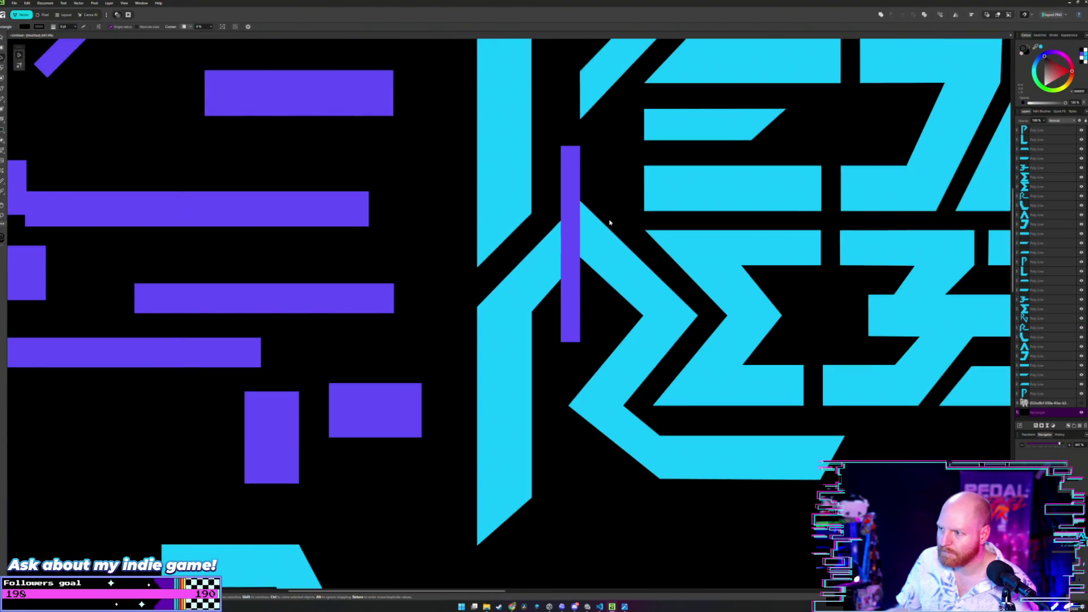
- Move the purple bar left toward the cluster and line a purple rectangle up against the R's bottom tail
mouse_move(610, 223)
mouse_down()
mouse_move(565, 257)
mouse_move(366, 252)
mouse_move(382, 220)
mouse_up()
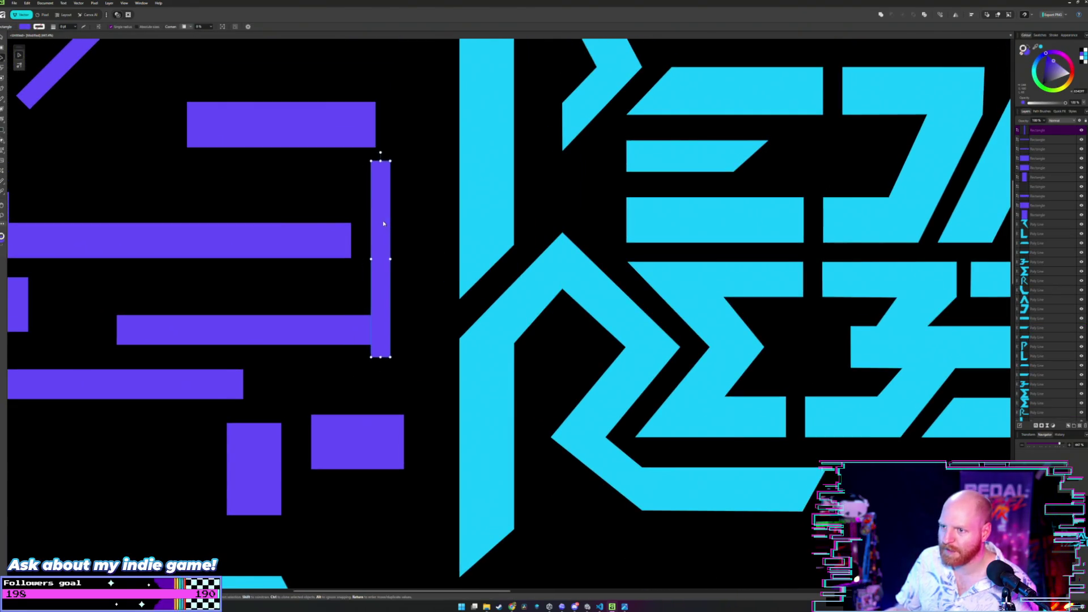
scroll(443, 224, down, 2)
scroll(441, 222, down, 2)
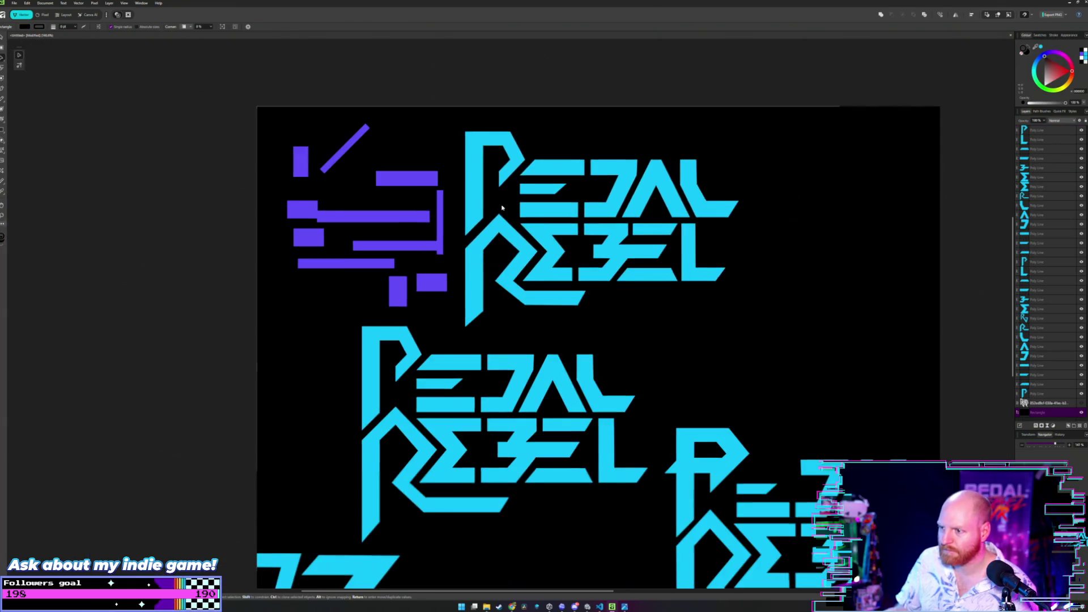
scroll(510, 243, up, 1)
scroll(525, 248, up, 1)
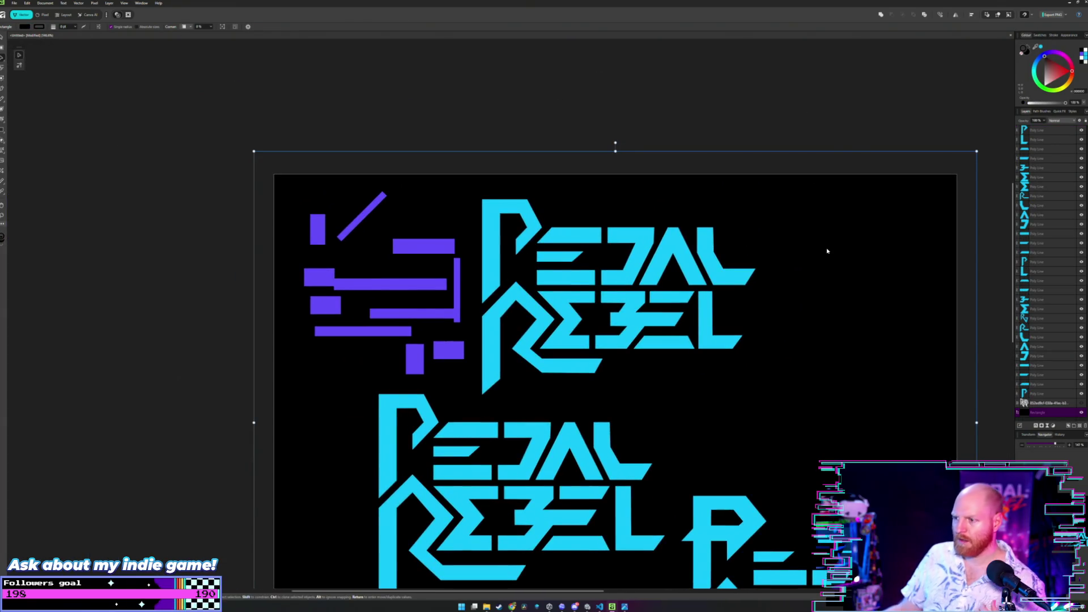
scroll(627, 356, up, 1)
scroll(627, 356, up, 2)
scroll(627, 355, left, 2)
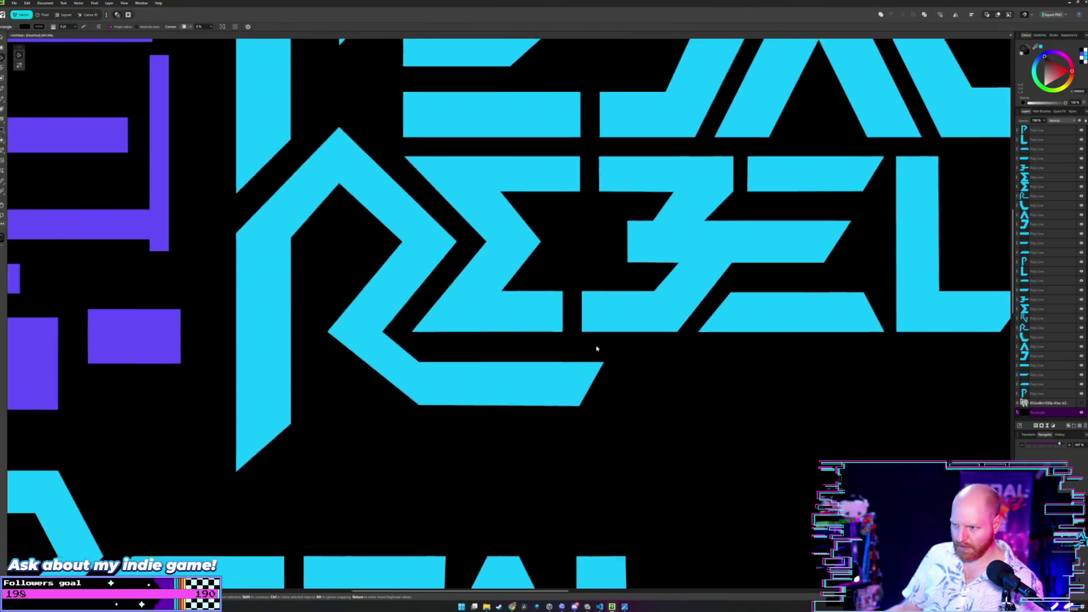
scroll(294, 314, down, 1)
drag(231, 302, 543, 342)
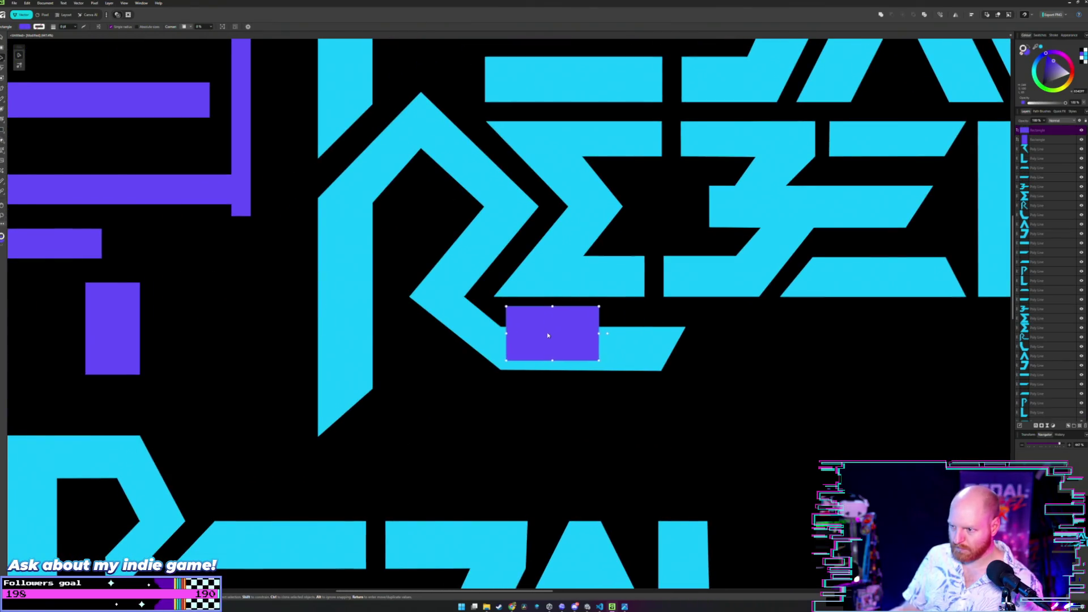
scroll(541, 340, up, 2)
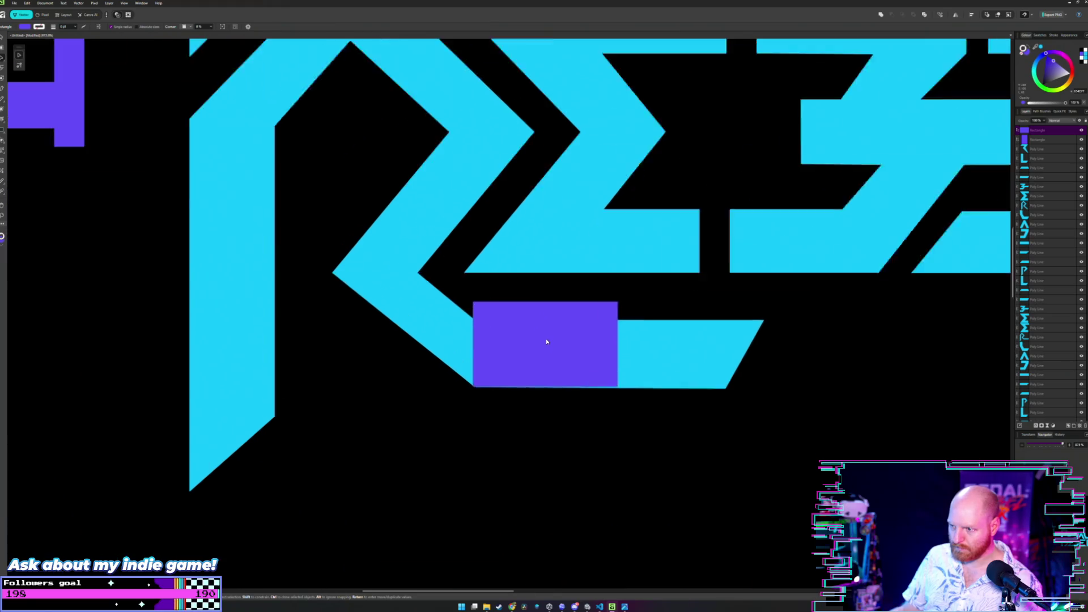
scroll(546, 339, up, 2)
key(Right)
key(Right)
drag(498, 338, 469, 337)
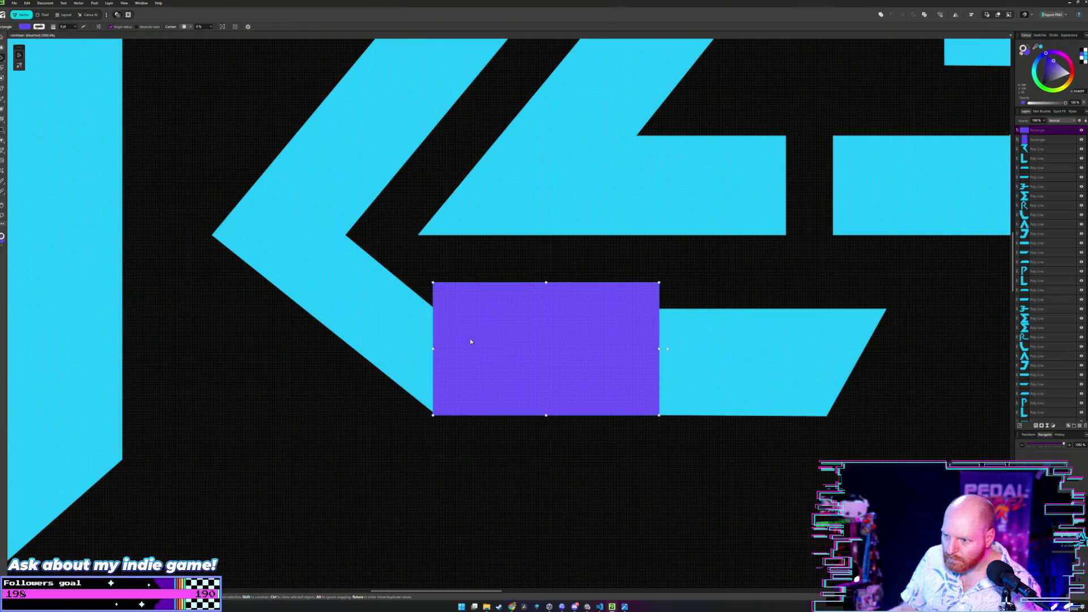
drag(470, 337, 474, 340)
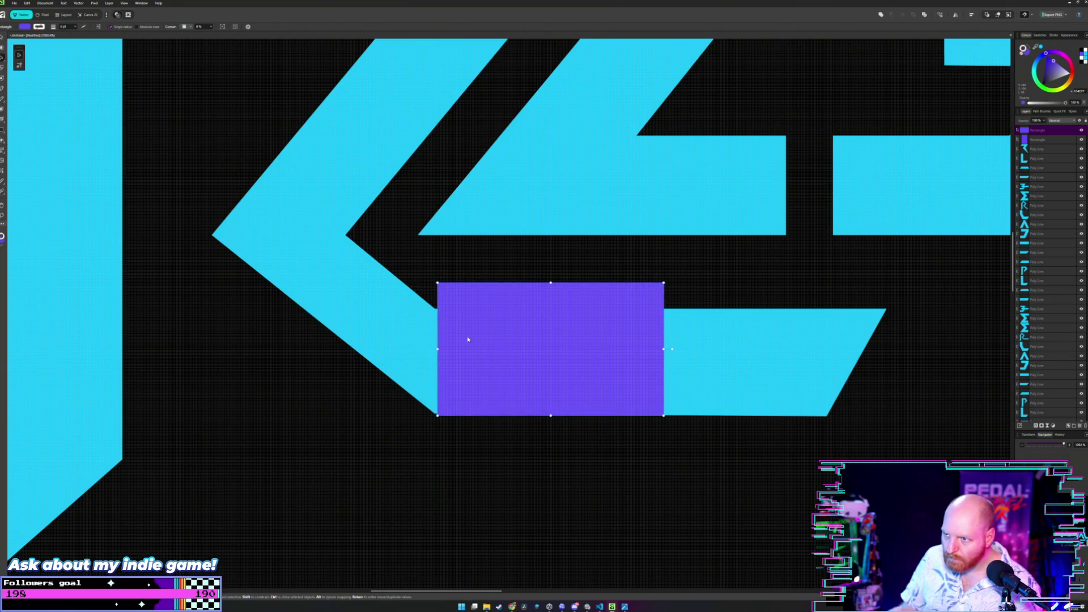
scroll(467, 324, down, 2)
scroll(467, 317, up, 3)
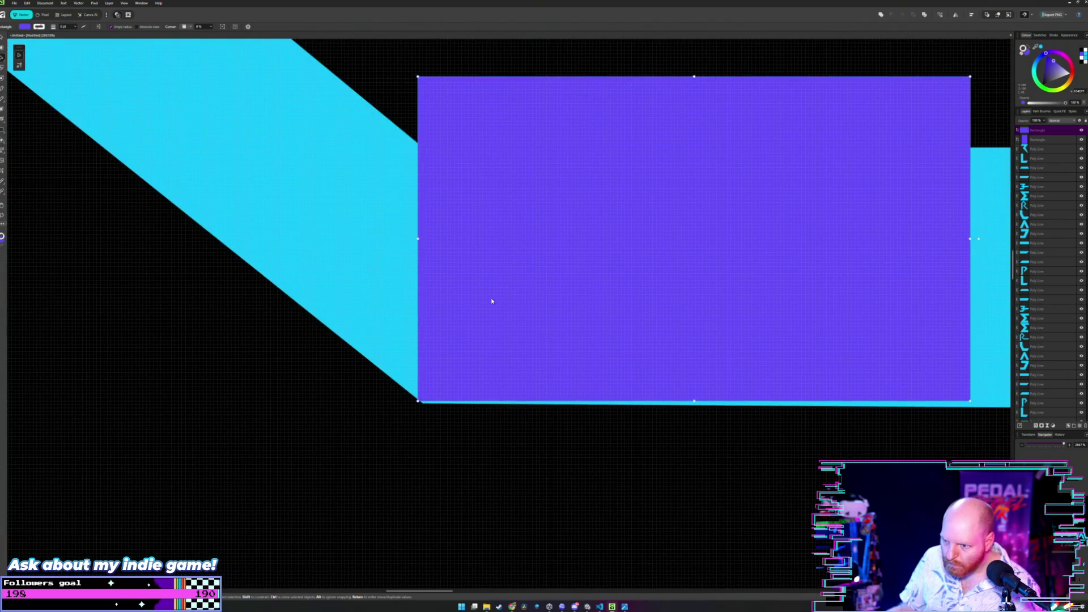
- Raise the tail's bottom-right corner to flatten its edge, then return the rectangle to the purple cluster
click(408, 310)
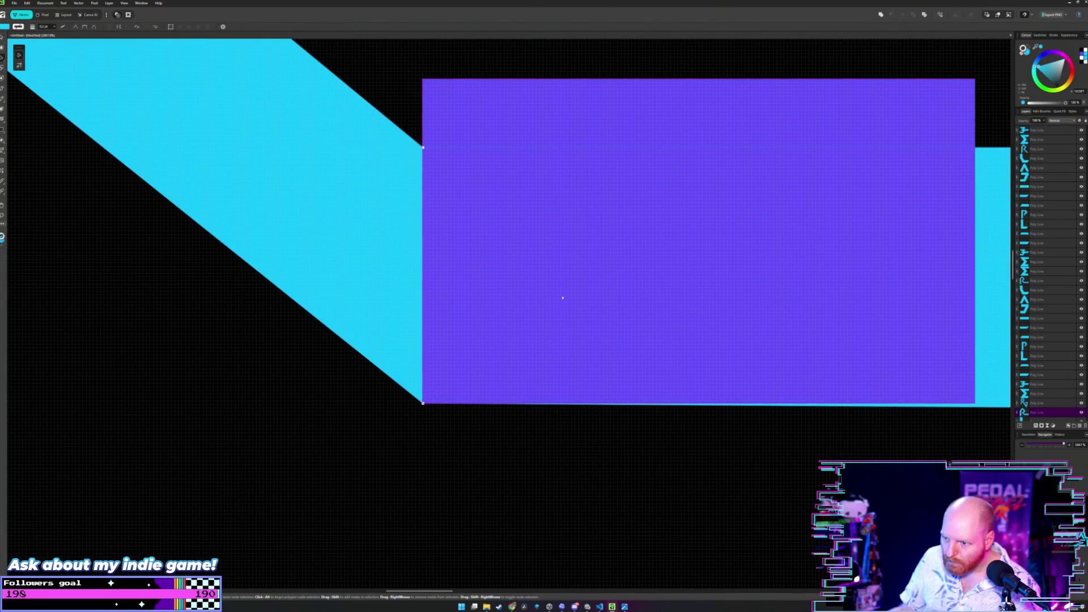
drag(561, 297, 382, 297)
scroll(406, 290, down, 3)
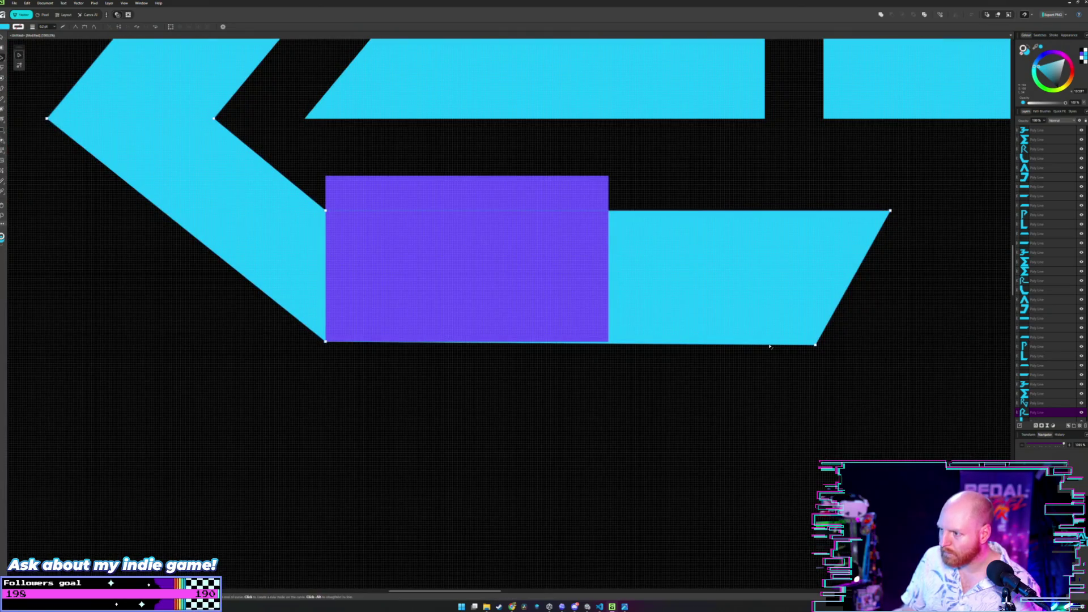
drag(817, 346, 816, 343)
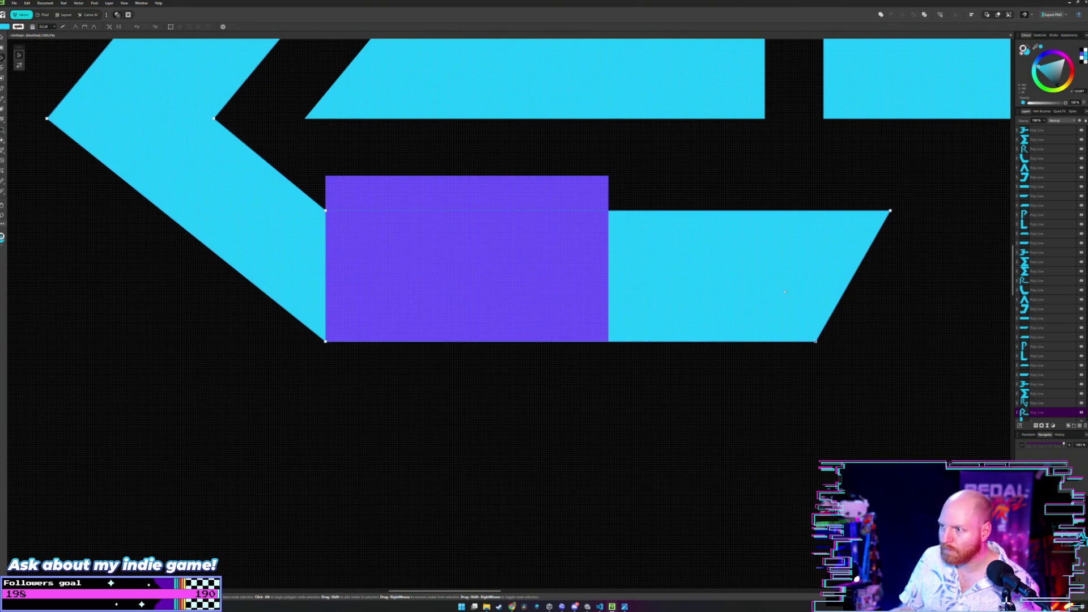
mouse_move(479, 239)
mouse_down()
mouse_move(476, 289)
mouse_move(479, 278)
mouse_up()
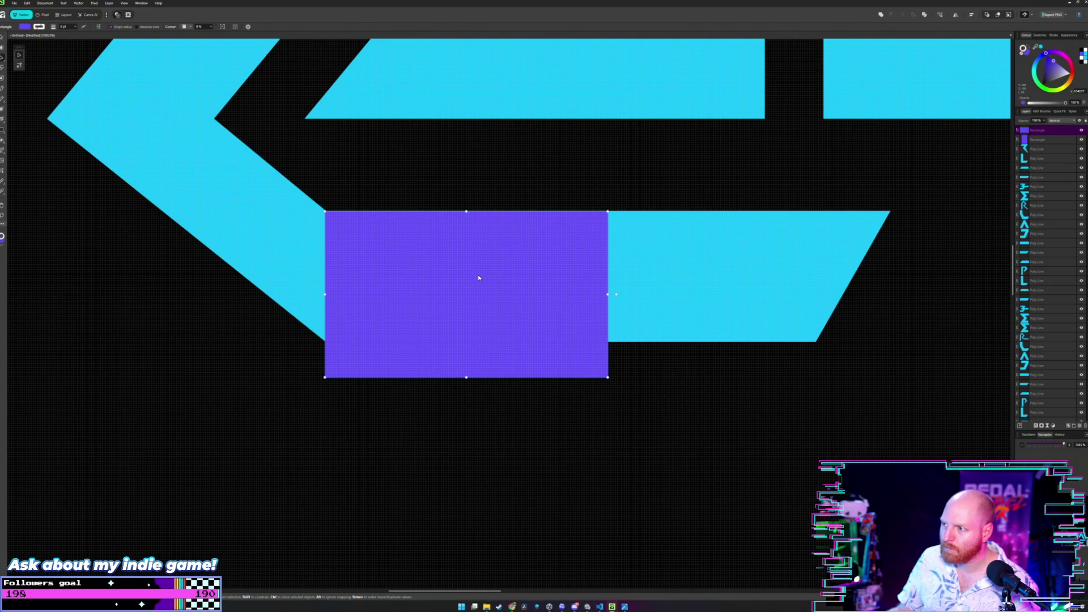
scroll(515, 256, down, 2)
scroll(592, 307, down, 2)
scroll(600, 278, down, 2)
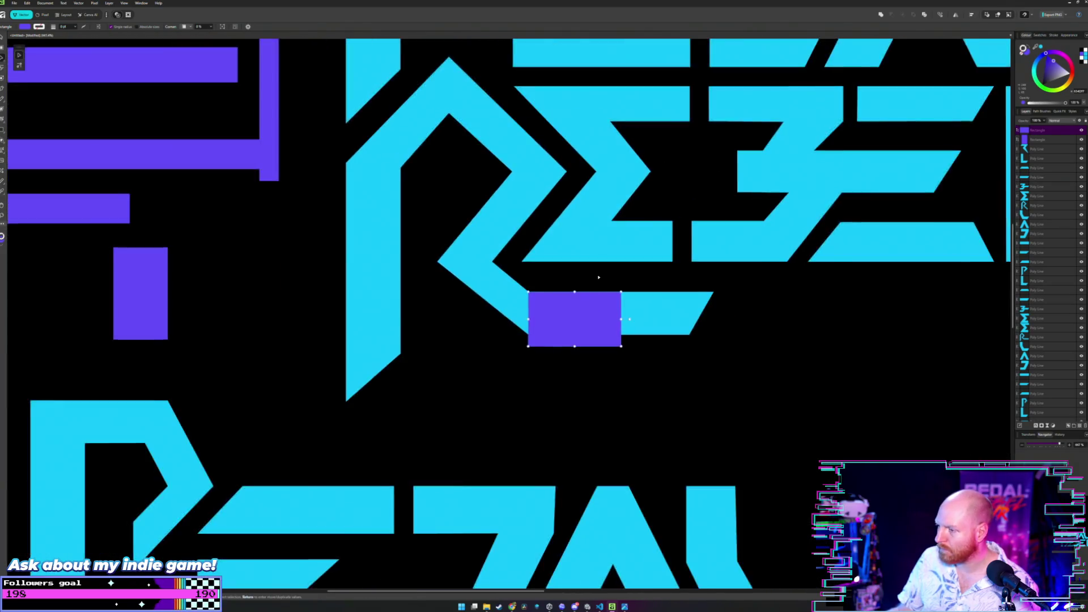
scroll(598, 278, down, 2)
scroll(599, 279, down, 2)
drag(638, 364, 251, 351)
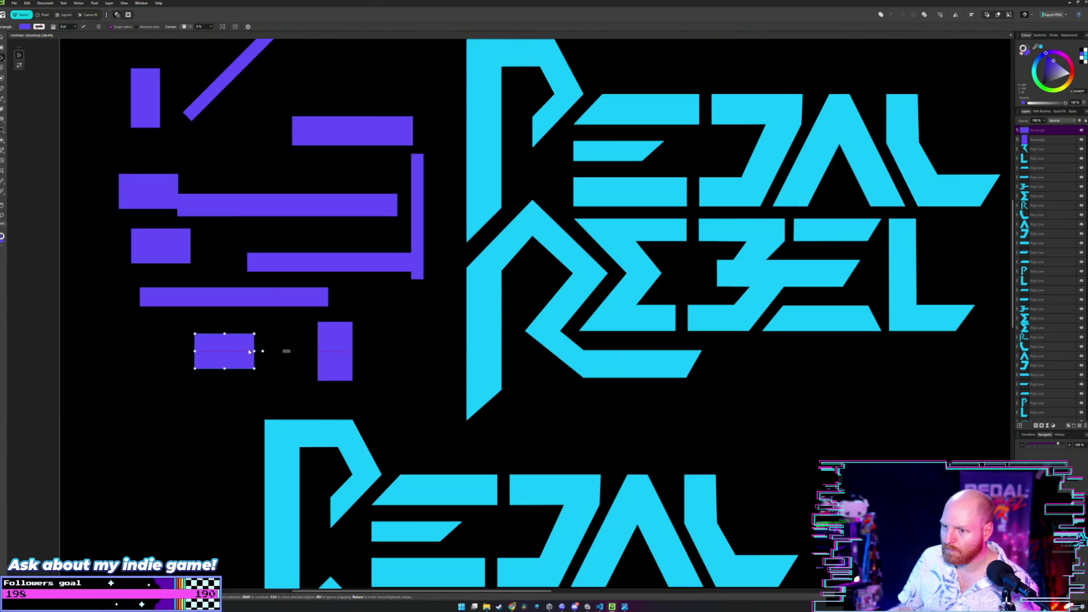
scroll(433, 324, down, 2)
scroll(510, 289, up, 2)
scroll(516, 282, up, 5)
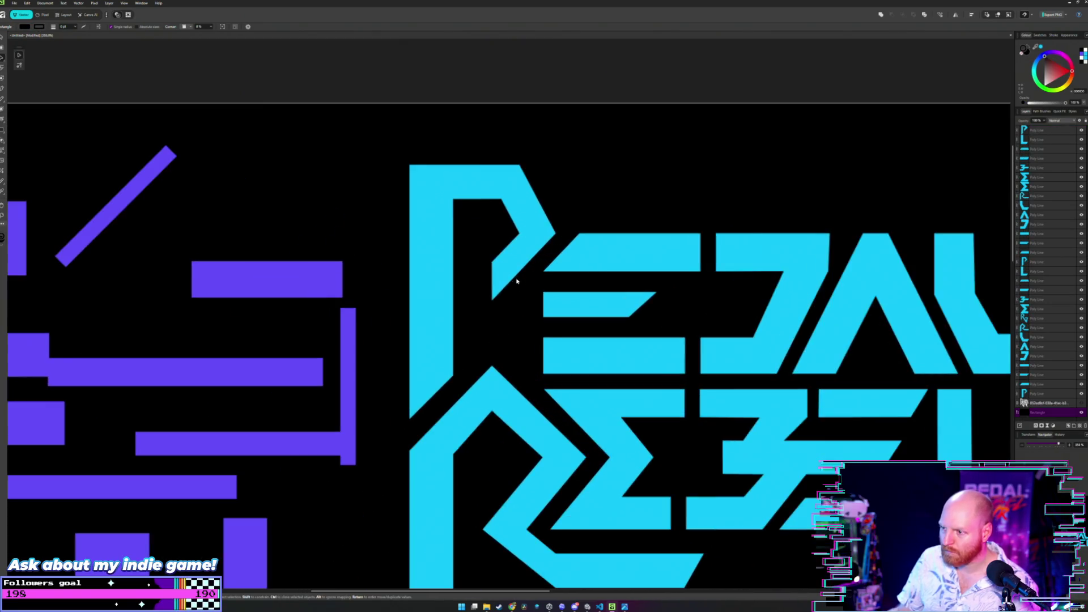
scroll(544, 255, up, 2)
scroll(569, 286, down, 1)
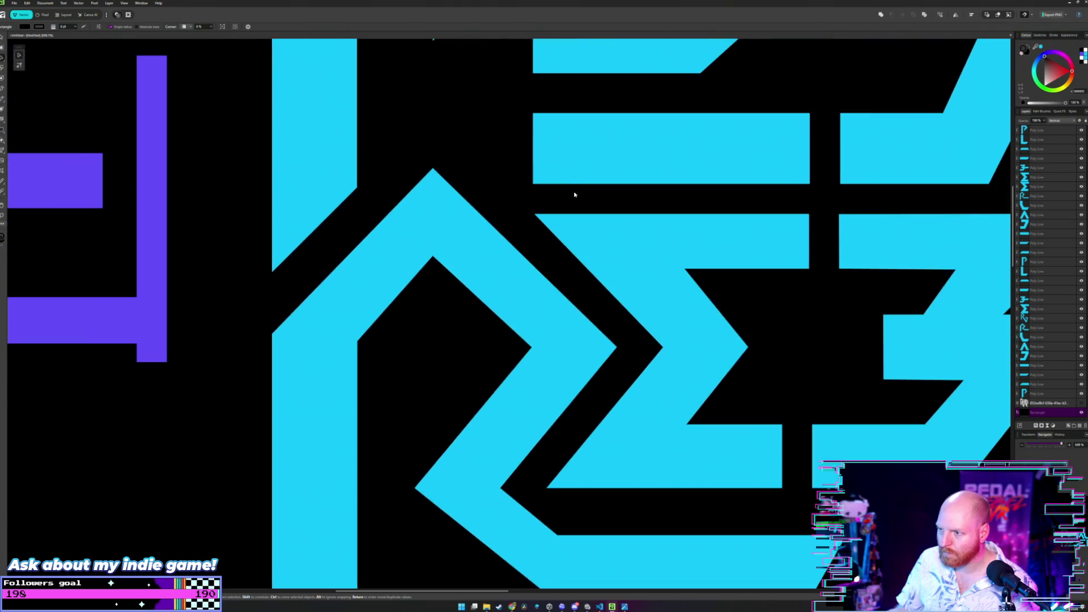
scroll(573, 189, down, 1)
scroll(573, 212, down, 1)
scroll(573, 233, down, 1)
scroll(572, 234, down, 1)
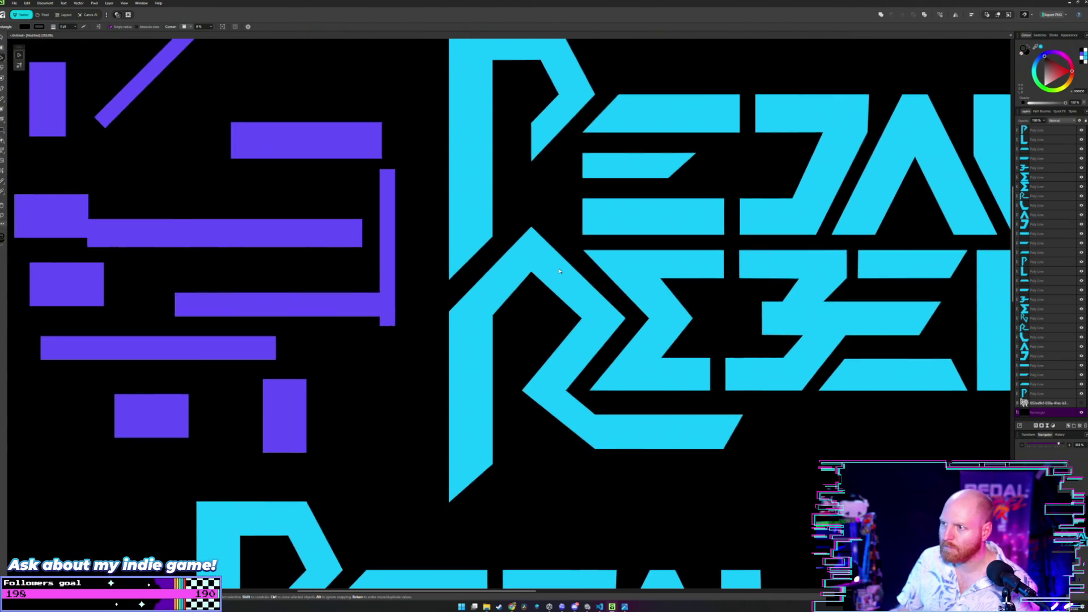
scroll(571, 239, down, 1)
scroll(570, 245, down, 1)
scroll(568, 250, down, 1)
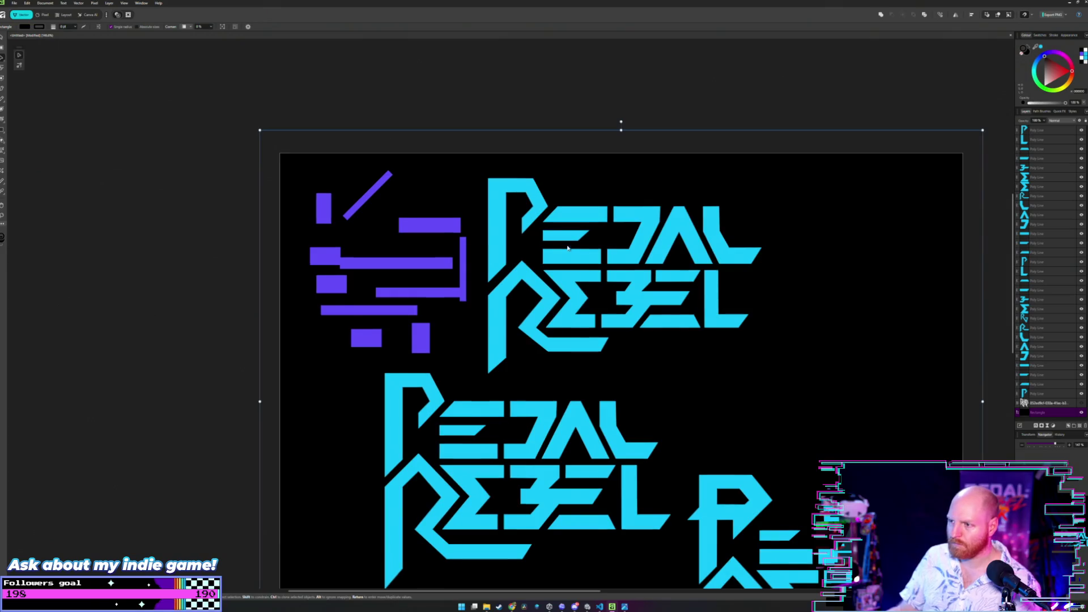
scroll(653, 298, down, 1)
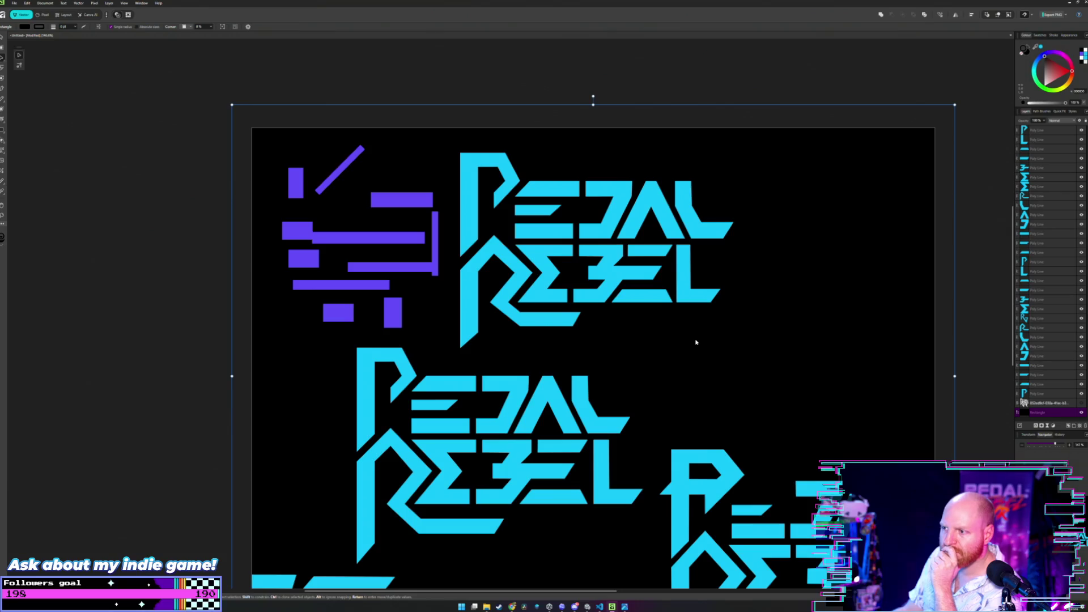
scroll(615, 332, up, 1)
scroll(579, 323, up, 2)
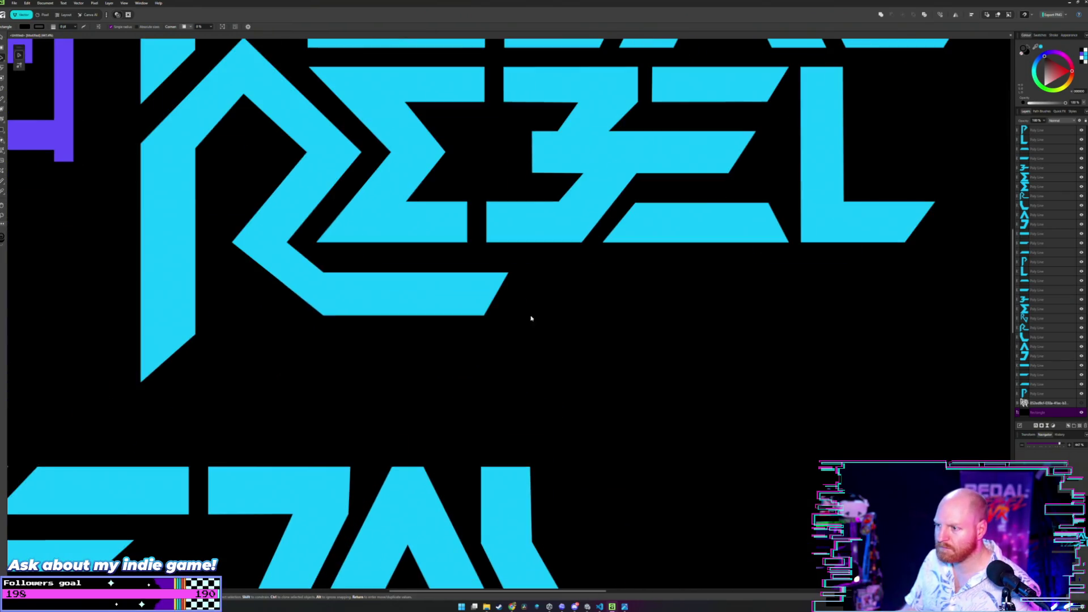
click(490, 280)
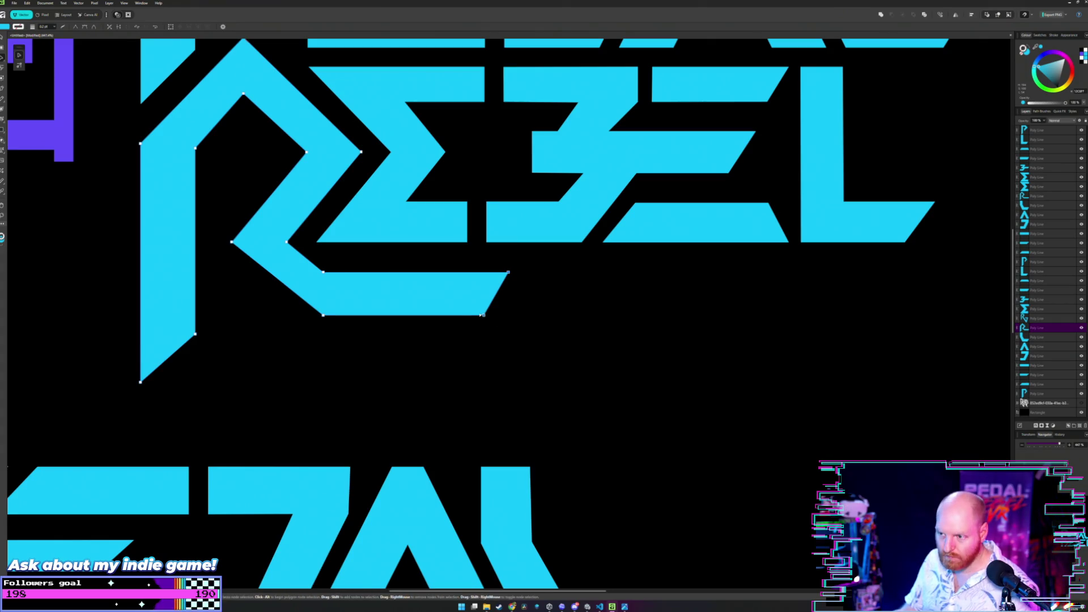
drag(498, 294, 559, 293)
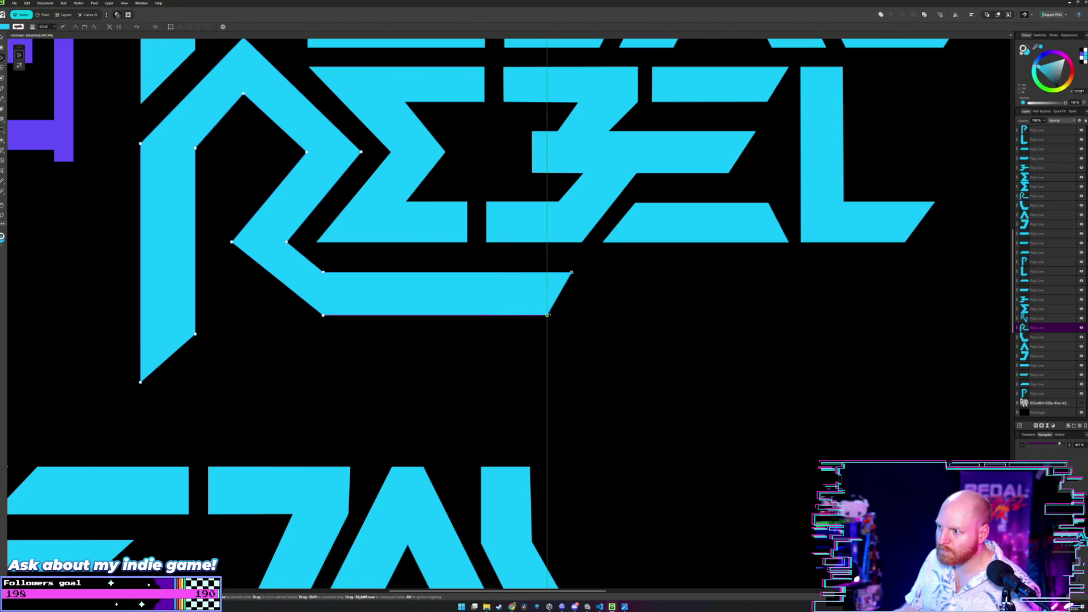
scroll(656, 306, down, 3)
scroll(644, 304, down, 2)
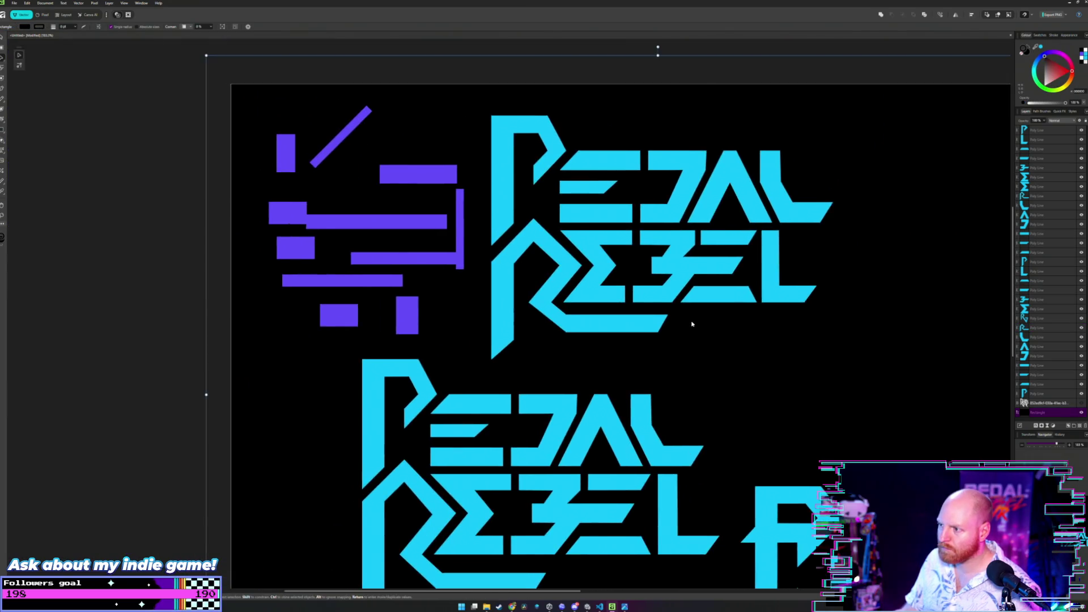
click(695, 320)
scroll(696, 321, up, 1)
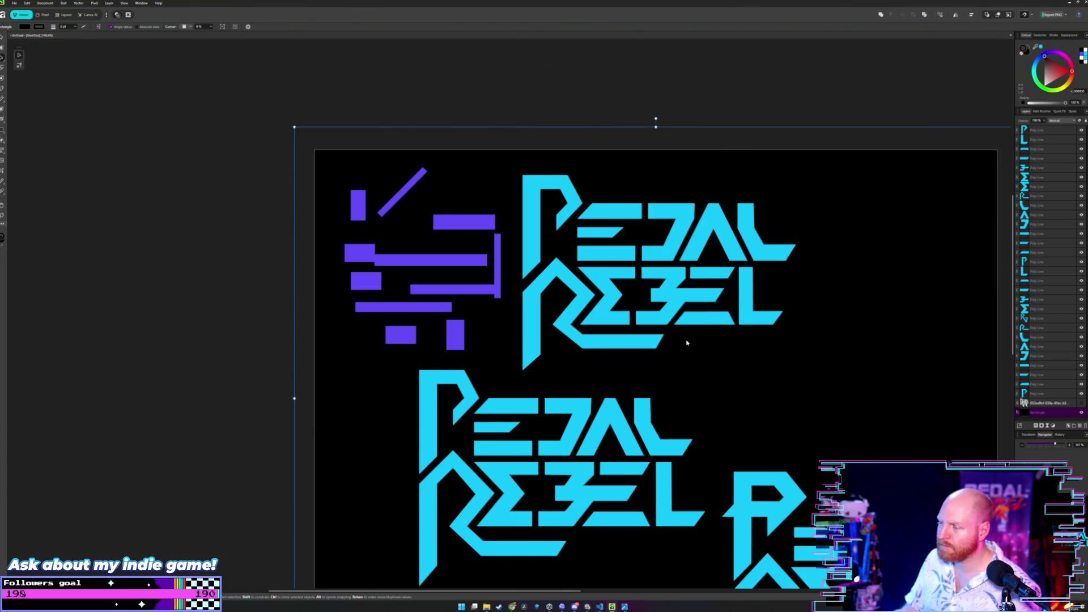
scroll(687, 342, up, 1)
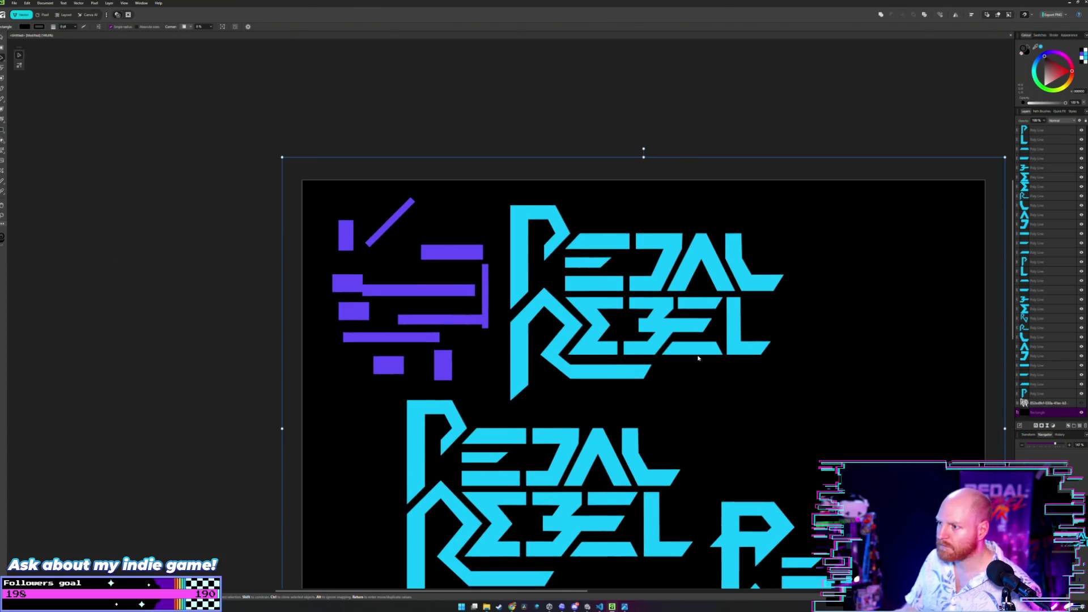
double_click(738, 326)
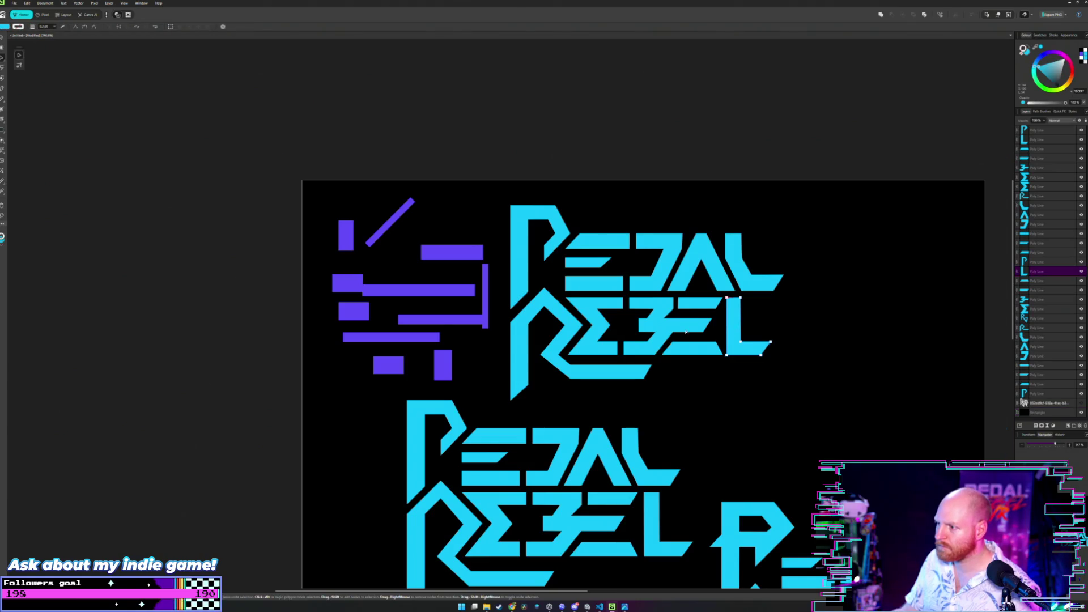
shift+click(684, 323)
shift+click(697, 302)
key(ctrl+z)
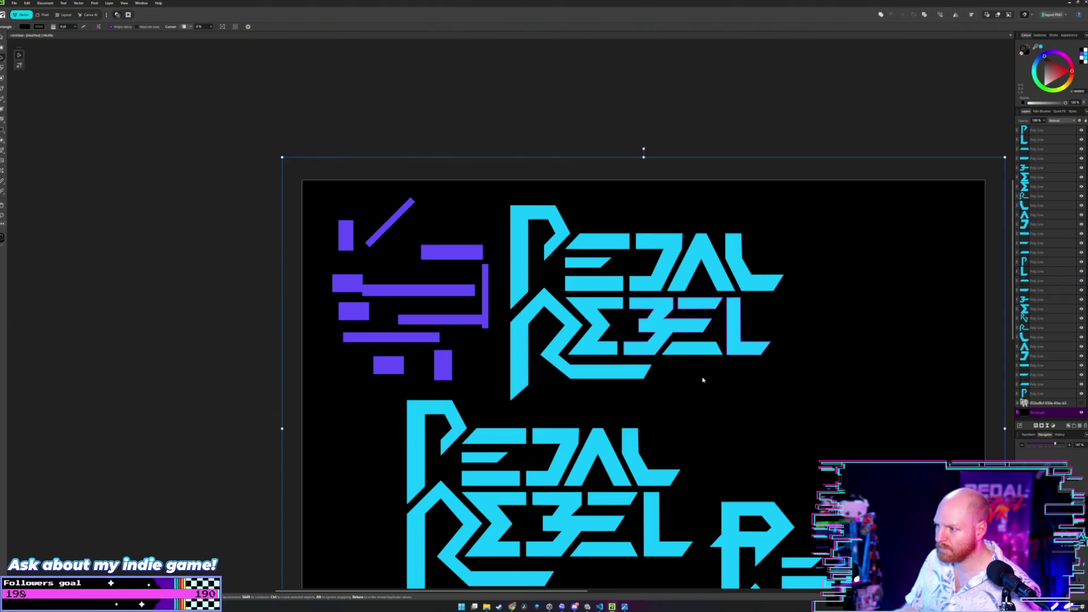
shift+click(695, 351)
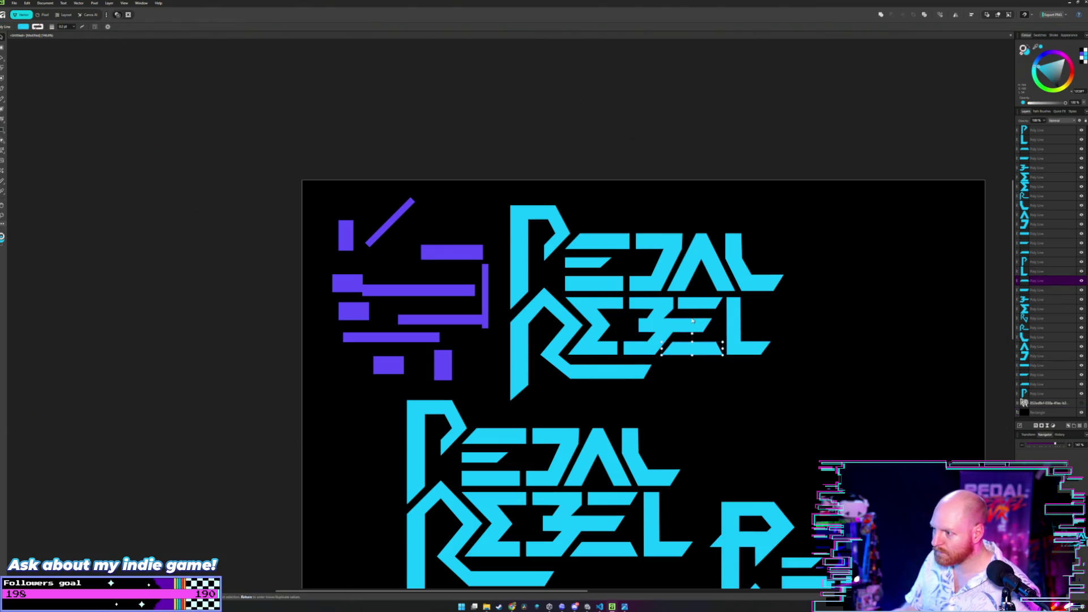
shift+click(698, 308)
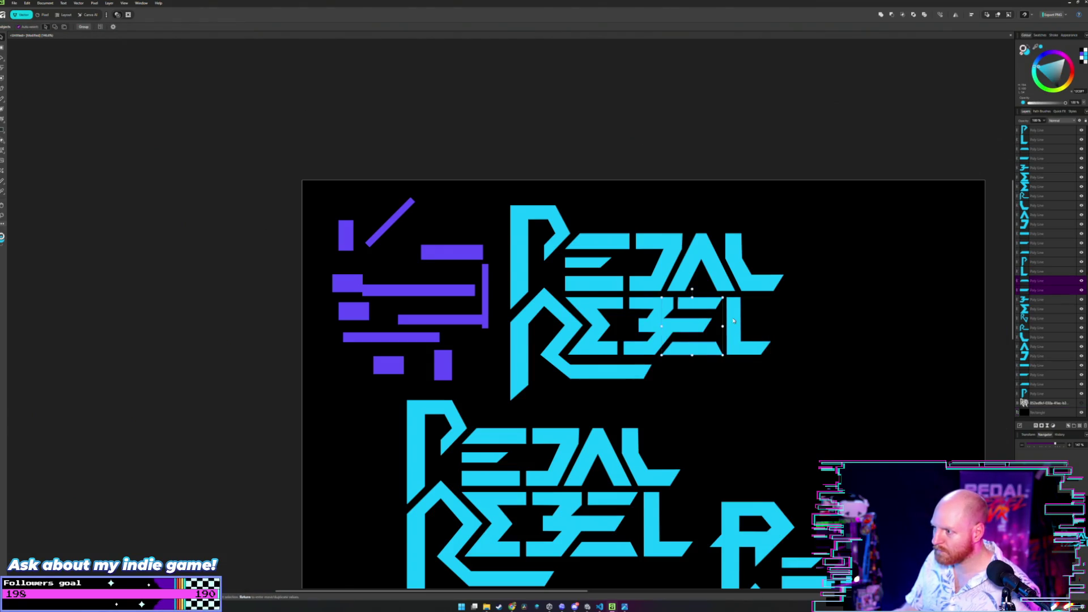
shift+click(693, 328)
shift+click(562, 317)
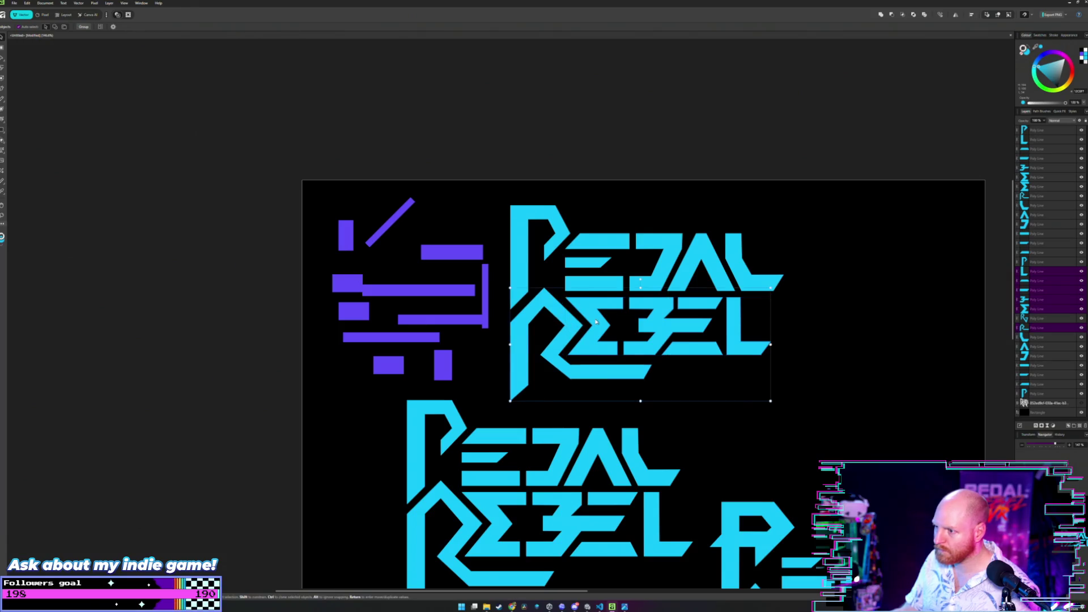
mouse_move(597, 320)
mouse_down()
mouse_move(591, 259)
mouse_move(608, 261)
mouse_up()
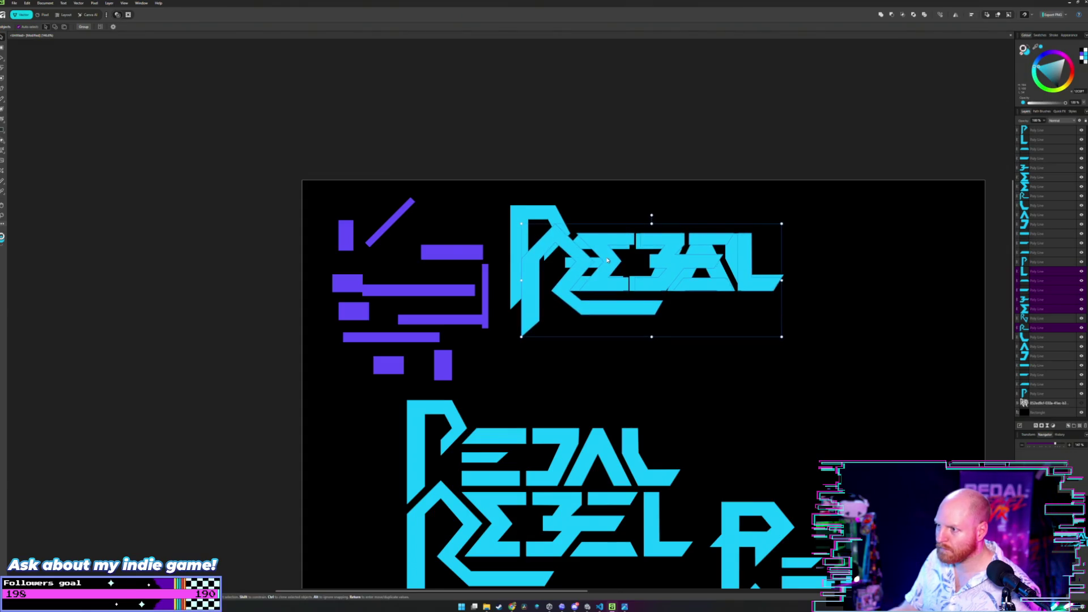
key(ctrl+z)
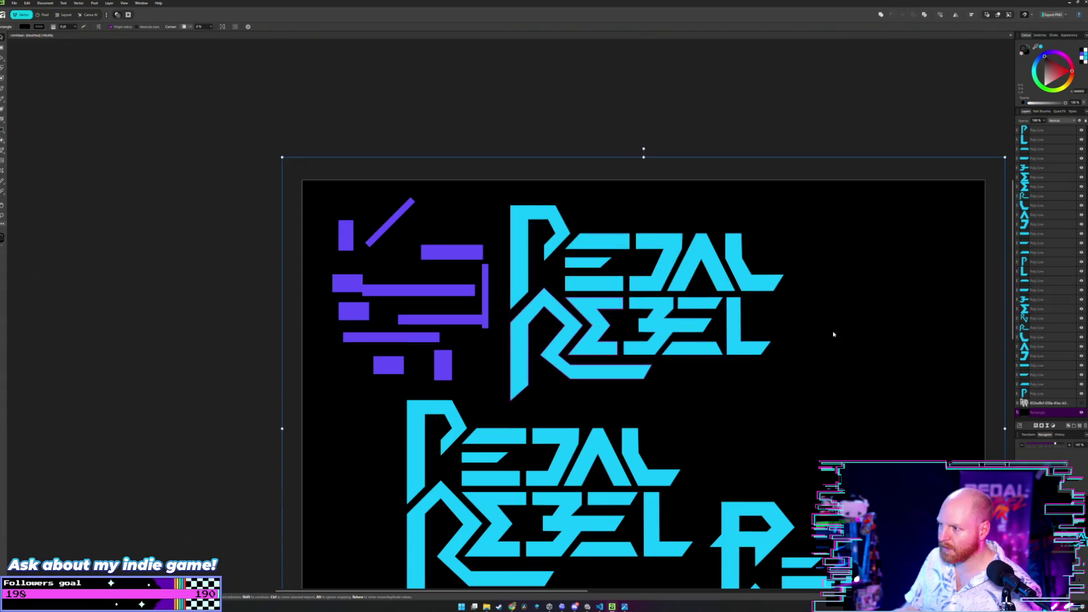
scroll(702, 288, down, 2)
key(ctrl+a)
scroll(668, 314, up, 3)
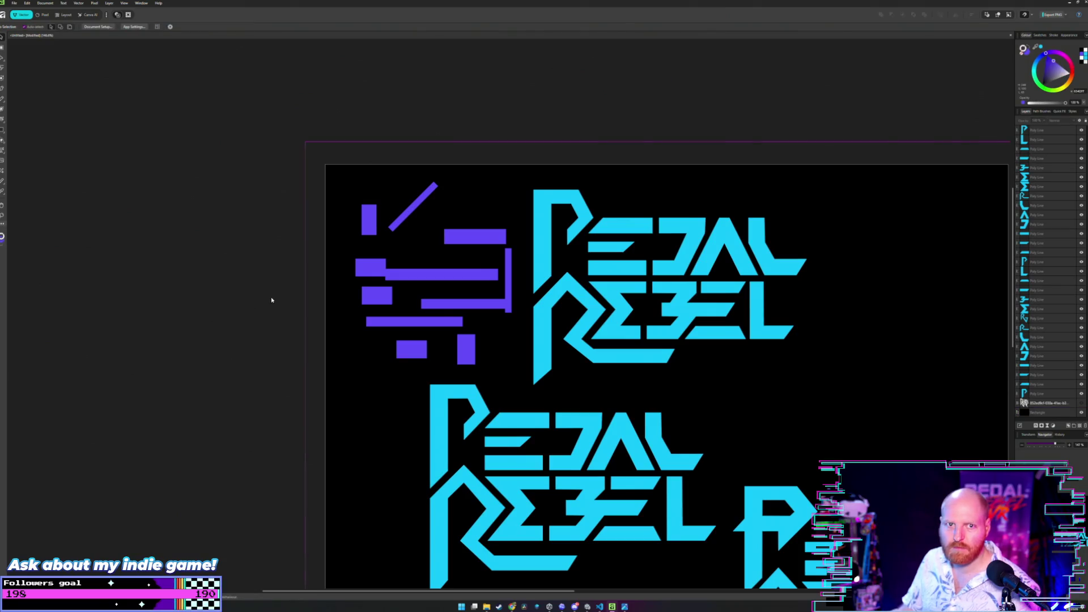
key(ctrl+d)
scroll(404, 283, down, 2)
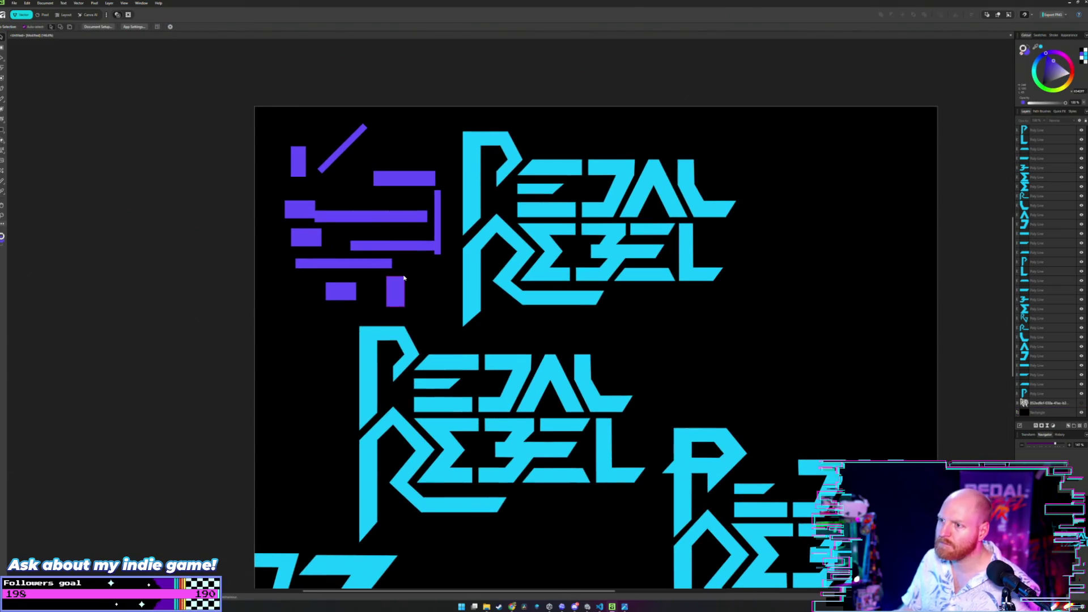
scroll(404, 278, up, 2)
scroll(404, 281, up, 3)
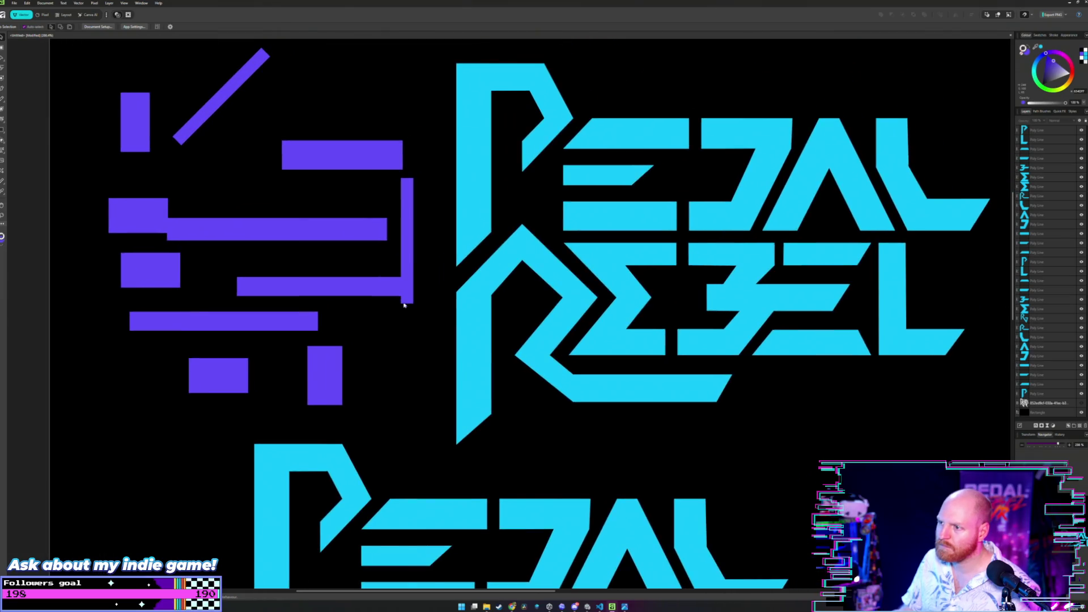
scroll(577, 286, up, 1)
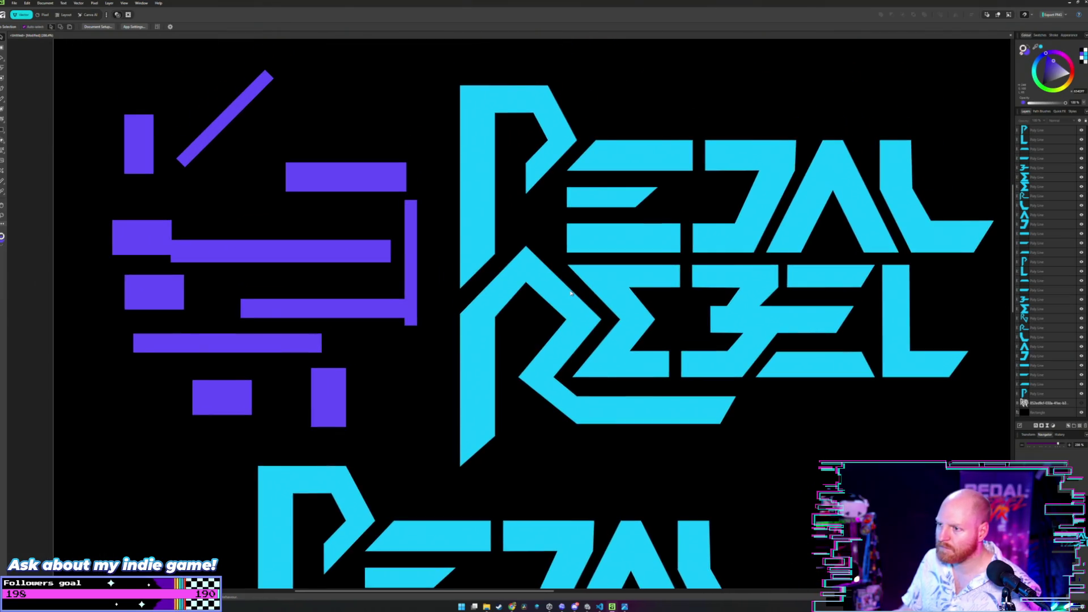
scroll(558, 306, up, 1)
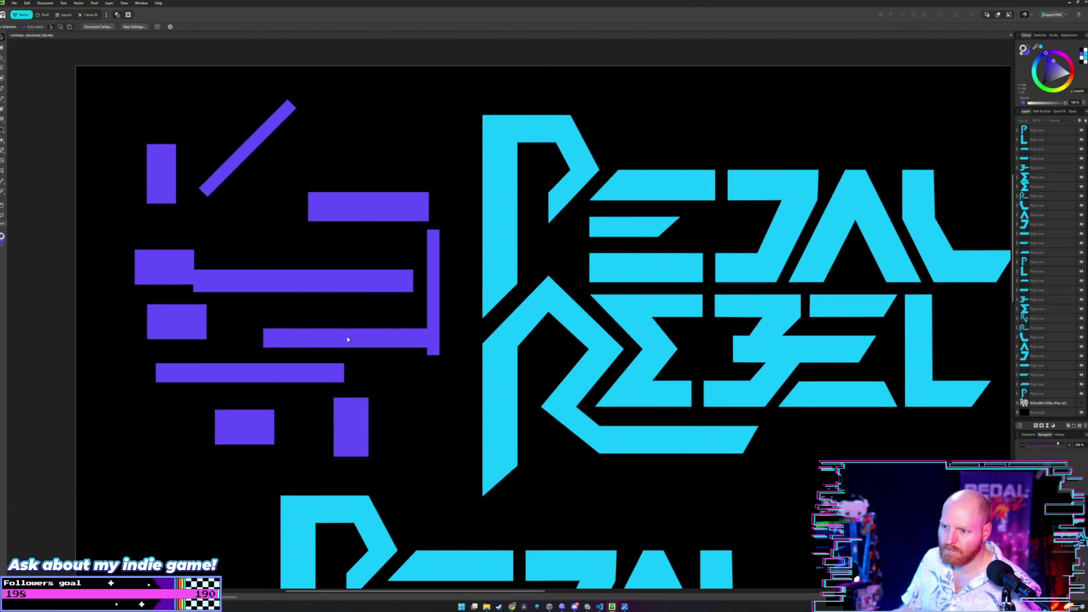
click(305, 374)
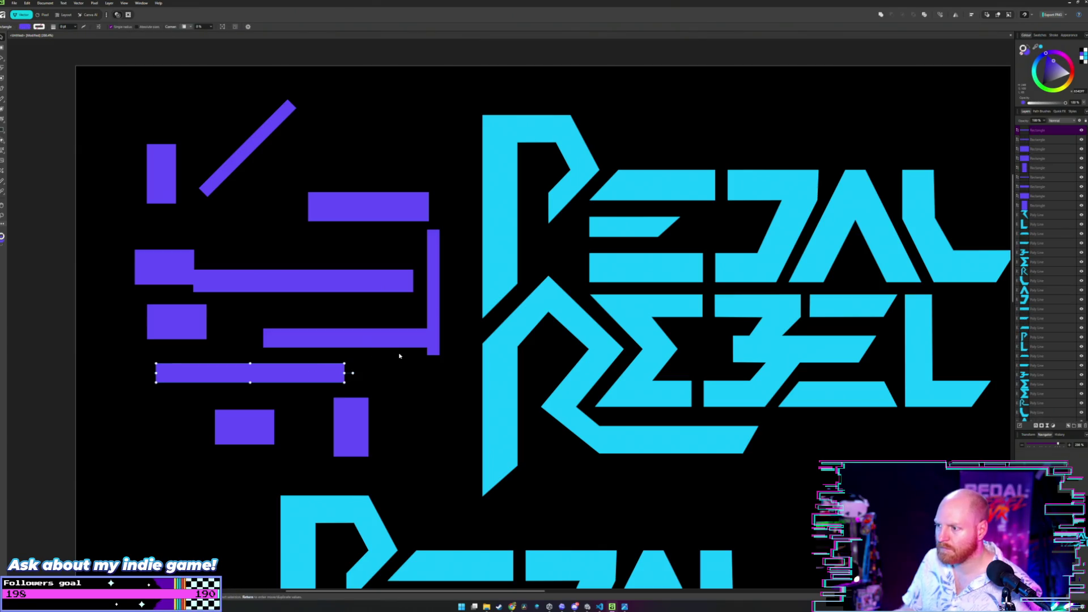
click(489, 332)
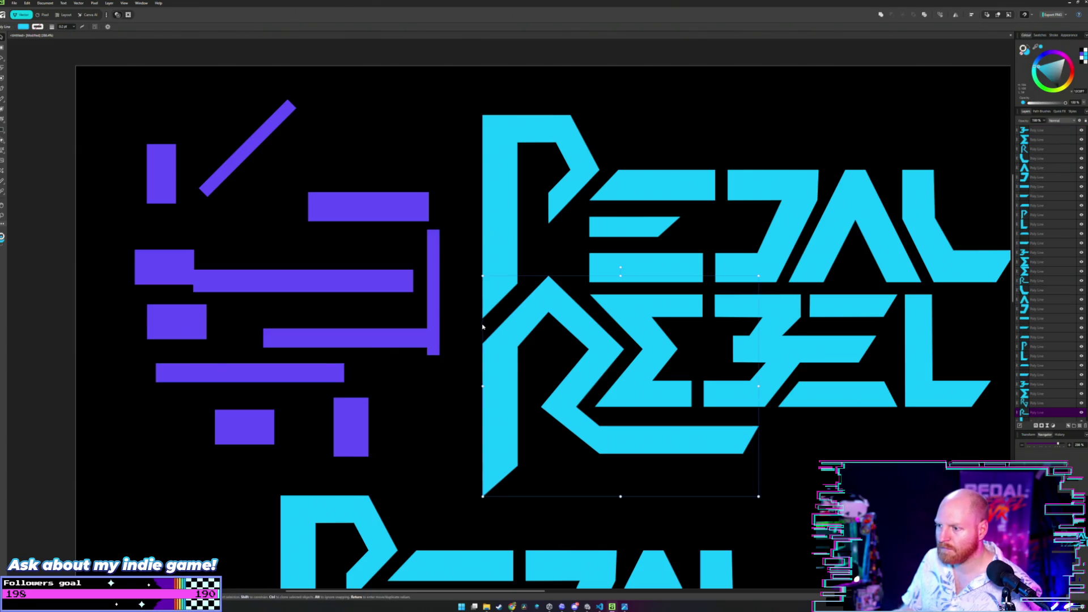
scroll(482, 323, down, 3)
click(313, 323)
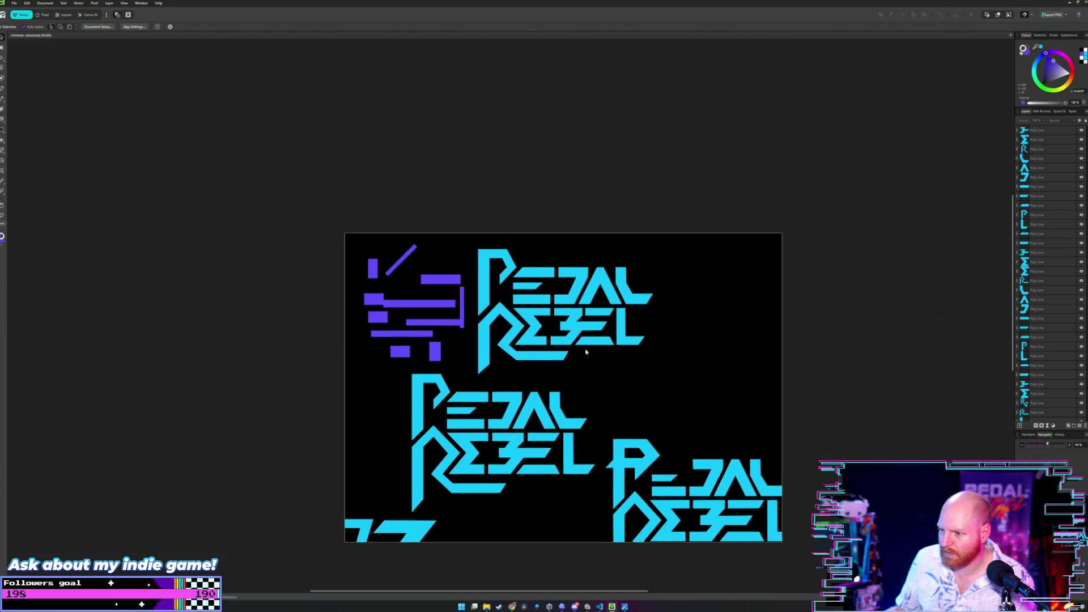
scroll(581, 348, down, 2)
scroll(578, 328, up, 1)
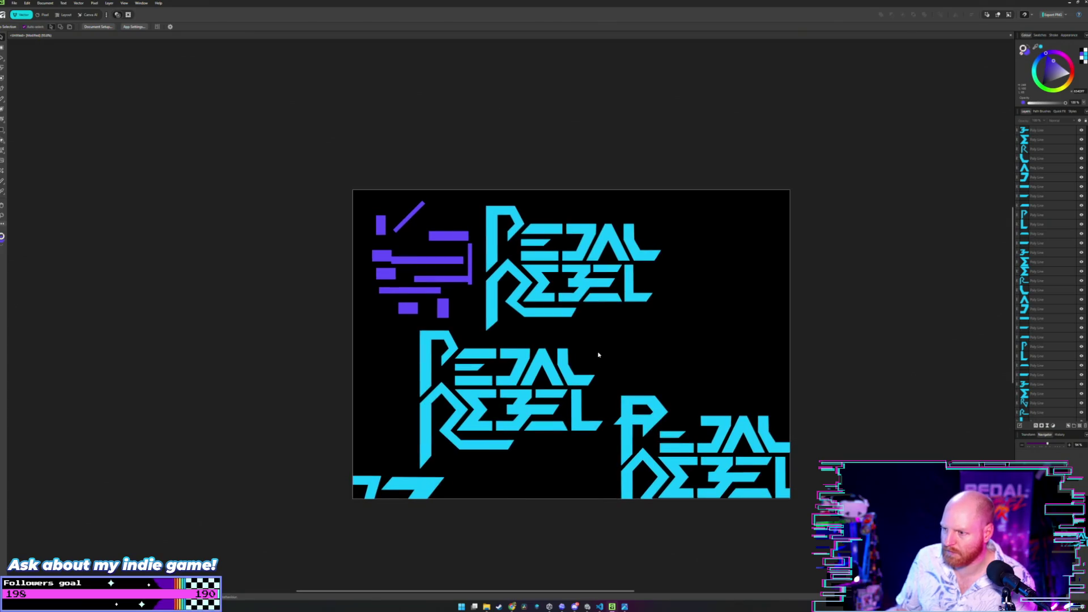
scroll(605, 337, up, 1)
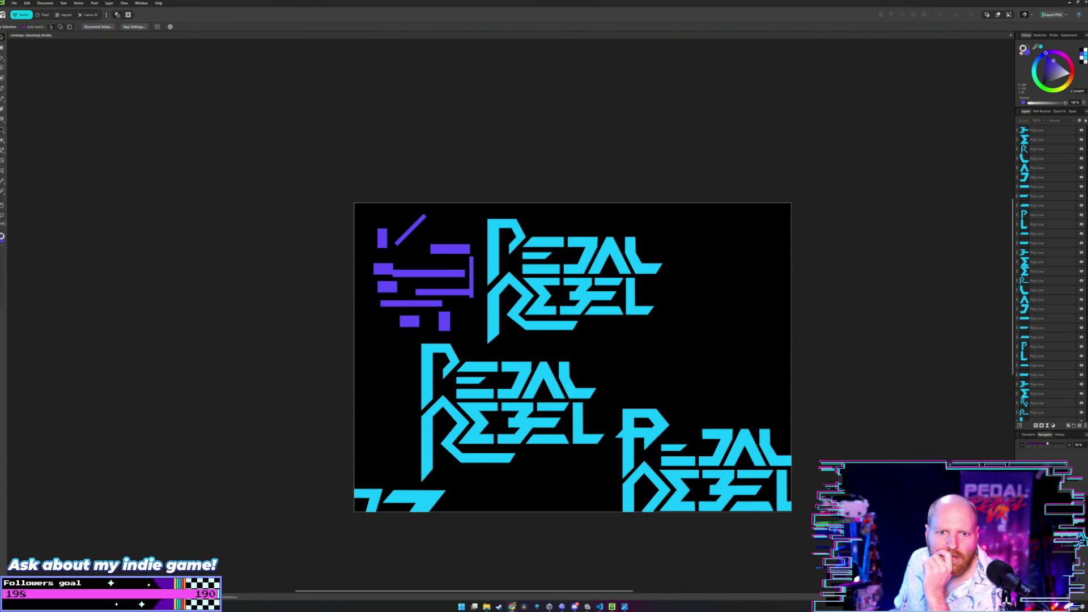
- Capture a Win+Shift+S screenshot region over the logo, then switch to the File Explorer window
mouse_move(647, 351)
mouse_down()
mouse_move(639, 341)
mouse_move(609, 365)
mouse_up()
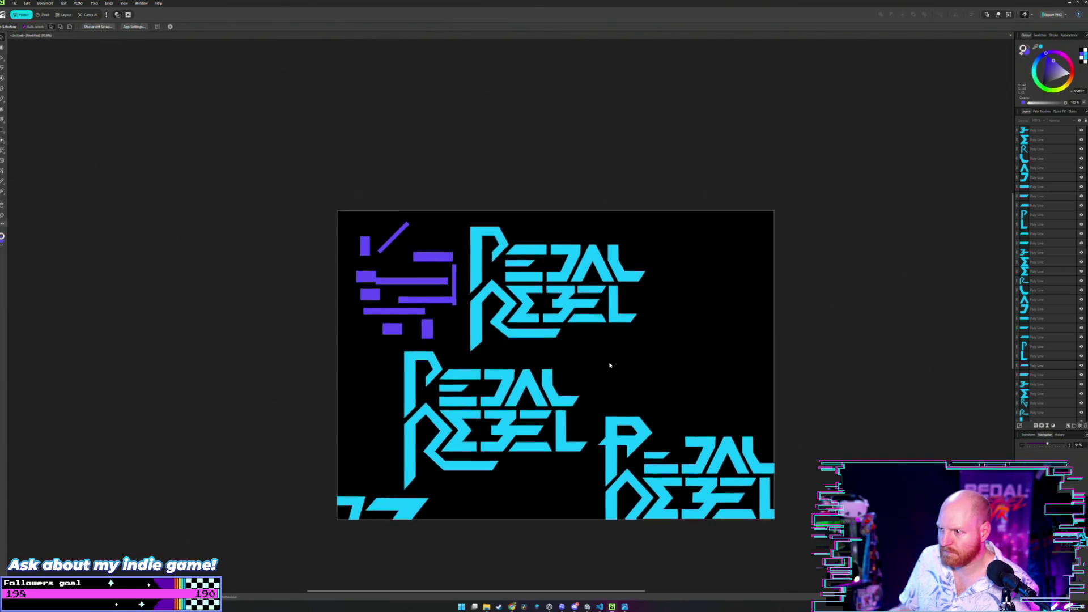
scroll(610, 366, up, 2)
scroll(610, 366, up, 2)
scroll(625, 383, up, 2)
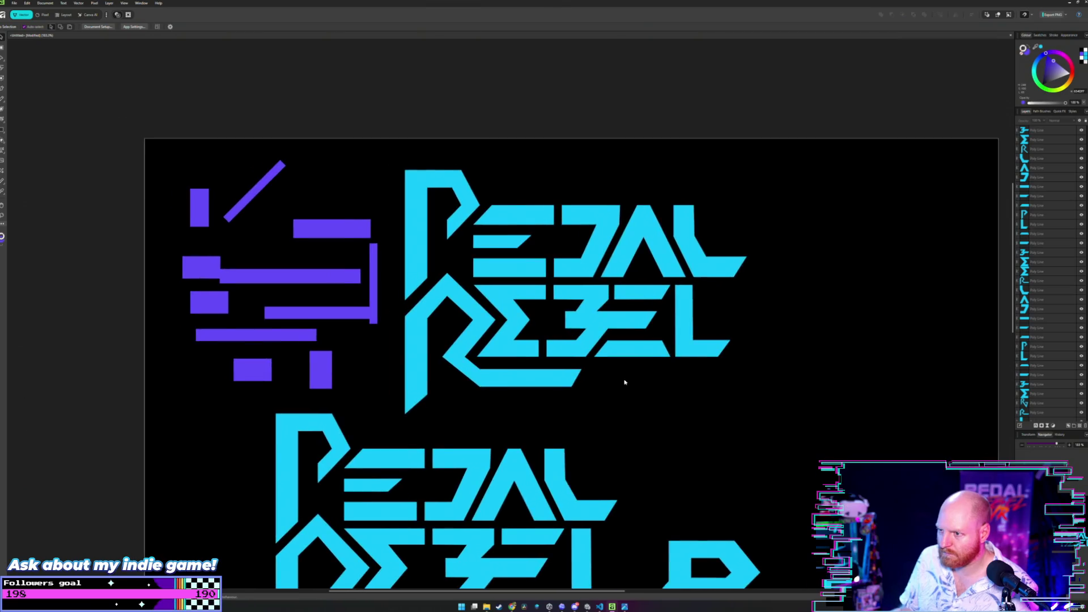
scroll(625, 383, down, 2)
drag(603, 372, 598, 369)
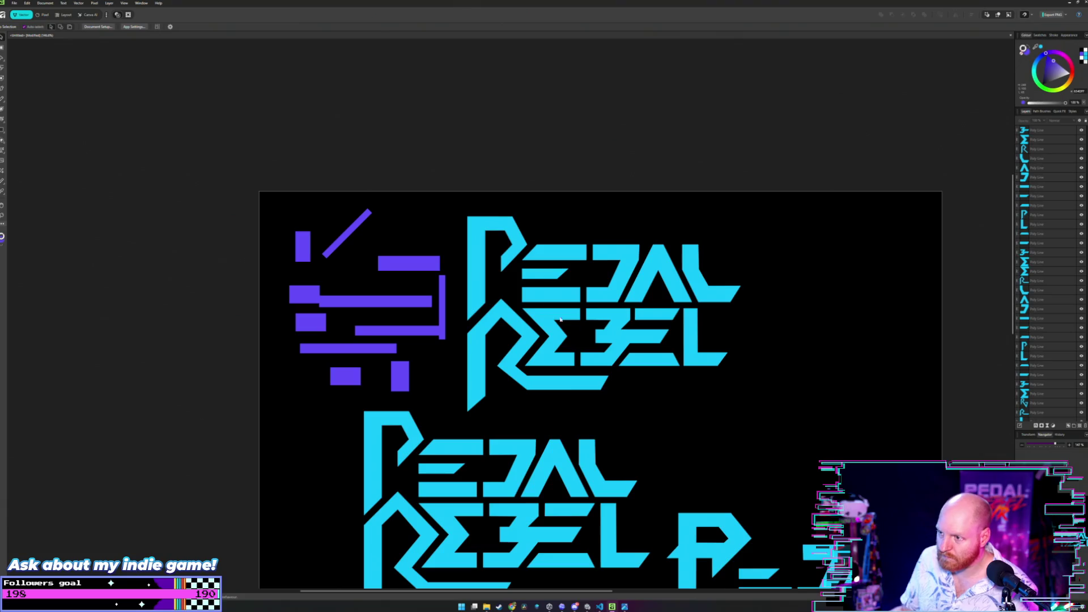
key(super+shift+s)
drag(453, 205, 788, 423)
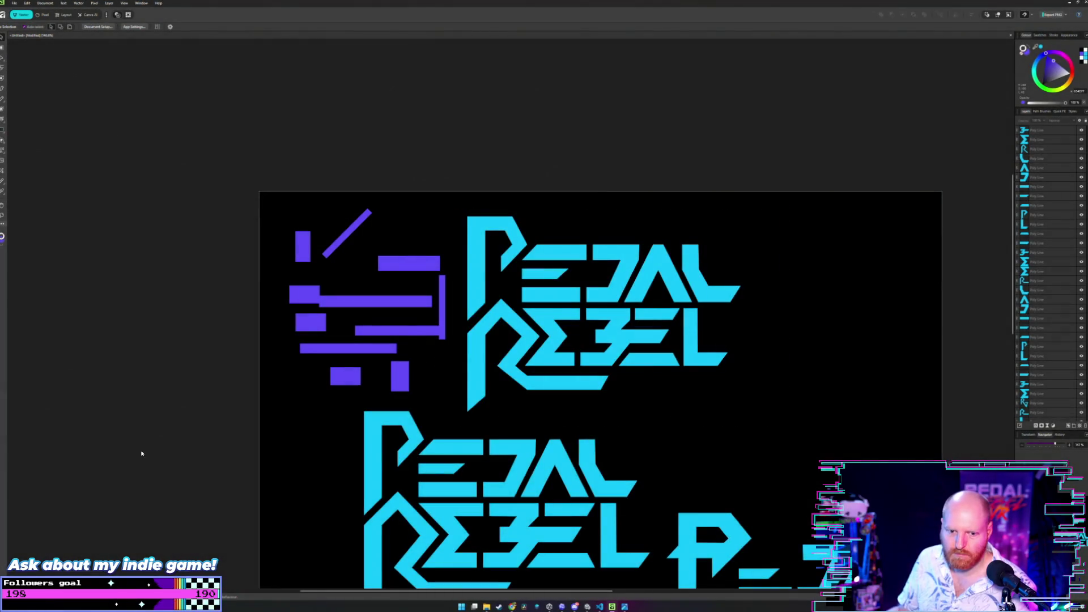
key(alt+Tab)
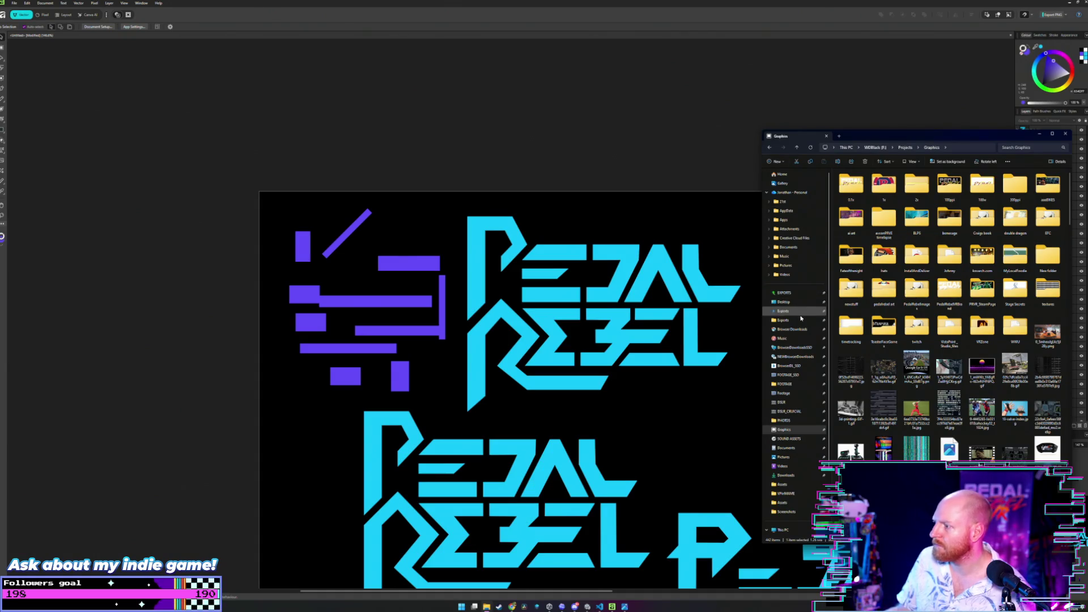
- Open Pictures > Screenshots, centre the window and open a PEDAL REBEL screenshot in the viewer
click(783, 456)
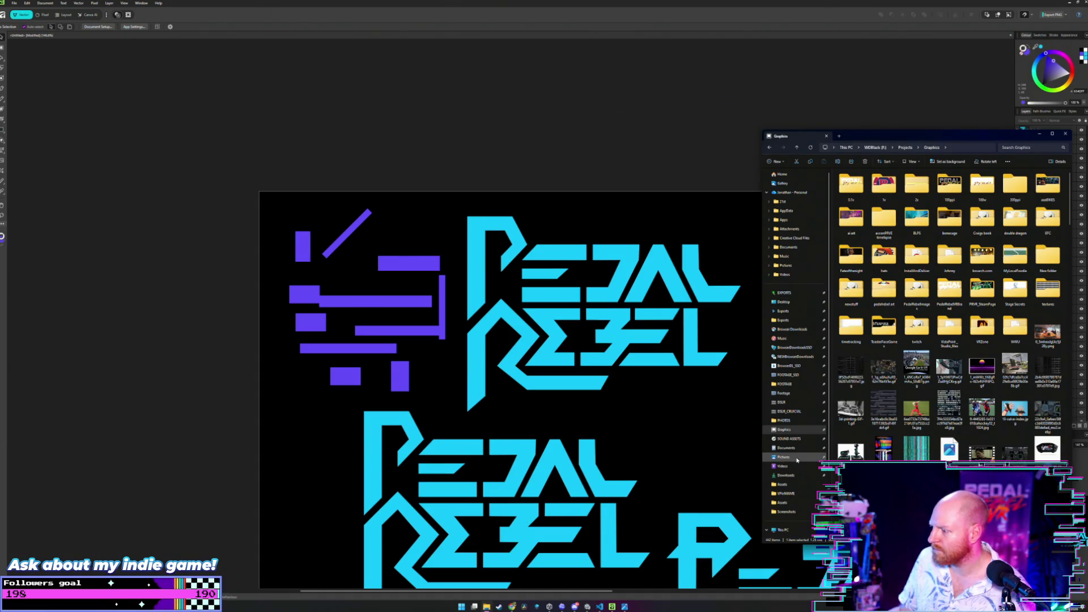
double_click(854, 222)
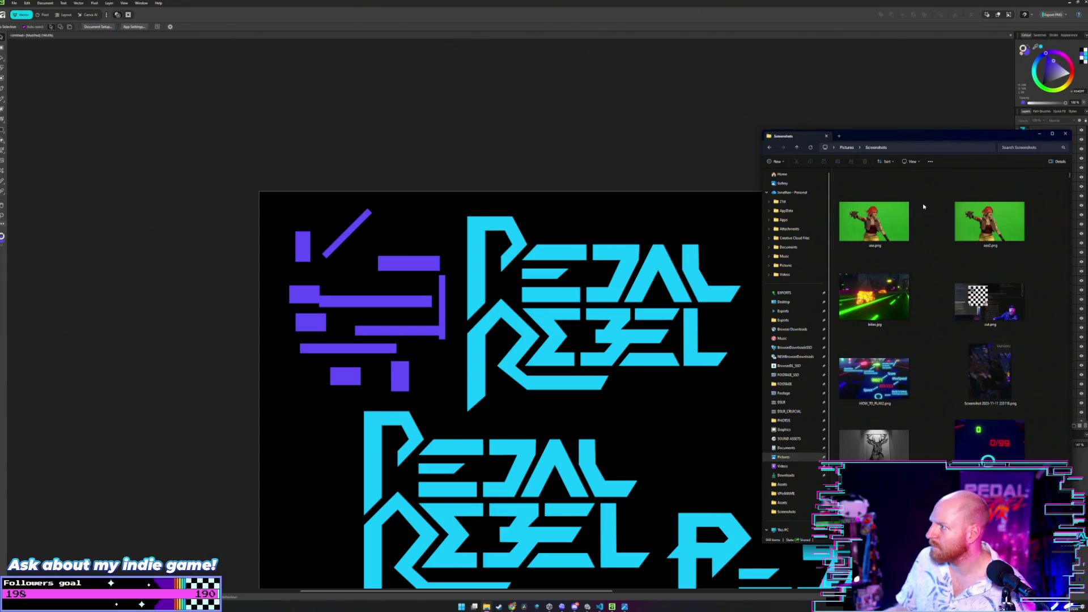
scroll(1059, 183, up, 10)
scroll(1072, 188, down, 15)
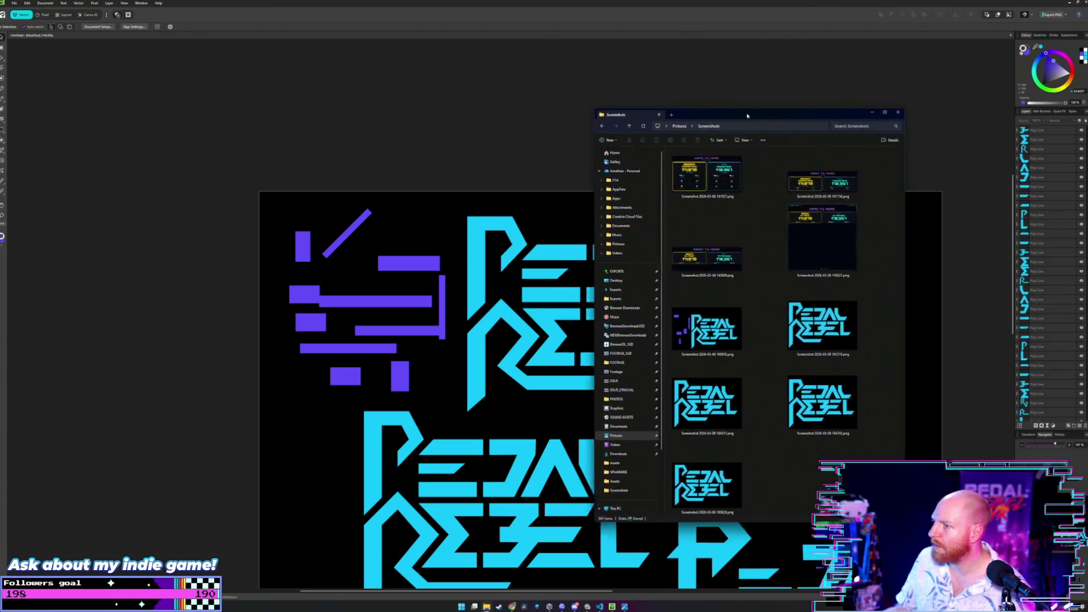
drag(913, 144, 534, 96)
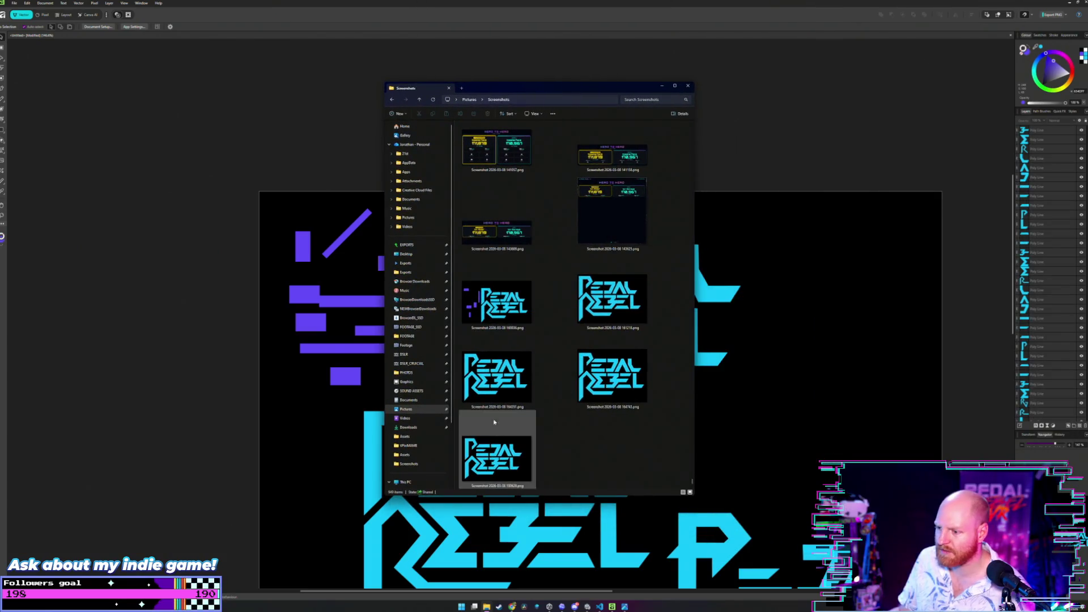
double_click(612, 298)
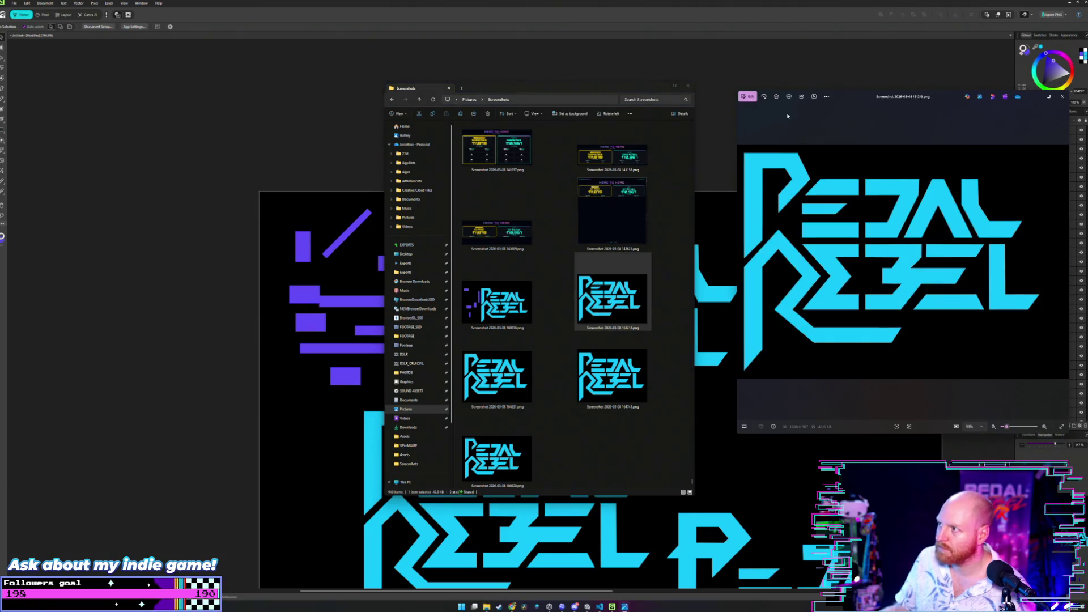
- Enlarge and reposition the Photos viewer, step to the next logo screenshot, then switch to the Nightbot page
drag(851, 99, 349, 125)
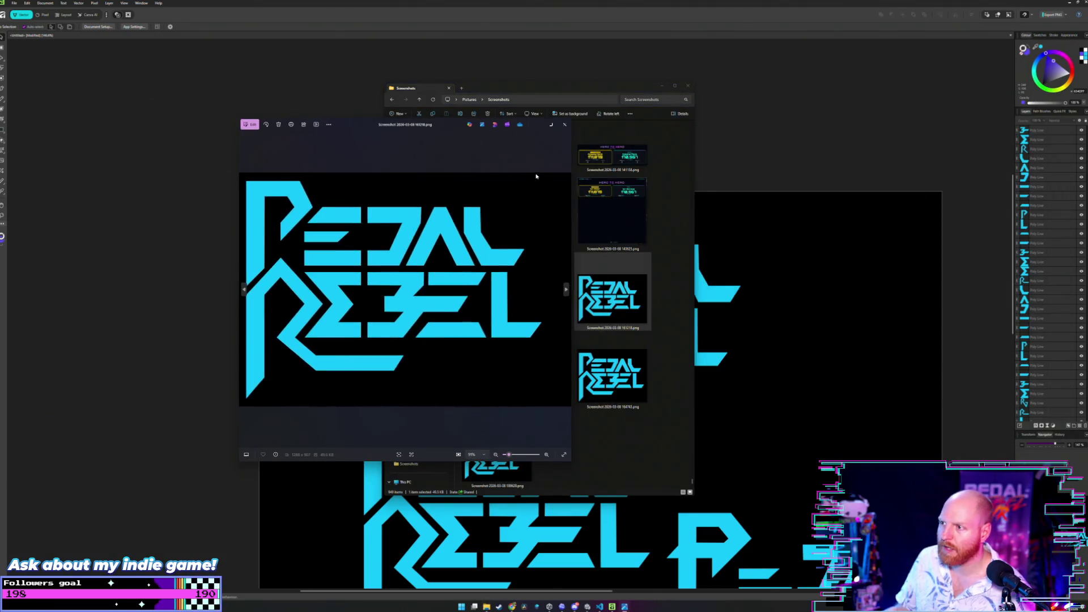
drag(572, 167, 684, 160)
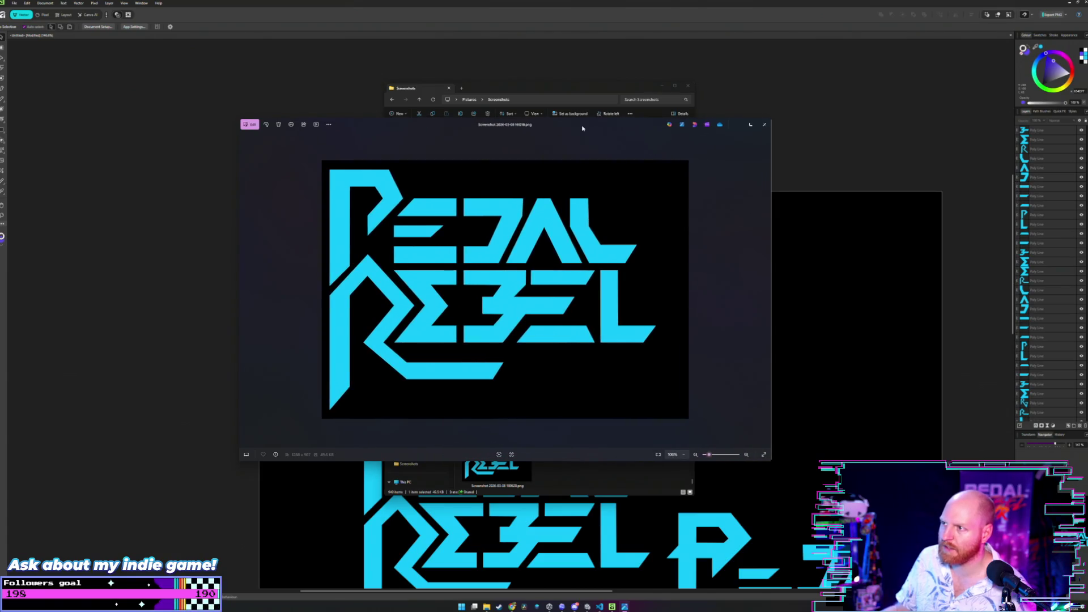
drag(582, 128, 509, 138)
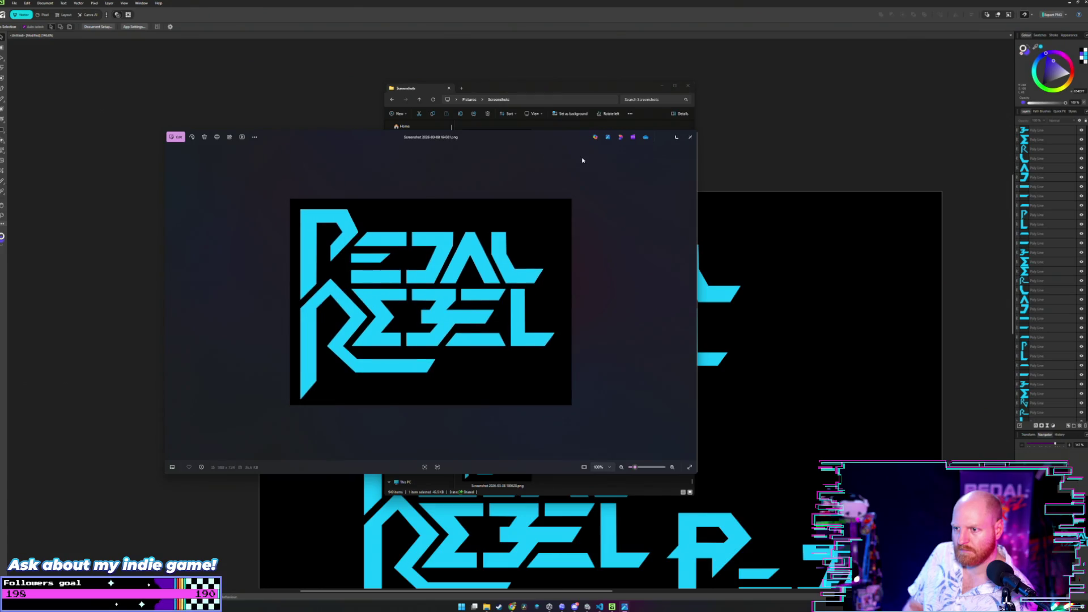
key(Left)
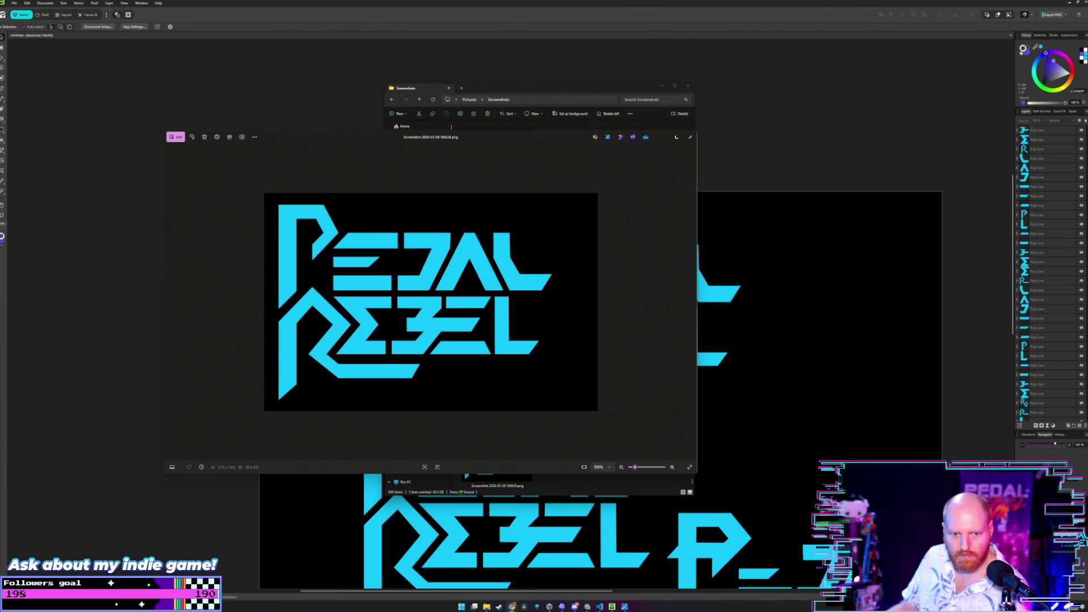
key(alt+Tab)
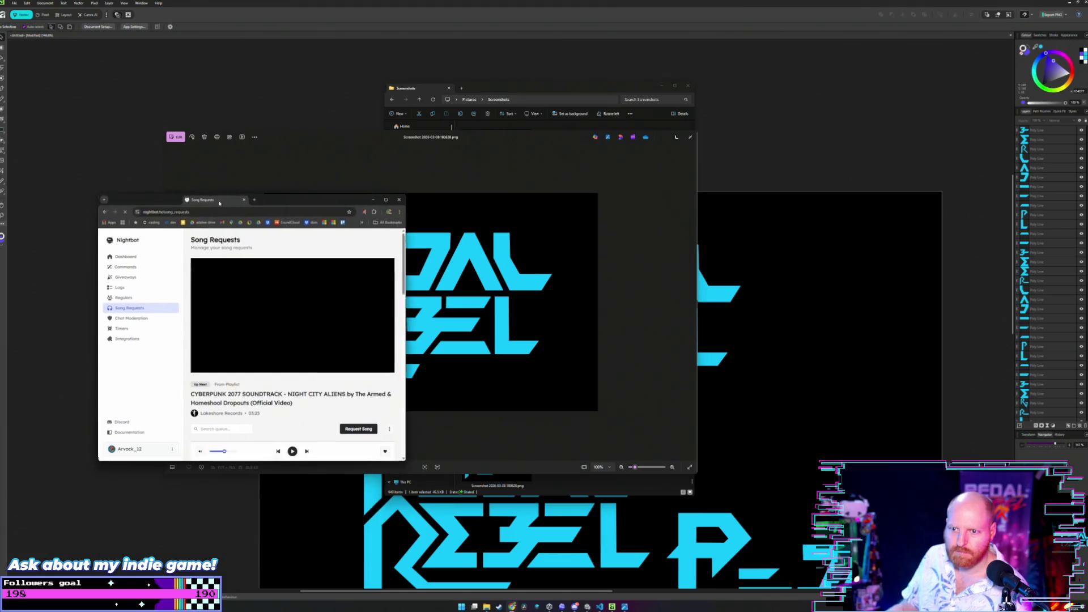
- Open Nightbot's fallback playlist via Manage Playlist and detach a new tab into its own window
click(389, 432)
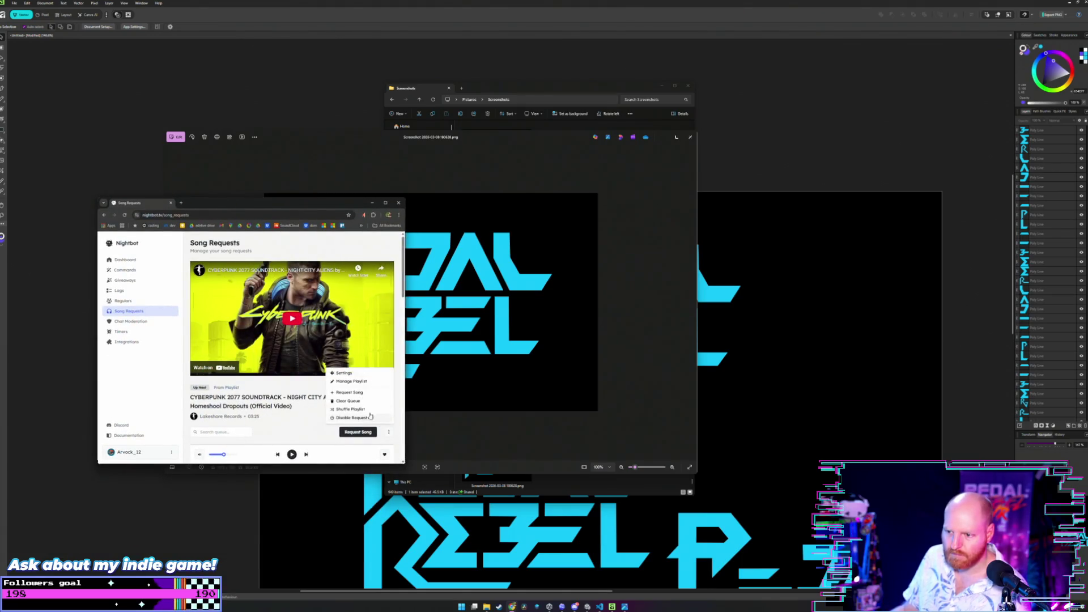
click(362, 382)
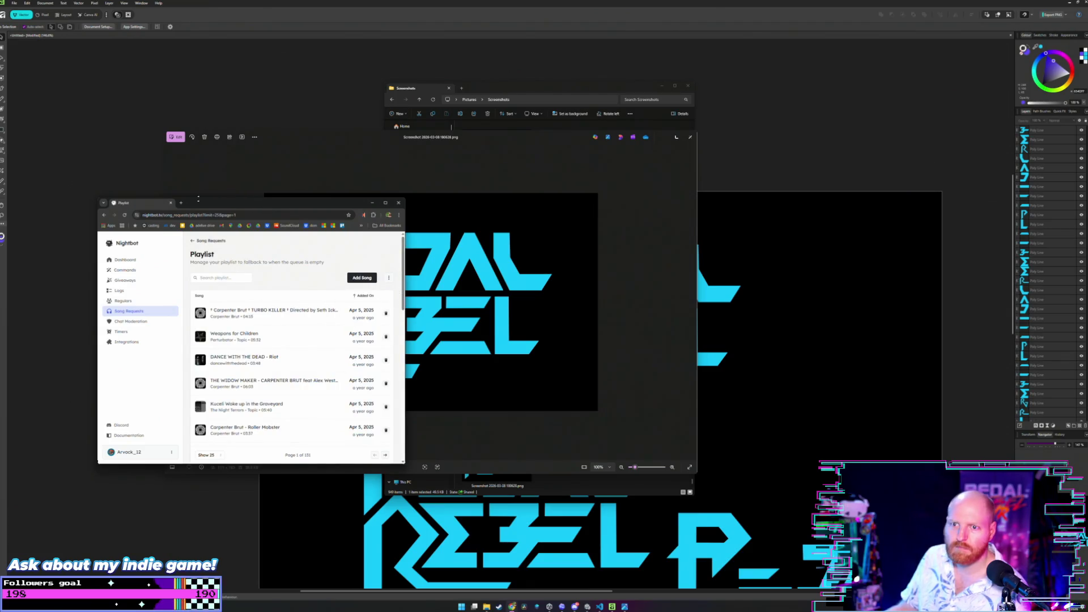
click(181, 204)
drag(195, 203, 491, 212)
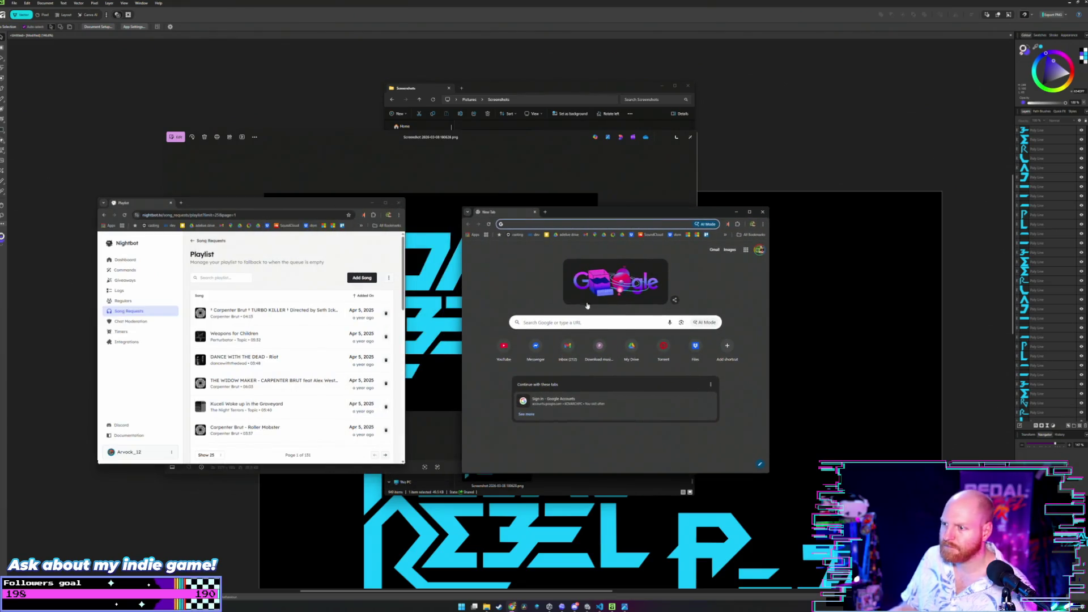
- Search YouTube for 'mannequin death squad' and go to the band's channel
click(504, 349)
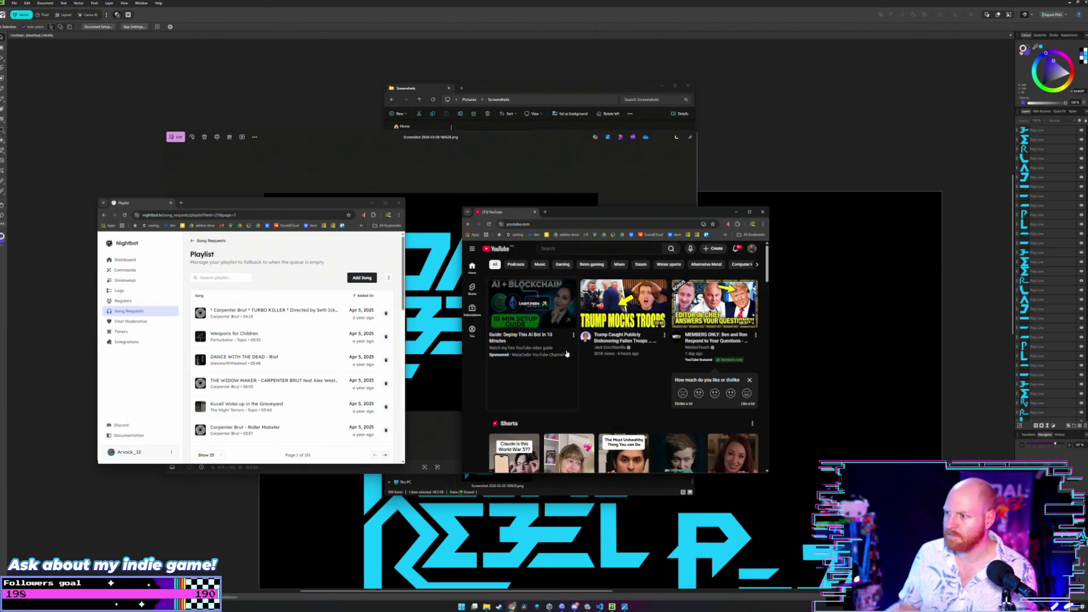
click(603, 249)
text(you)
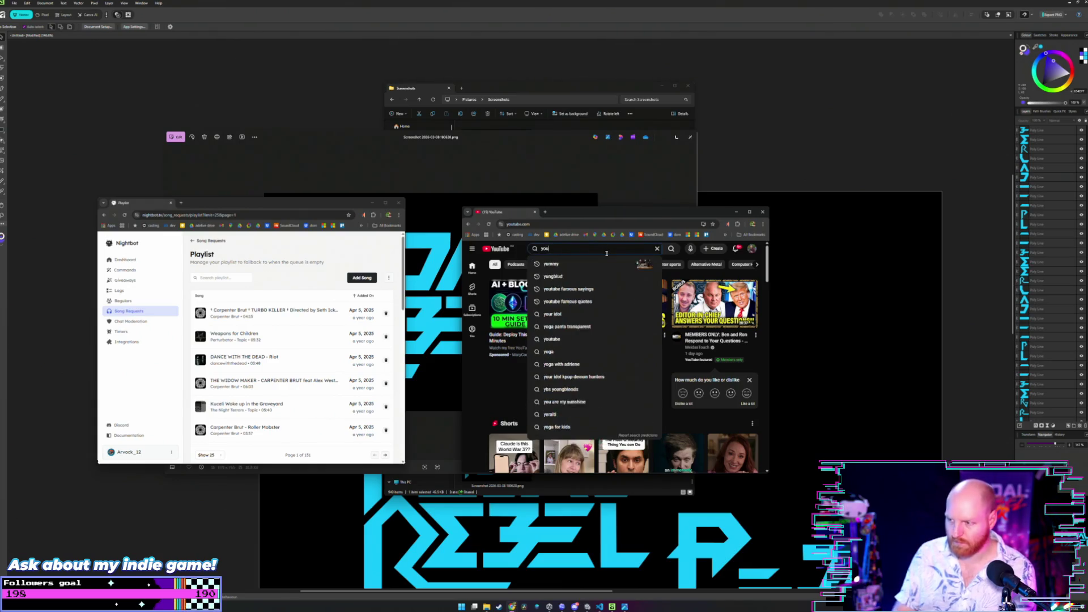
key(Return)
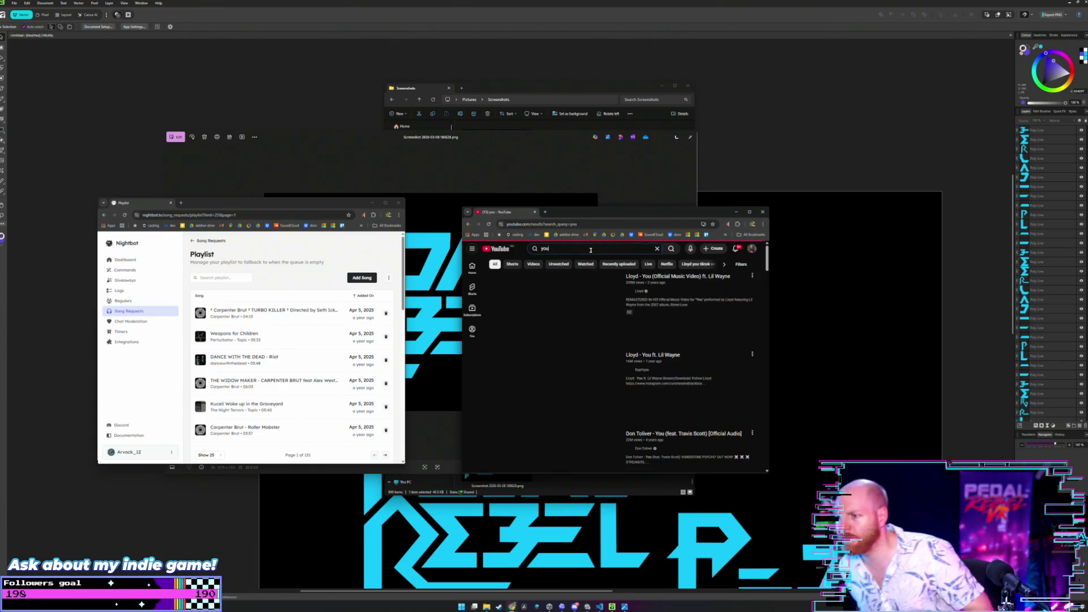
double_click(545, 248)
text(mannequin death squad)
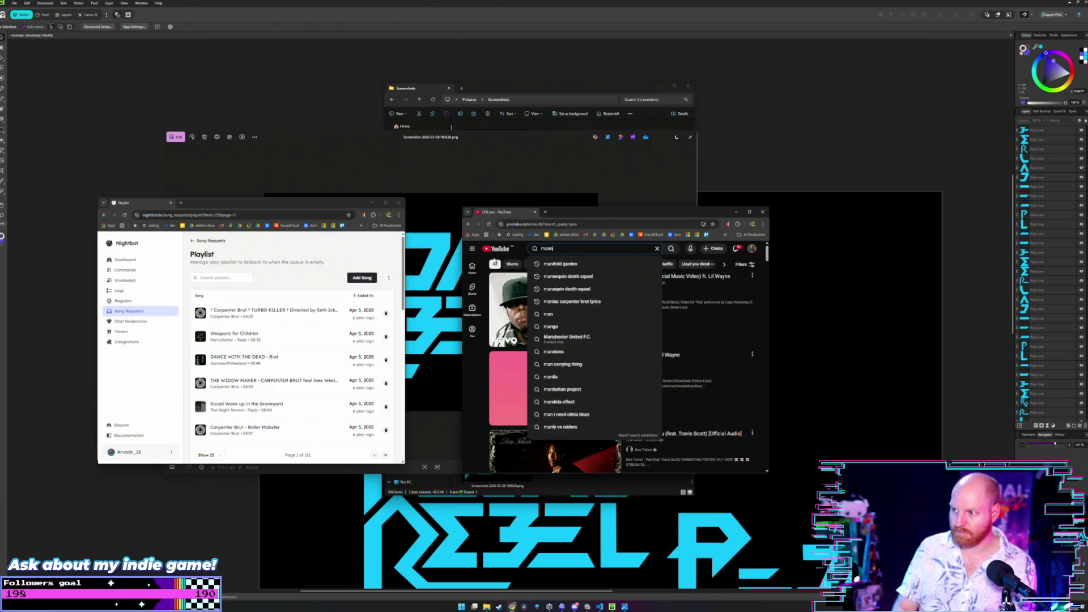
key(Return)
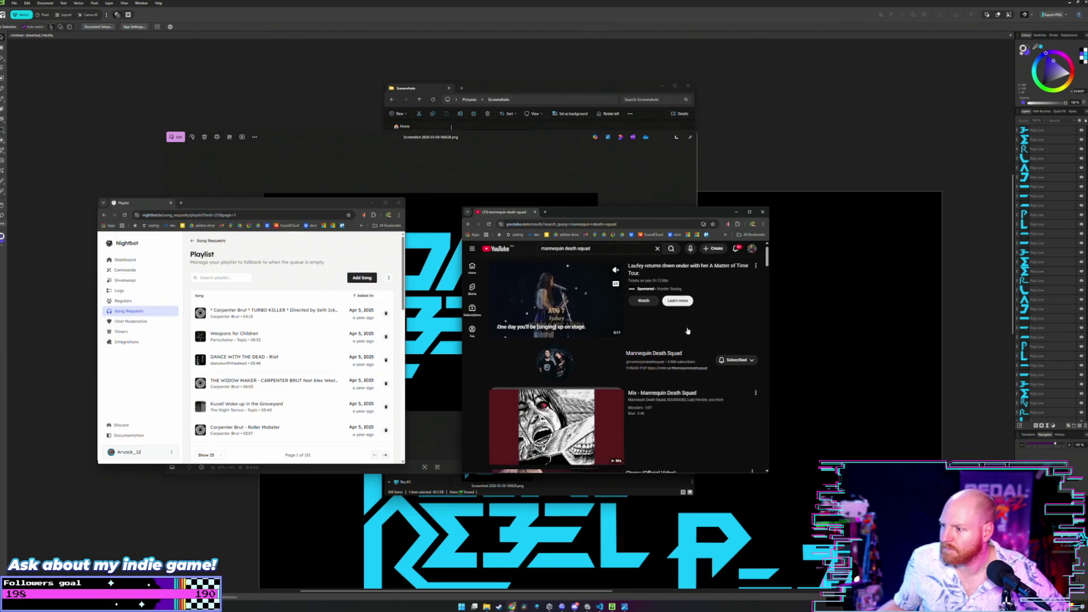
scroll(528, 293, down, 2)
click(659, 314)
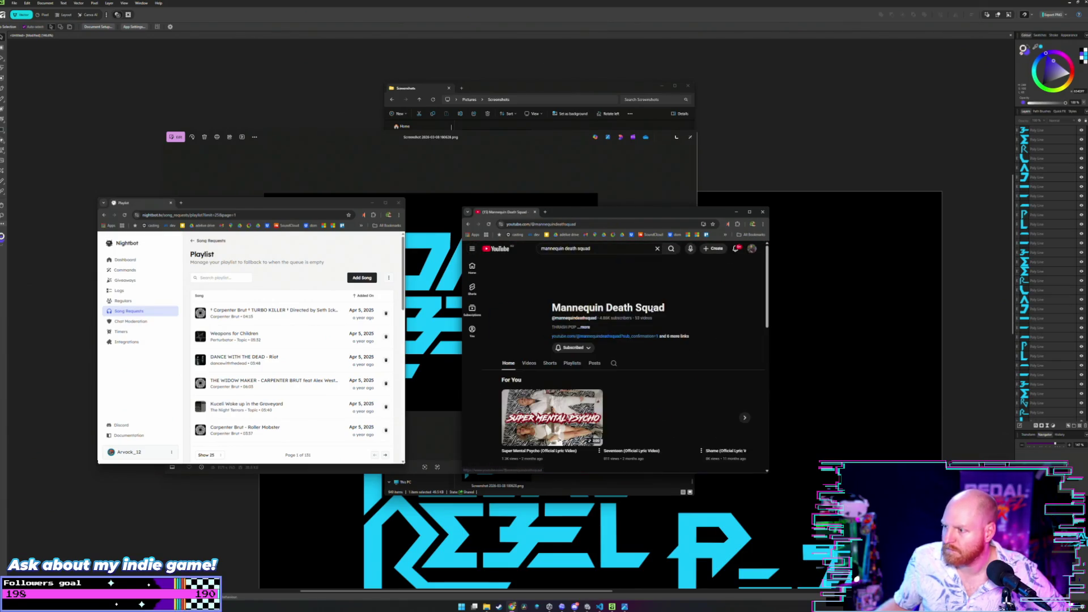
- Open the Music Videos playlist page from the channel's Playlists and copy its address
click(573, 364)
scroll(690, 291, down, 1)
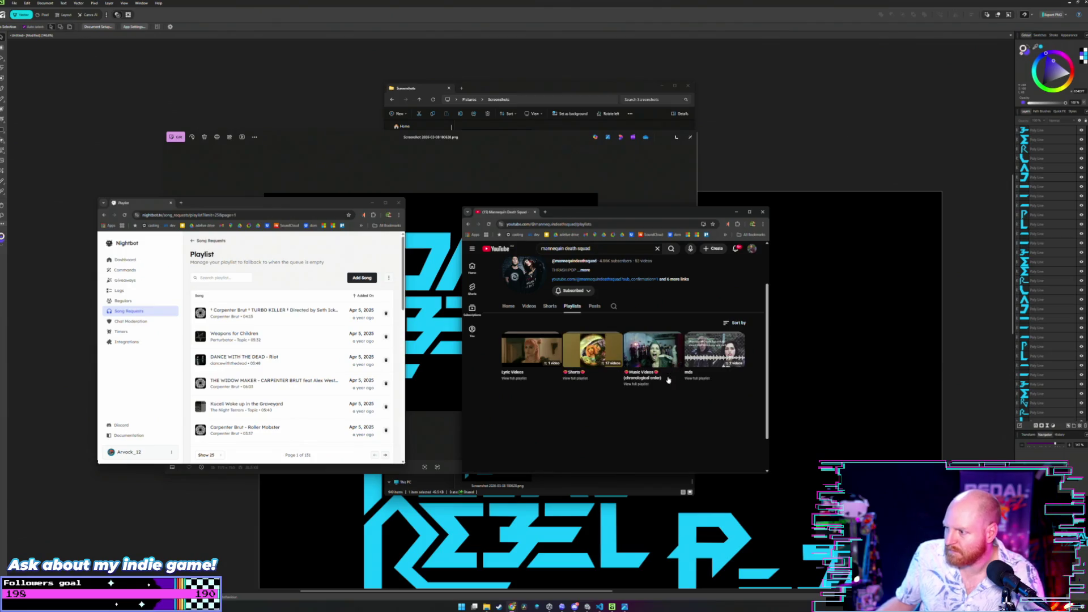
mouse_move(653, 348)
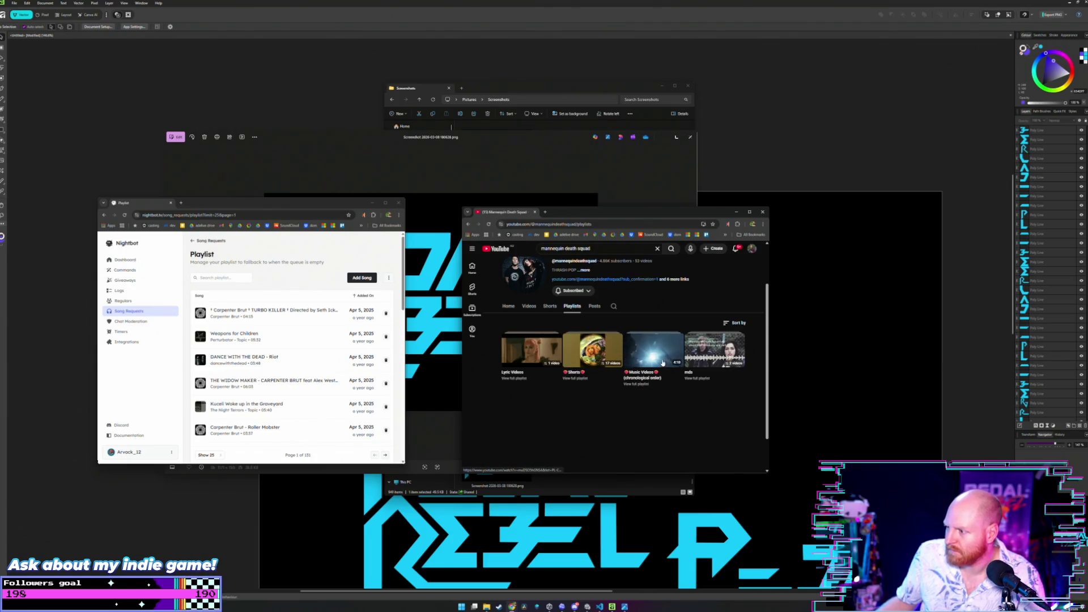
click(641, 362)
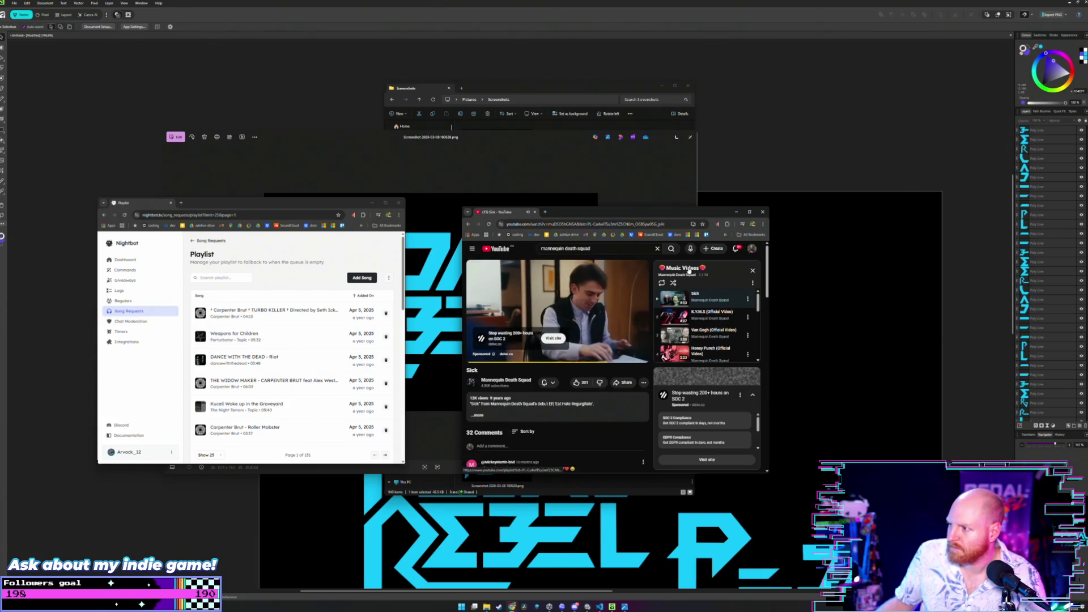
click(686, 266)
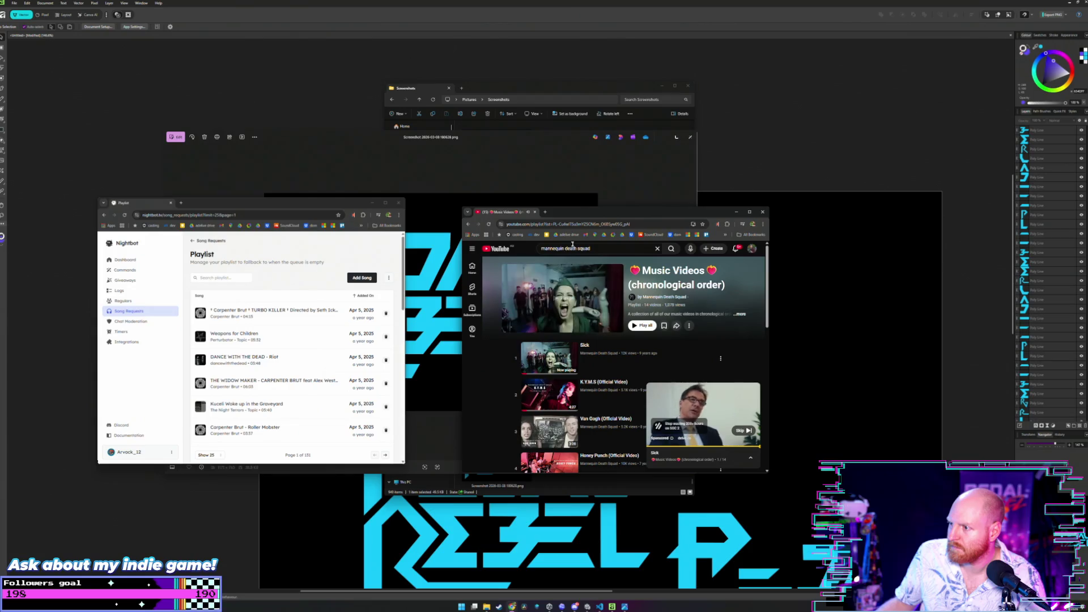
click(578, 224)
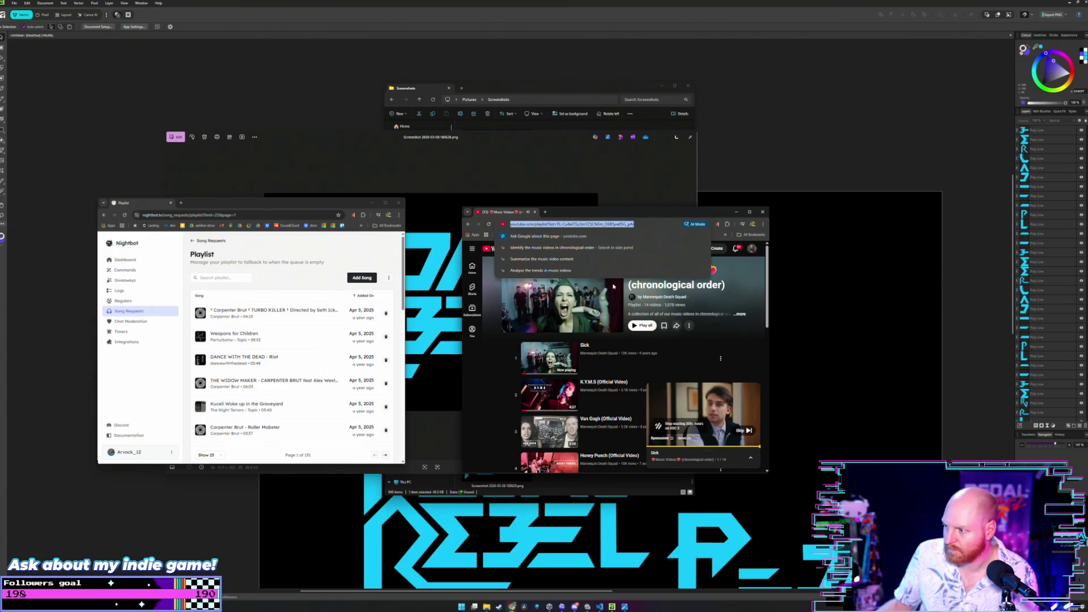
click(753, 389)
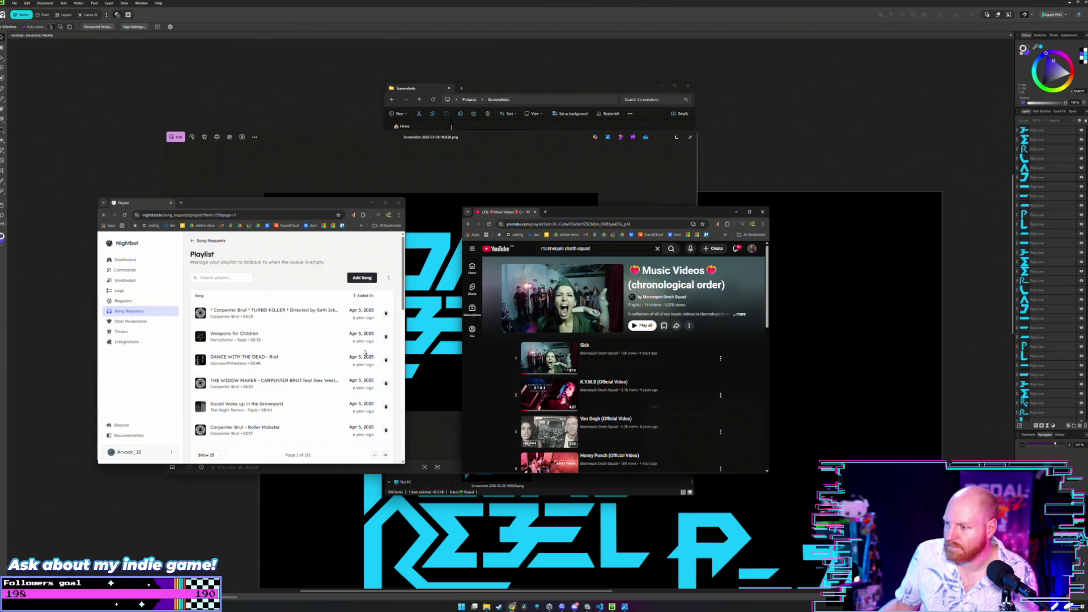
click(389, 279)
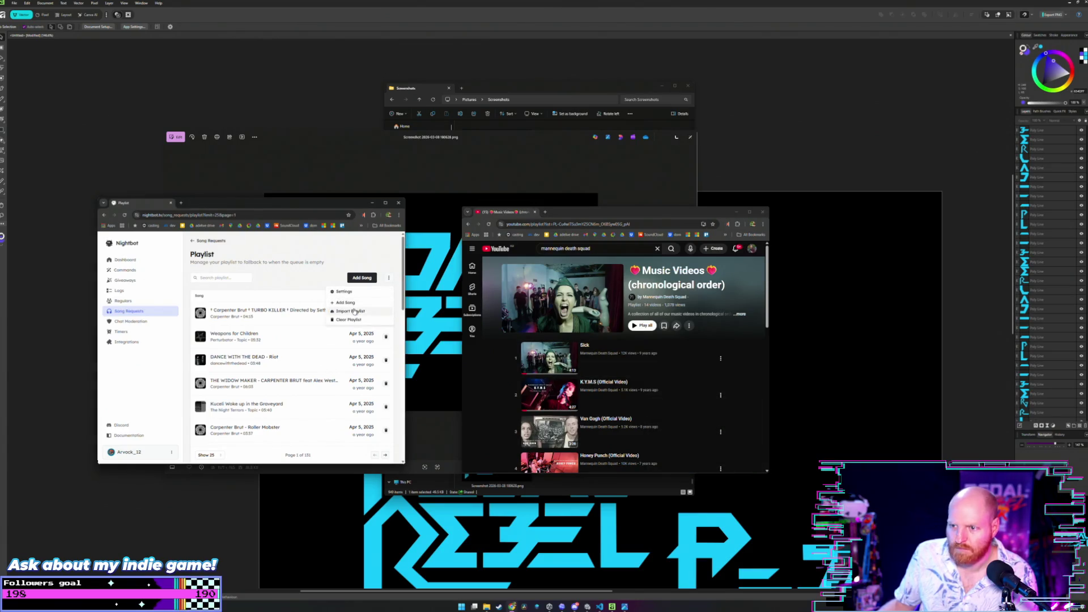
- Import the copied YouTube playlist link into Nightbot's fallback playlist and close the YouTube window
click(353, 311)
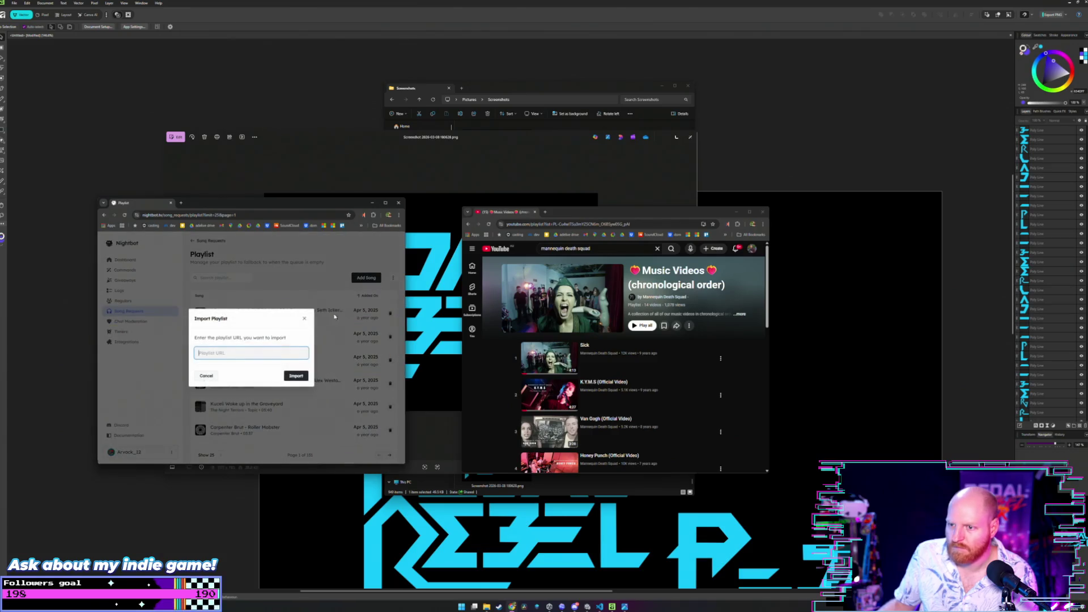
click(295, 376)
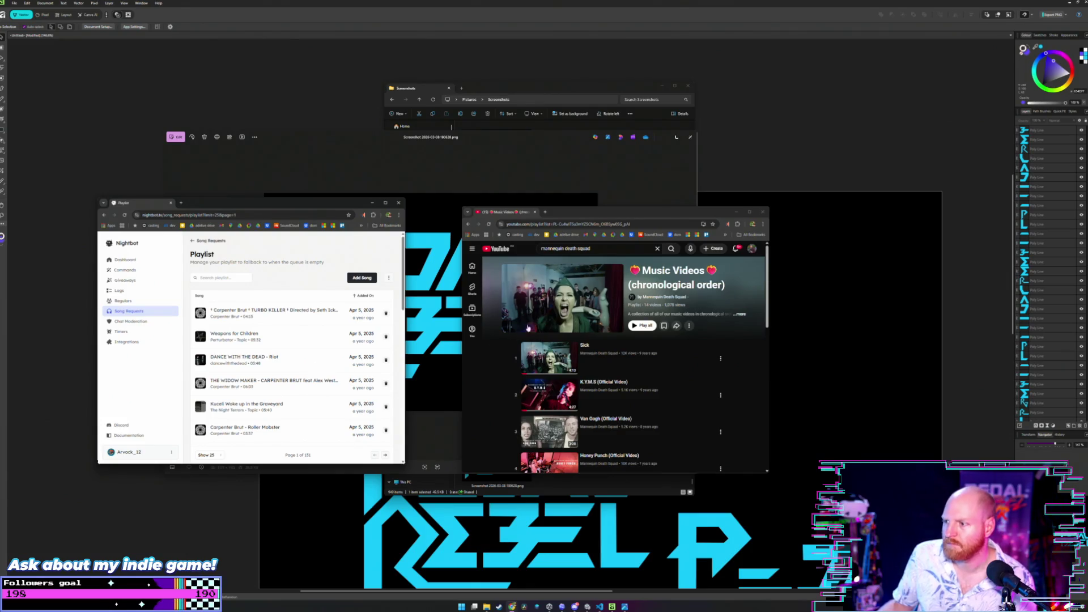
key(ctrl+w)
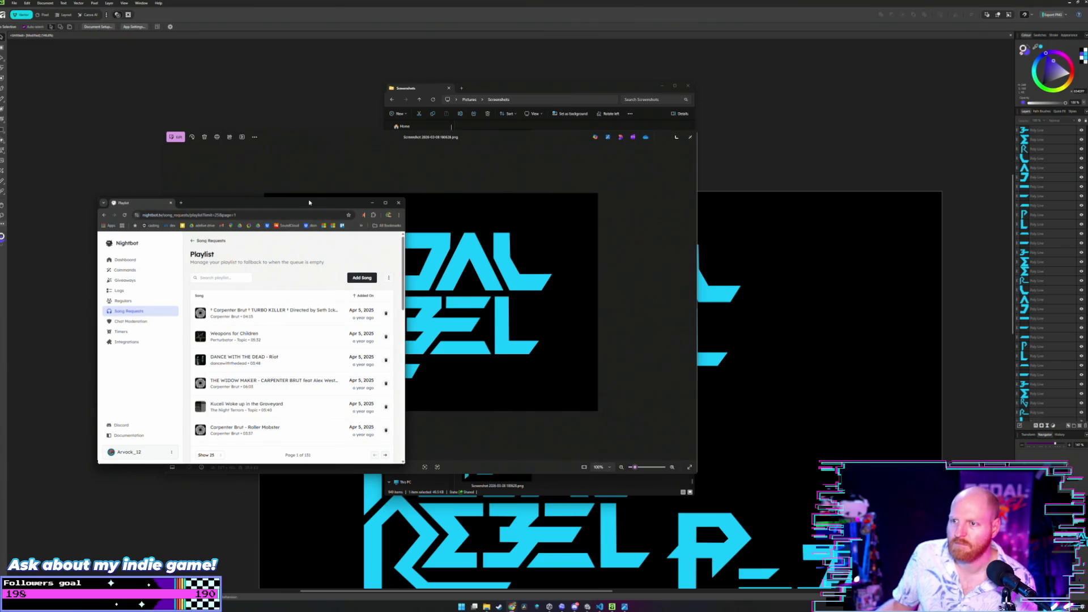
- Rearrange the windows and close the Photos viewer
drag(311, 205, 276, 251)
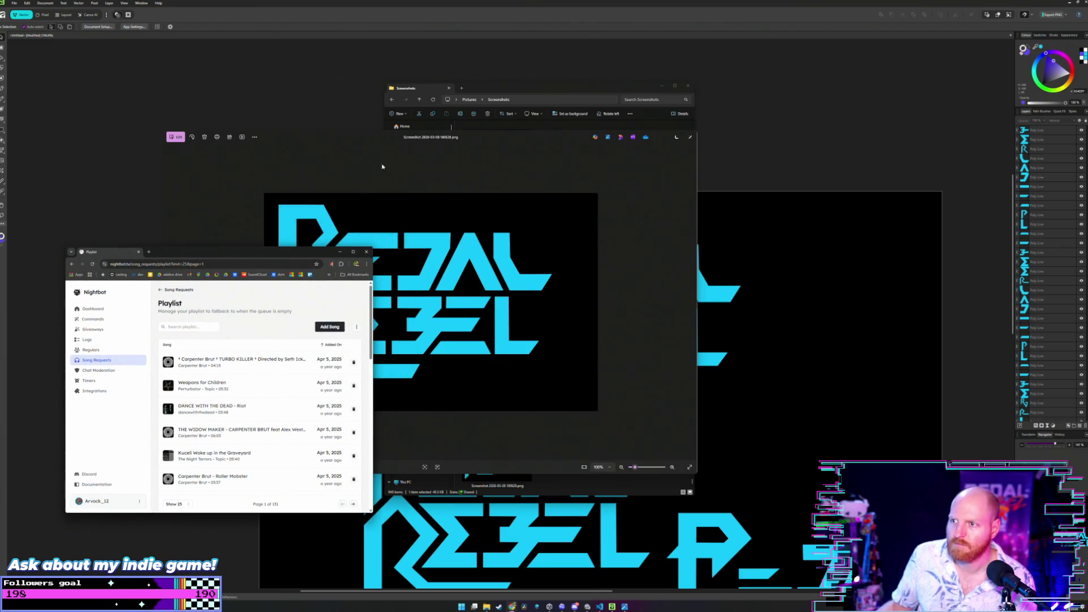
drag(432, 158, 547, 164)
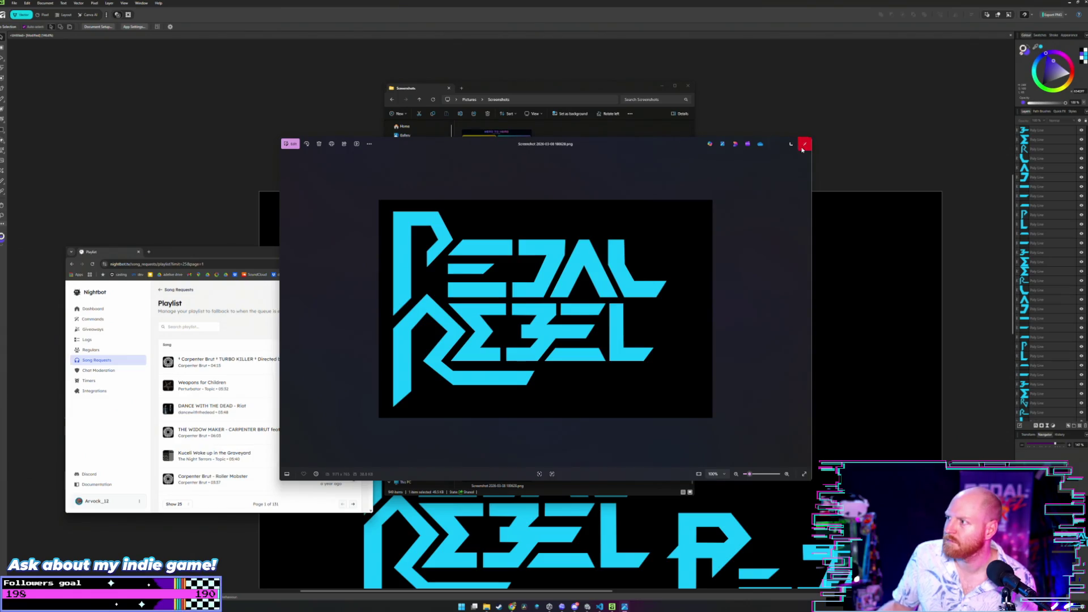
click(805, 144)
drag(256, 252, 236, 232)
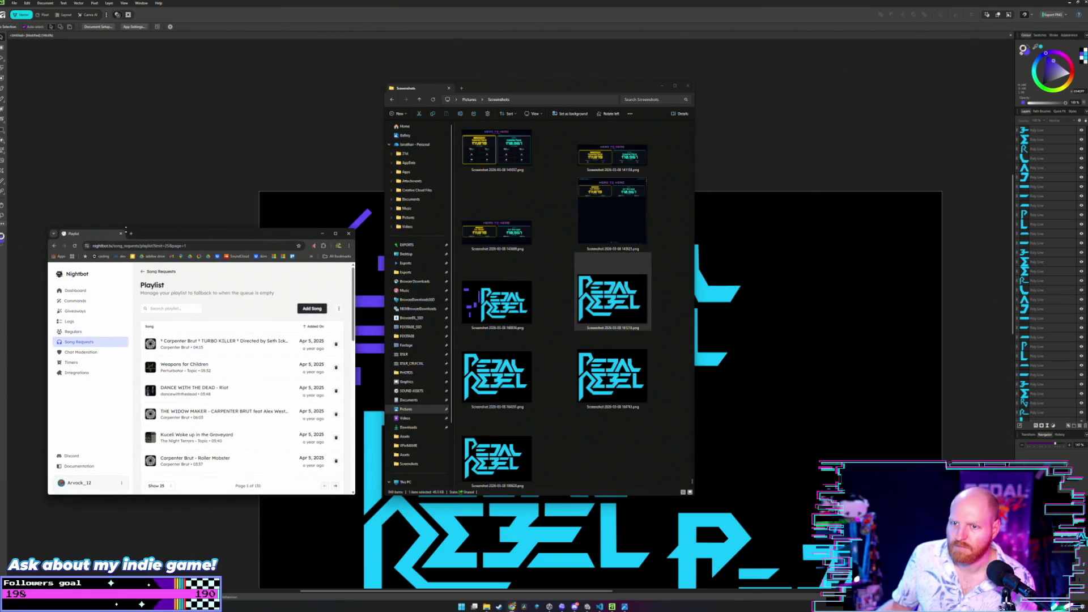
- Close the stray new Chrome window and the Nightbot window, then open a PEDAL REBEL screenshot
click(129, 233)
drag(140, 234, 593, 232)
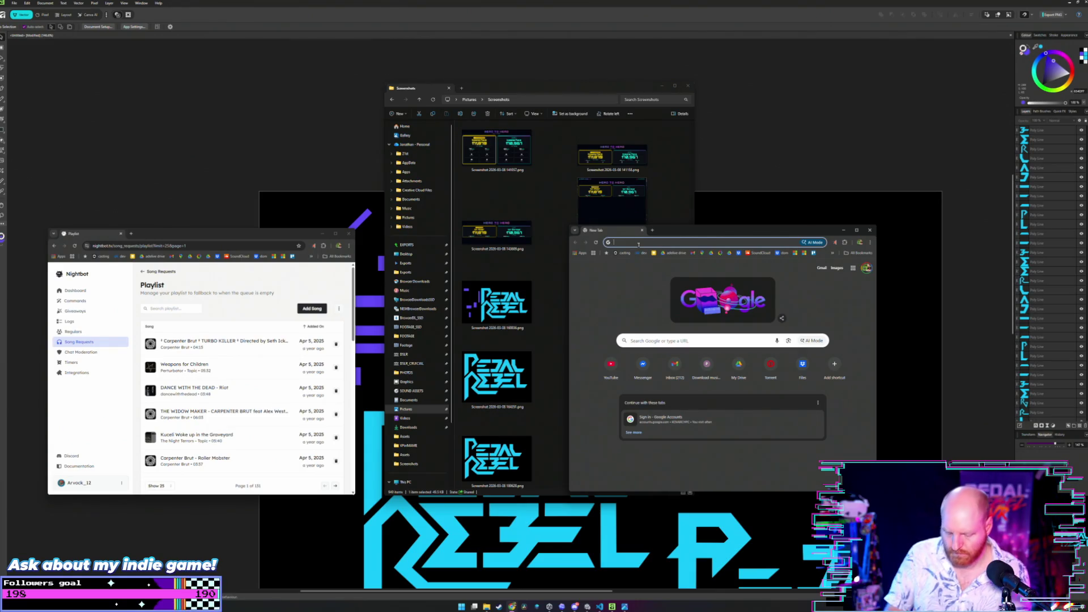
text(youtube.com)
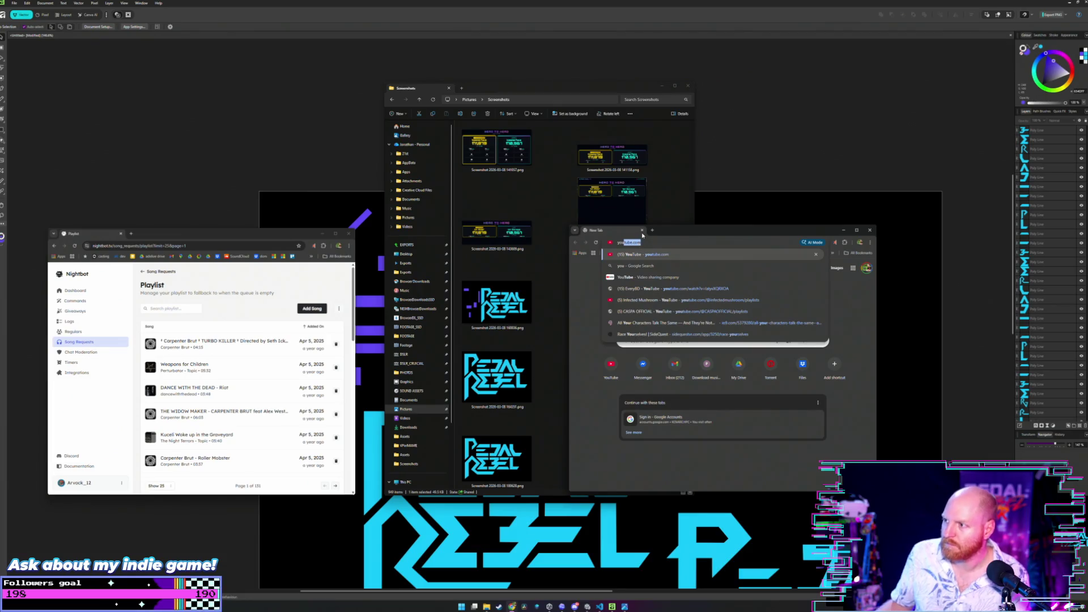
key(ctrl+w)
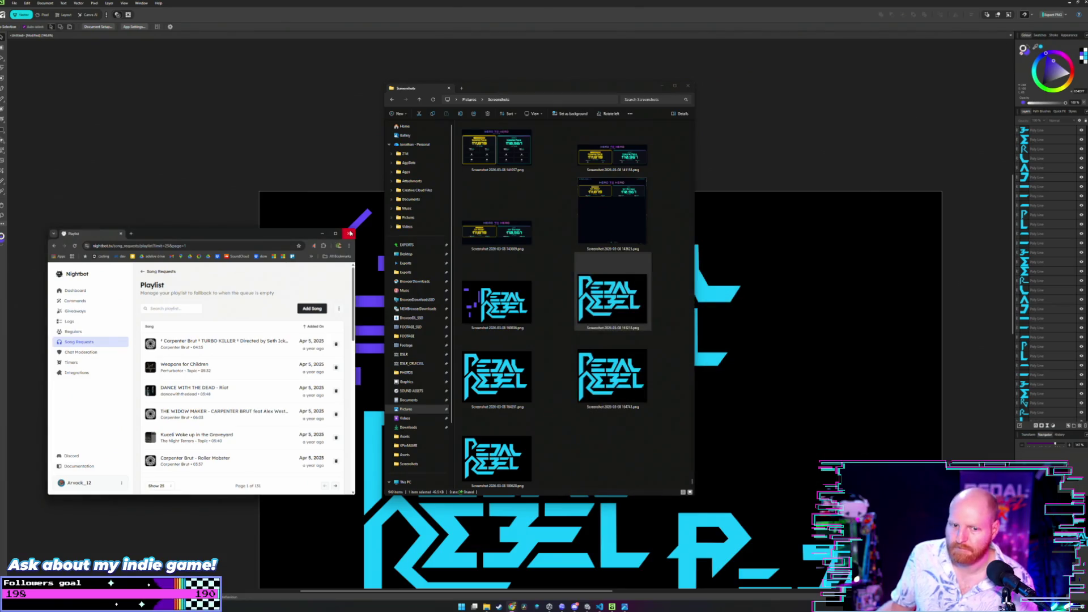
click(348, 234)
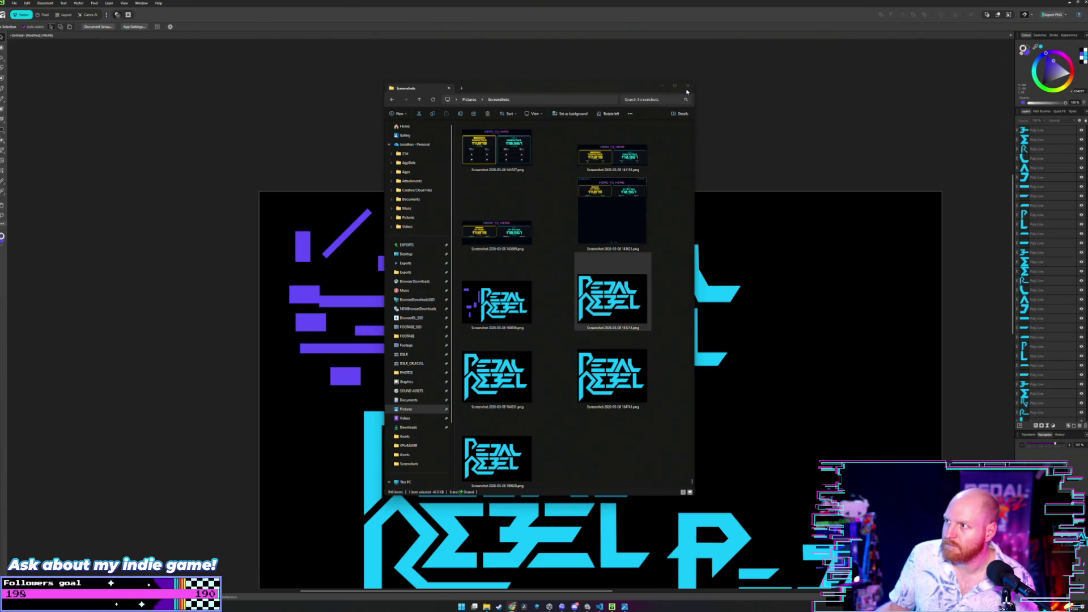
double_click(498, 375)
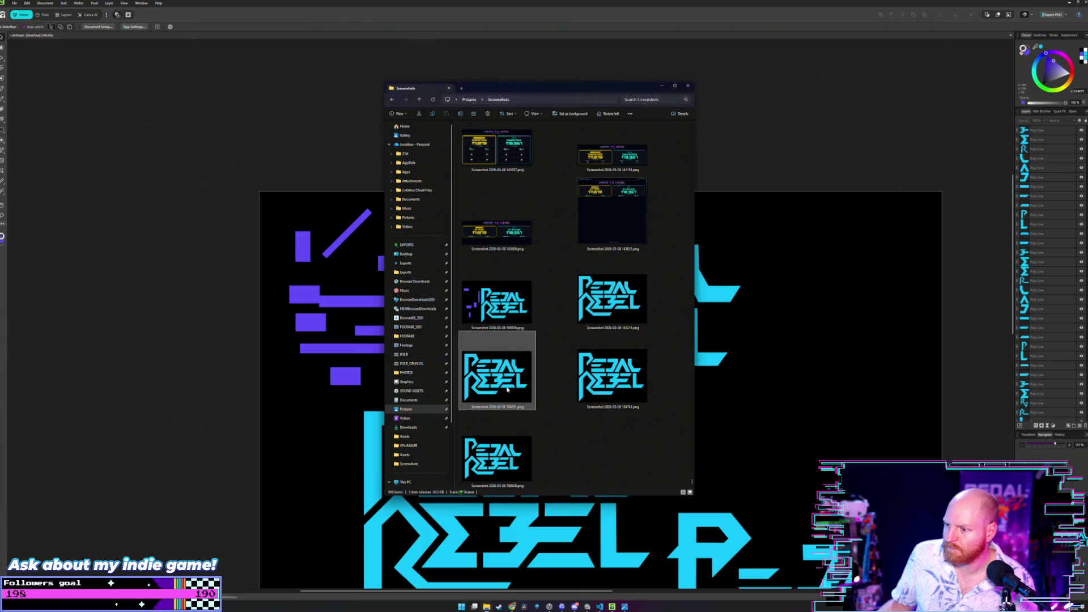
- Step through the saved logo screenshots, including the purple-block capture, flipping back and forth
key(Right)
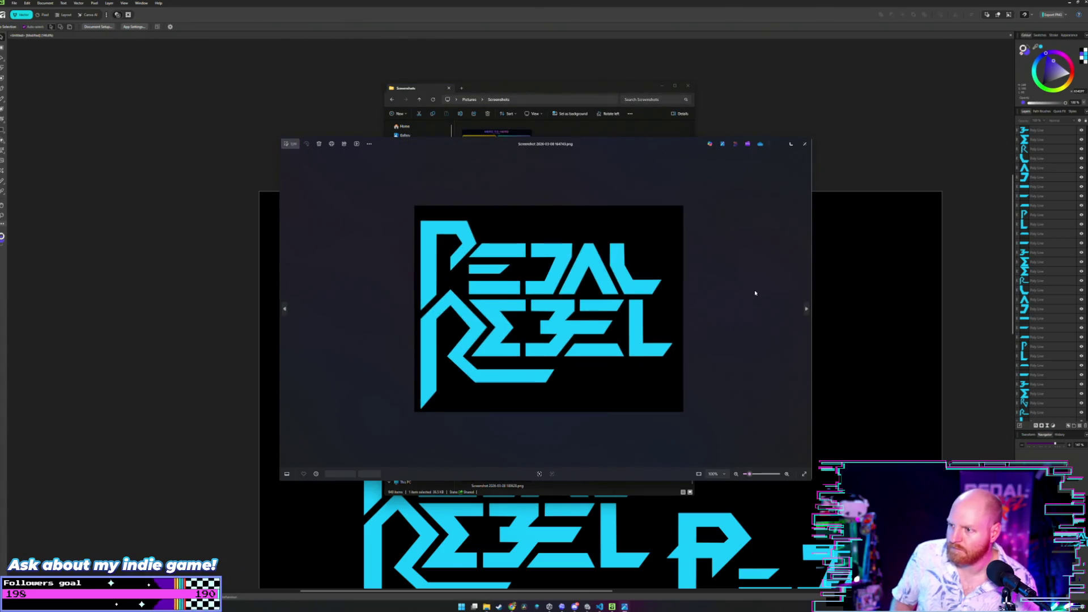
key(Right)
key(Right)
key(Right)
key(Right)
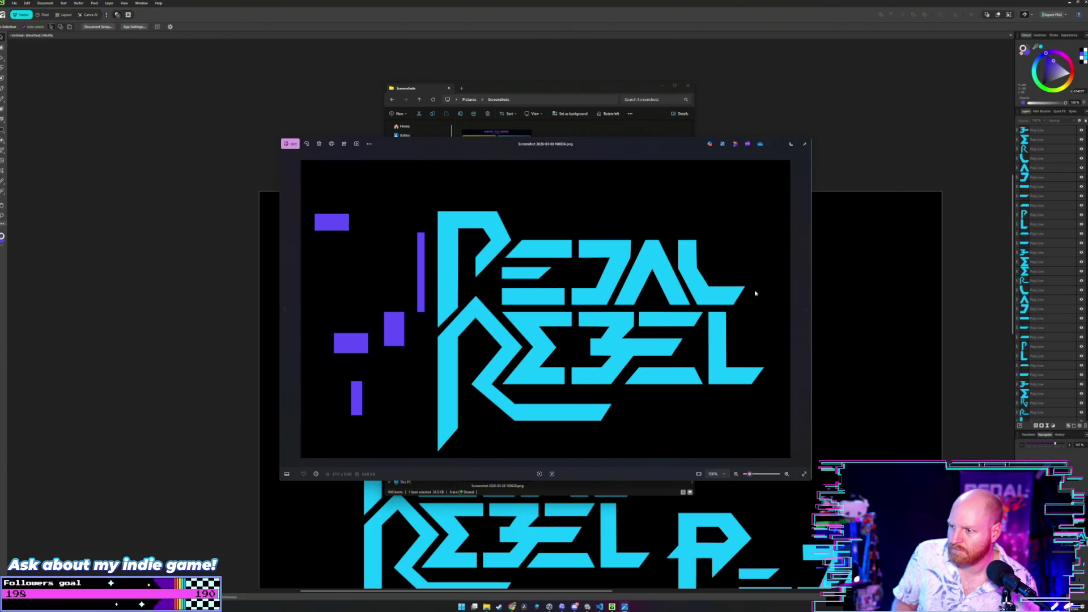
key(Right)
key(Right)
key(Right)
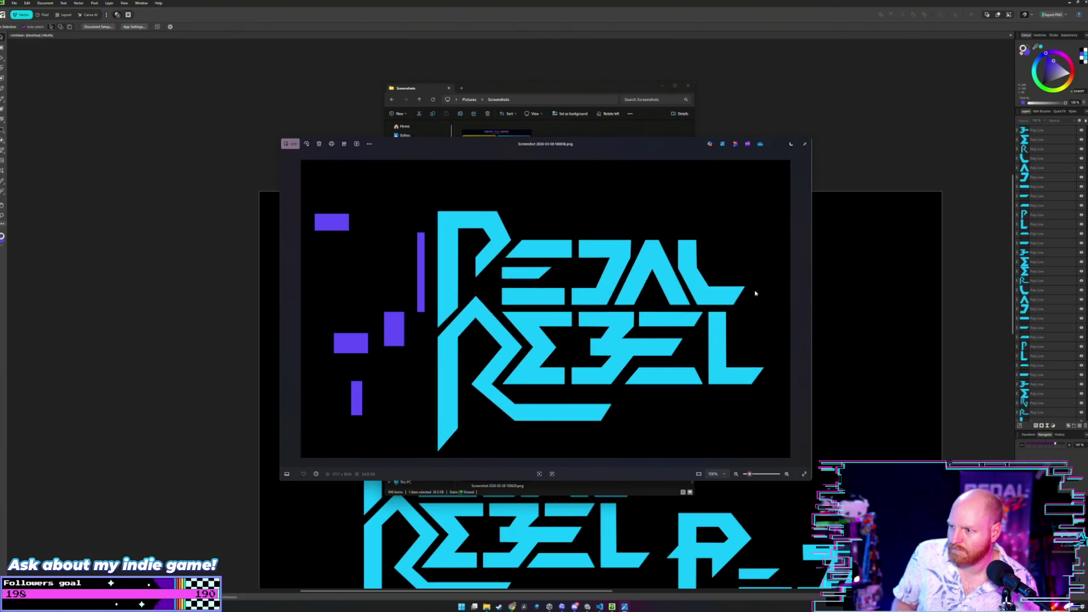
key(Right)
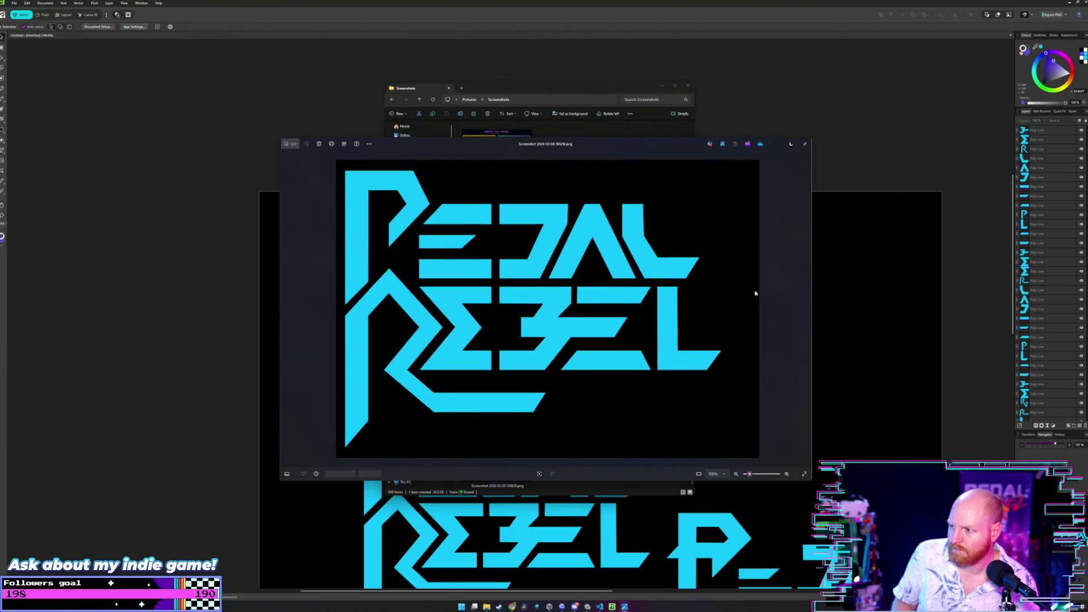
key(Right)
key(Right)
key(Right)
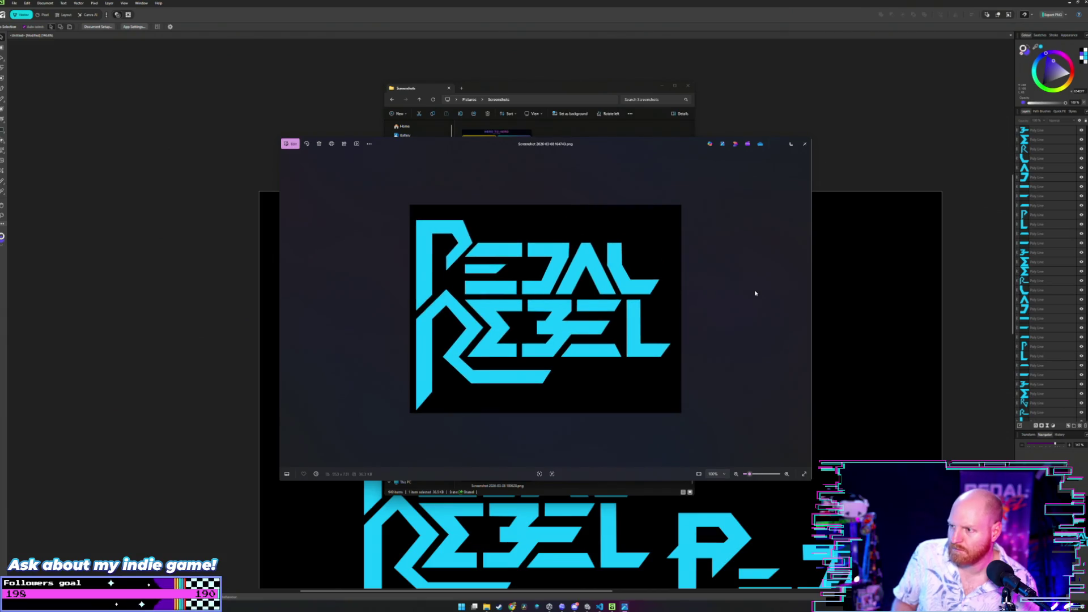
key(Right)
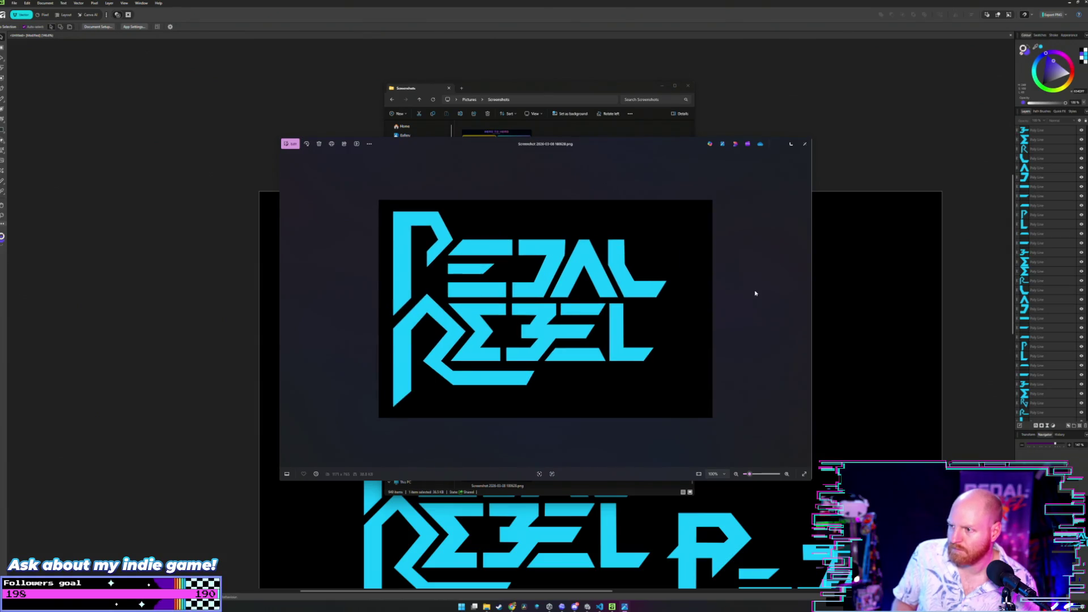
key(Left)
key(Left)
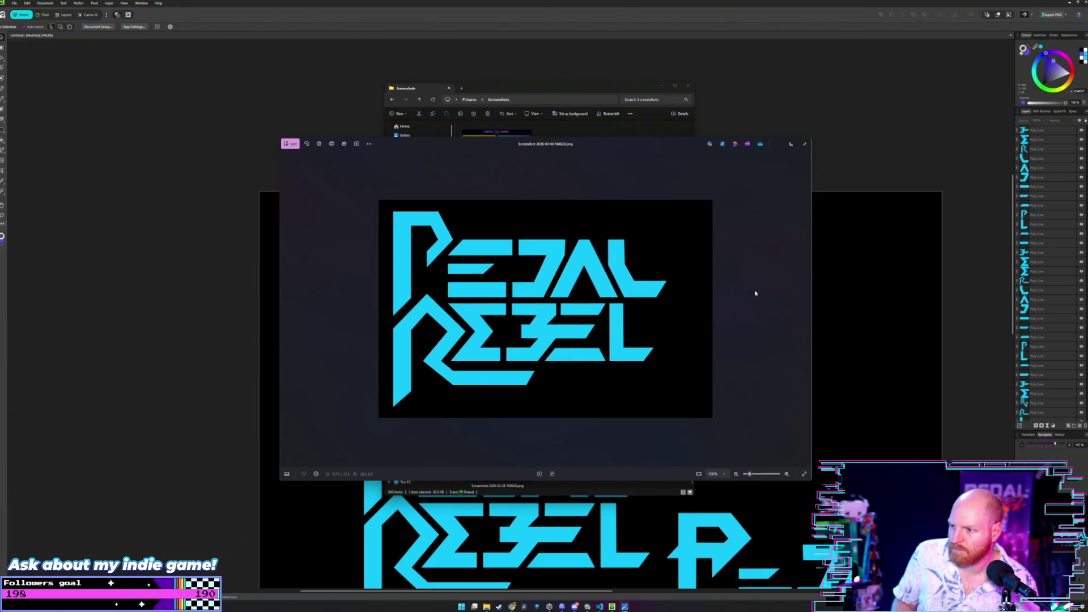
key(Right)
key(Right)
key(Left)
key(Left)
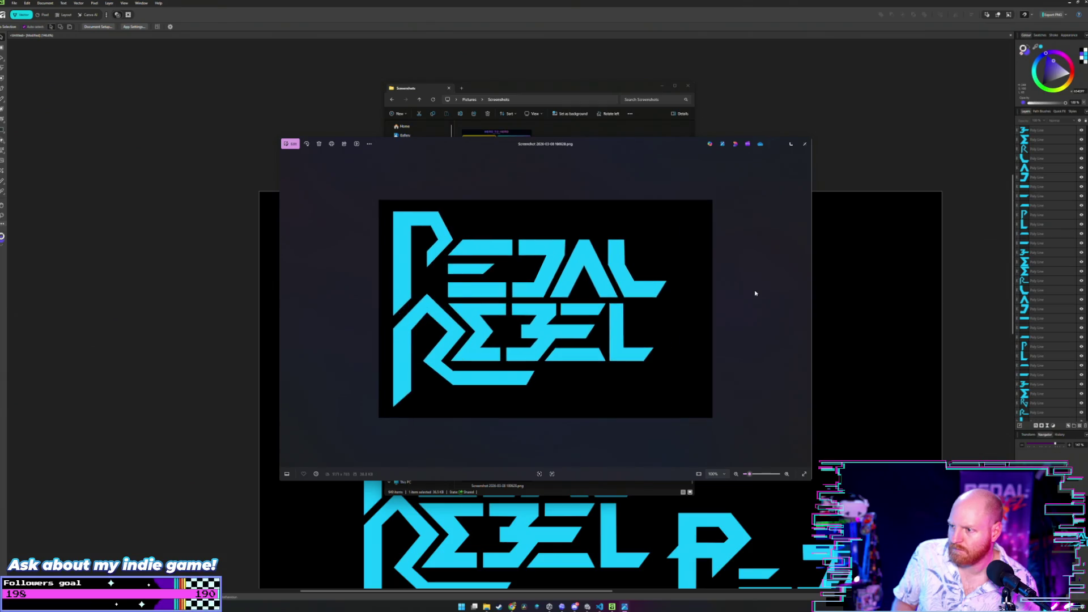
key(Right)
key(Right)
key(Left)
key(Right)
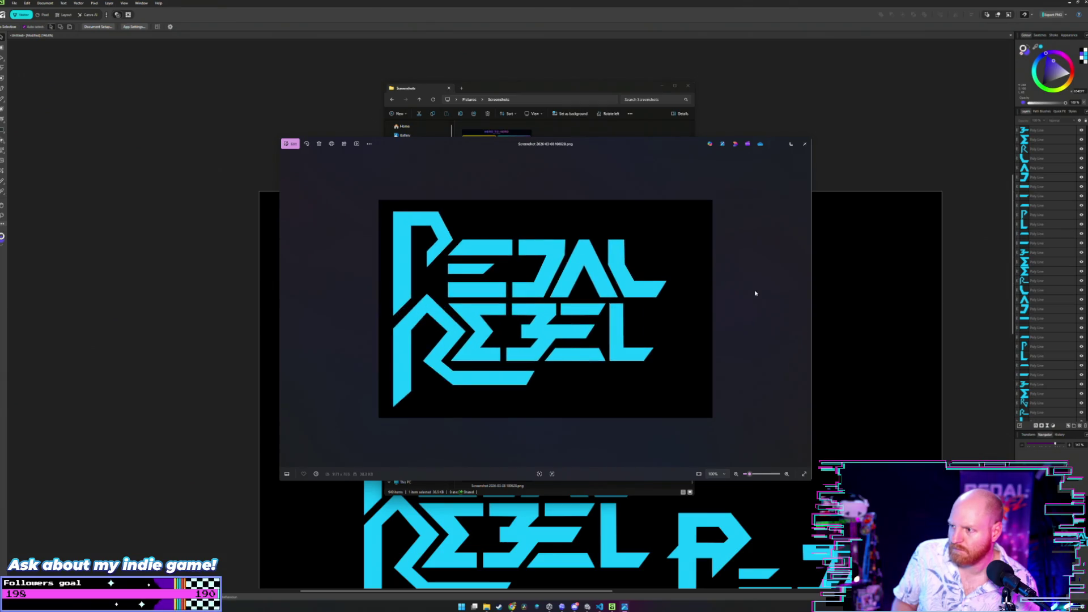
key(Left)
- Alternate between the wider and narrower logo captures to compare them, then close Photos
key(Right)
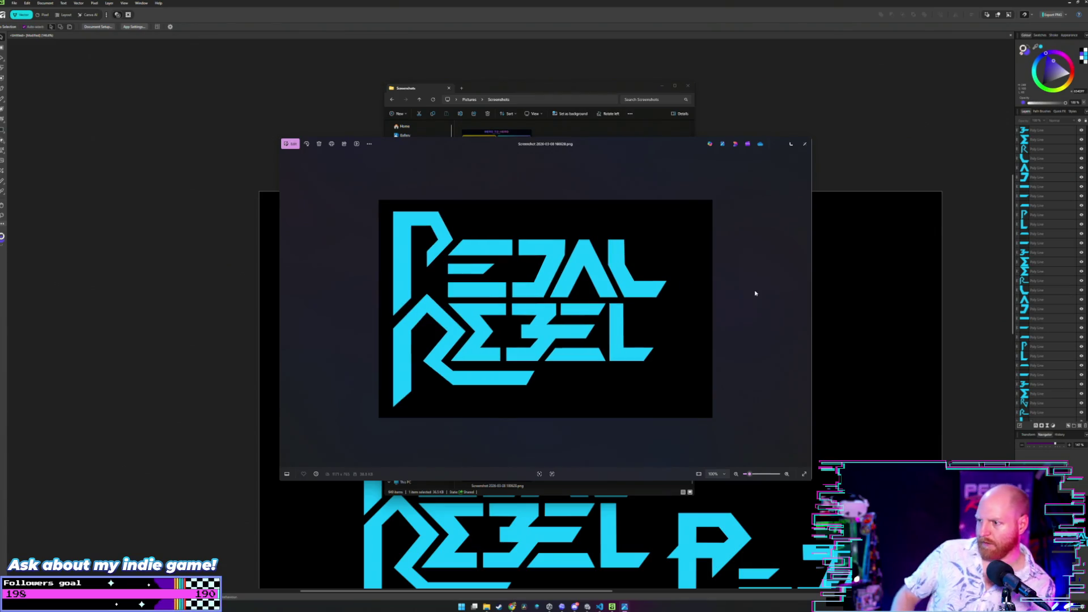
key(Left)
key(Right)
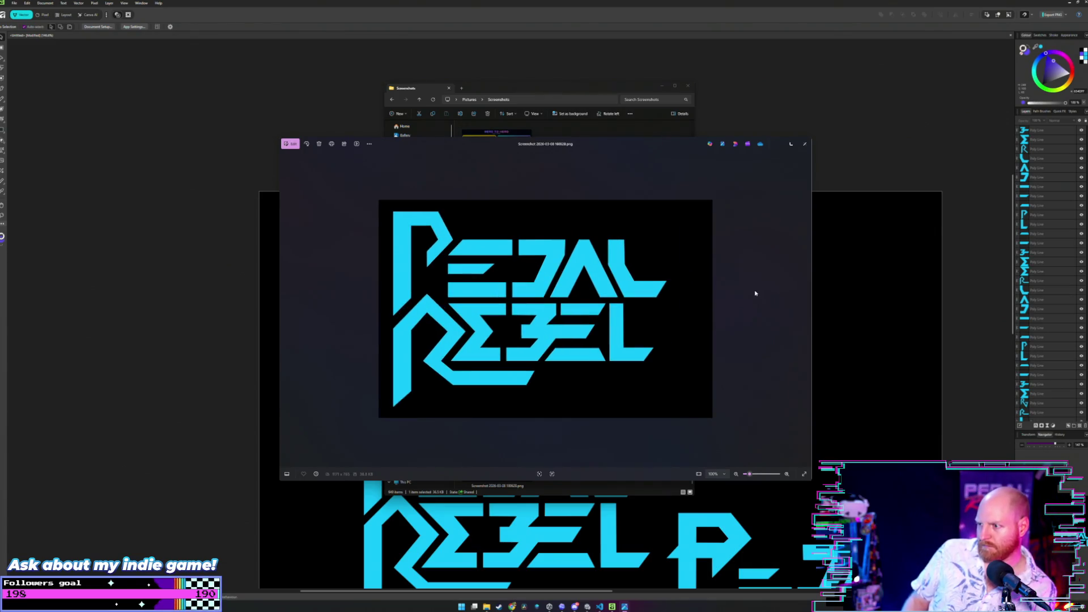
key(Left)
key(Right)
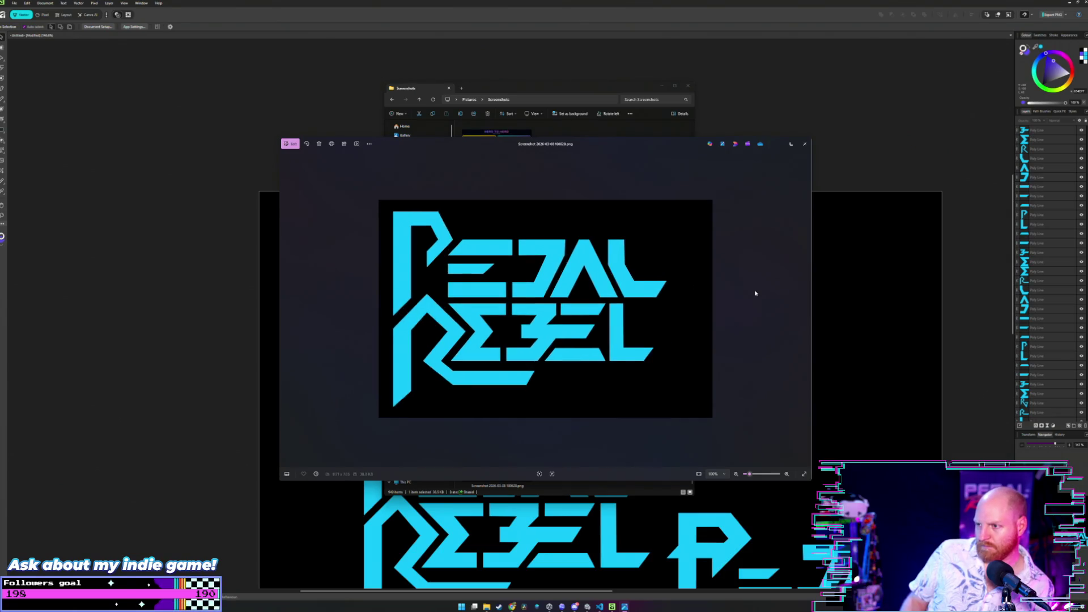
key(Left)
key(Right)
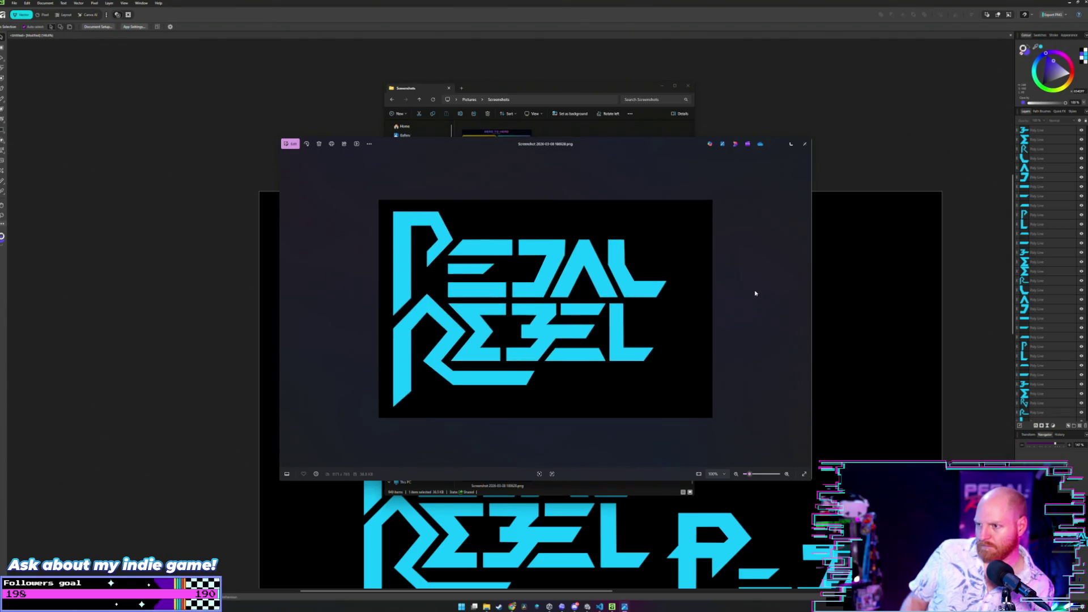
key(Left)
key(Right)
key(Left)
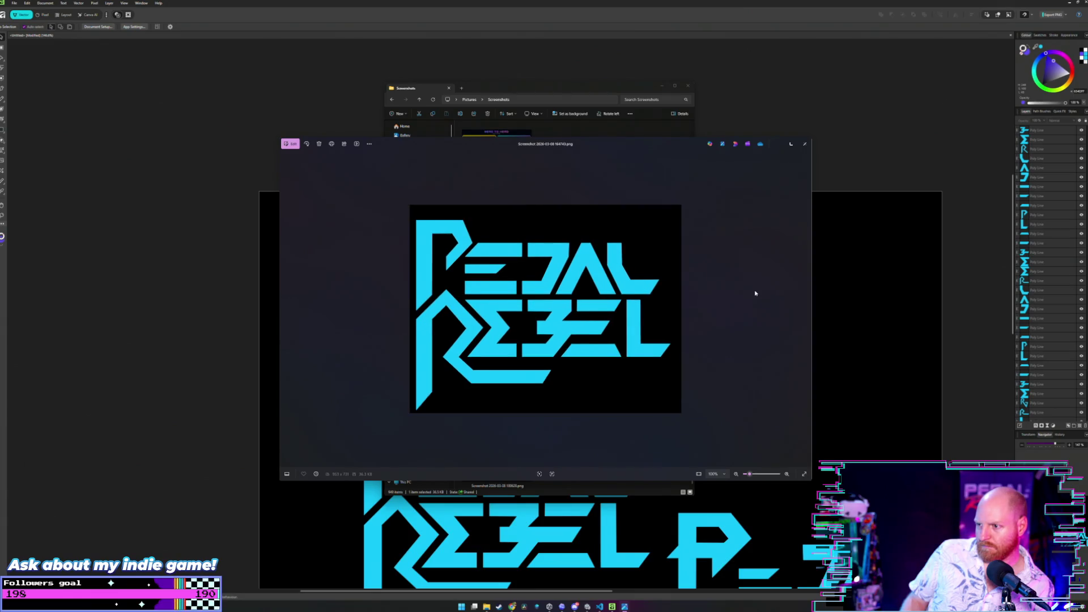
key(Right)
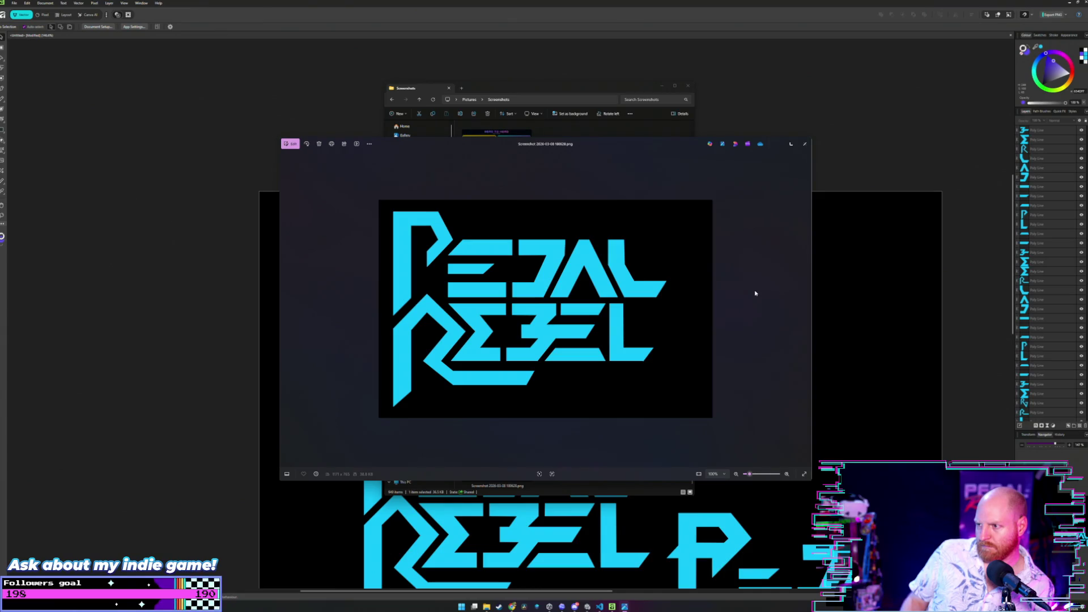
key(Left)
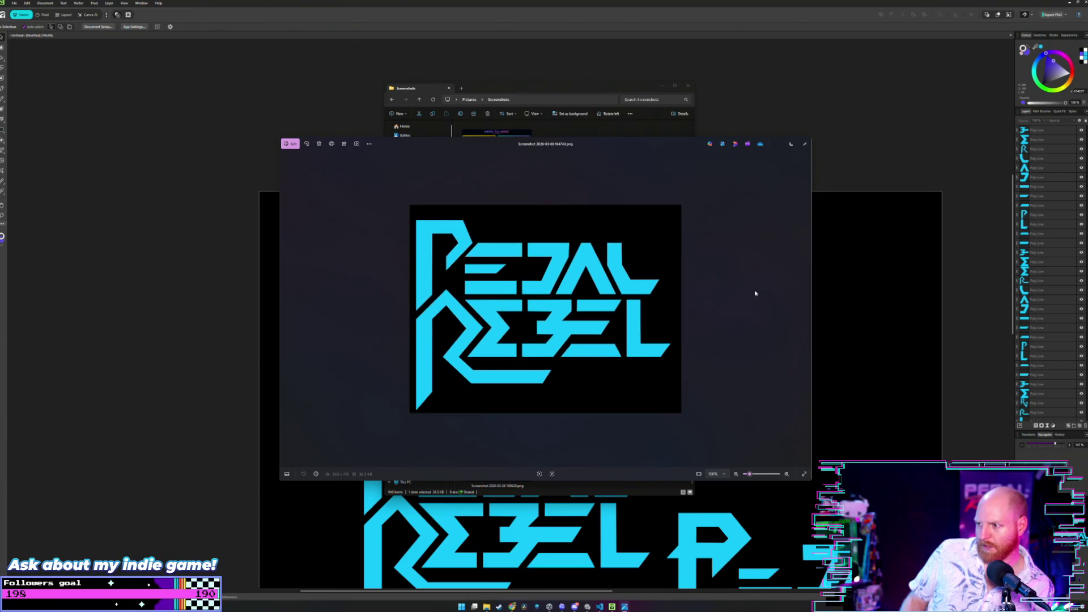
key(Right)
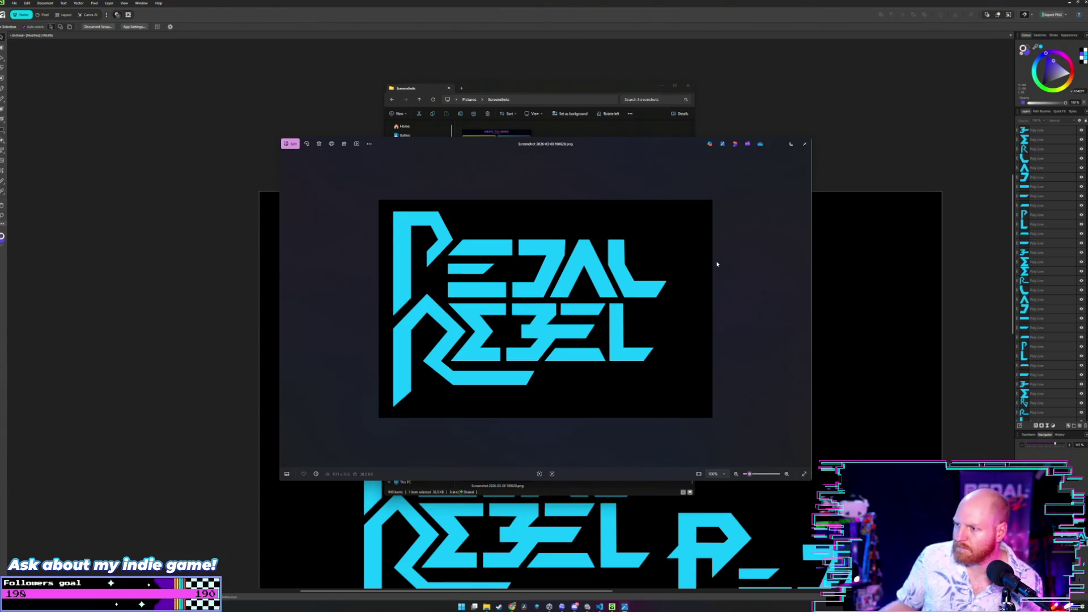
key(Left)
key(Right)
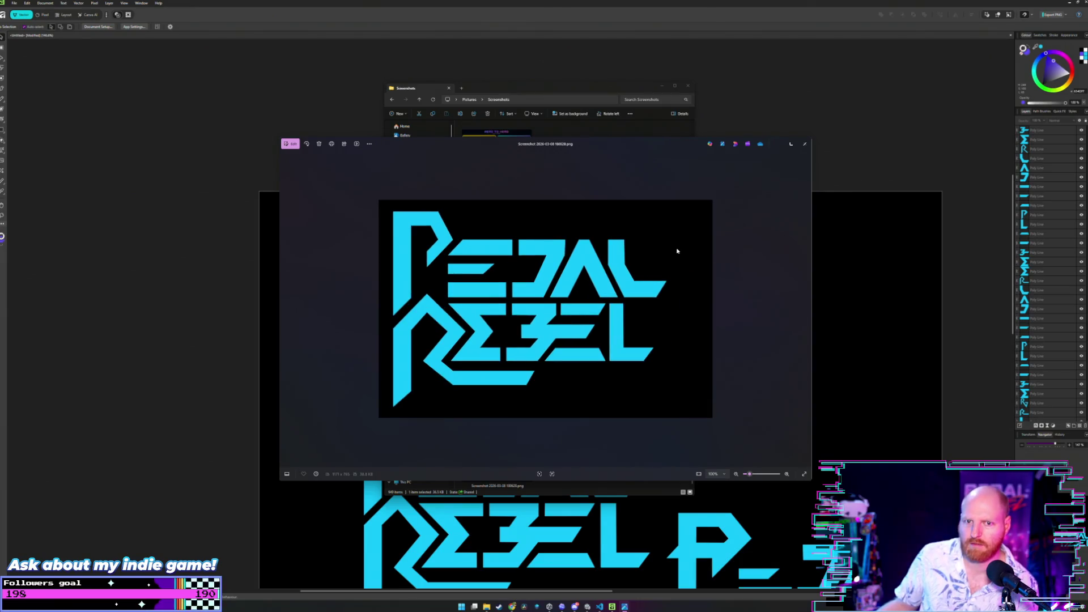
click(805, 144)
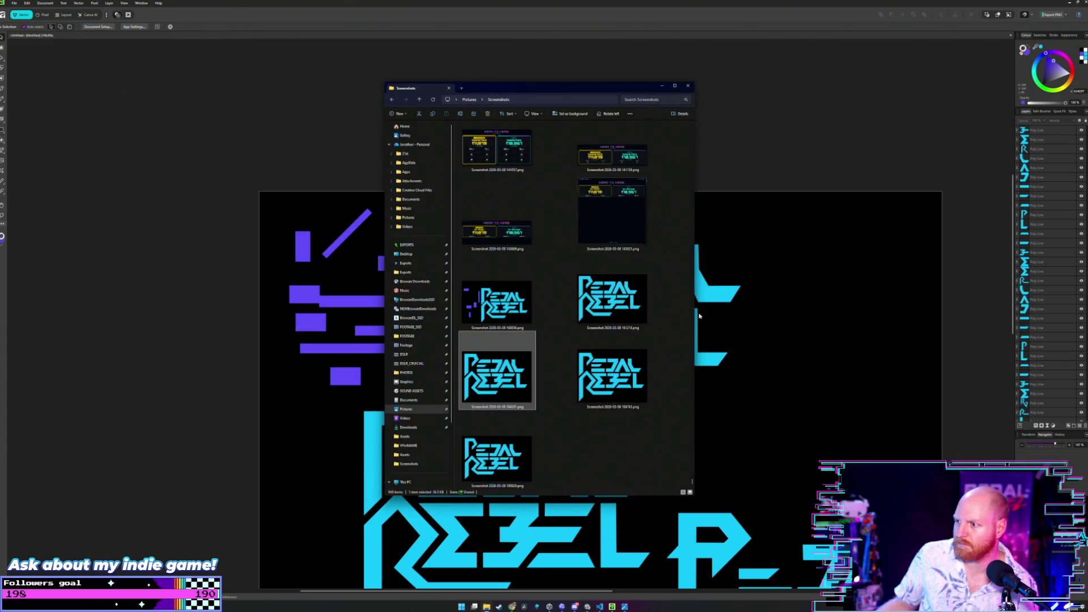
- Close the Screenshots folder, paste a third logo copy onto the canvas, and minimize Affinity Designer
click(689, 87)
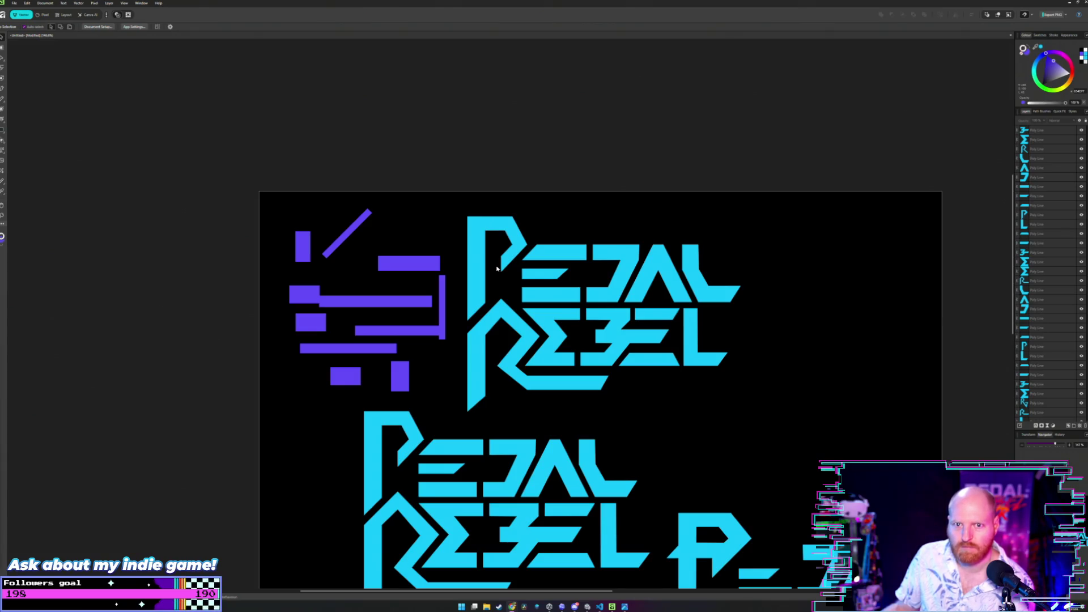
key(ctrl+v)
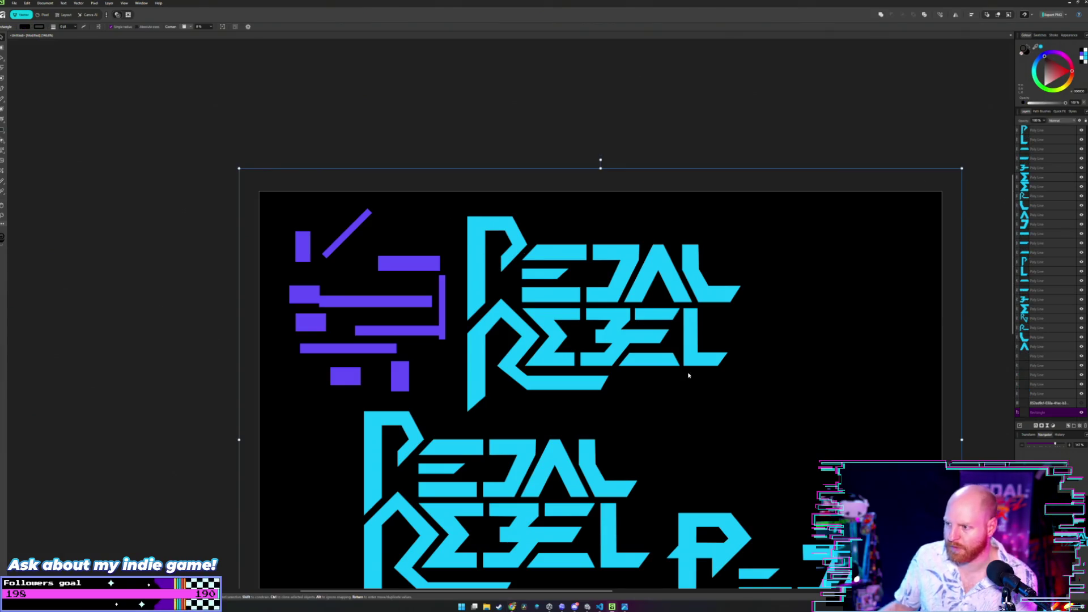
click(1070, 4)
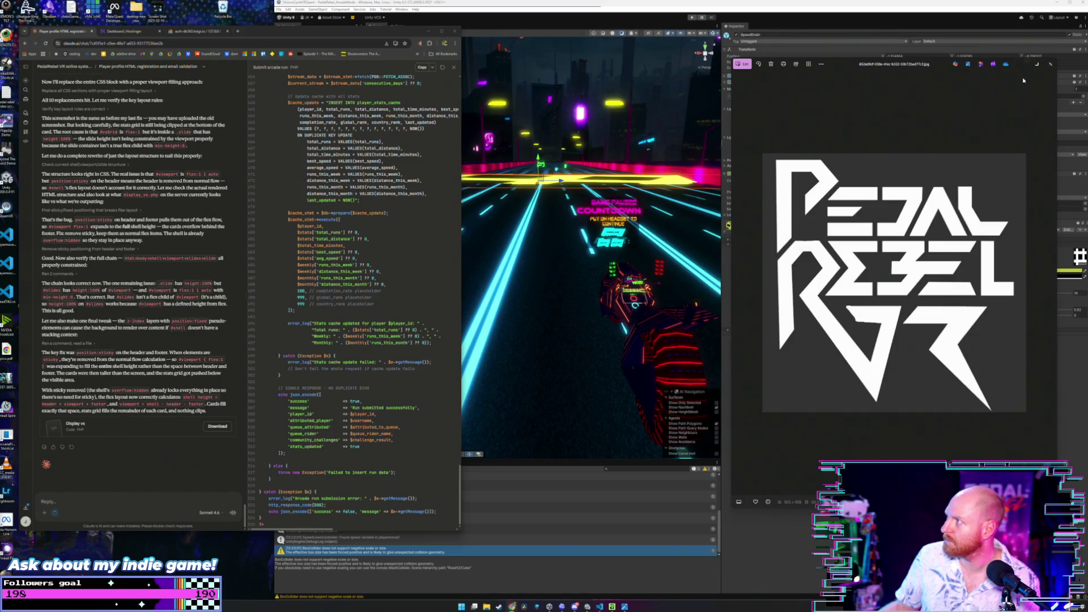
- Close the white logo viewer, bring Unity forward and open File Explorer
click(1052, 65)
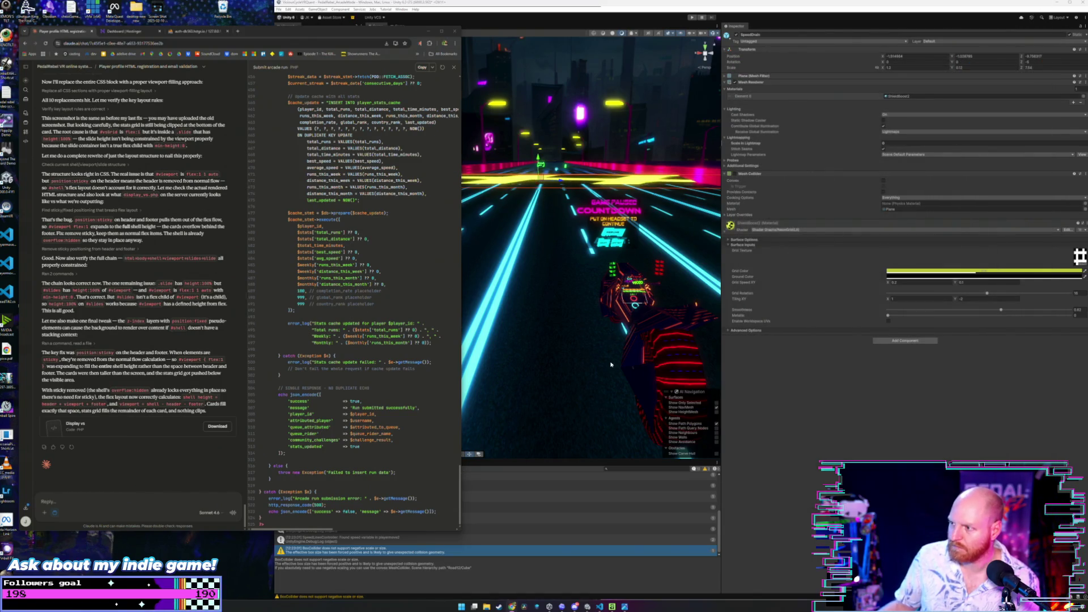
click(465, 543)
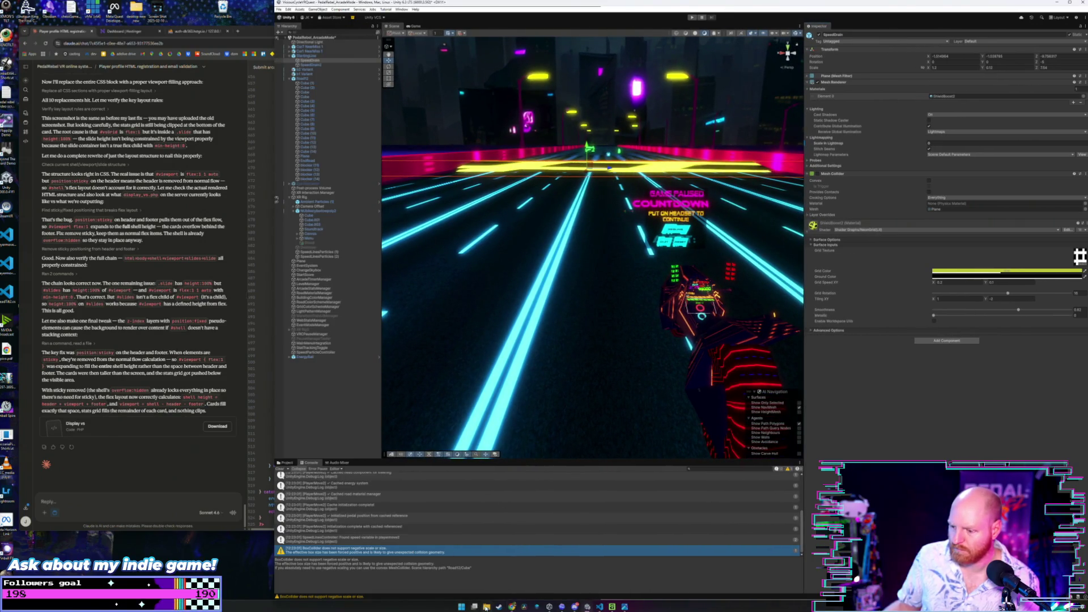
click(621, 607)
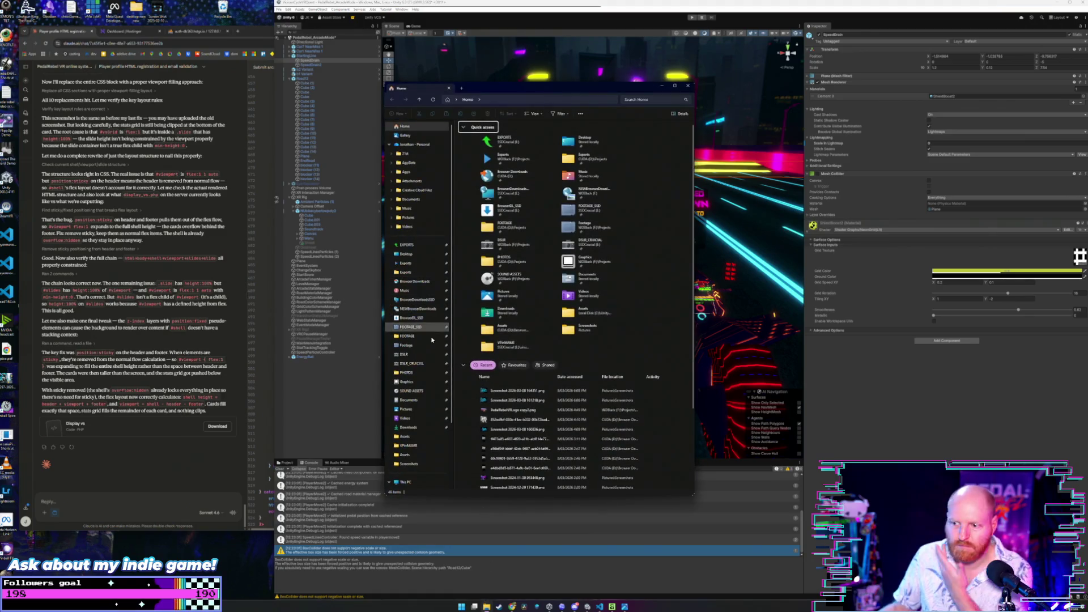
- From Home's Recent list, open the newest PEDAL REBEL logo screenshot in the viewer
click(424, 411)
key(alt+Left)
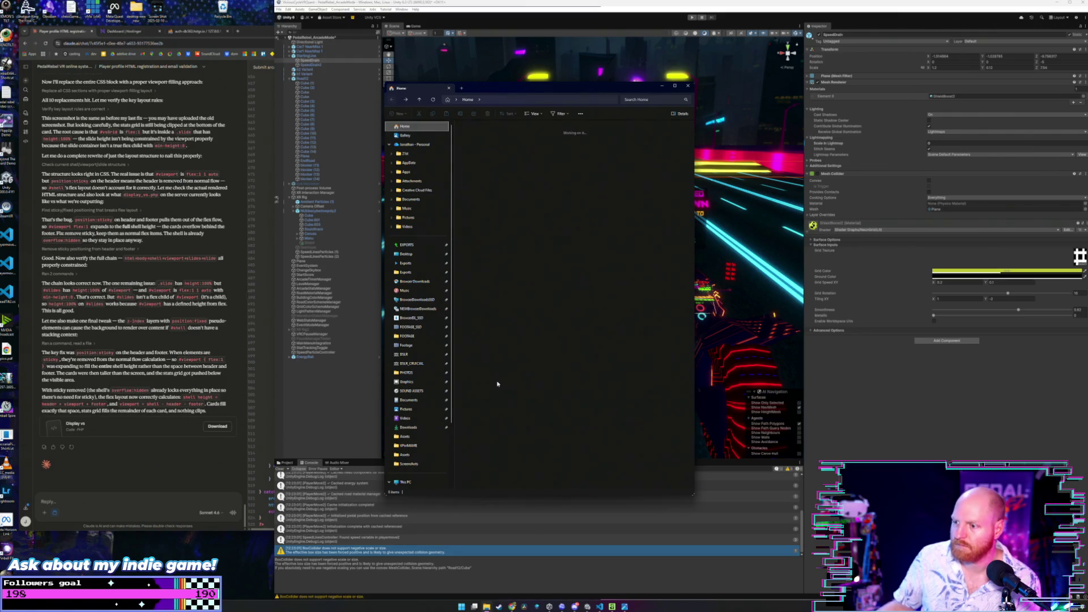
click(501, 391)
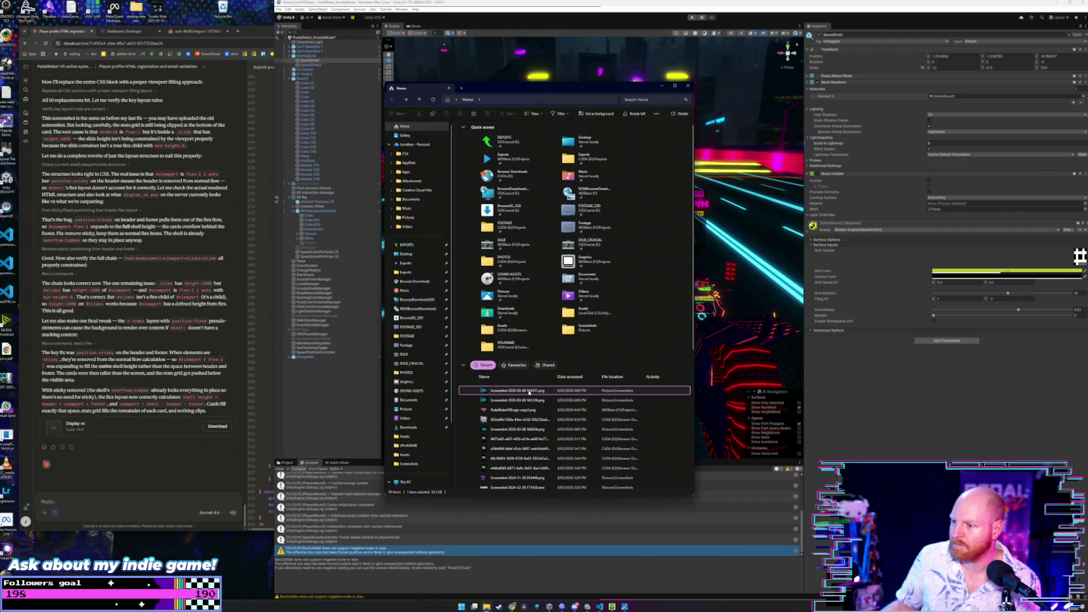
double_click(529, 390)
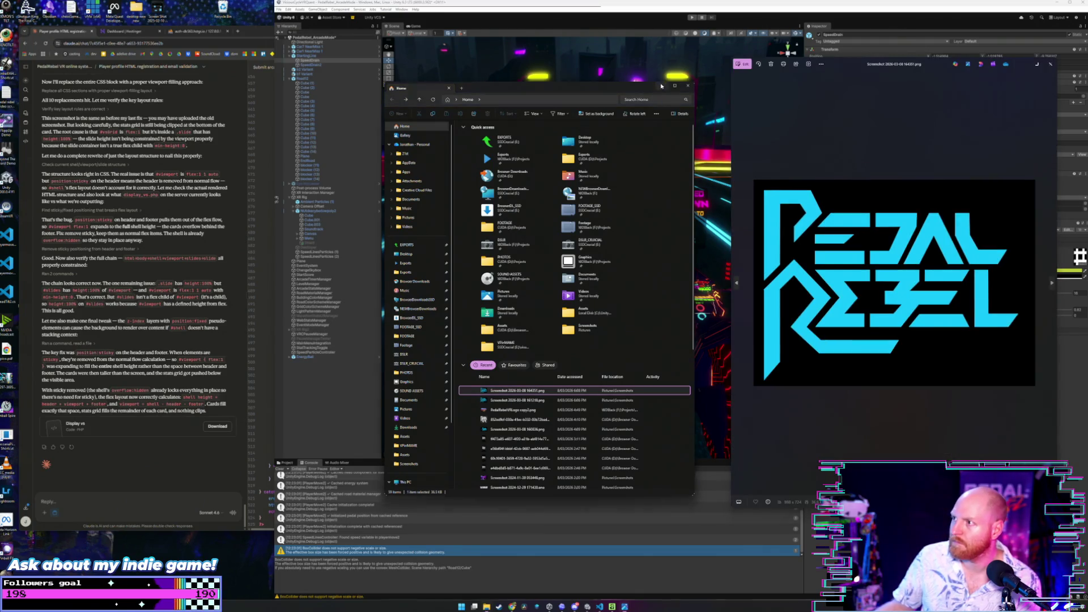
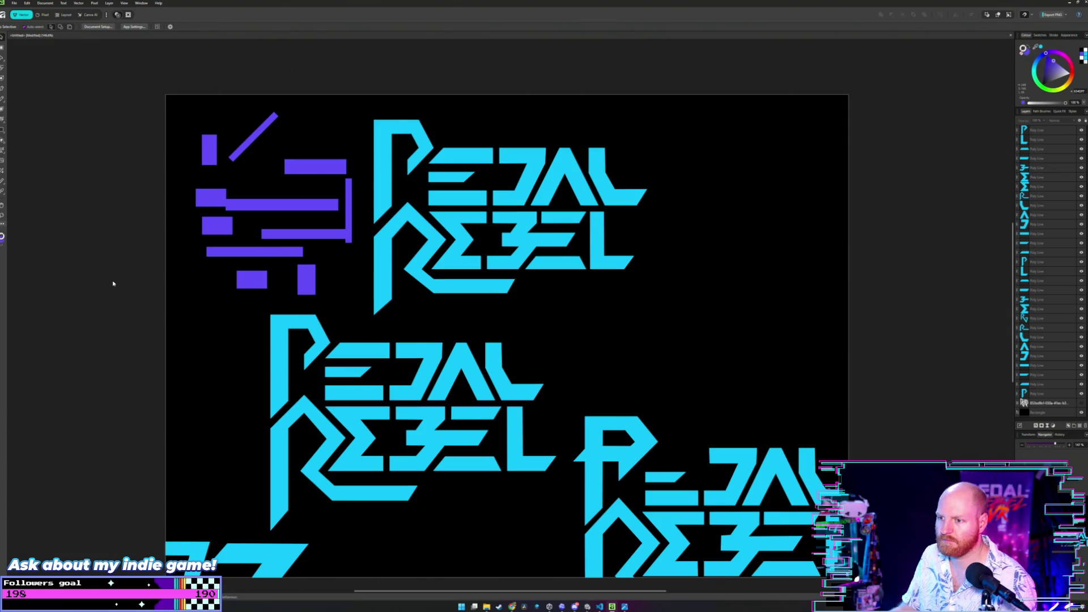
scroll(443, 265, up, 2)
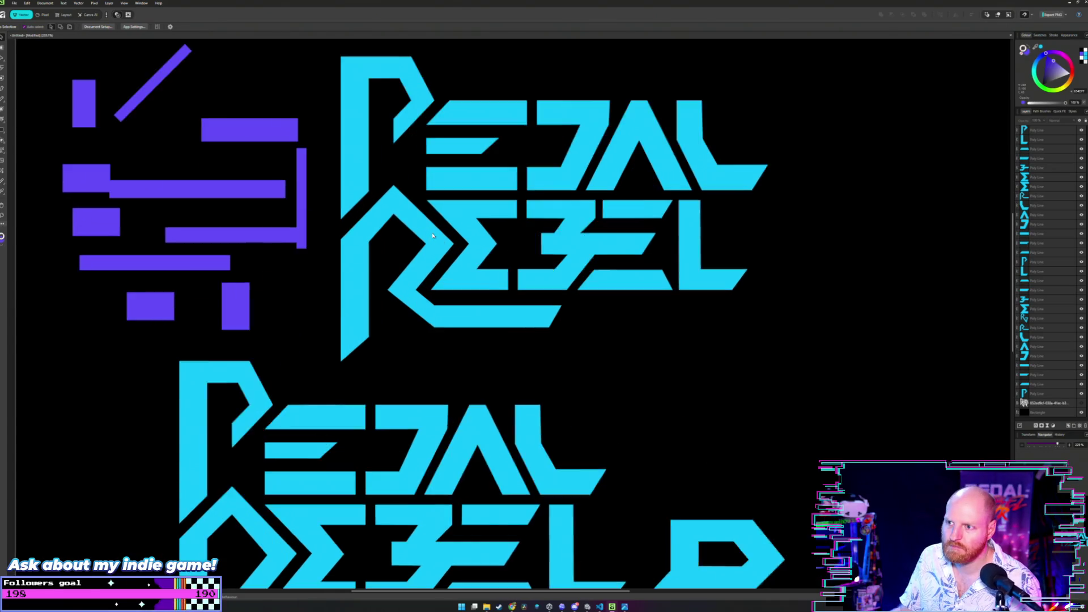
scroll(476, 255, up, 1)
scroll(526, 245, up, 1)
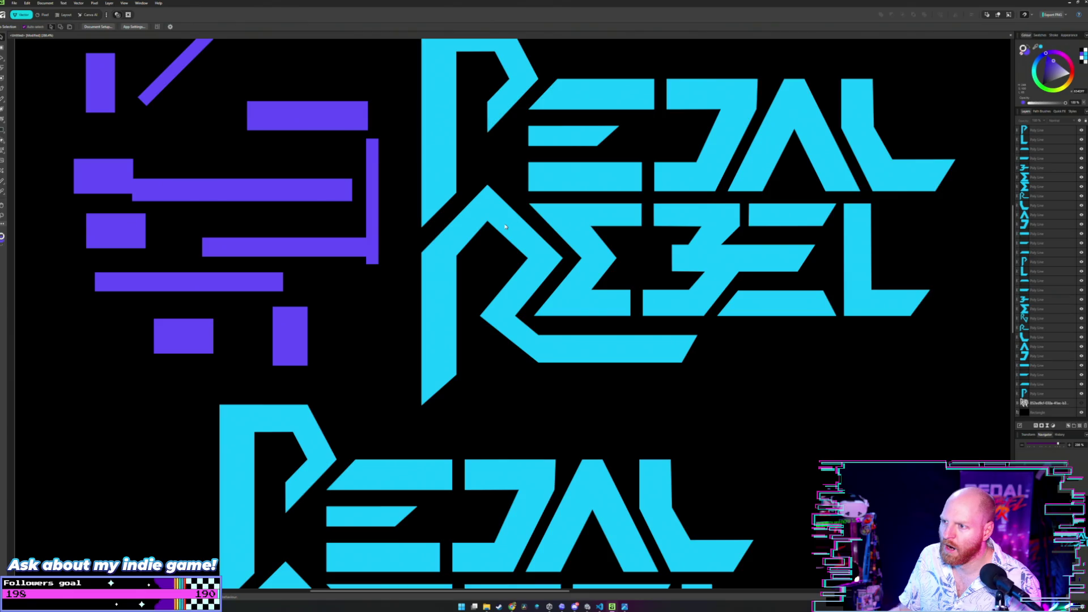
scroll(506, 227, up, 1)
scroll(528, 234, down, 1)
scroll(576, 251, up, 1)
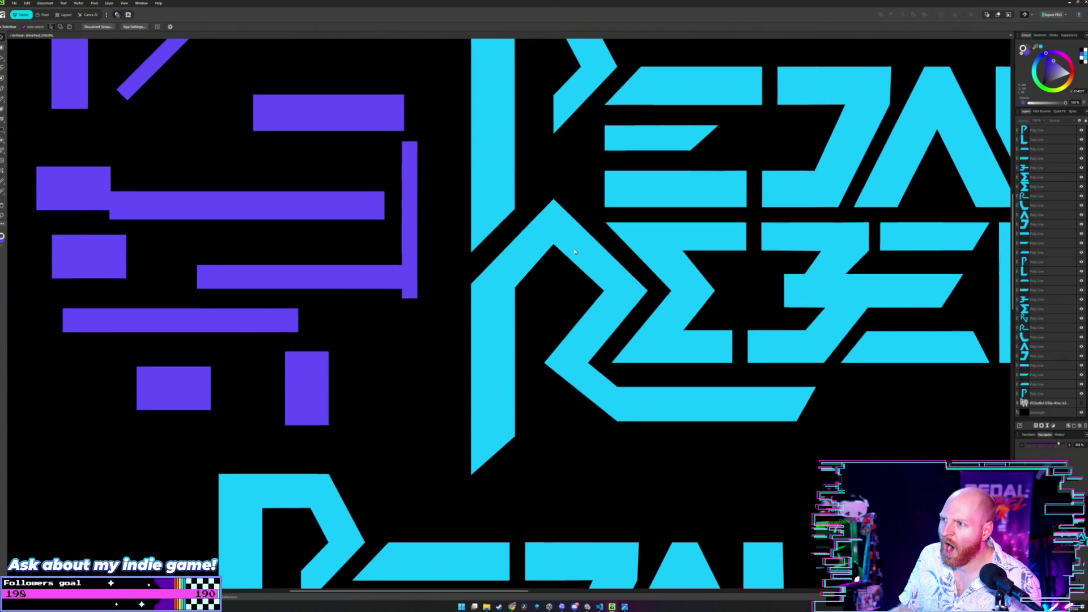
scroll(576, 251, down, 1)
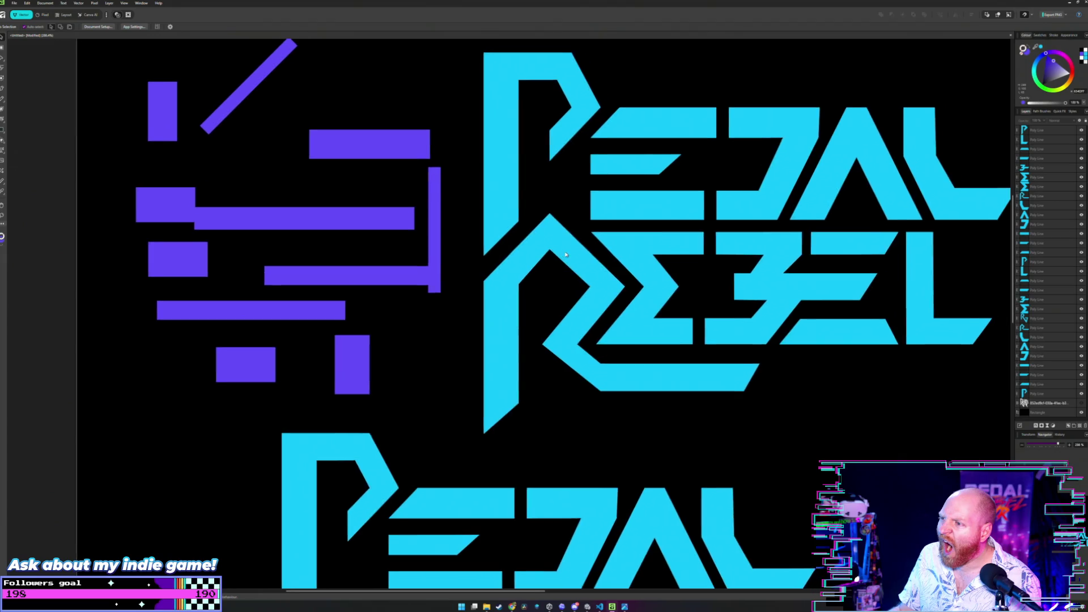
- Nudge the top node of REBEL's R chevron slightly left with the Node Tool
drag(576, 250, 549, 270)
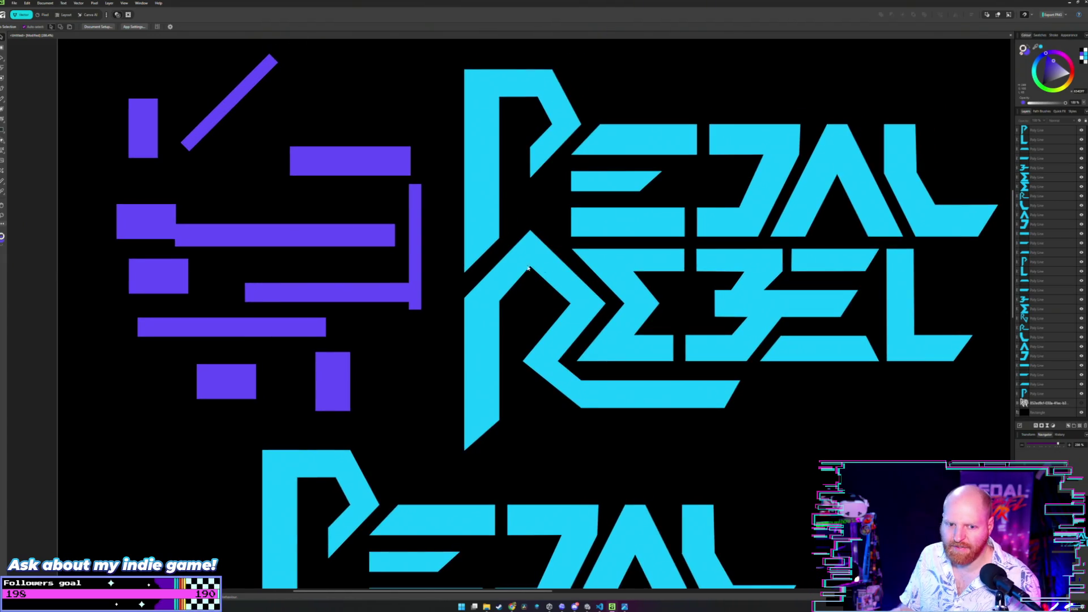
click(547, 256)
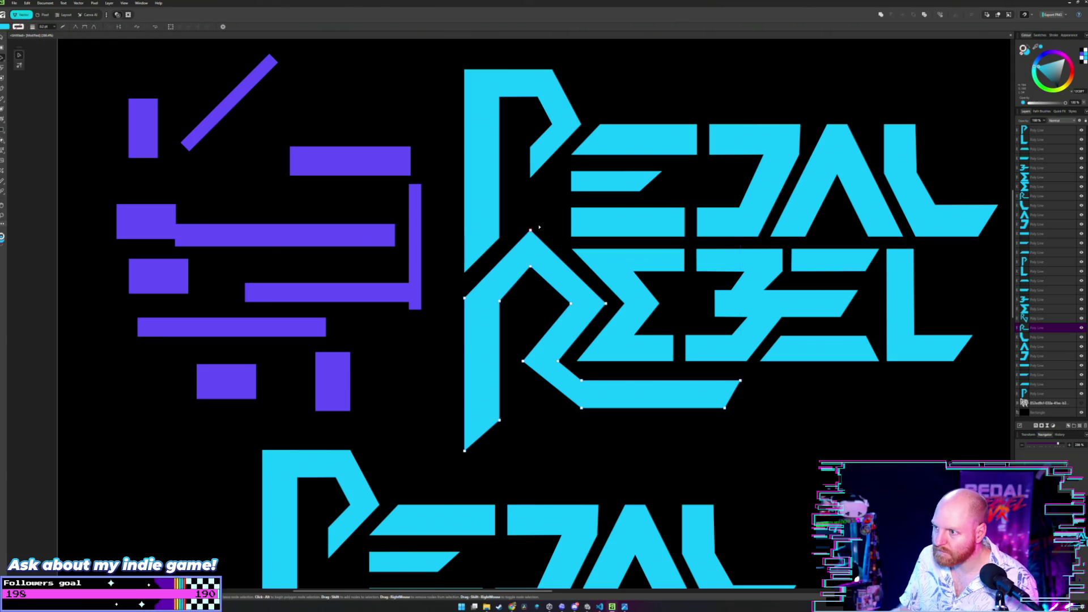
scroll(536, 232, up, 1)
scroll(538, 227, up, 1)
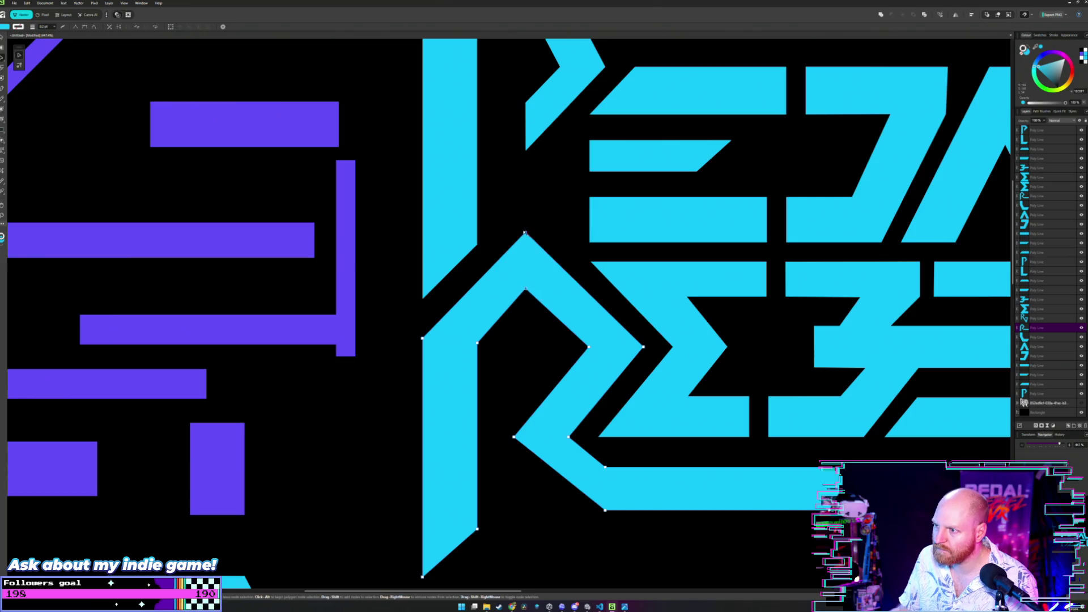
drag(525, 232, 516, 232)
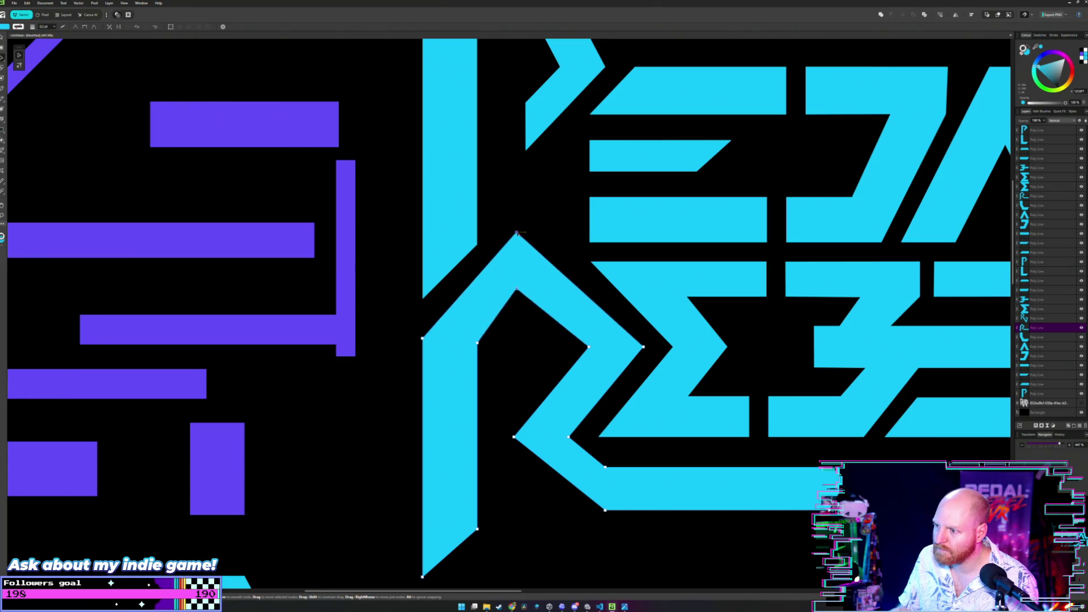
scroll(516, 231, down, 2)
scroll(516, 231, down, 3)
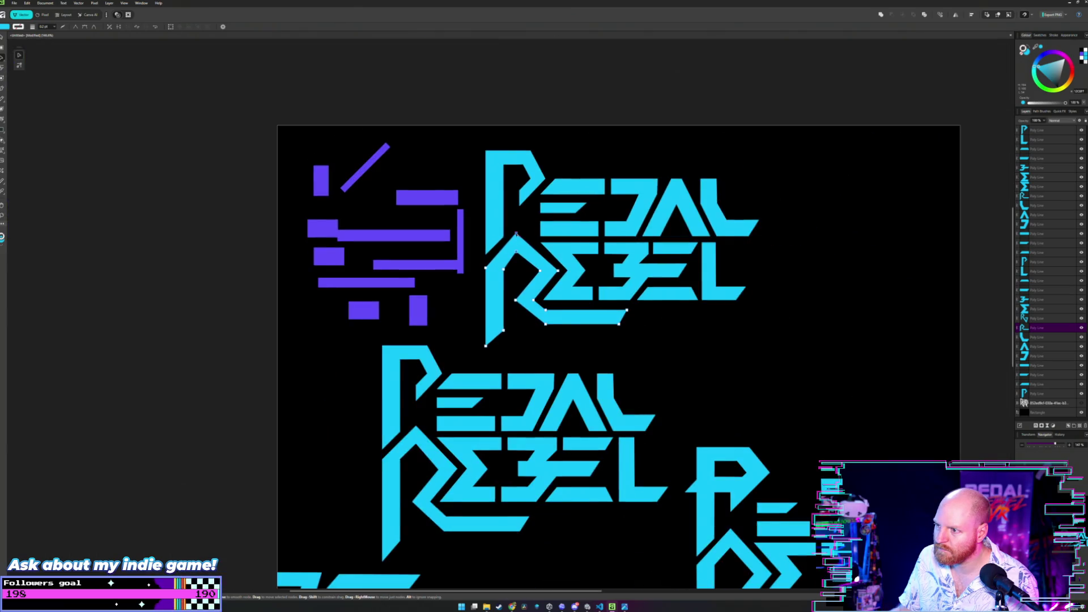
key(v)
click(523, 227)
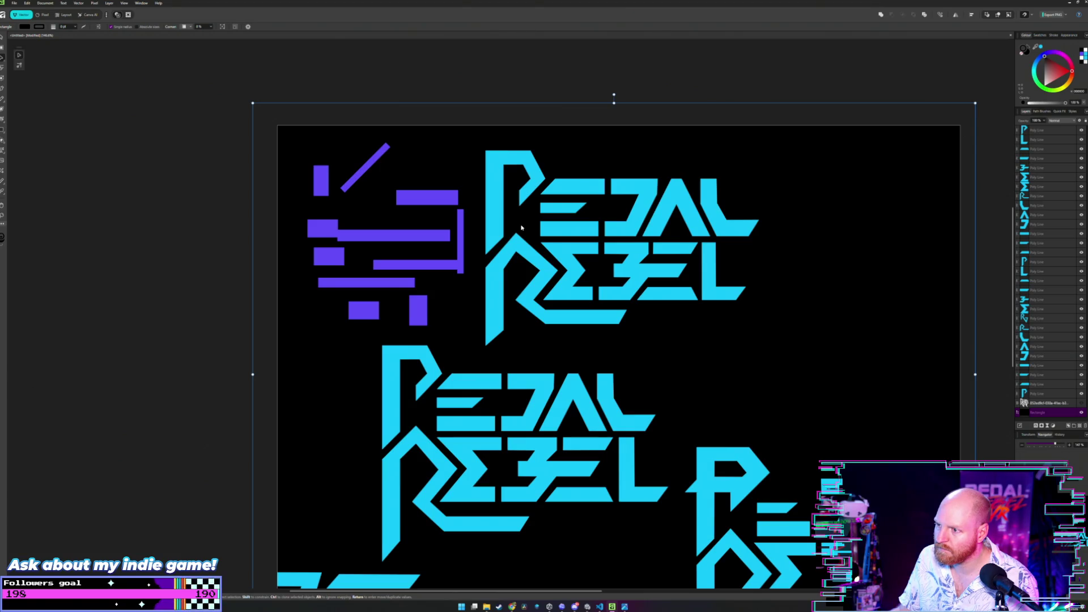
scroll(520, 228, up, 2)
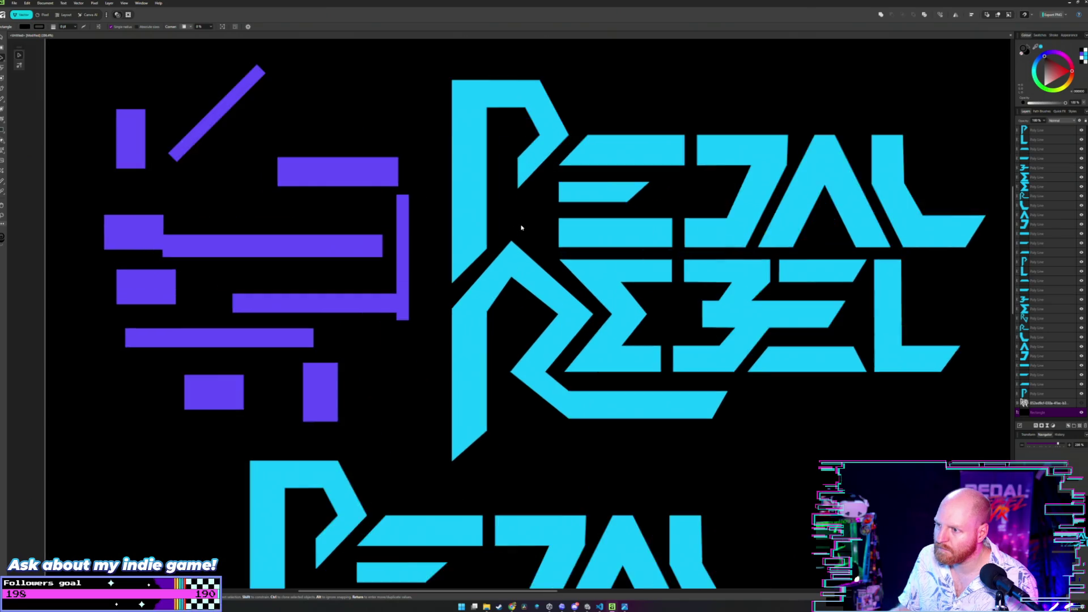
scroll(519, 227, up, 4)
scroll(519, 247, up, 1)
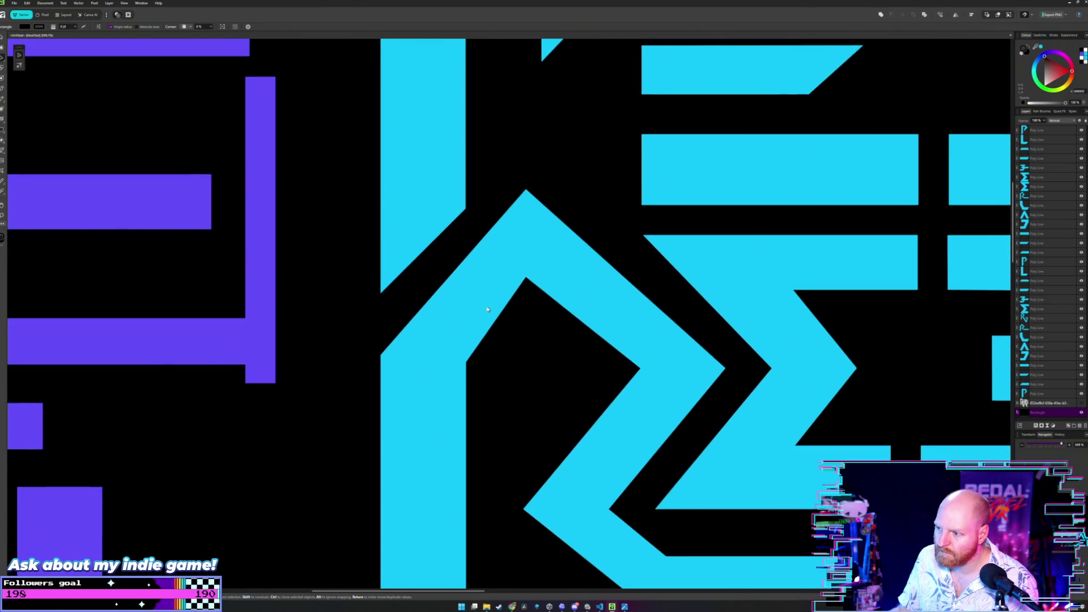
- Raise the R's inner corner node to refine its diagonal join
key(a)
click(453, 360)
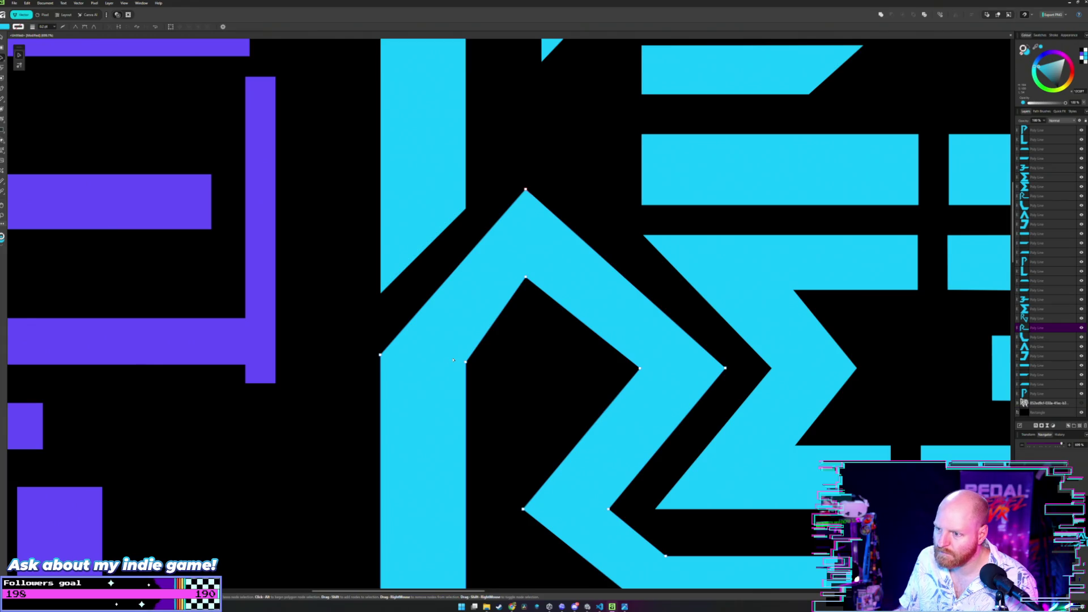
scroll(453, 361, up, 1)
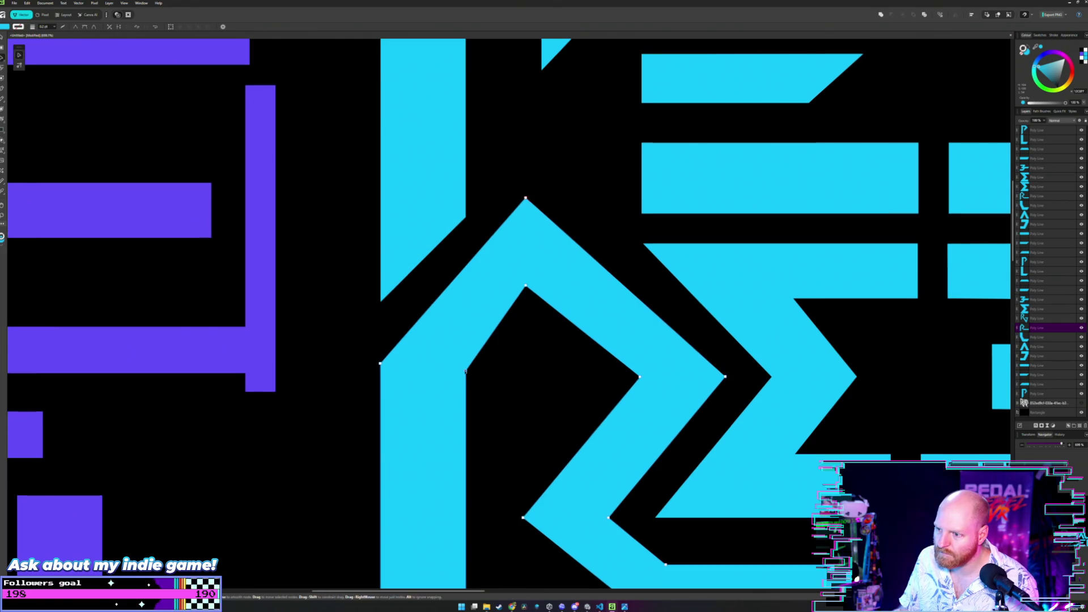
drag(465, 372, 466, 367)
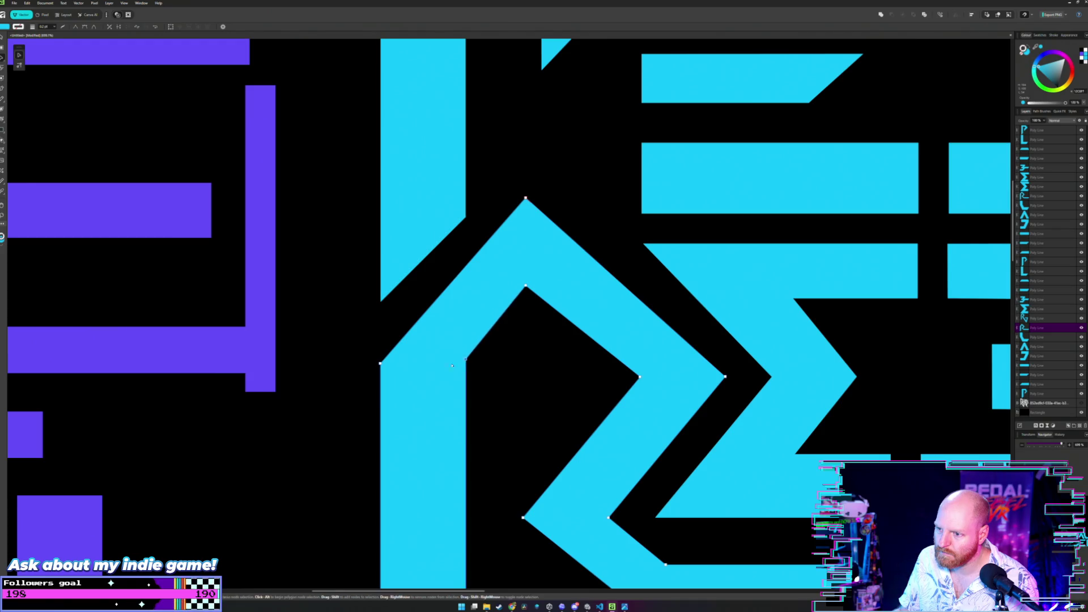
- Move the purple horizontal bar up so it crosses the upright purple bar near the R
click(219, 348)
drag(245, 346, 441, 342)
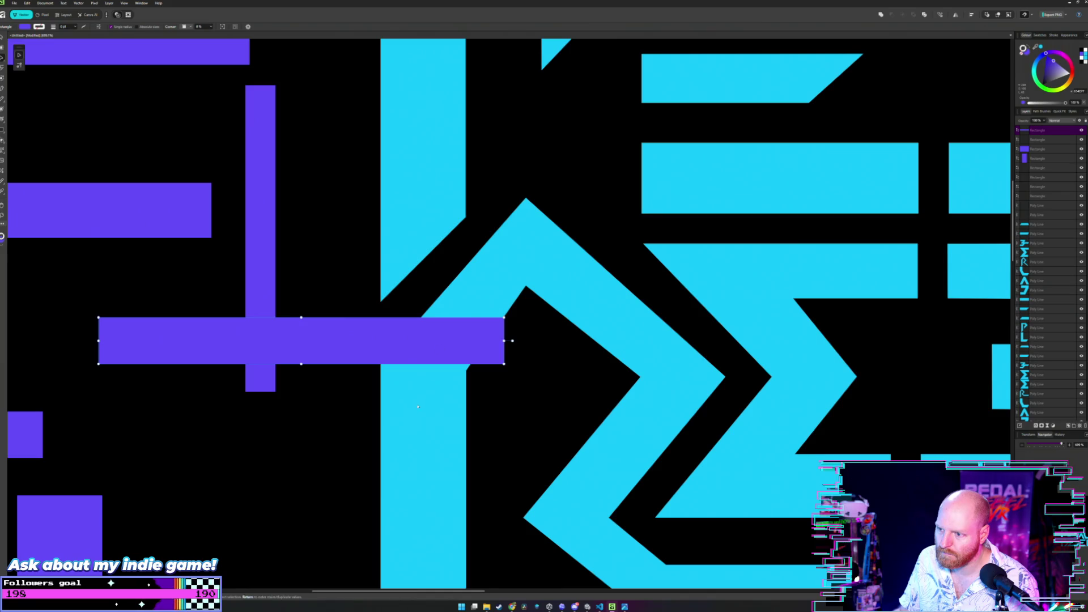
click(466, 371)
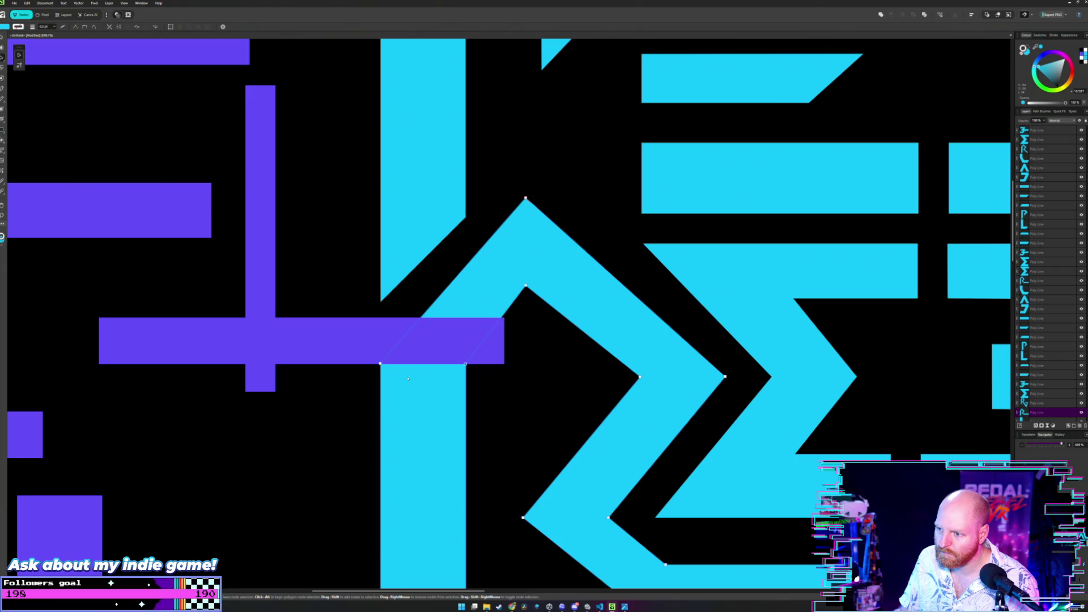
drag(440, 341, 244, 295)
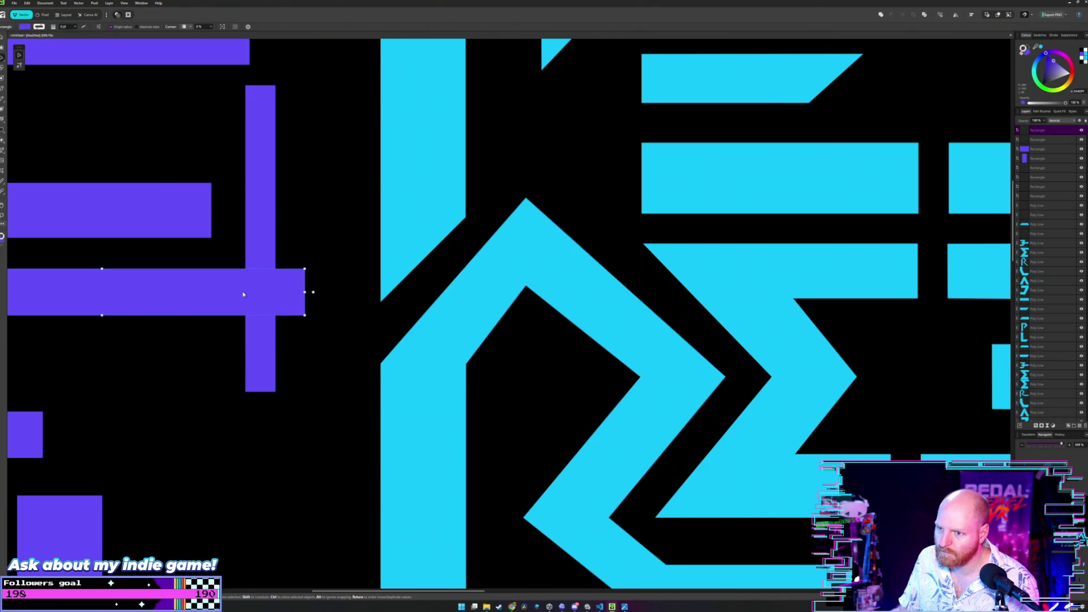
click(373, 265)
scroll(428, 299, right, 1)
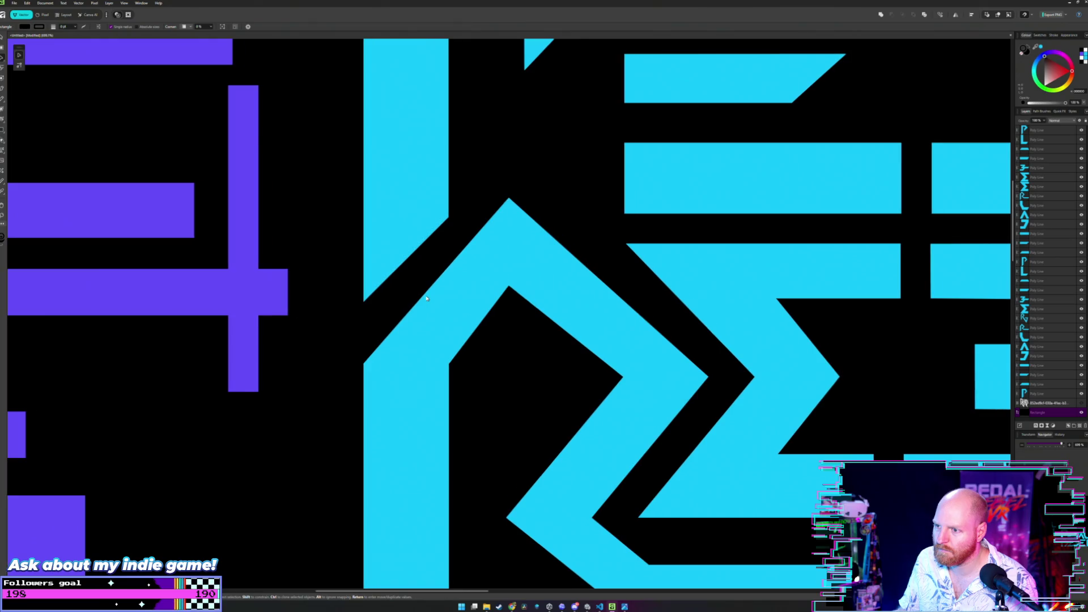
scroll(427, 299, down, 3)
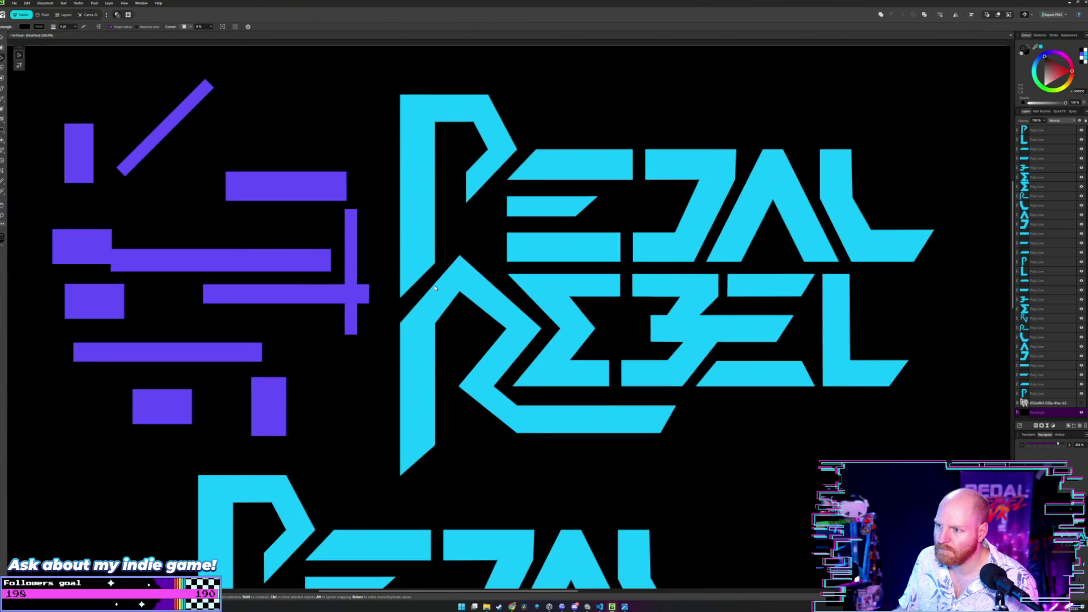
scroll(435, 289, up, 2)
scroll(457, 288, down, 1)
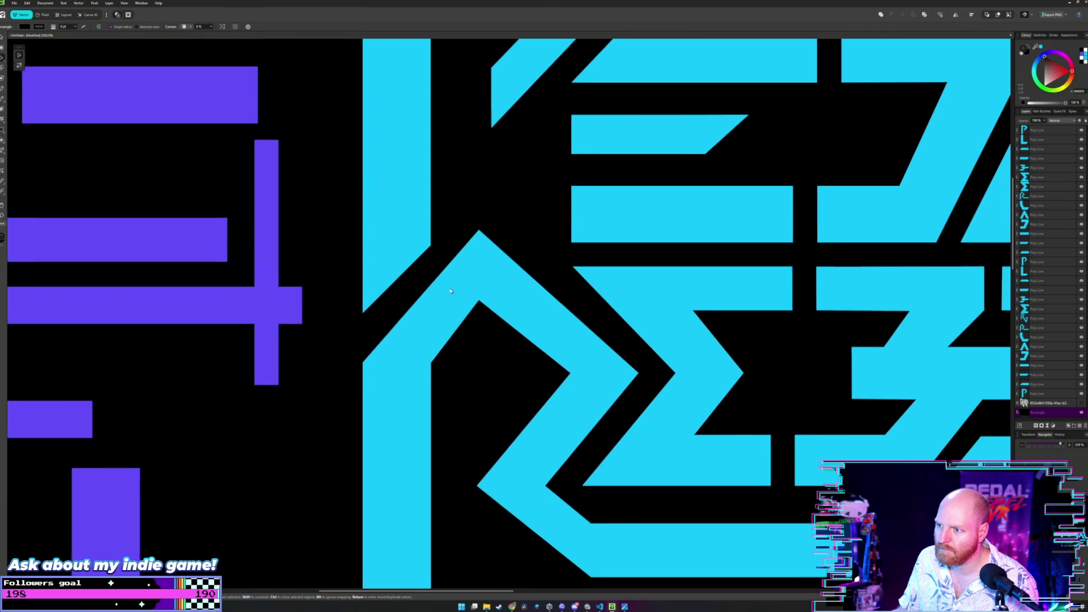
scroll(459, 287, down, 2)
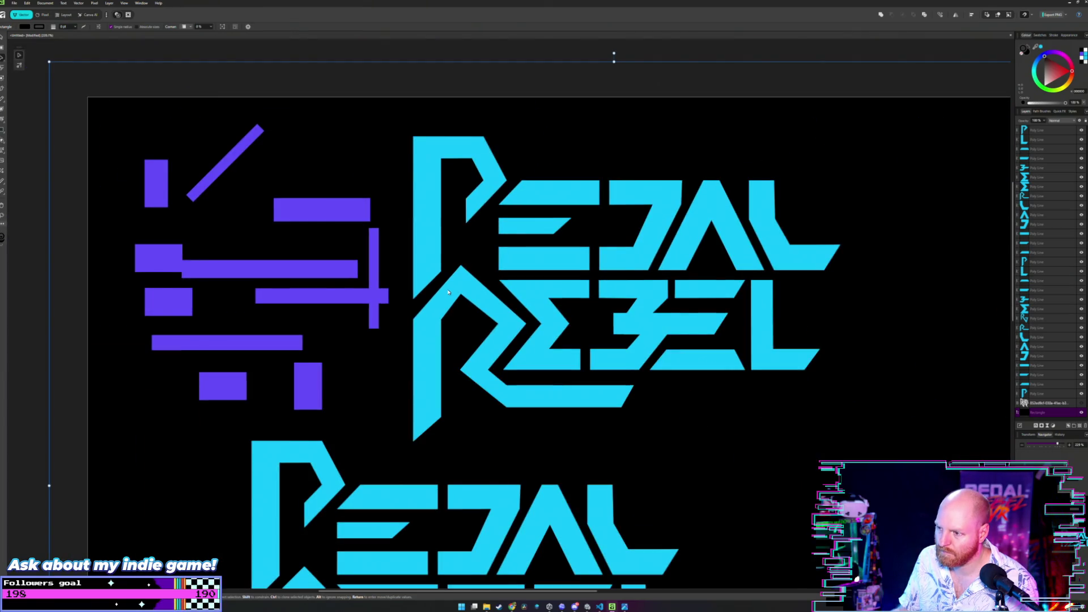
scroll(481, 325, up, 1)
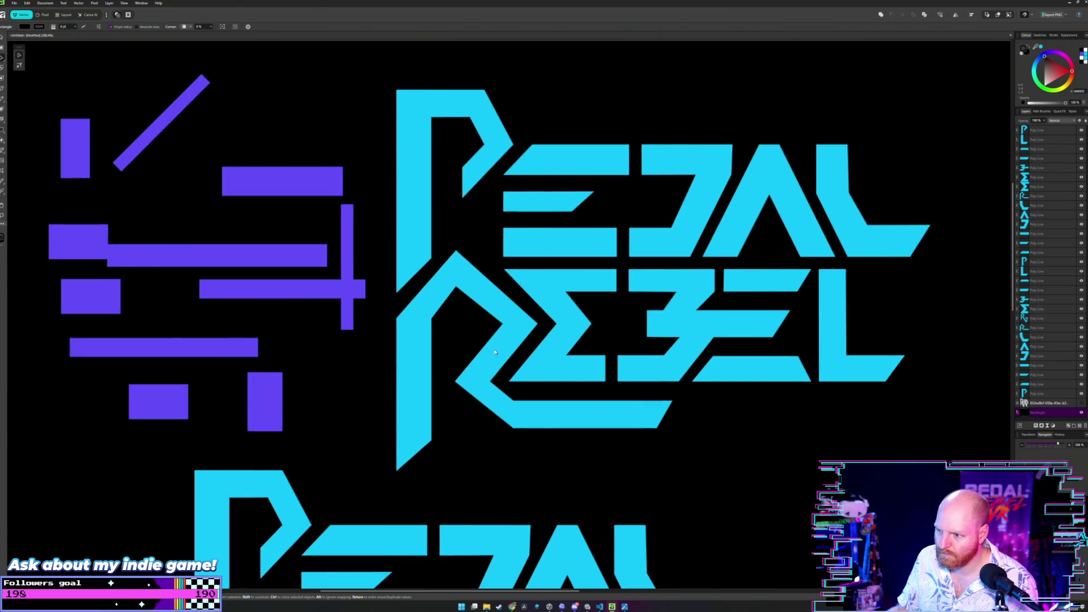
scroll(494, 351, up, 1)
scroll(502, 347, up, 1)
scroll(508, 342, up, 1)
scroll(513, 339, up, 1)
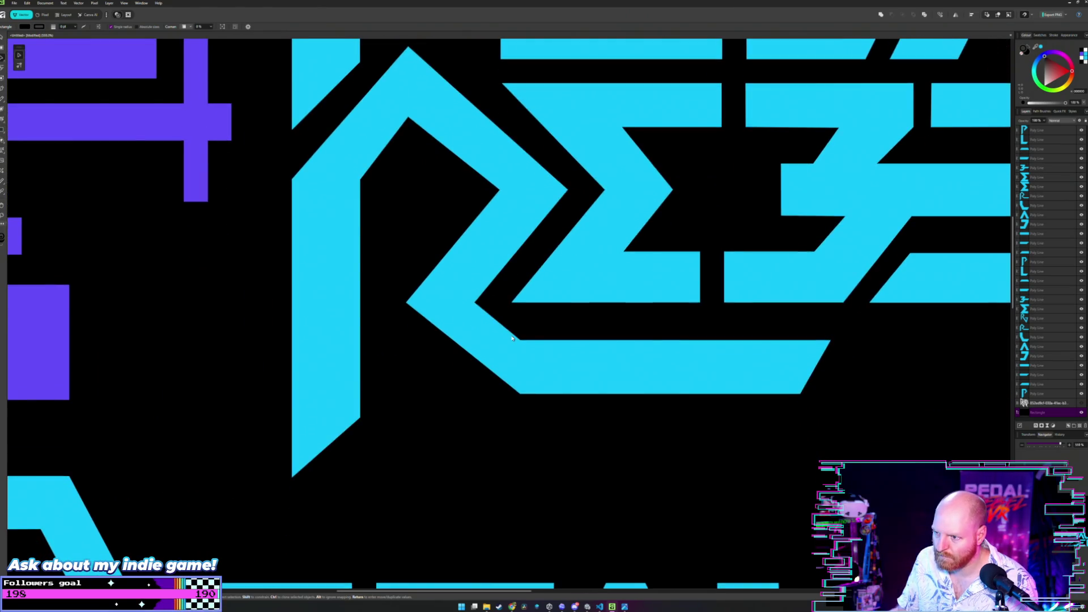
scroll(513, 339, up, 1)
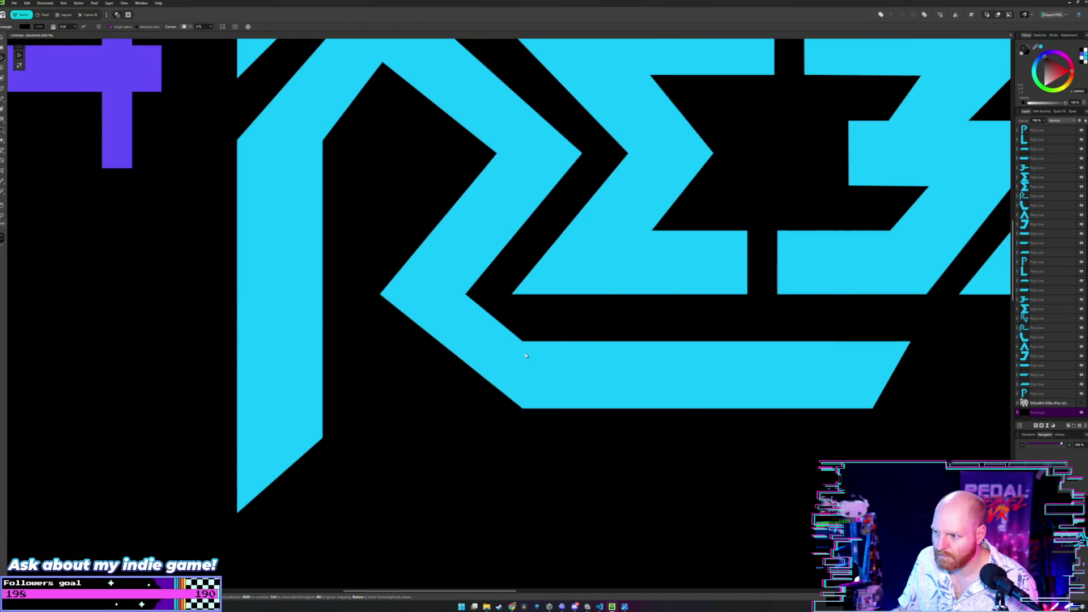
click(526, 355)
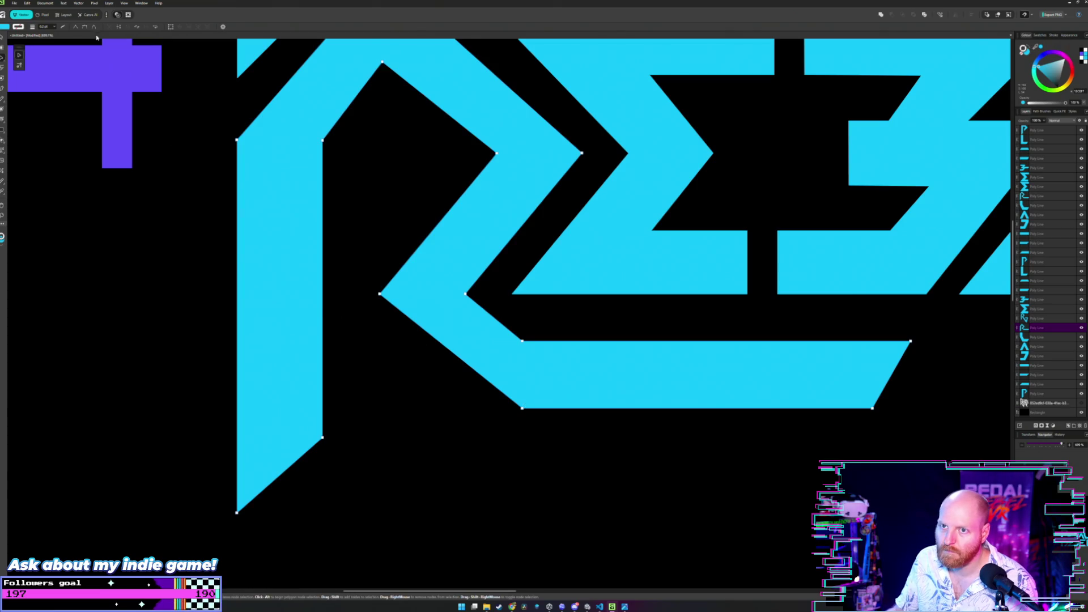
- Bring a purple bar from the top-left cluster onto the R, turned upright across it
click(113, 87)
mouse_move(67, 71)
mouse_down()
mouse_move(815, 375)
mouse_move(822, 366)
mouse_up()
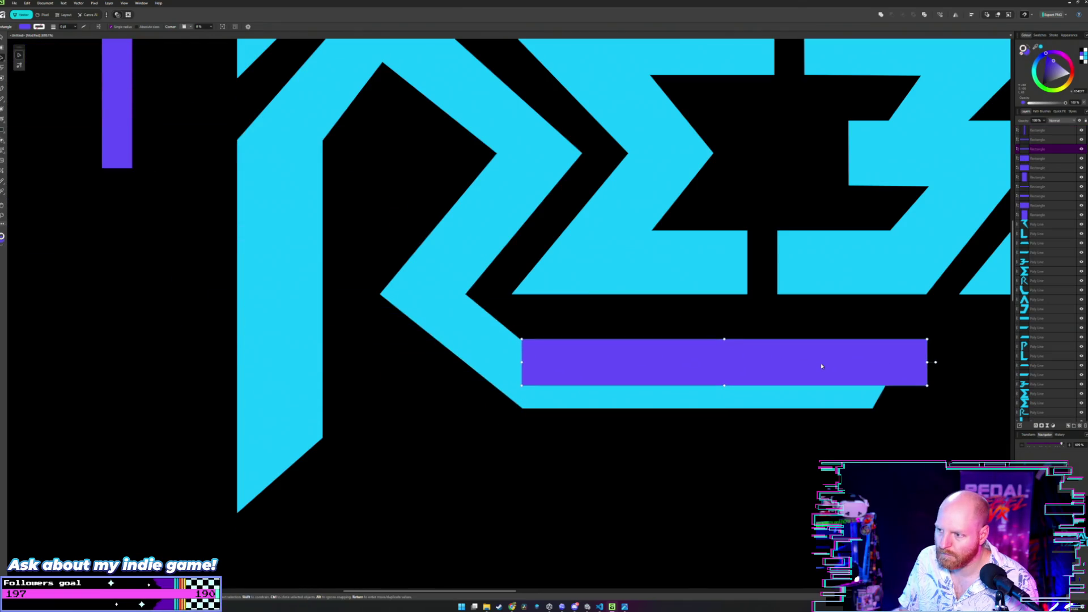
click(726, 385)
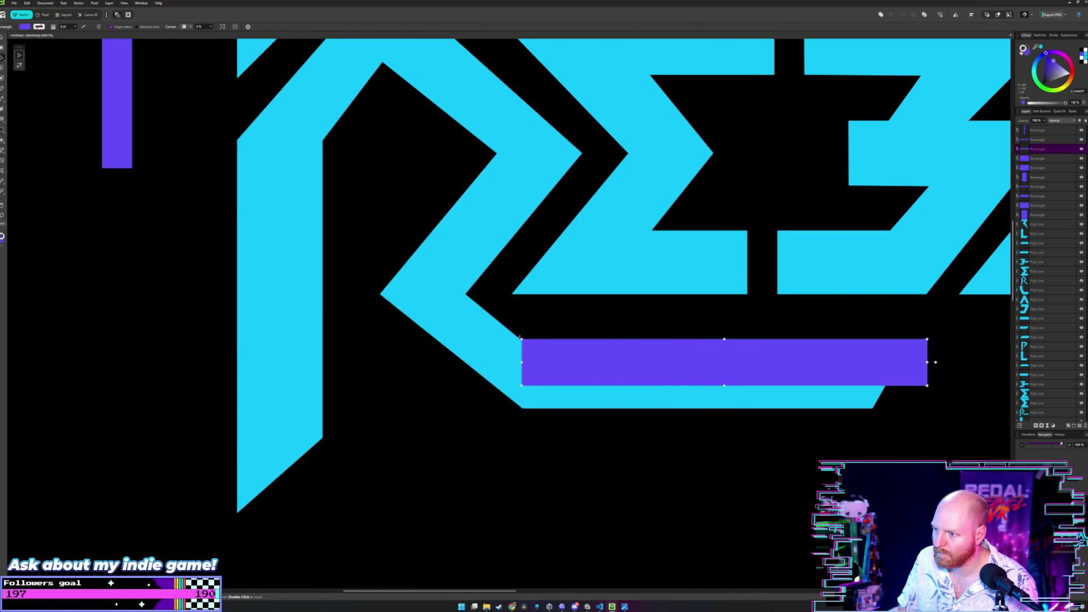
drag(935, 362, 761, 246)
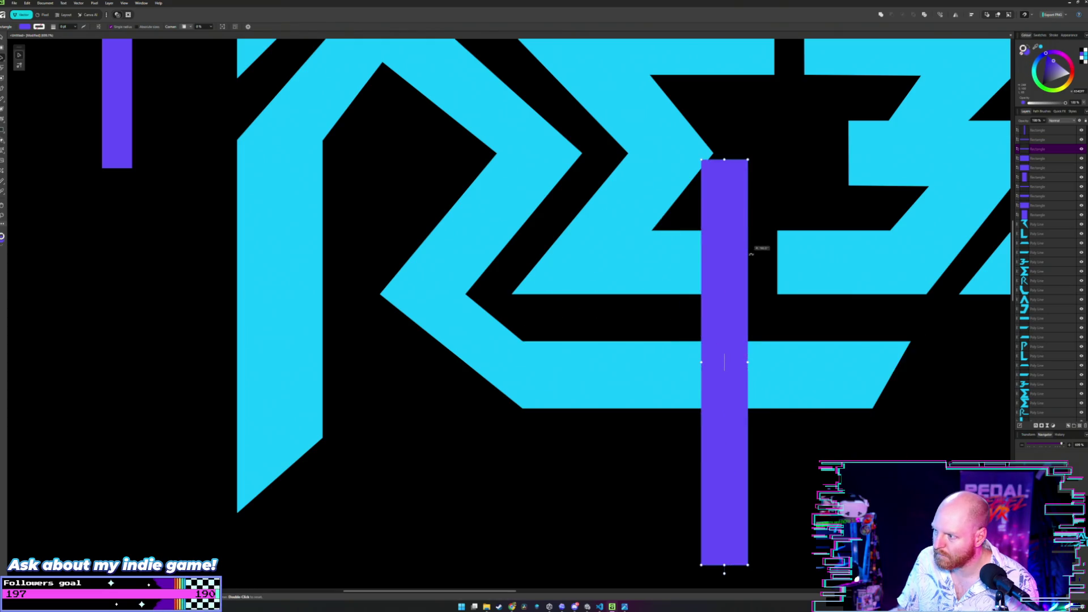
drag(689, 285, 537, 317)
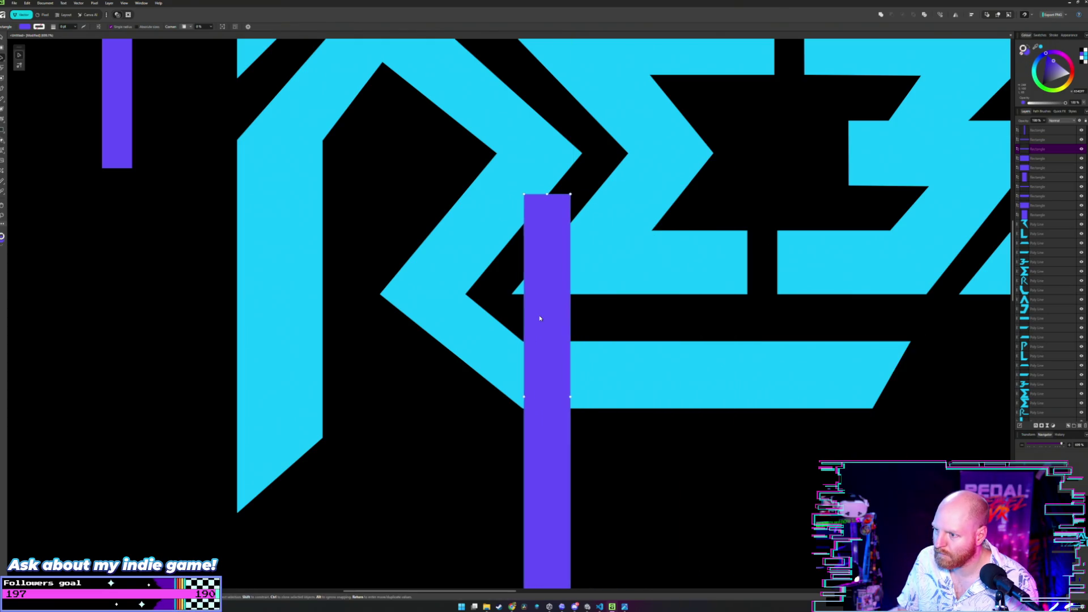
scroll(556, 370, up, 2)
scroll(555, 366, up, 2)
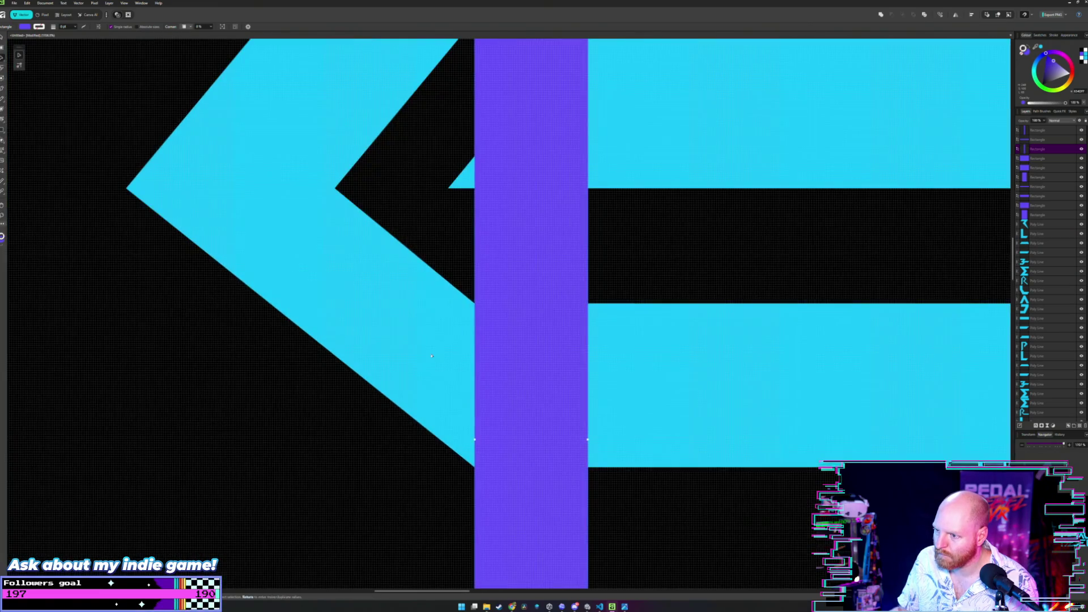
scroll(487, 309, down, 1)
scroll(493, 313, down, 1)
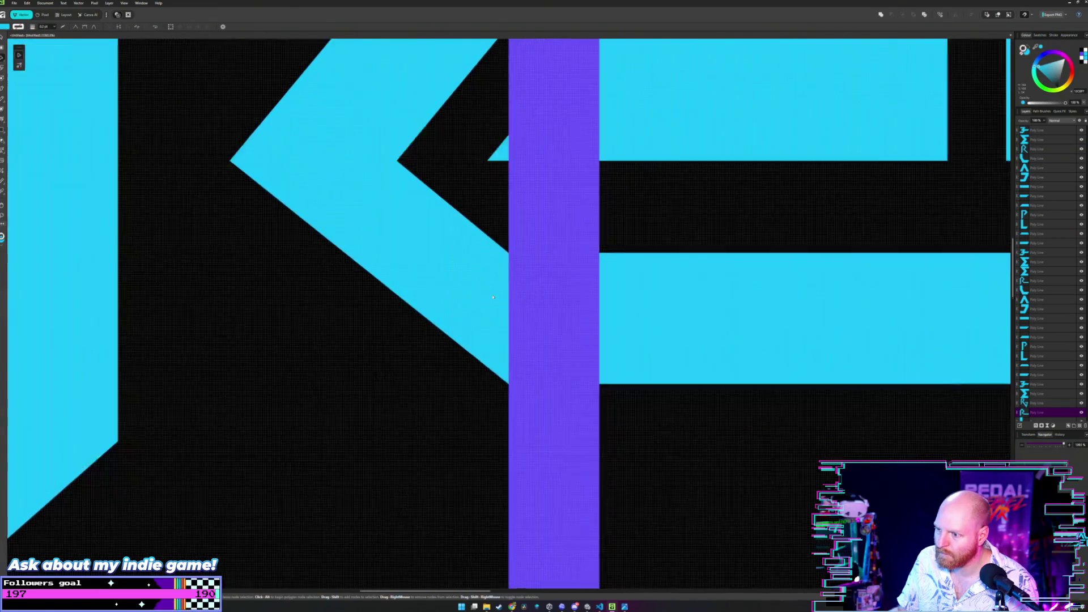
scroll(506, 321, down, 3)
scroll(509, 324, up, 2)
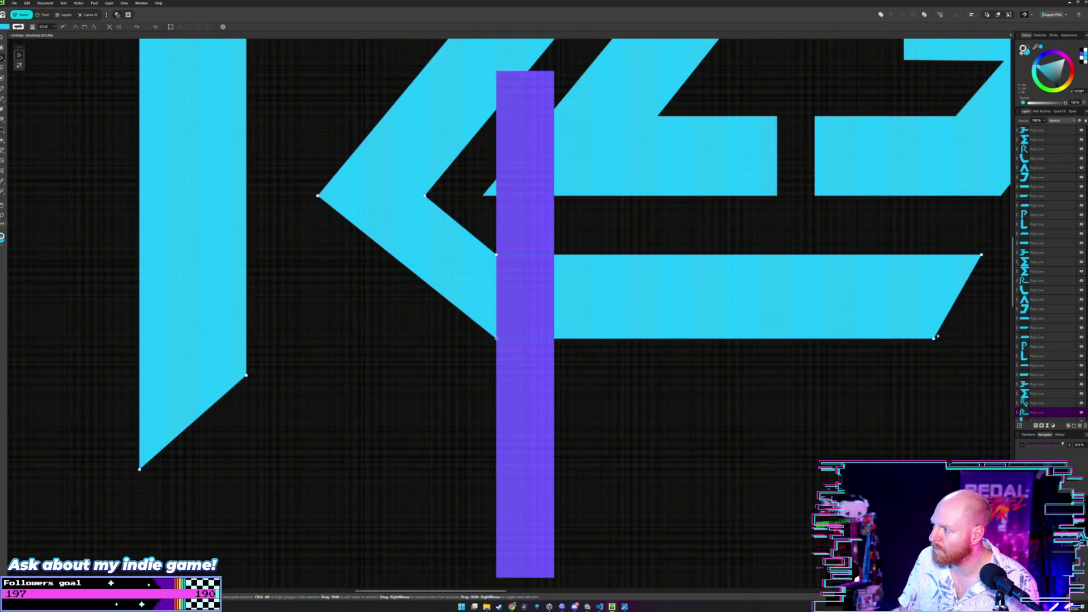
- Lower the R's foot slightly and move the upright purple bar off the R to the left
drag(935, 339, 936, 343)
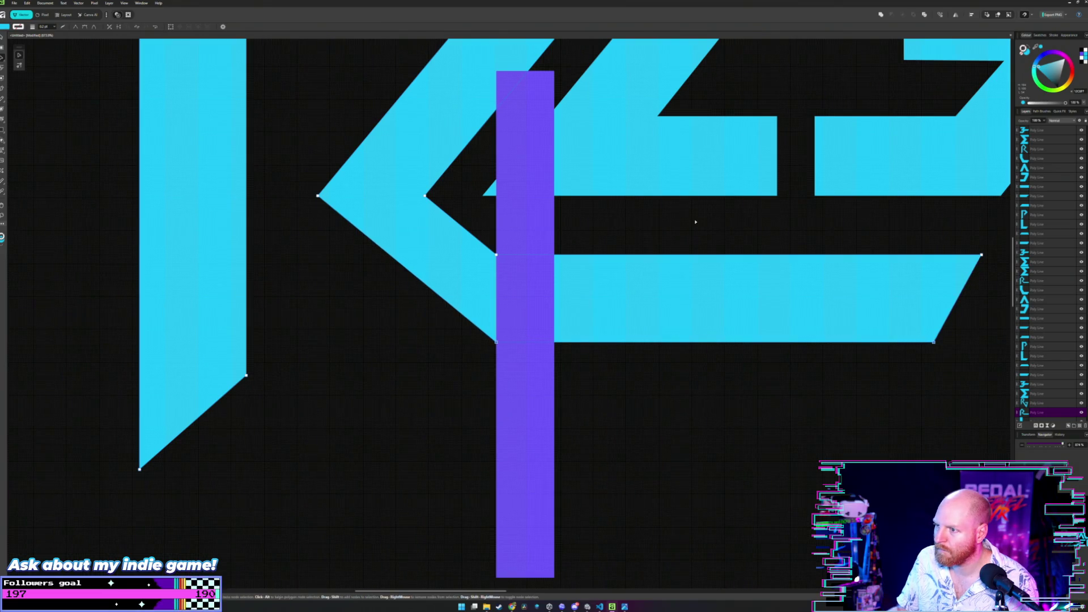
scroll(689, 224, down, 3)
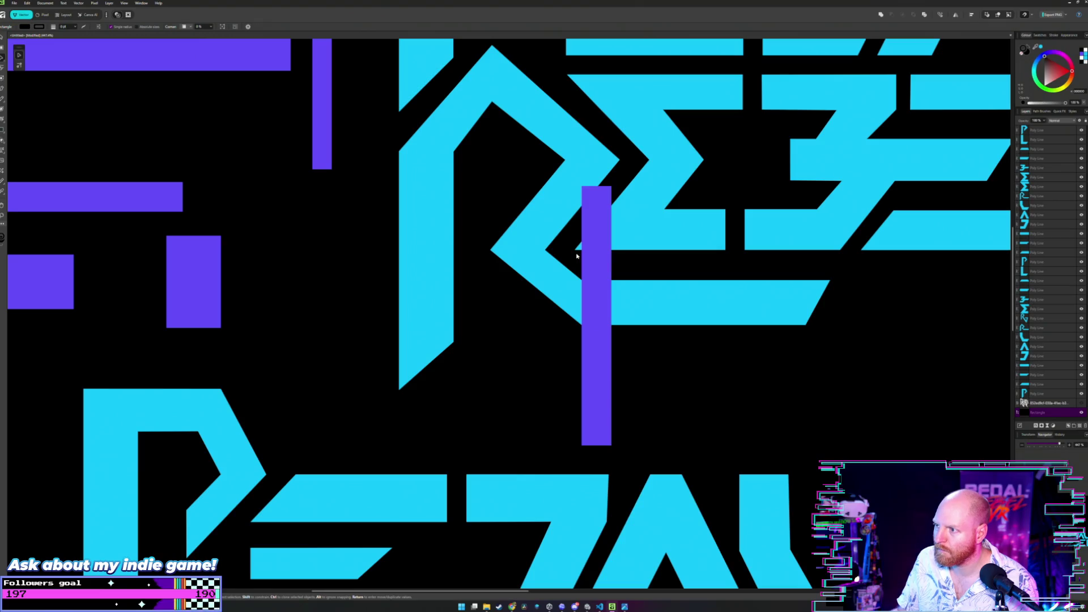
scroll(577, 256, down, 3)
scroll(587, 246, down, 3)
scroll(552, 332, down, 1)
click(555, 333)
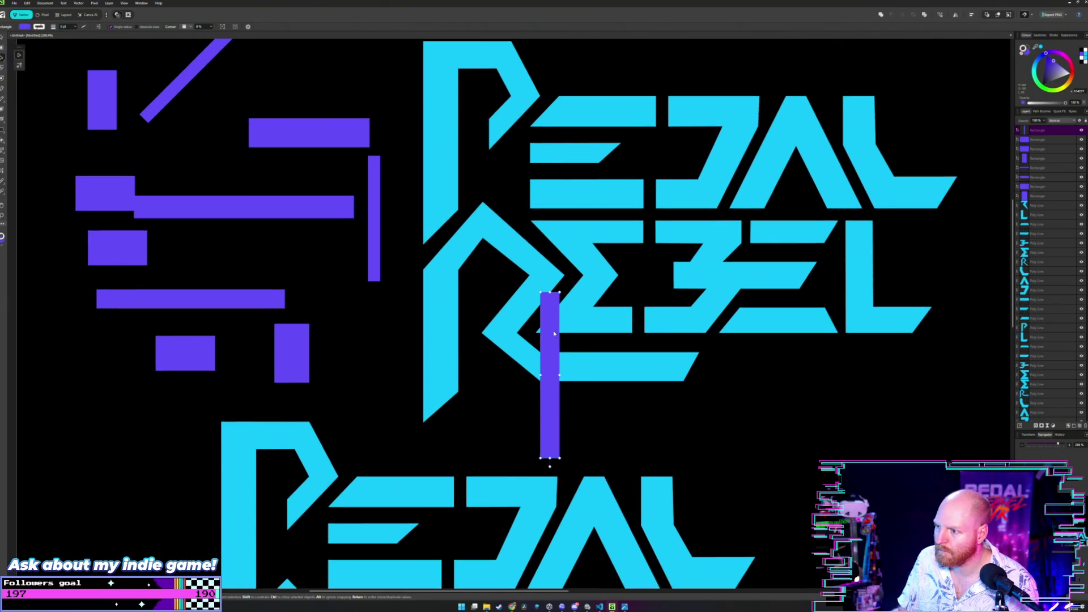
drag(555, 334, 341, 291)
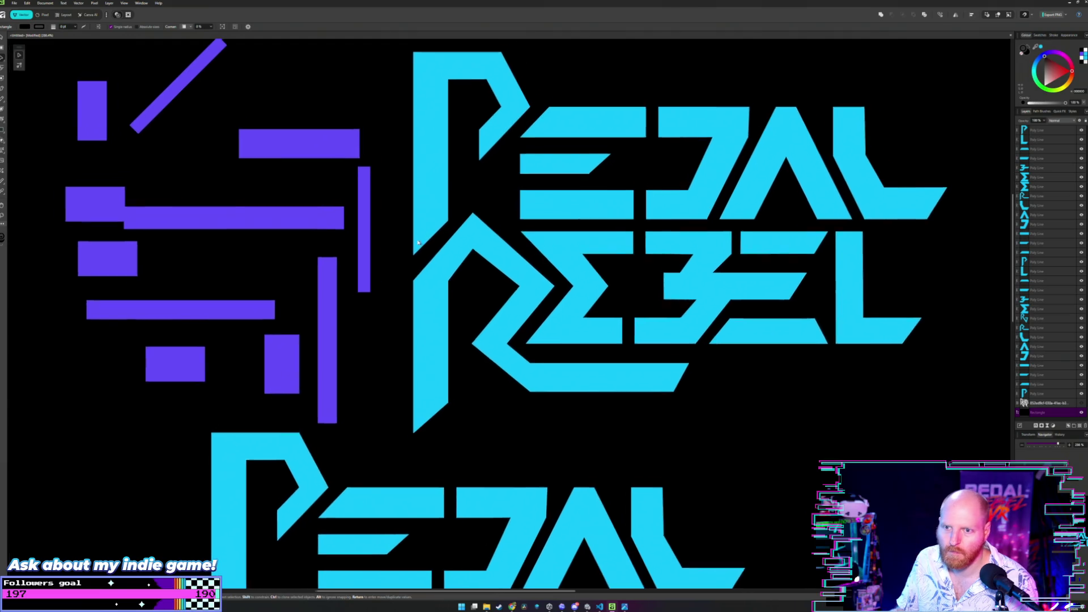
scroll(417, 243, up, 1)
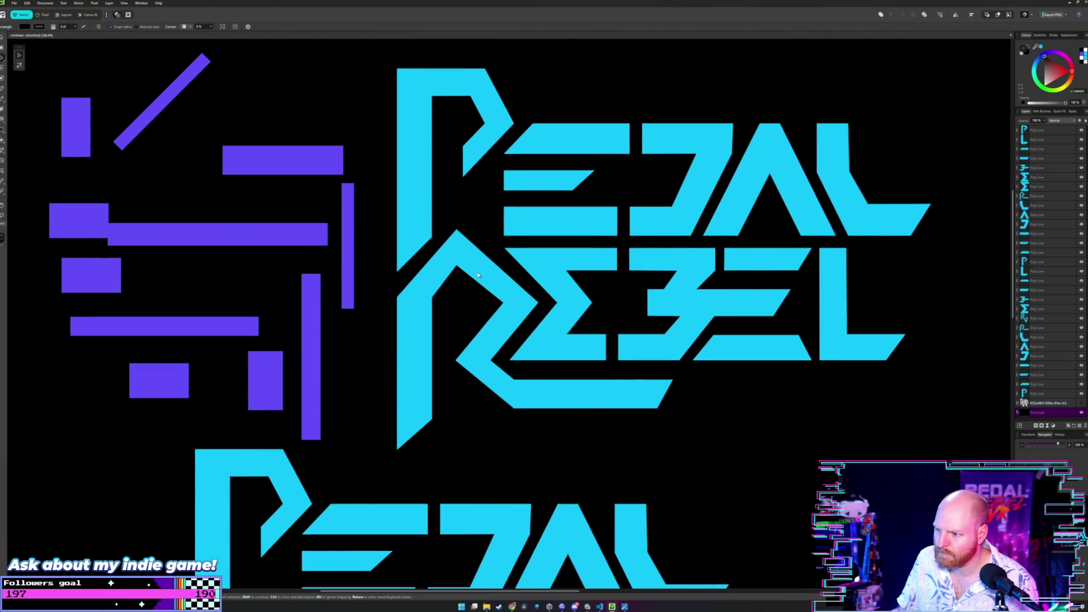
scroll(516, 333, up, 2)
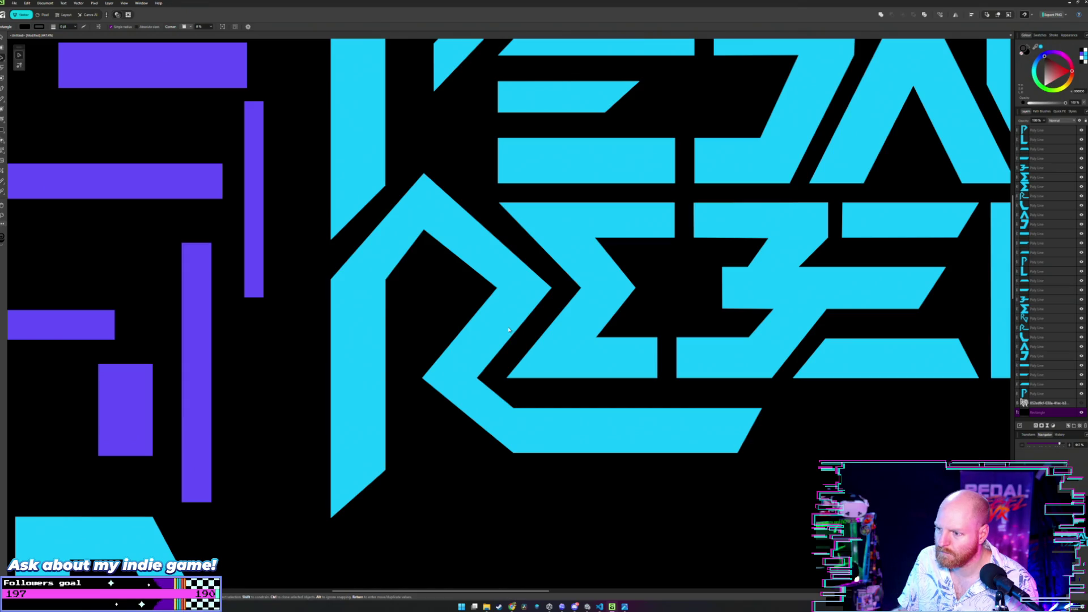
scroll(507, 329, down, 1)
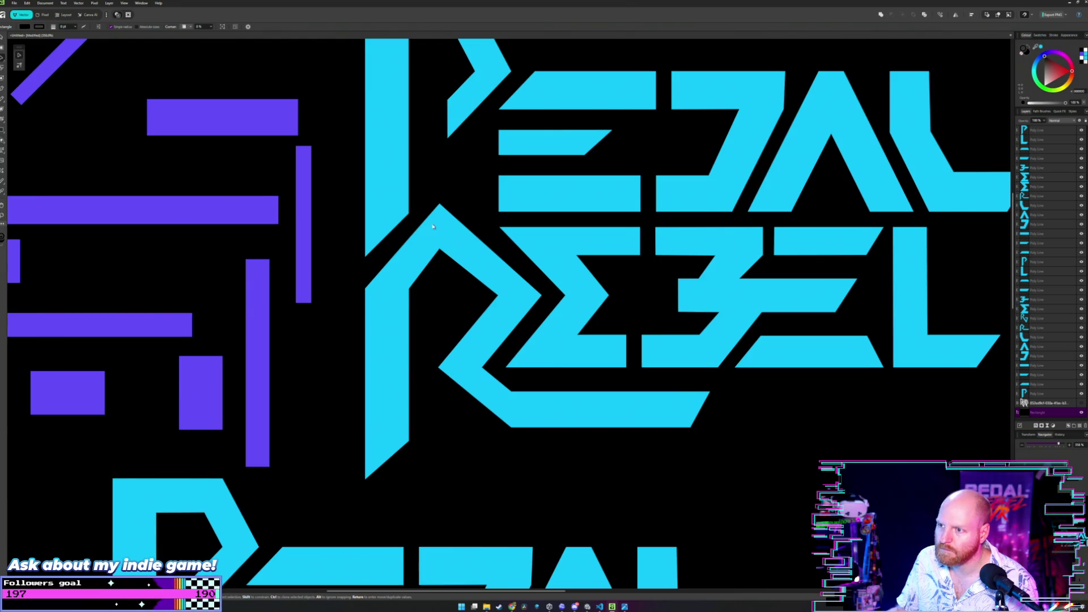
scroll(435, 208, up, 1)
scroll(435, 209, up, 1)
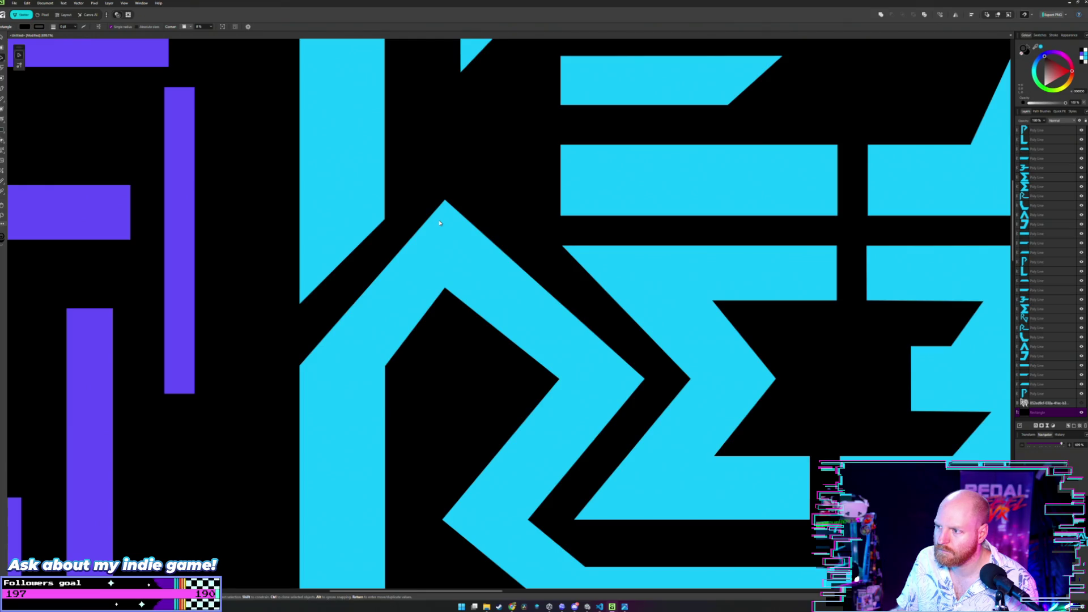
drag(439, 223, 524, 221)
click(522, 223)
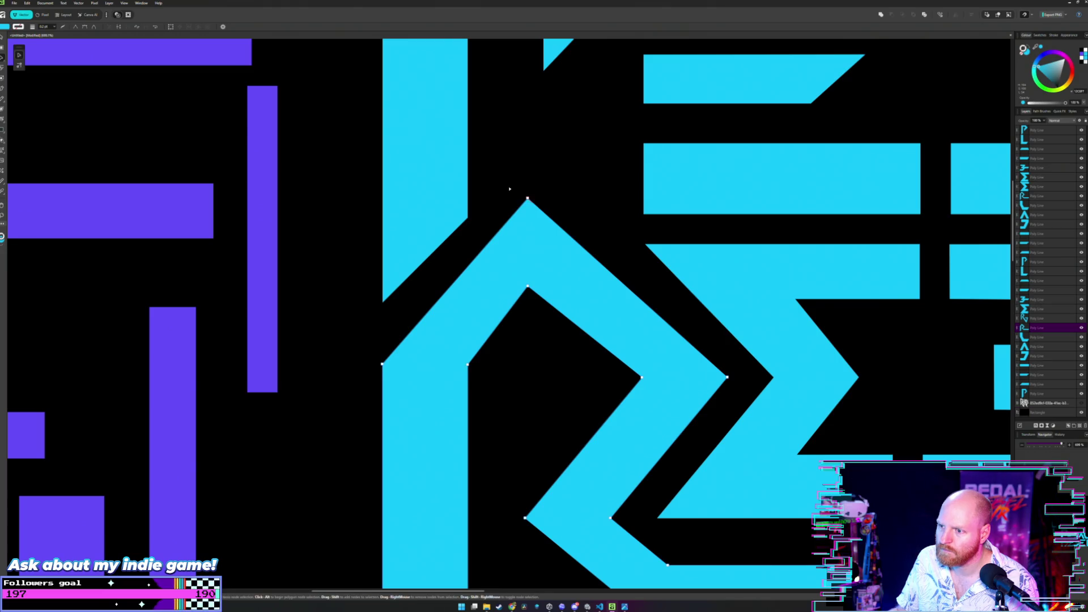
click(474, 202)
scroll(460, 218, down, 2)
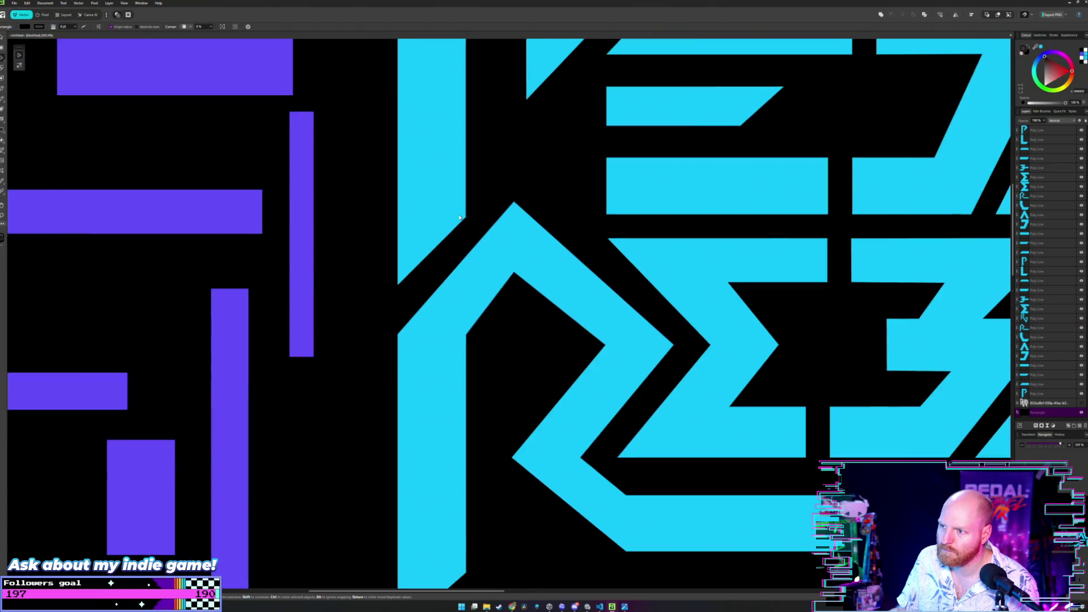
scroll(476, 230, down, 2)
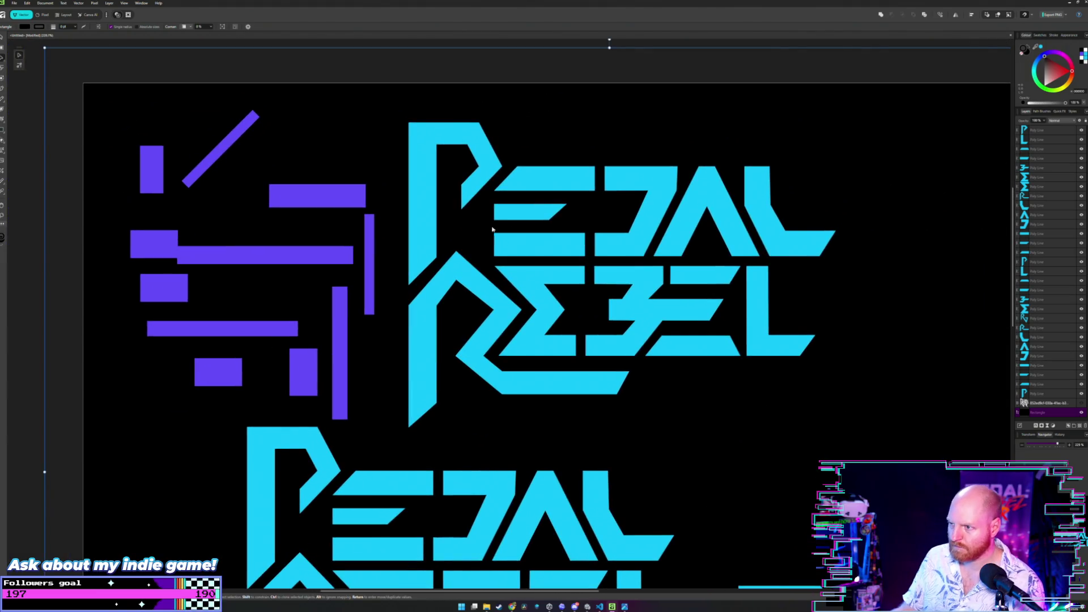
scroll(439, 246, up, 1)
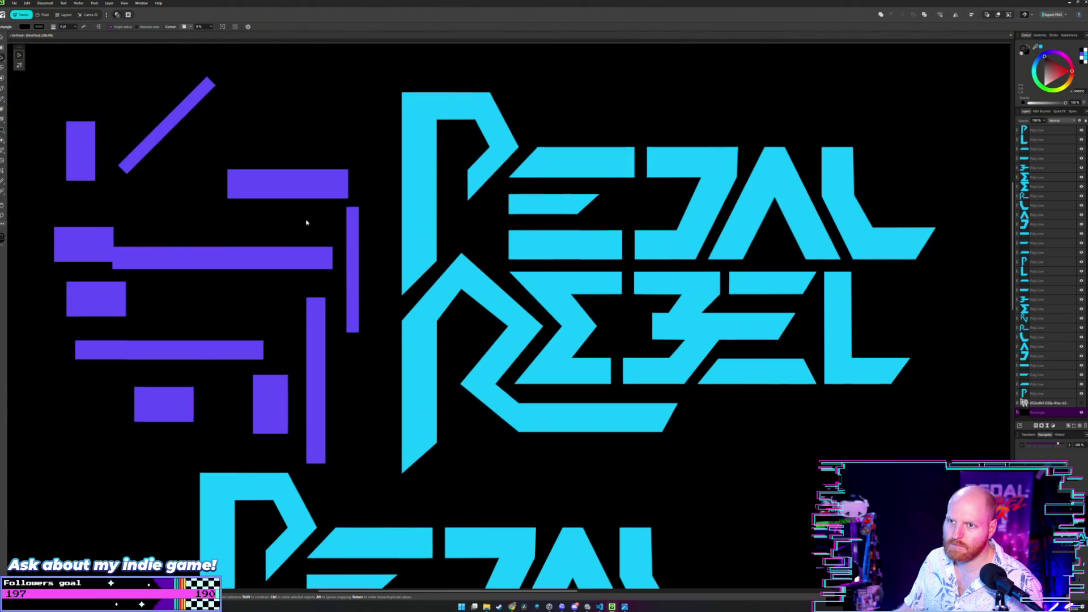
- Place and widen the purple diagonal bar along the R's upper-left slope
drag(193, 121, 435, 278)
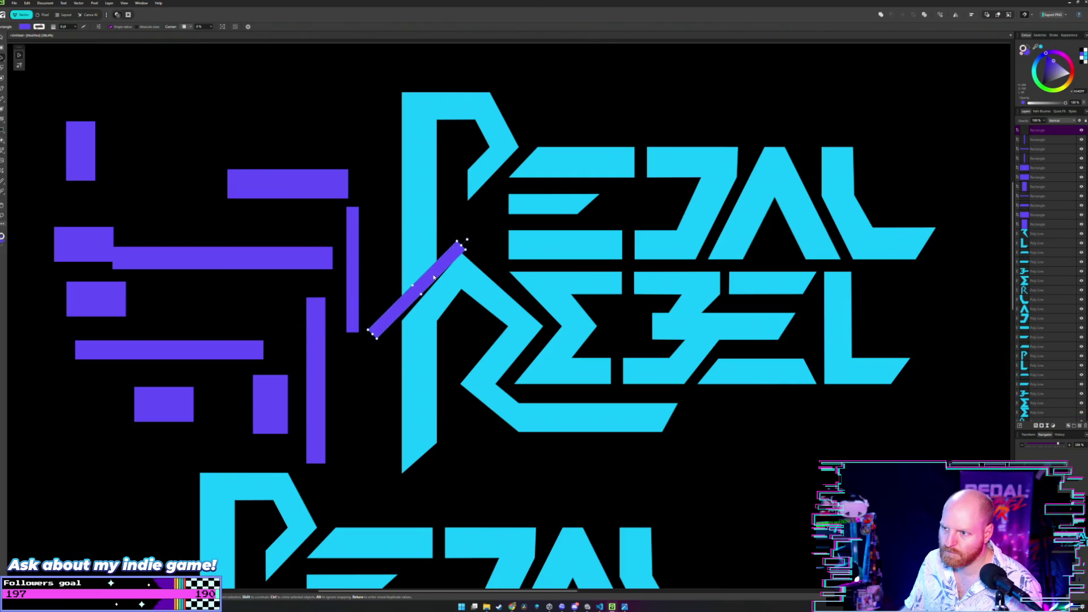
scroll(434, 277, up, 1)
scroll(425, 278, up, 1)
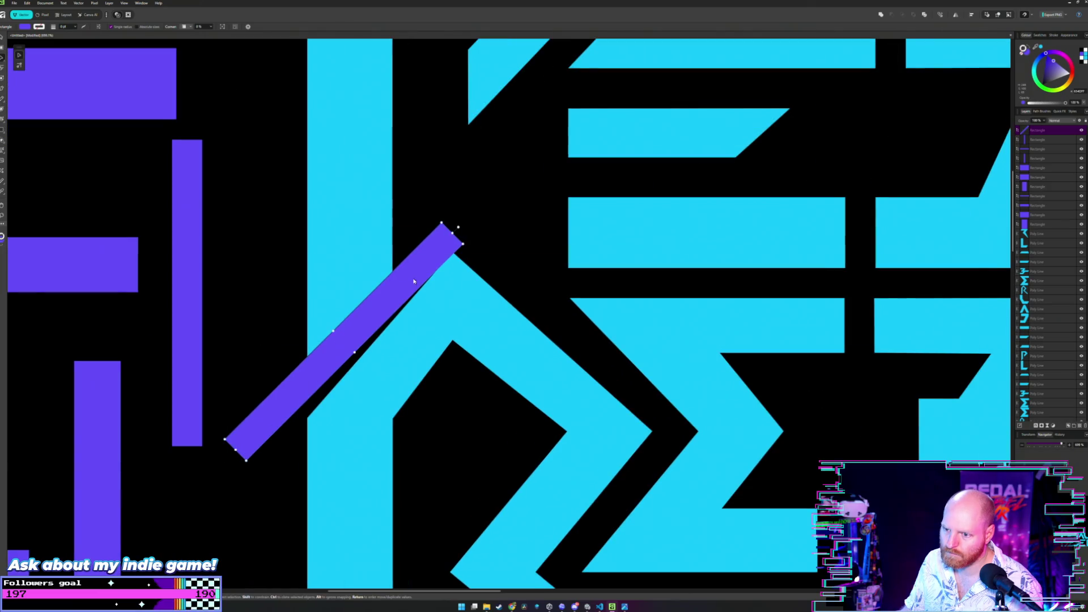
drag(414, 280, 487, 256)
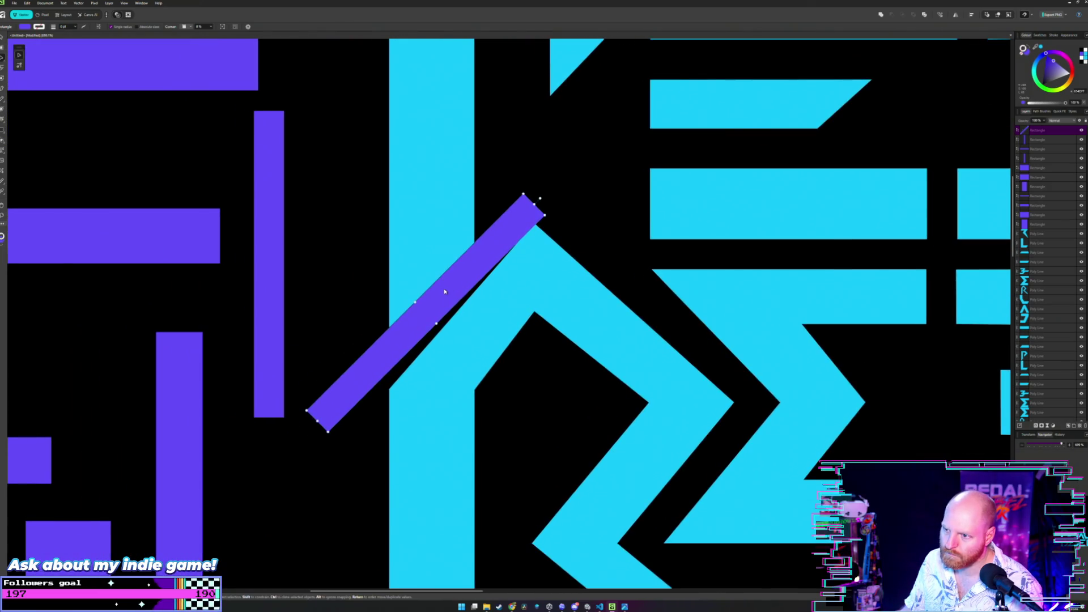
drag(445, 293, 445, 292)
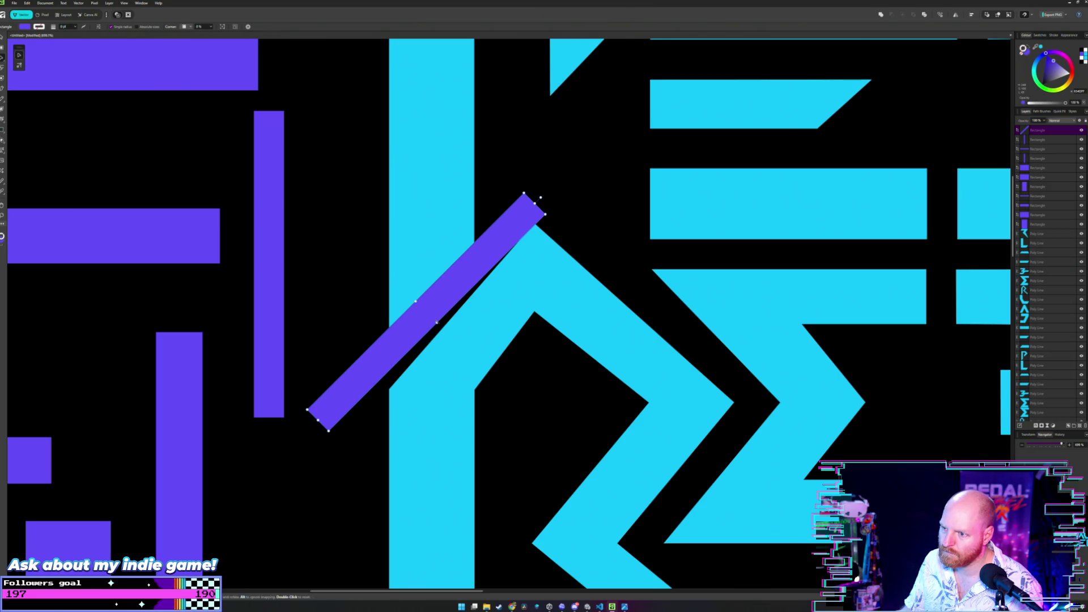
mouse_move(438, 321)
mouse_down()
mouse_move(445, 333)
mouse_move(434, 317)
mouse_up()
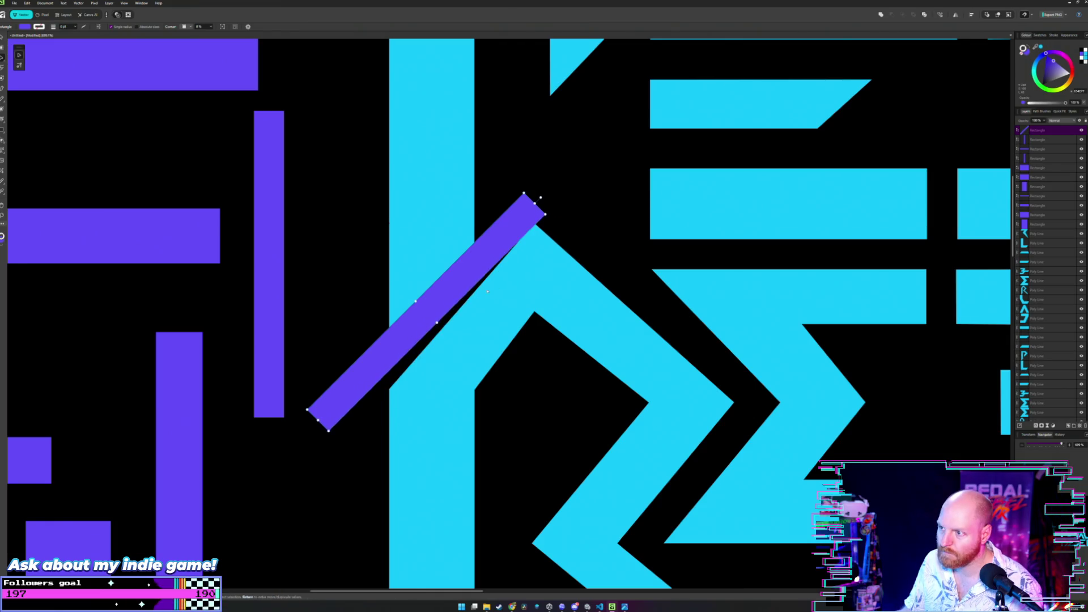
scroll(535, 248, down, 2)
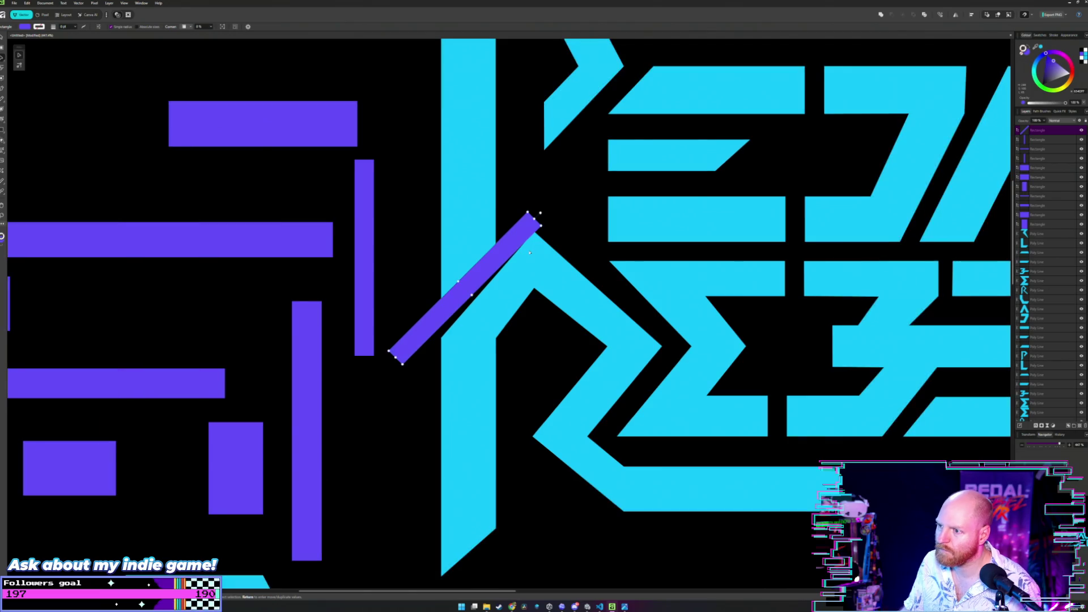
scroll(535, 280, down, 2)
click(535, 279)
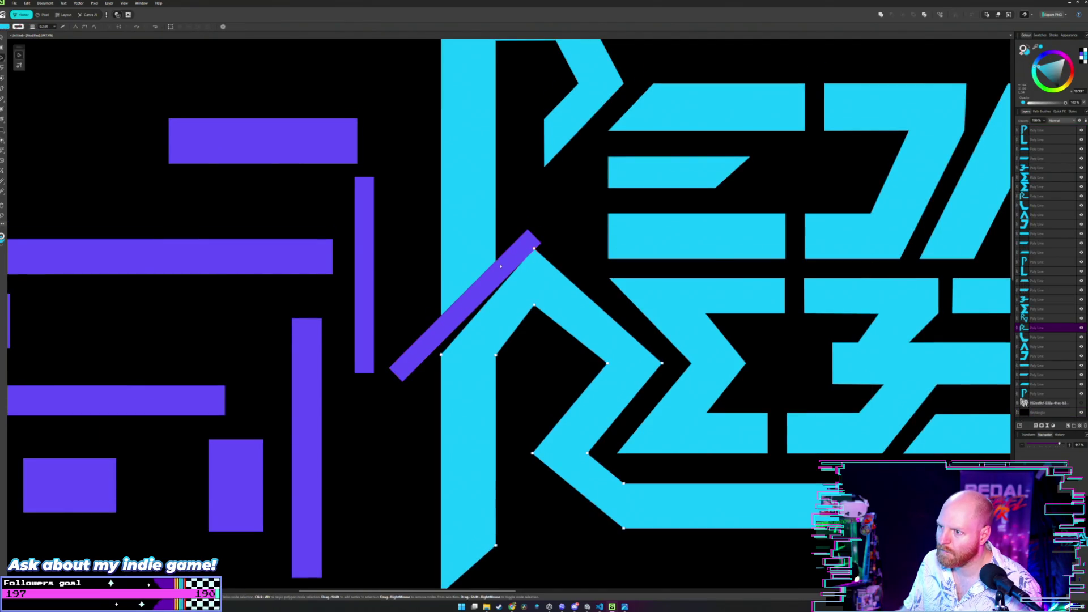
drag(499, 265, 491, 248)
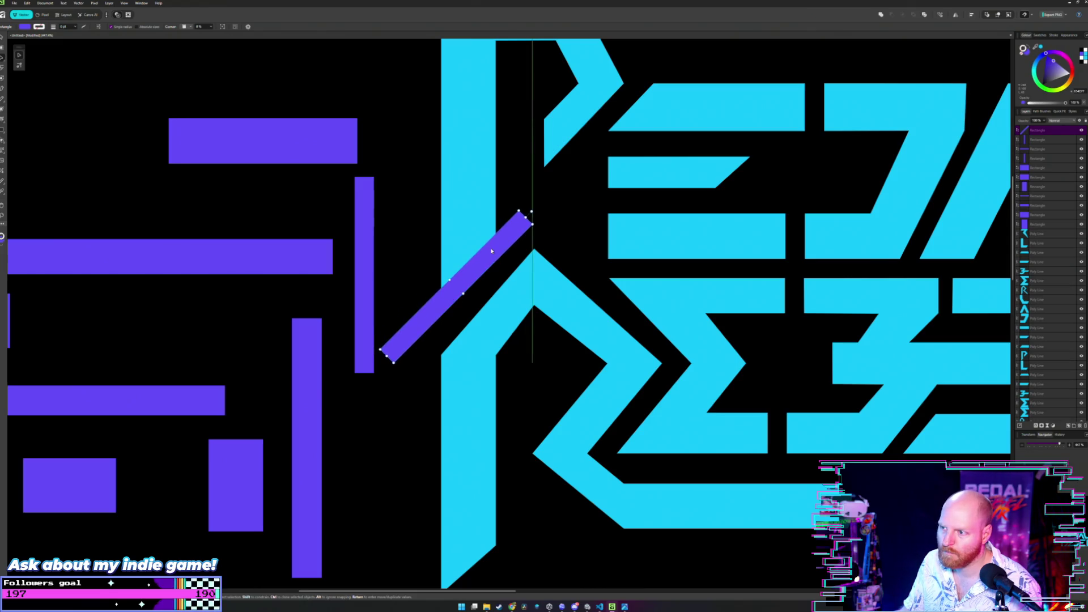
- Shift the R's apex nodes up and right to meet the diagonal bar's tip
click(534, 273)
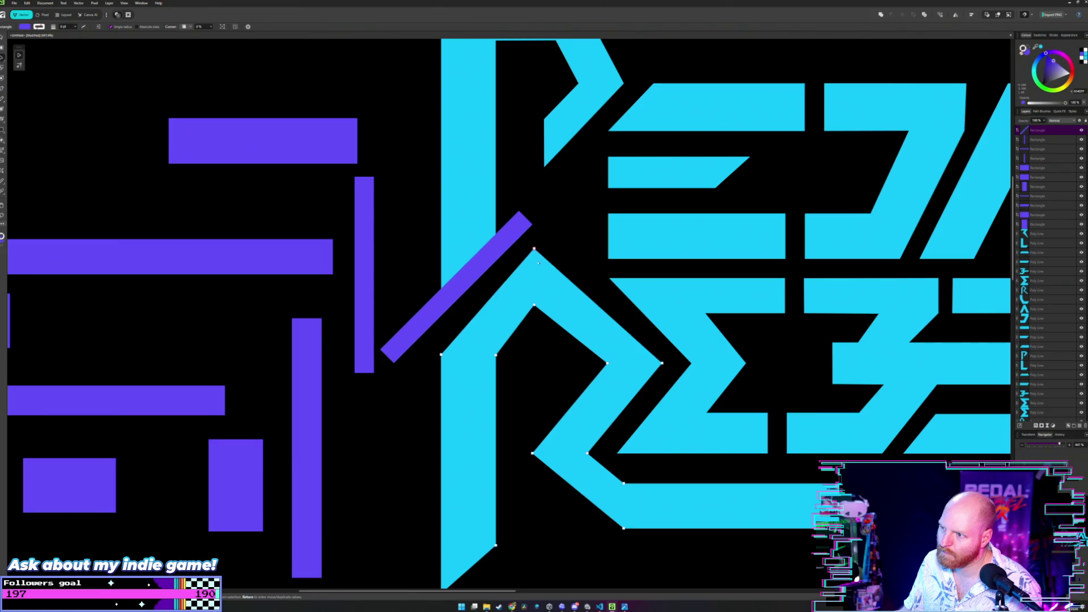
mouse_move(536, 285)
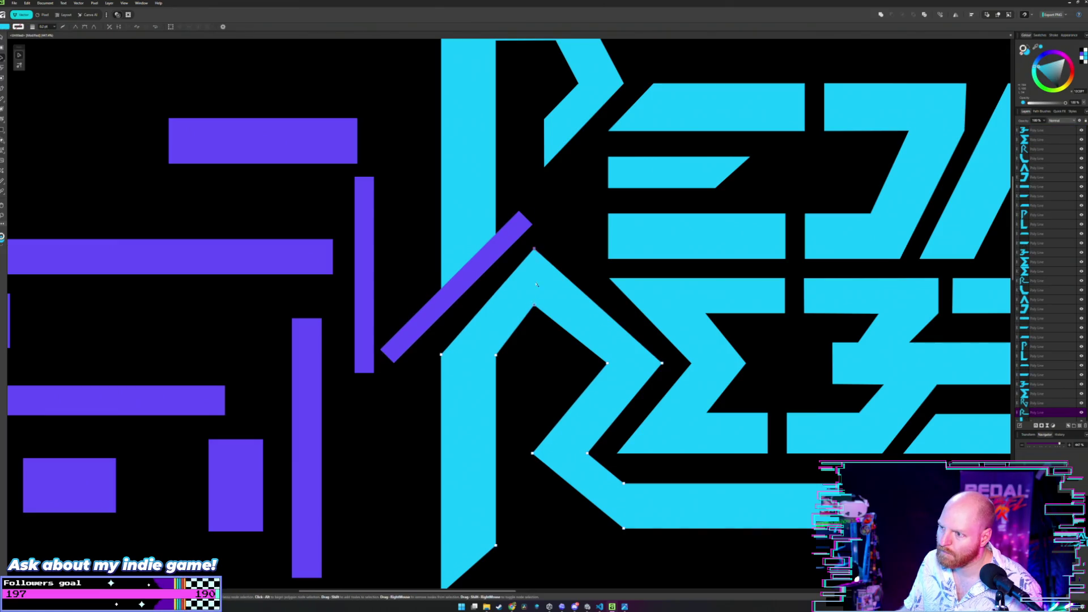
drag(534, 250, 542, 249)
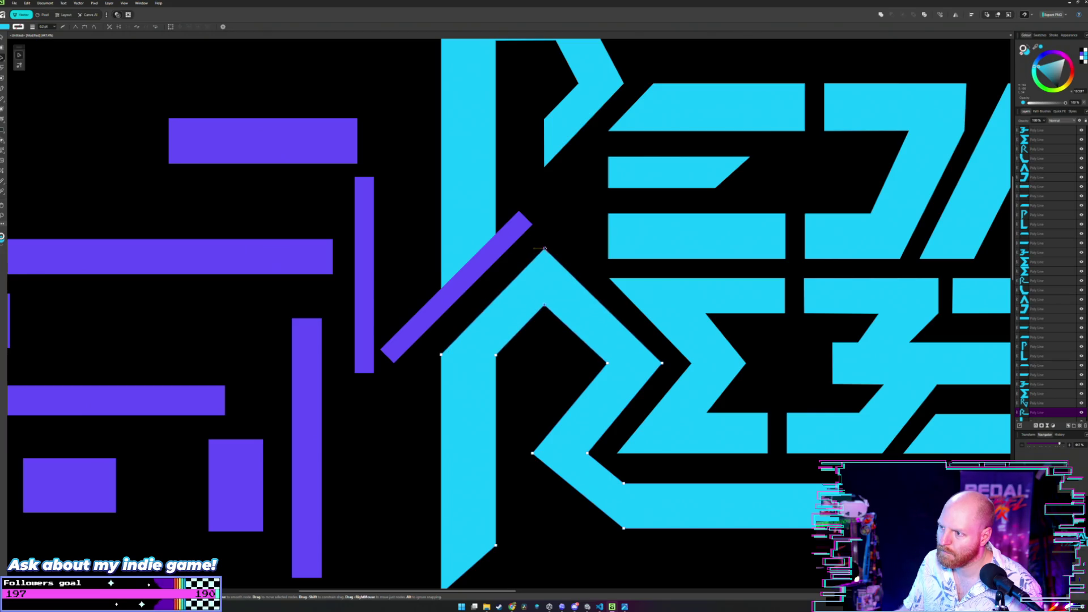
drag(545, 249, 544, 239)
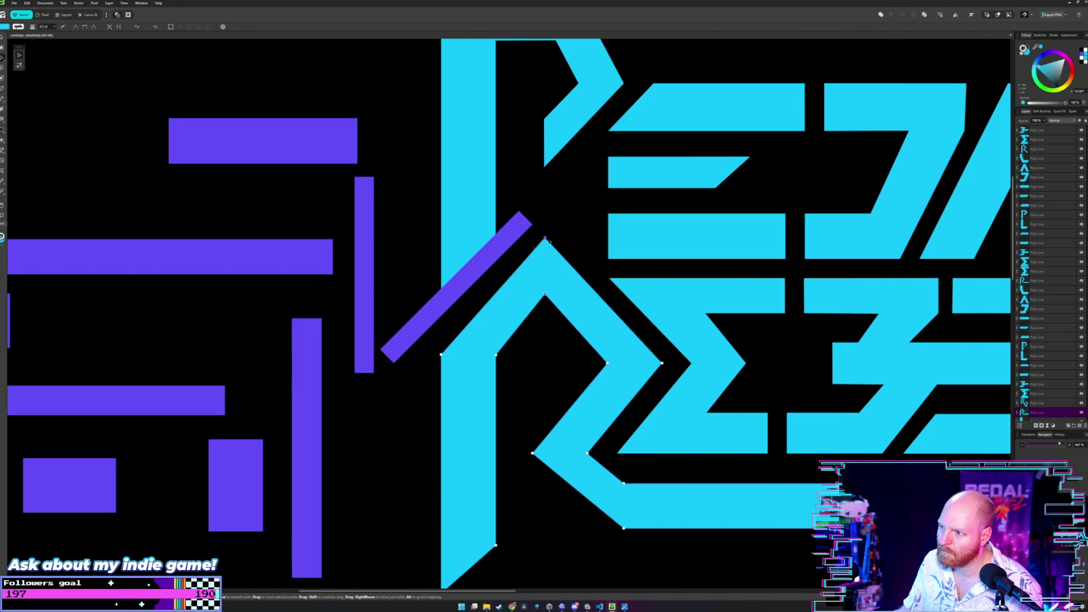
drag(549, 241, 547, 243)
scroll(561, 234, down, 2)
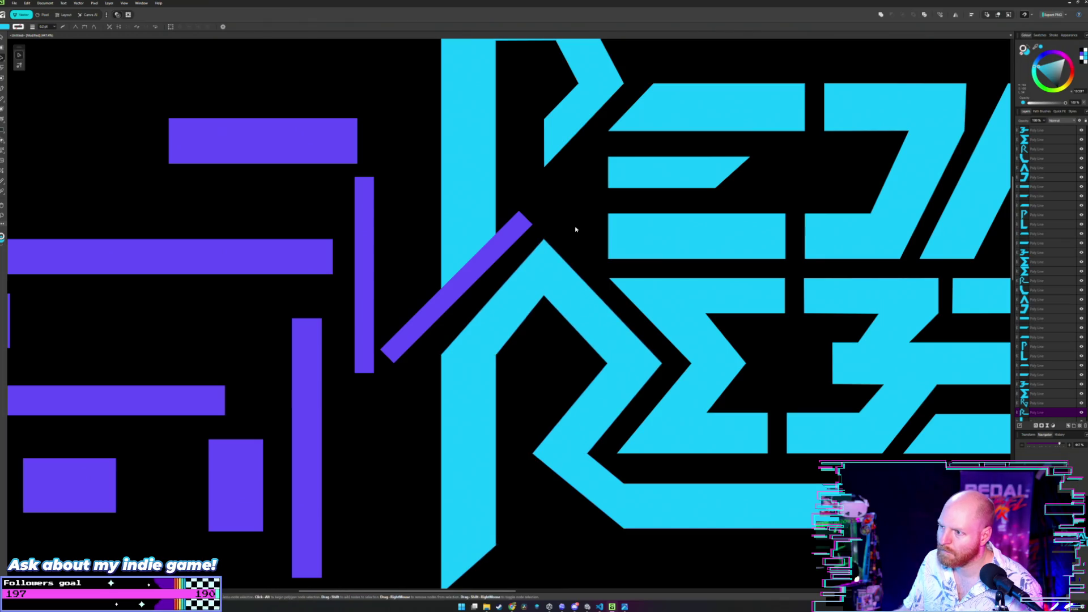
scroll(576, 227, down, 5)
key(v)
scroll(610, 224, up, 3)
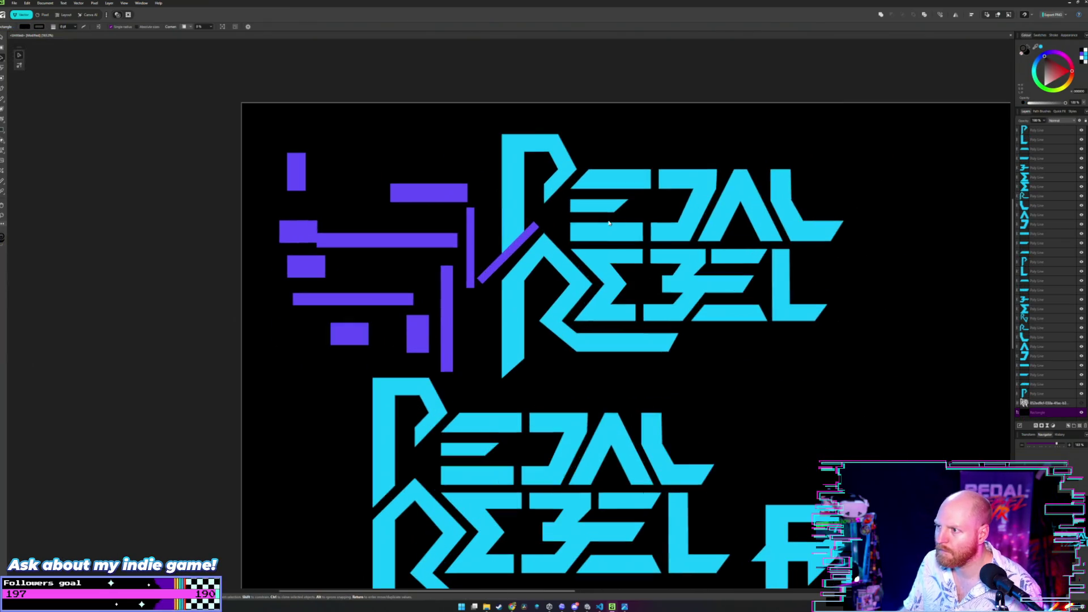
- Move the purple diagonal bar left over the horizontal bar
click(521, 240)
drag(521, 241, 394, 239)
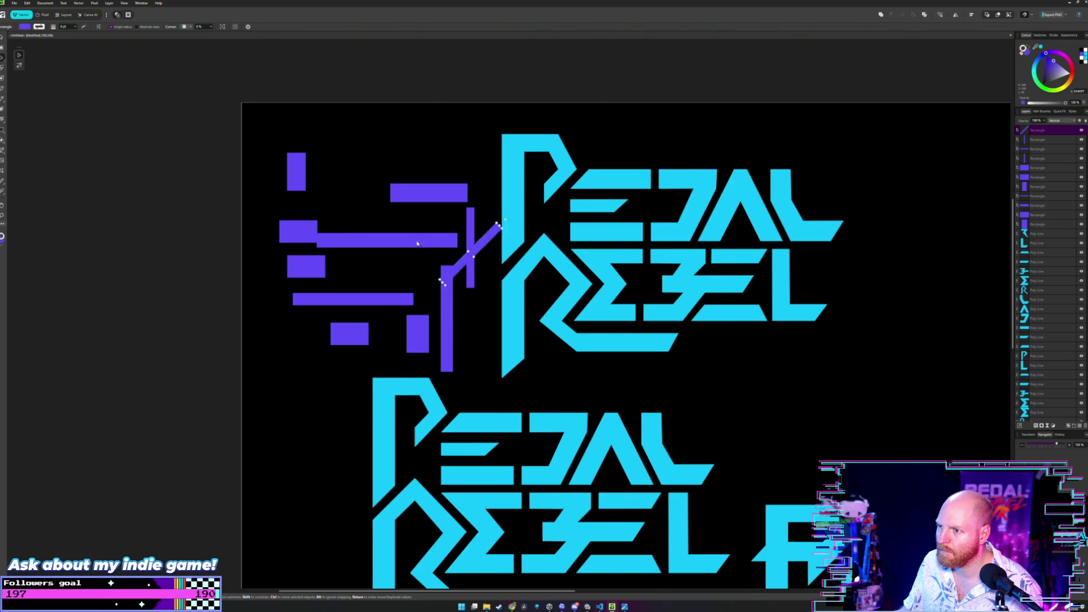
click(444, 223)
scroll(553, 236, up, 4)
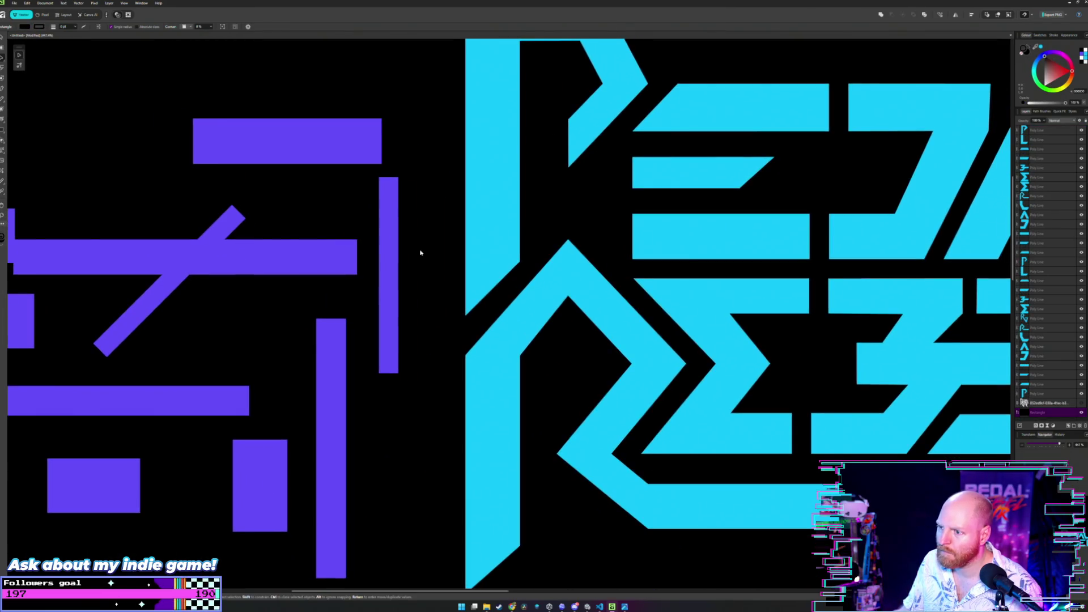
scroll(325, 304, down, 2)
- Move the purple horizontal bar down-right and the small purple block up onto it beside the R
click(320, 275)
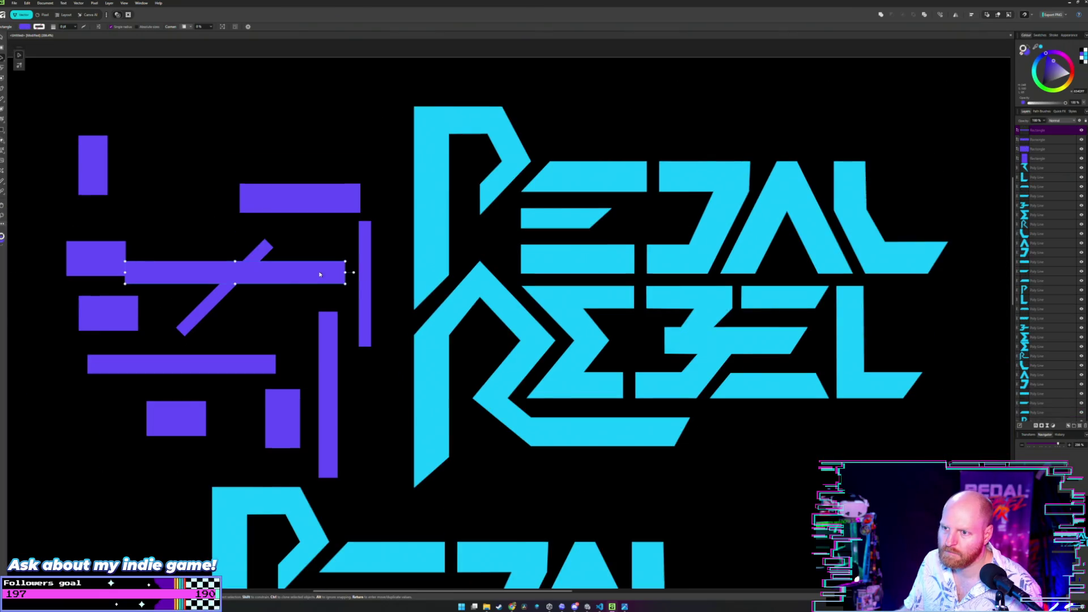
mouse_move(320, 274)
mouse_down()
mouse_move(384, 320)
mouse_move(426, 288)
mouse_move(290, 450)
mouse_up()
scroll(447, 275, up, 2)
scroll(417, 324, up, 2)
scroll(290, 450, down, 5)
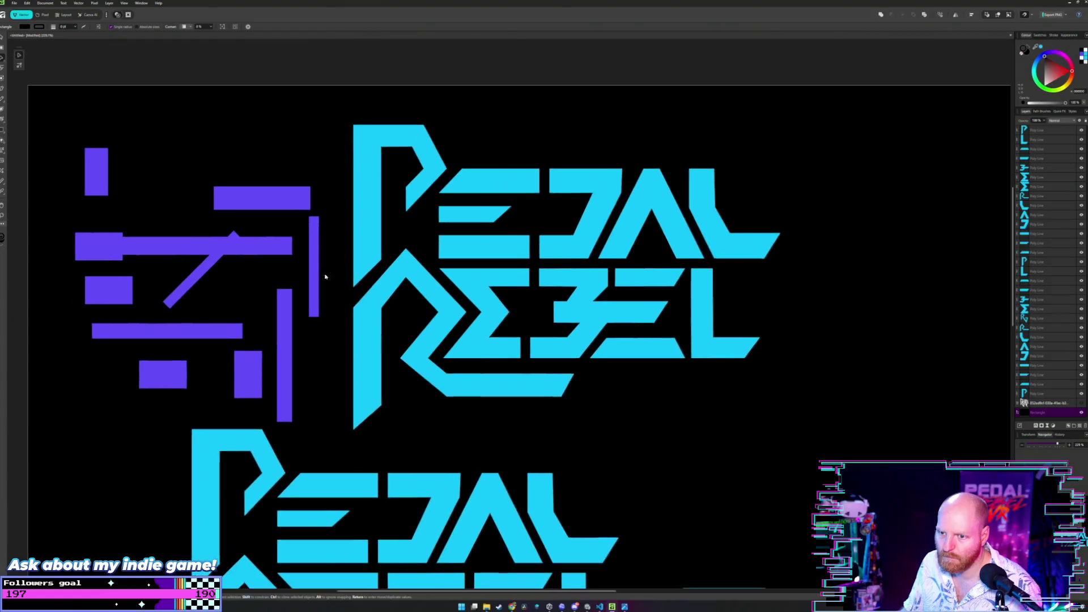
scroll(304, 308, up, 1)
scroll(287, 307, up, 2)
scroll(93, 239, up, 2)
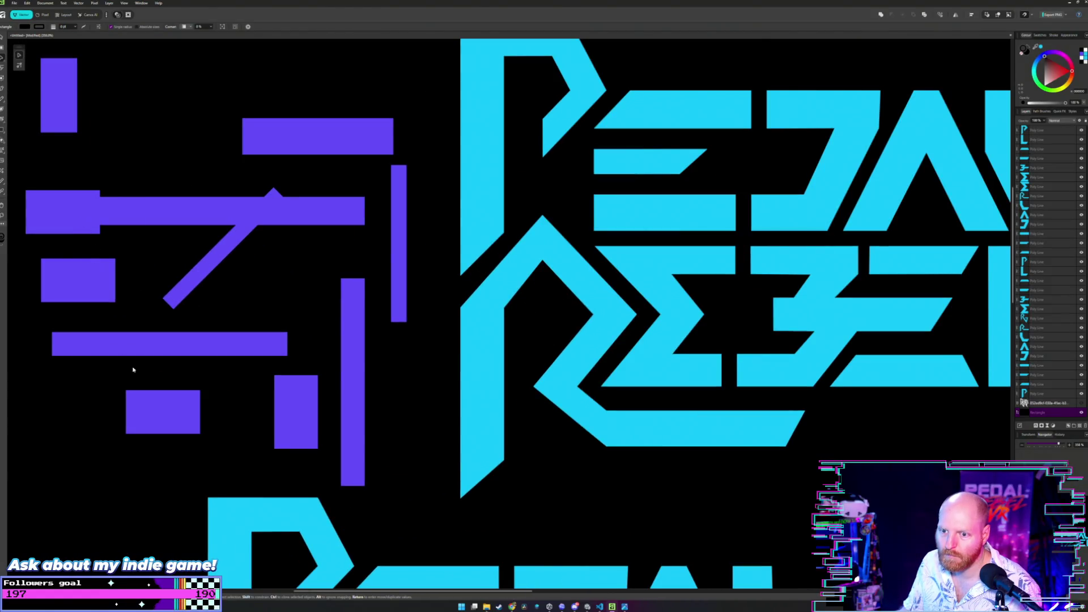
drag(173, 415, 181, 353)
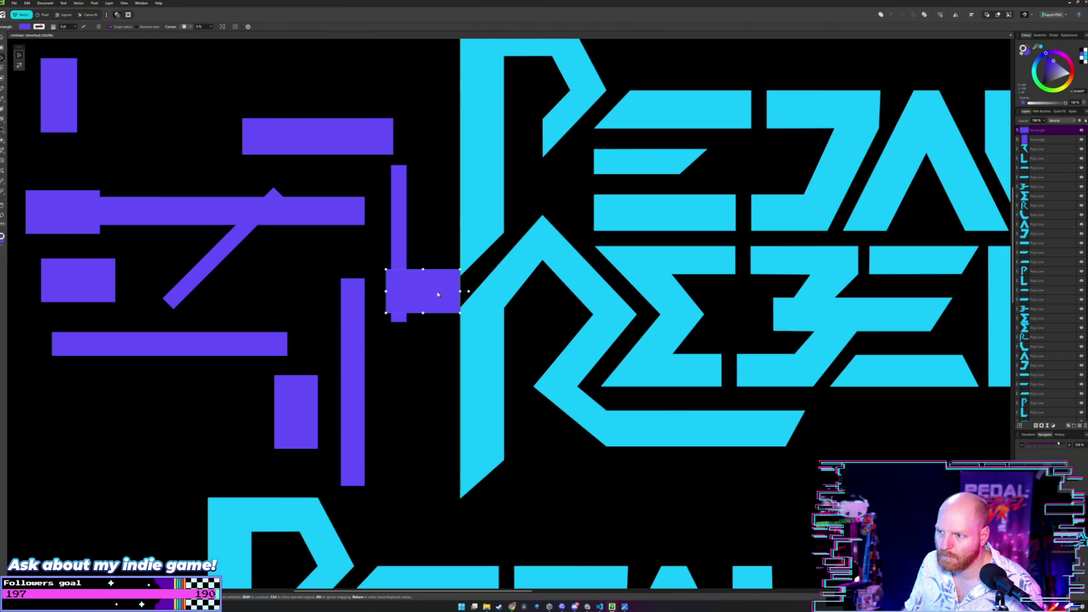
- Undo the block move and place the top purple bar beside the R's stem
key(ctrl+z)
click(314, 275)
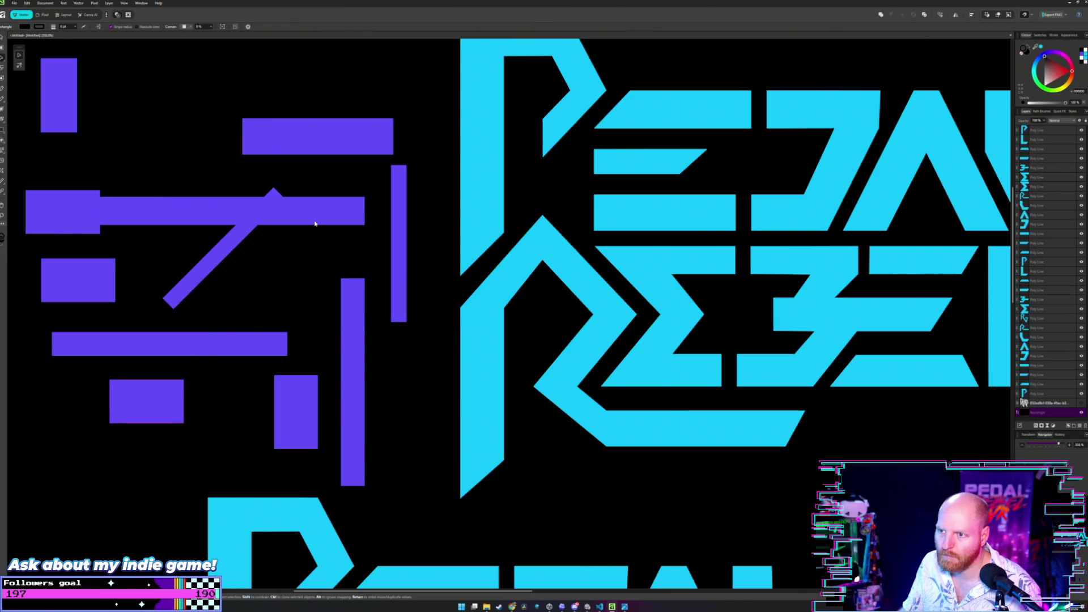
scroll(315, 223, down, 2)
scroll(316, 251, up, 1)
click(333, 225)
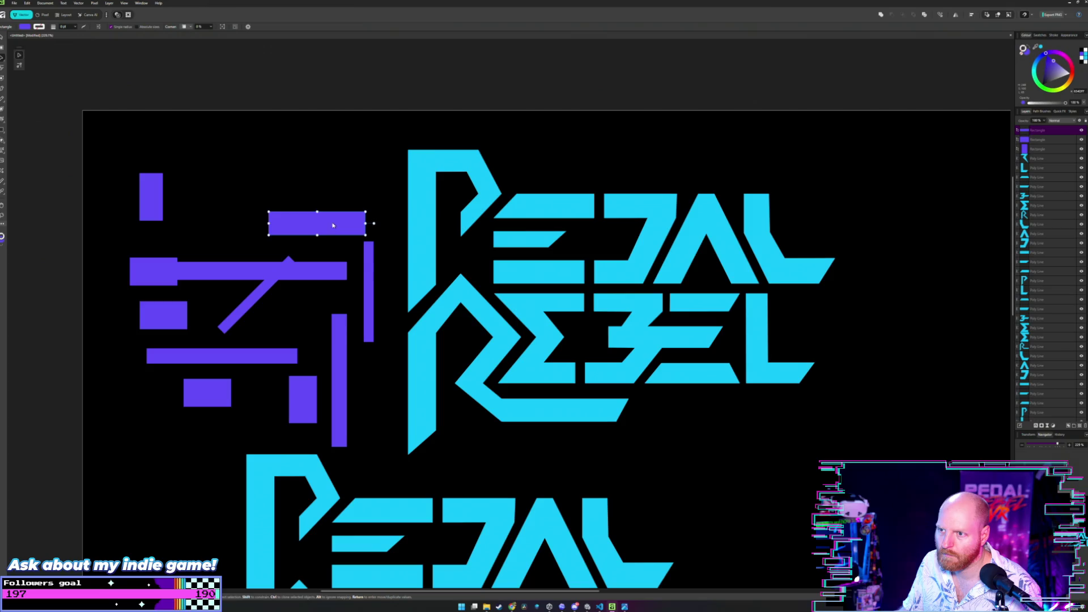
drag(332, 225, 368, 329)
scroll(377, 321, up, 1)
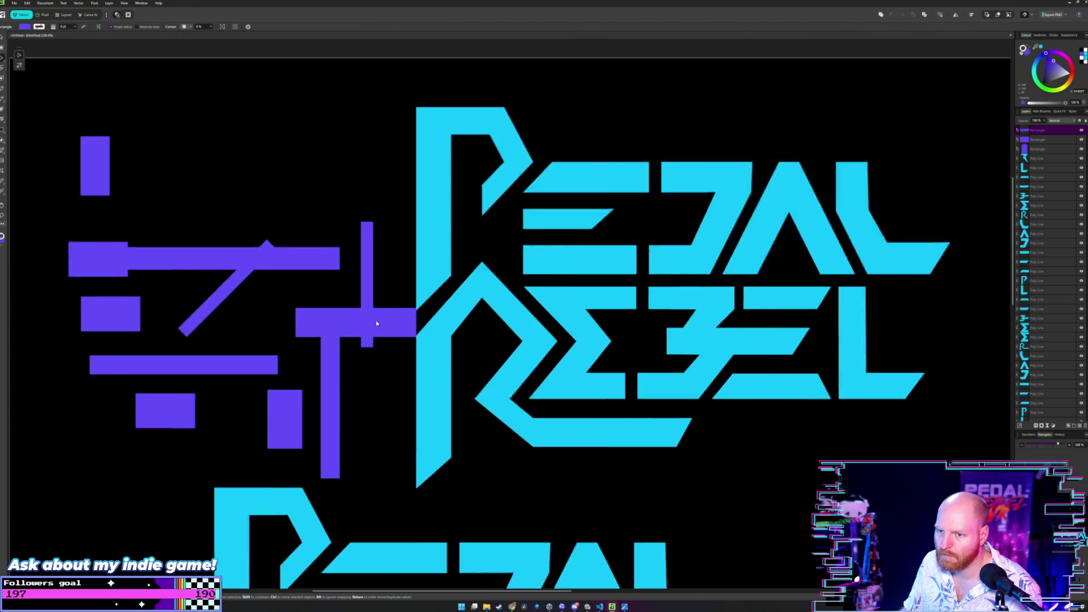
scroll(376, 320, up, 1)
scroll(362, 316, up, 1)
scroll(381, 311, up, 1)
scroll(384, 313, up, 1)
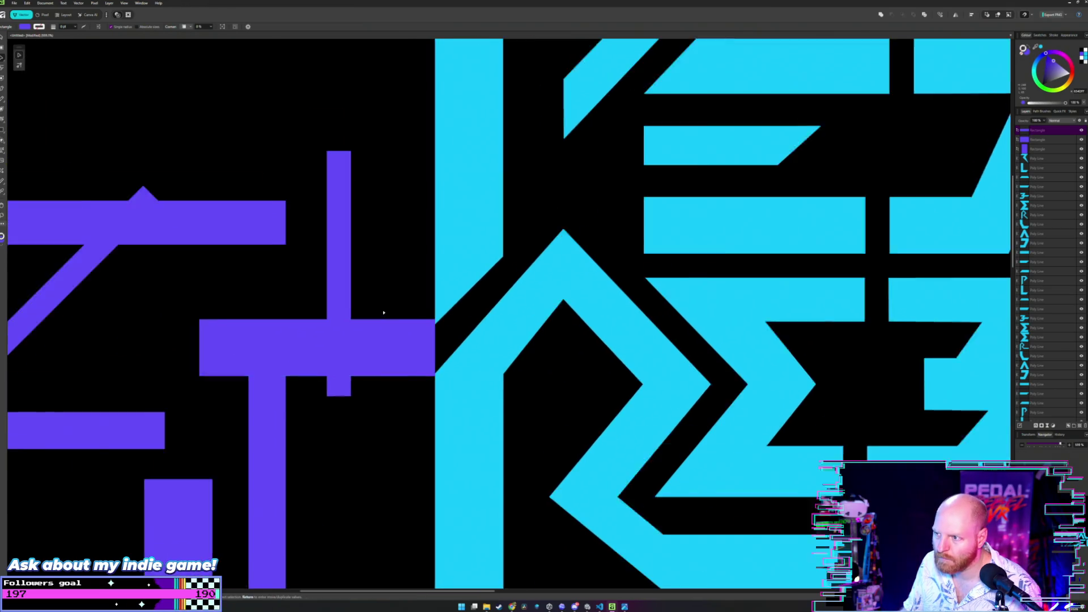
scroll(383, 313, up, 1)
- Test the purple bar's placement and fit it back against the R's stem at the top
drag(417, 351, 422, 358)
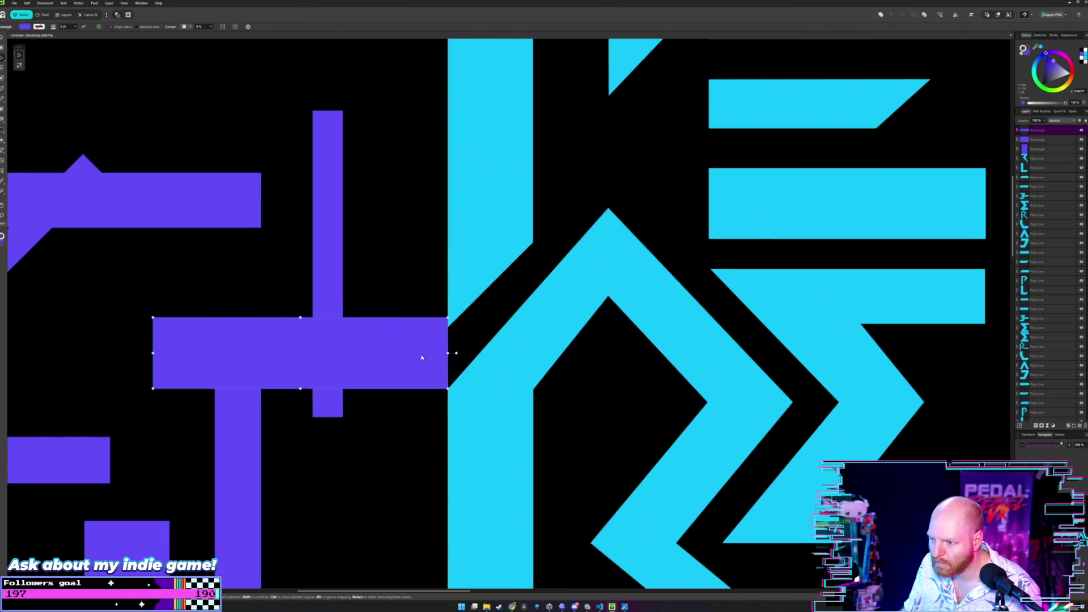
scroll(430, 306, down, 5)
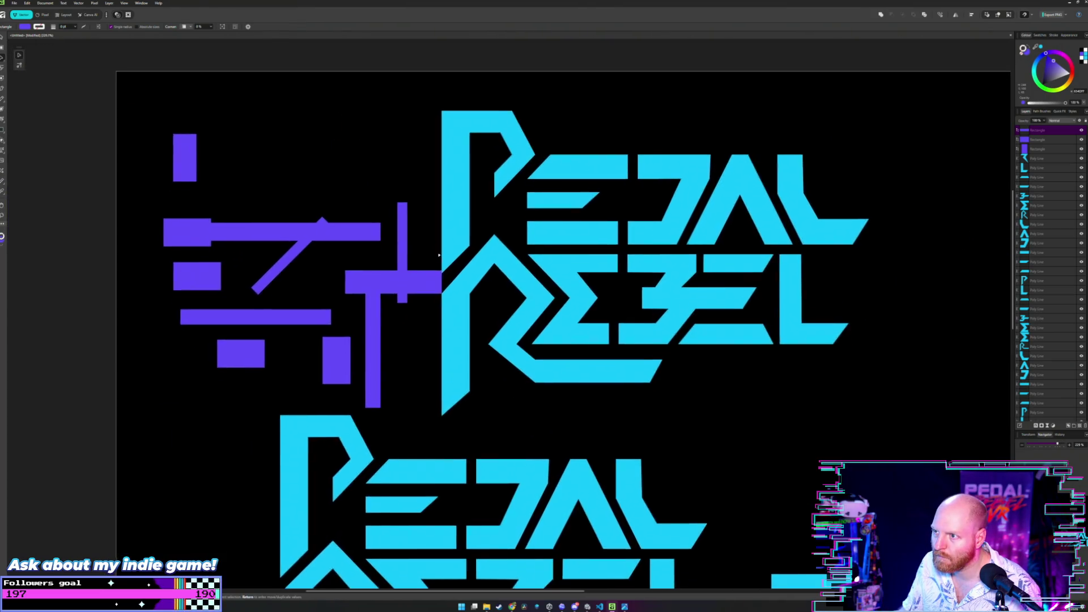
scroll(439, 254, up, 1)
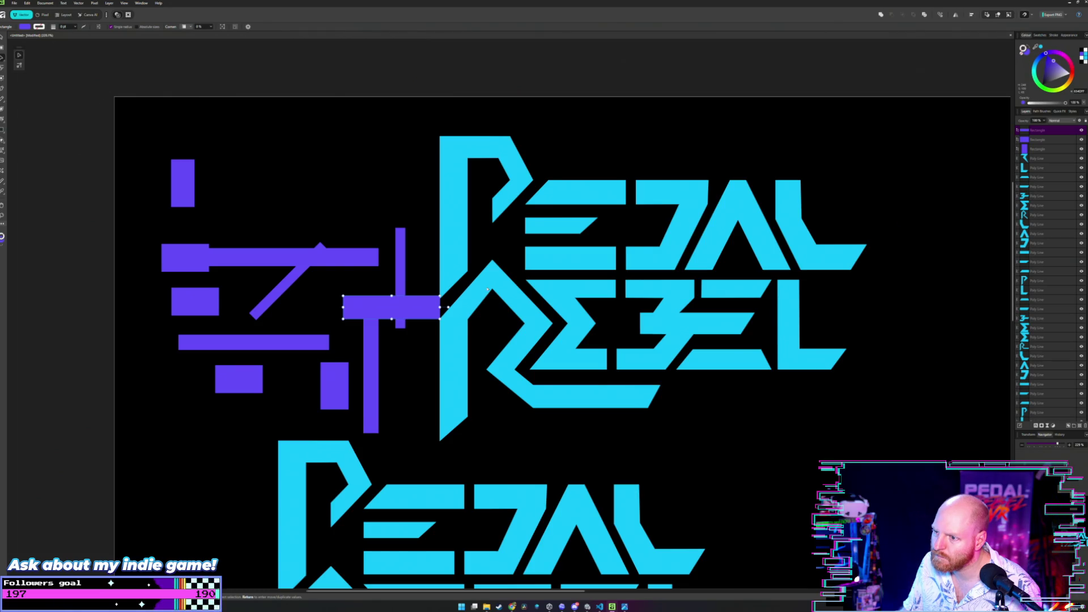
scroll(488, 289, up, 3)
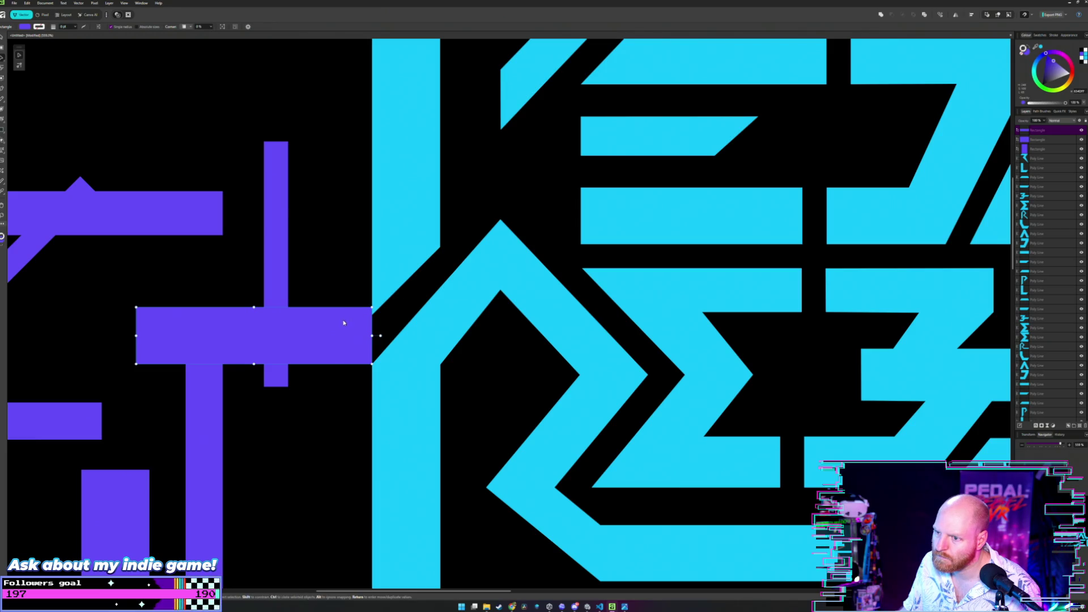
drag(343, 320, 411, 260)
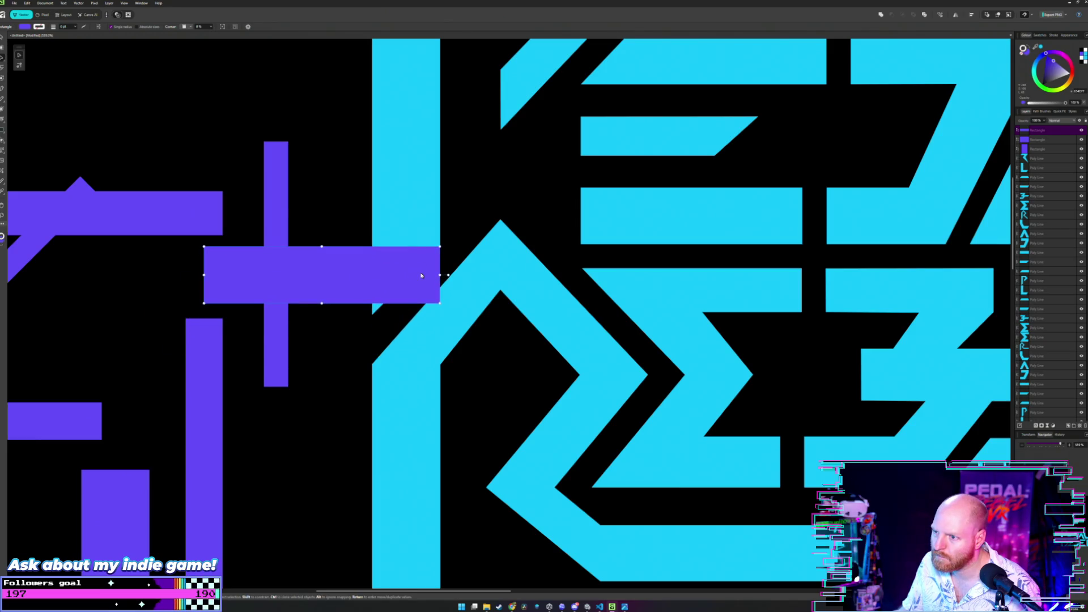
scroll(411, 260, up, 2)
scroll(416, 268, down, 5)
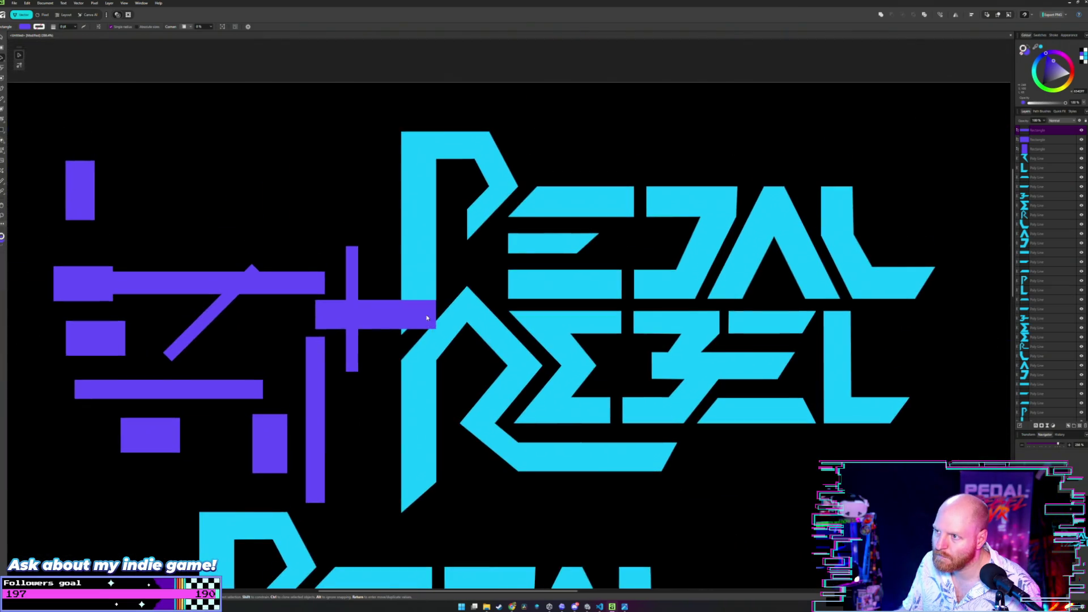
drag(406, 319, 269, 211)
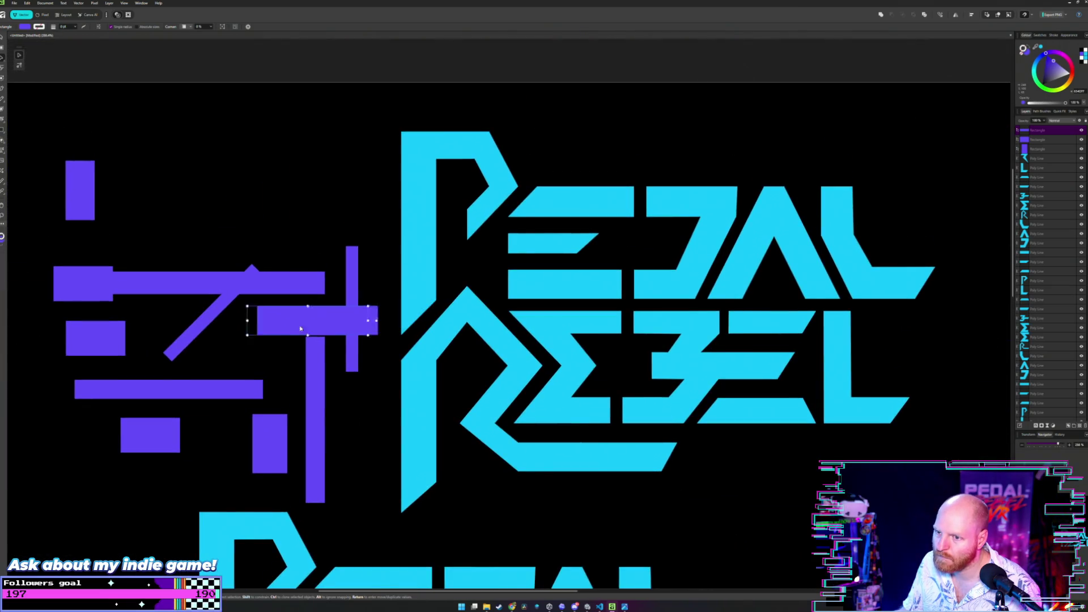
- Move the thin purple diagonal bar onto the P and line it up with the P's edge
click(212, 313)
drag(217, 317, 257, 359)
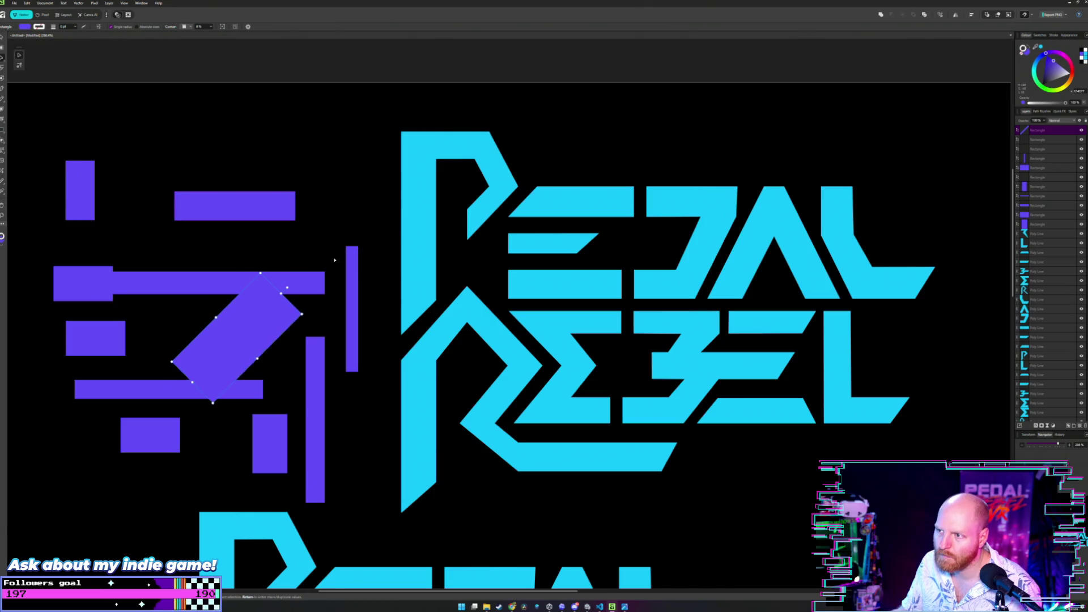
key(ctrl+z)
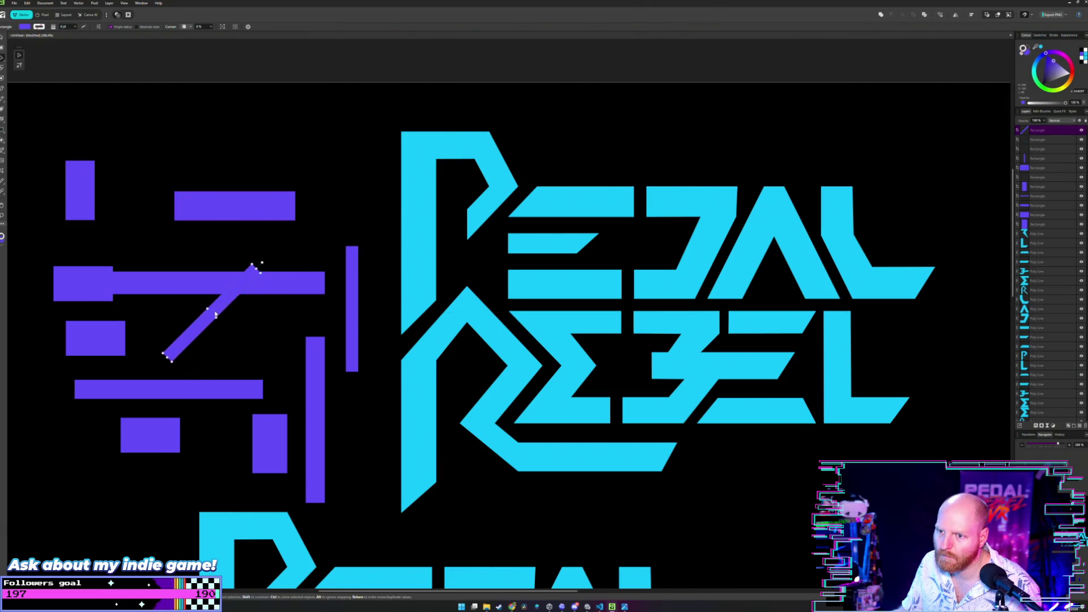
drag(216, 315, 501, 222)
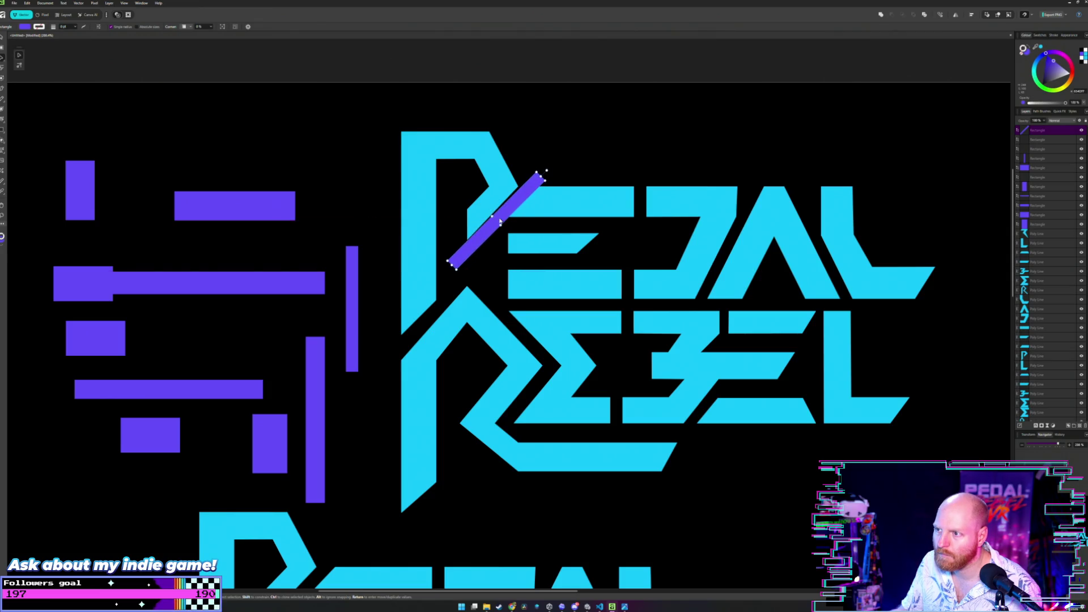
scroll(501, 222, up, 2)
scroll(502, 225, up, 2)
scroll(505, 255, up, 1)
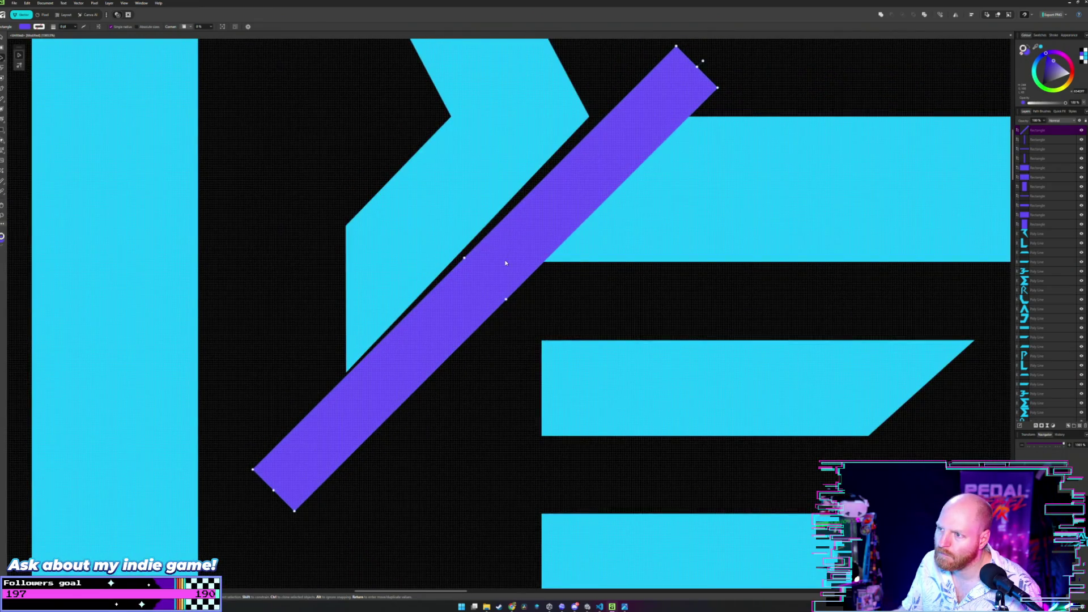
drag(506, 264, 499, 252)
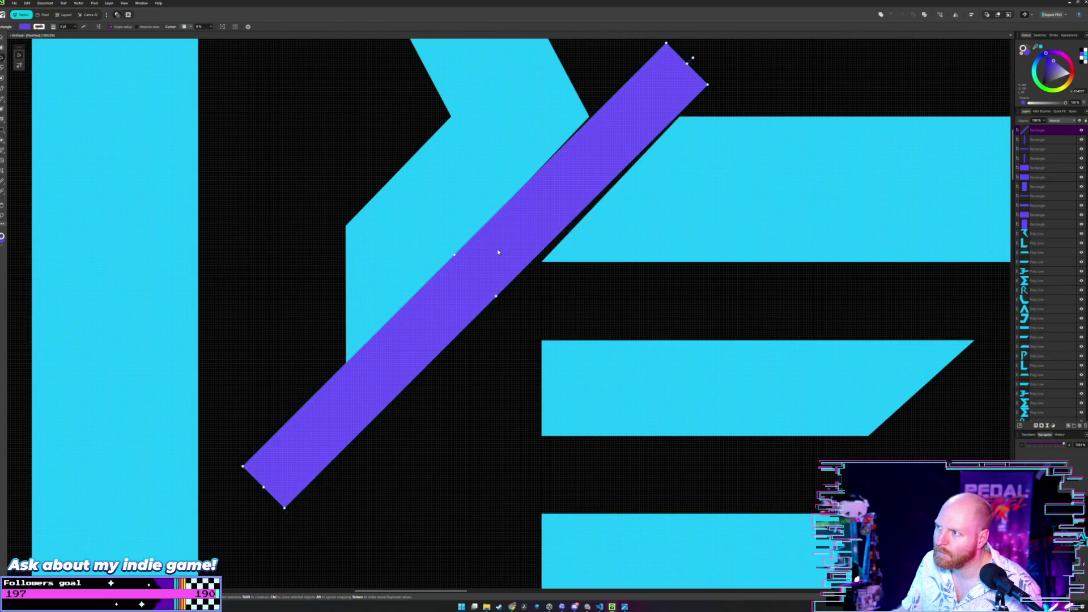
drag(498, 252, 508, 255)
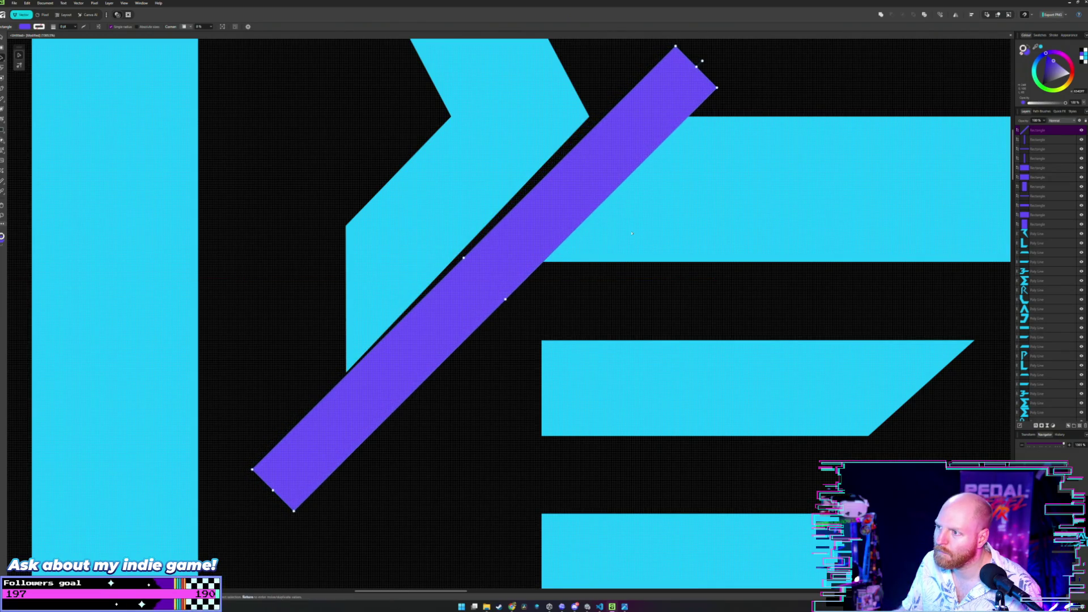
- Nudge the diagonal bar into position against snapping guides beside the P
key(p)
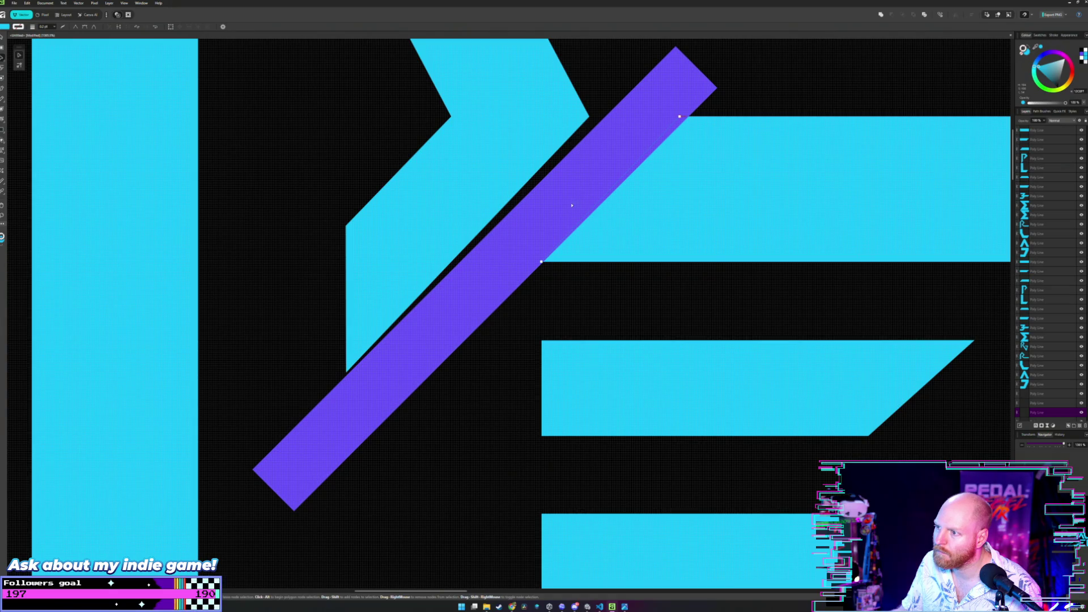
key(v)
click(554, 211)
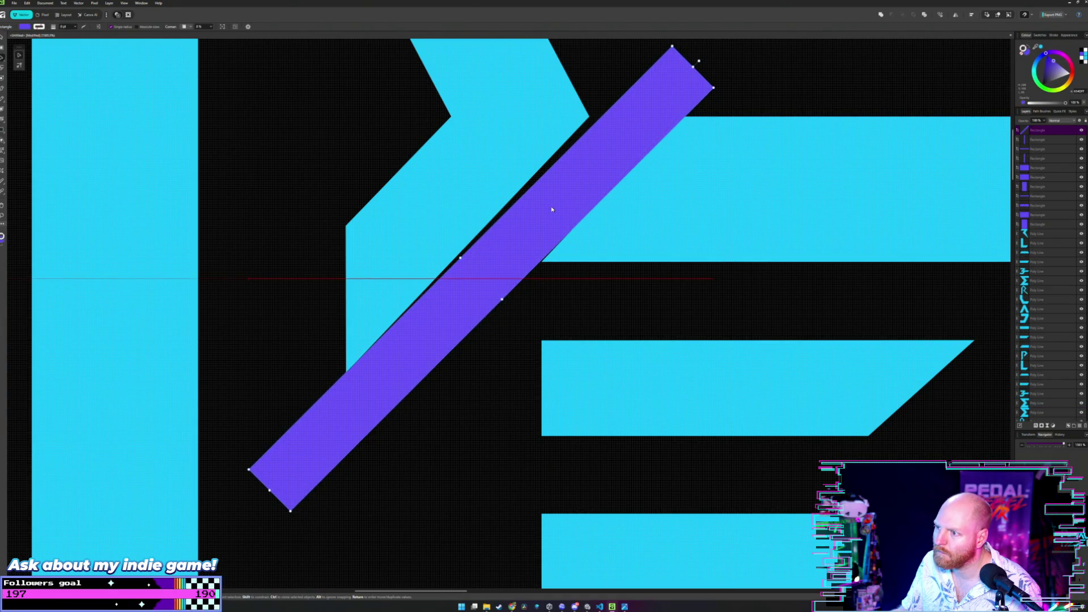
drag(552, 209, 552, 210)
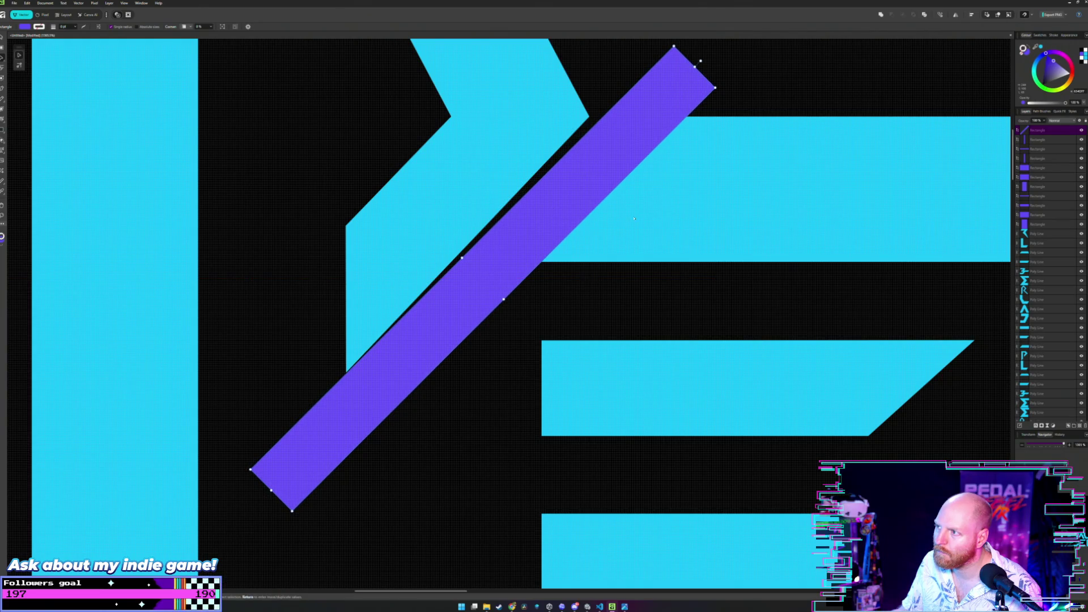
scroll(634, 209, up, 3)
scroll(633, 210, up, 3)
scroll(634, 209, right, 2)
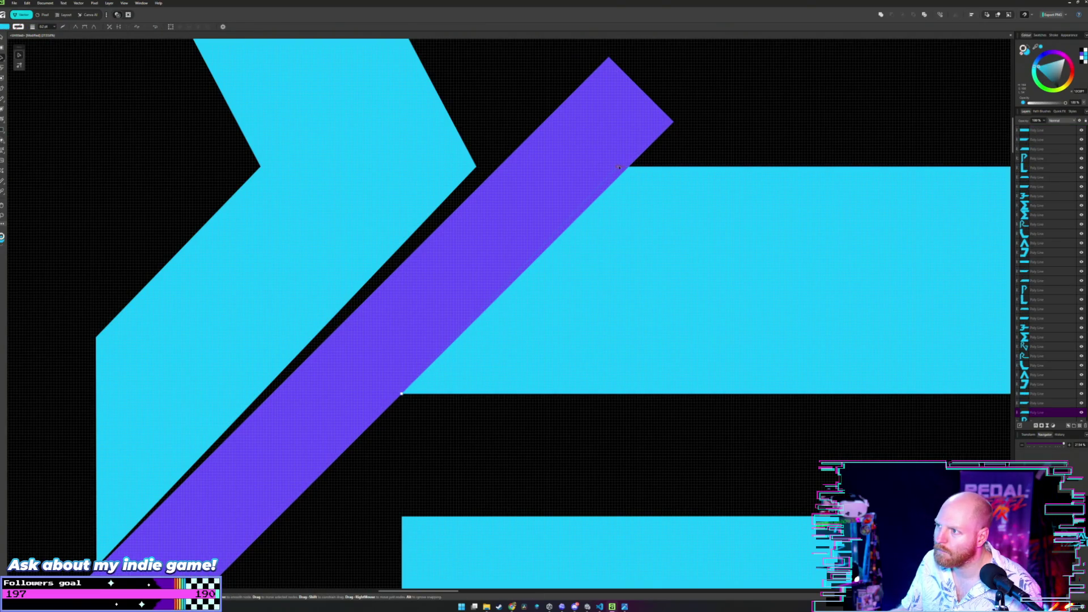
key(m)
drag(656, 165, 639, 177)
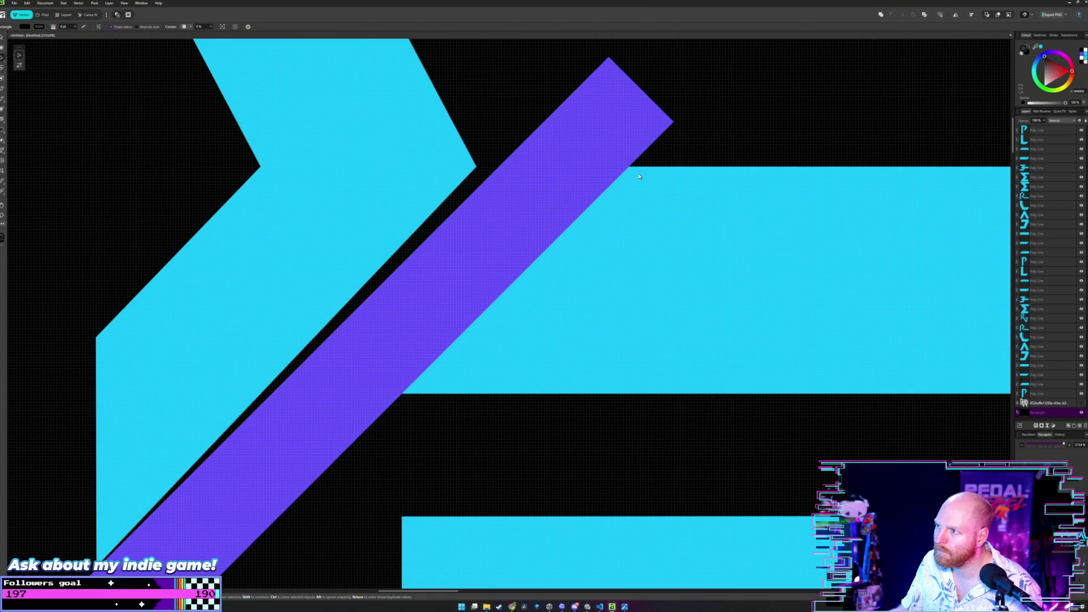
click(618, 167)
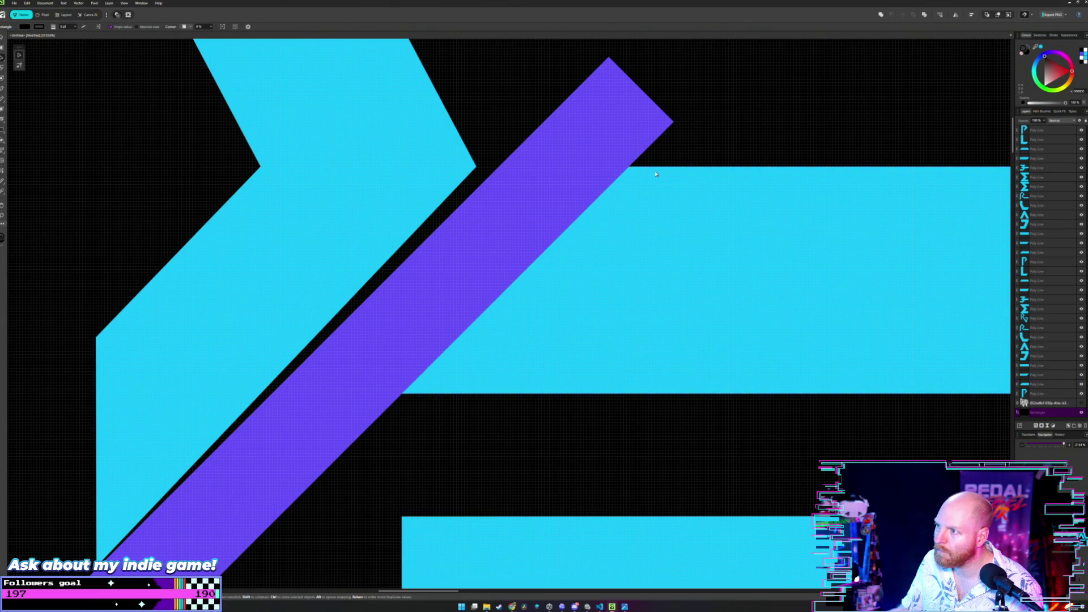
scroll(628, 187, down, 5)
drag(600, 191, 581, 214)
scroll(581, 215, up, 3)
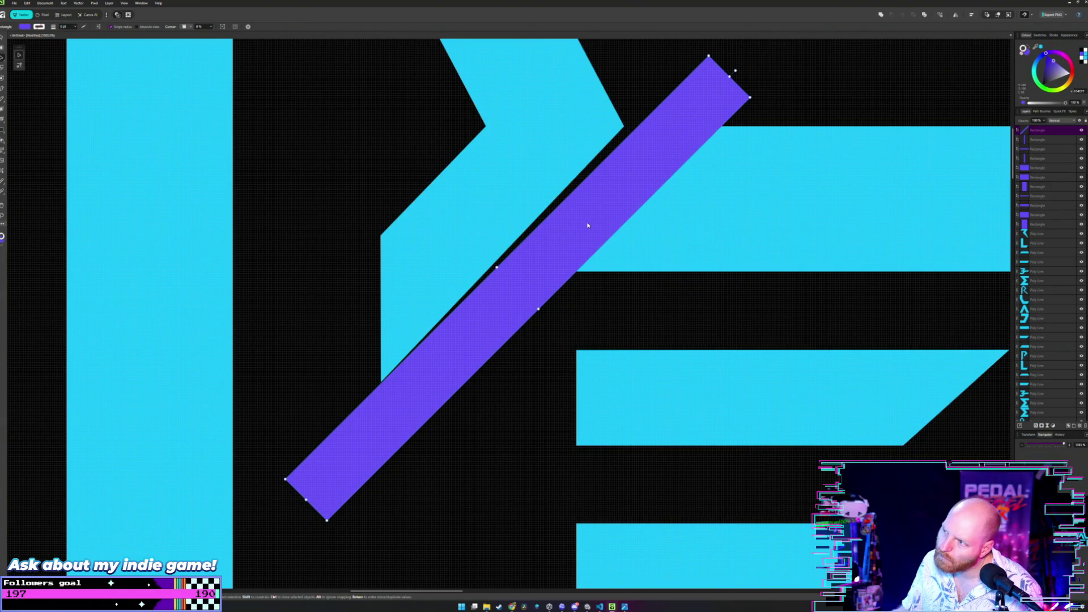
drag(588, 226, 586, 226)
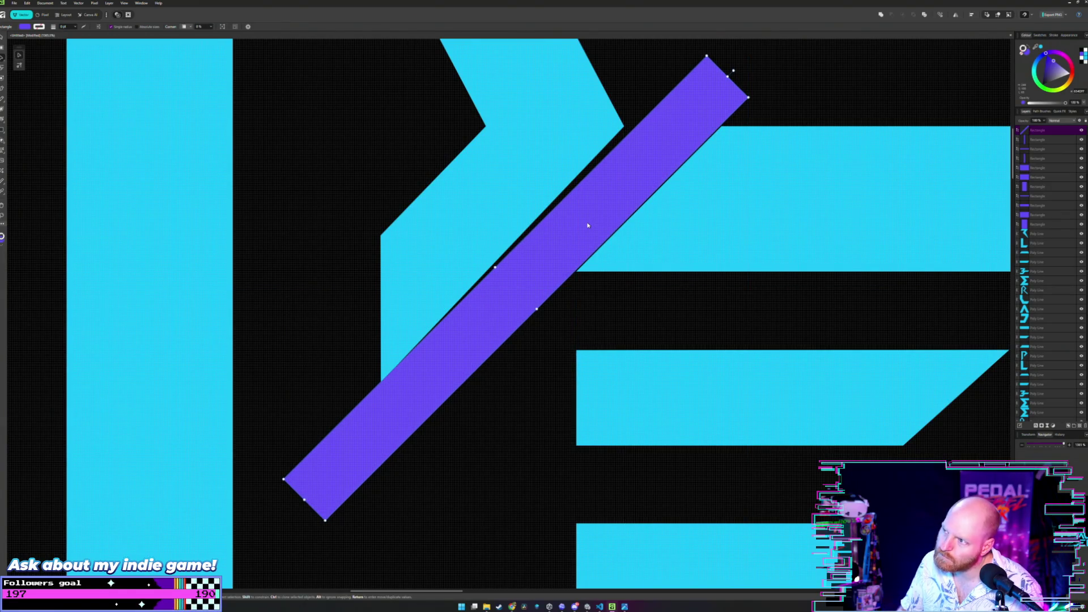
scroll(588, 226, up, 2)
scroll(598, 146, down, 2)
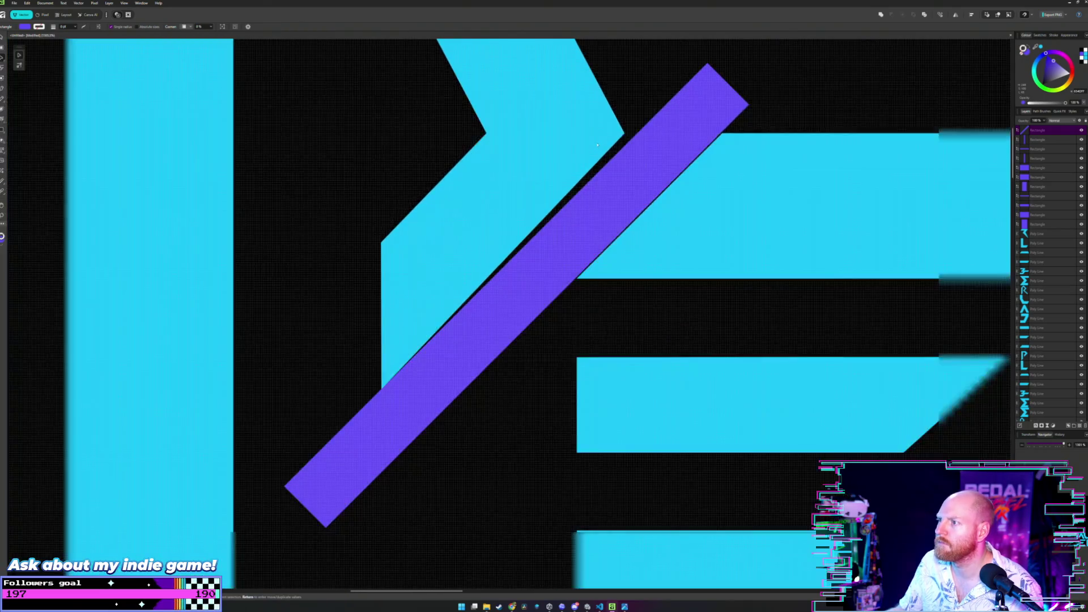
scroll(598, 147, up, 2)
- Nudge the P's corner node right and move the diagonal bar off to the upper left
click(606, 217)
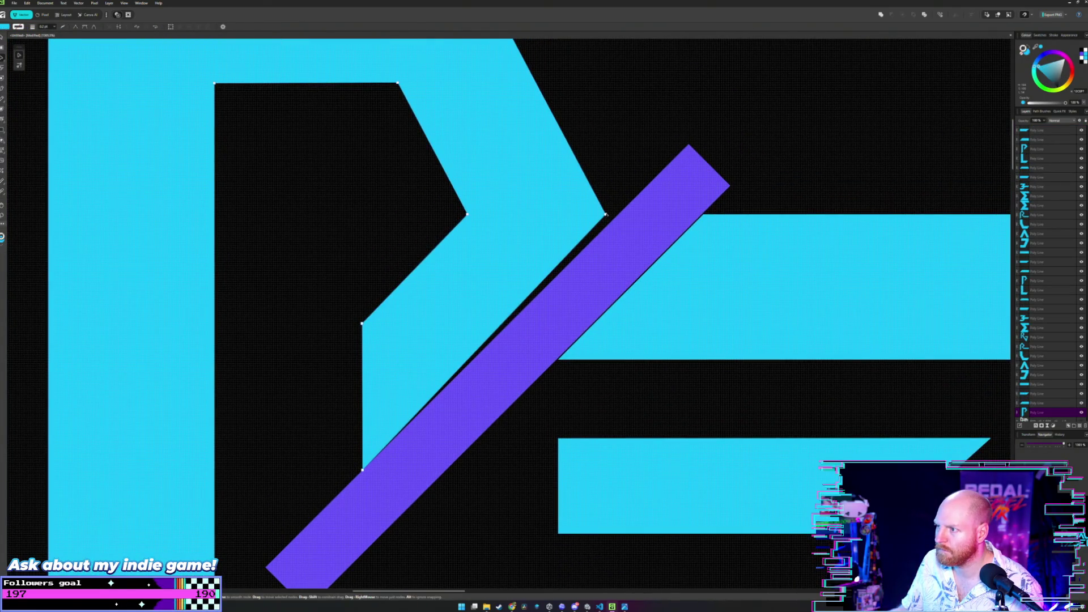
drag(605, 216, 618, 215)
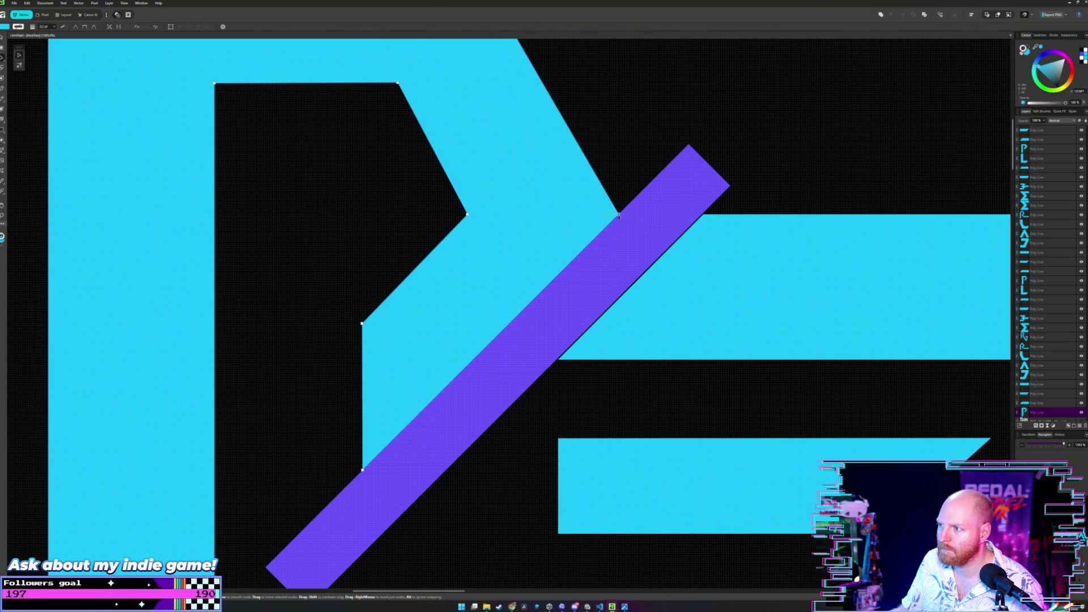
scroll(619, 216, down, 3)
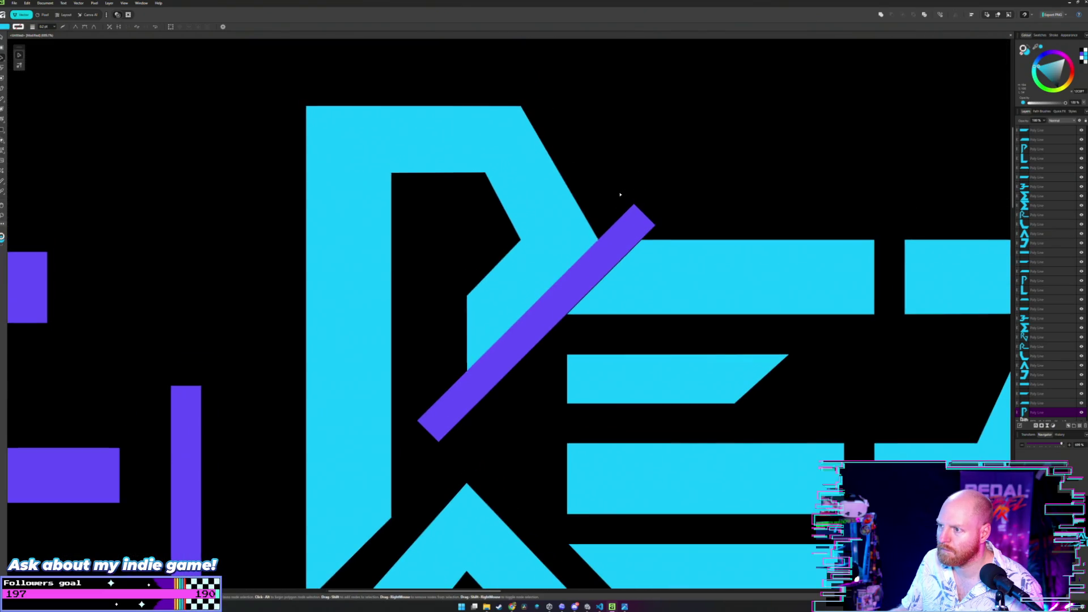
drag(590, 266, 197, 204)
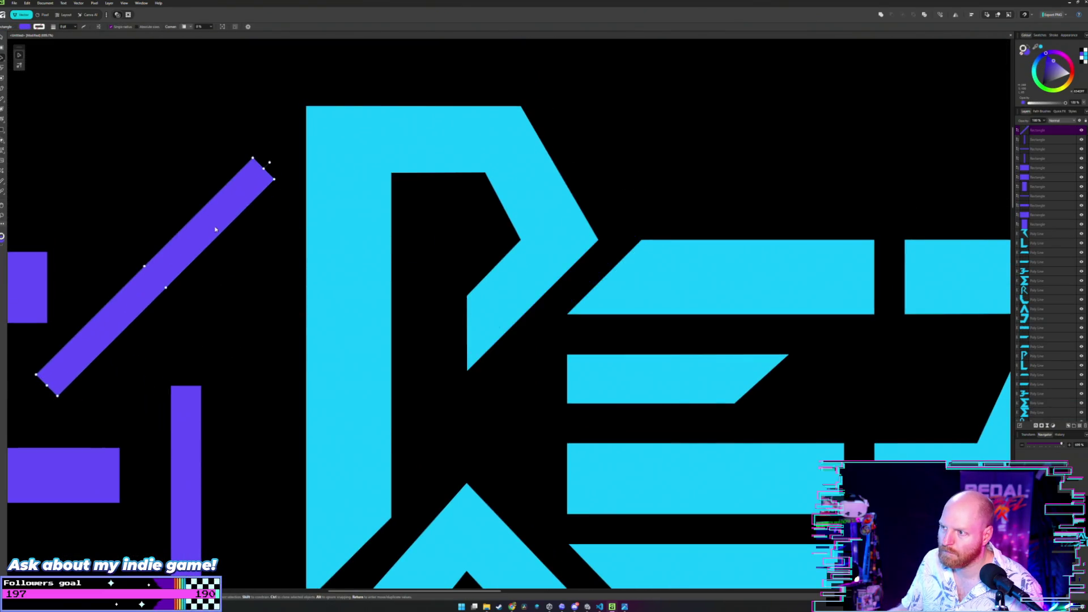
scroll(197, 204, down, 3)
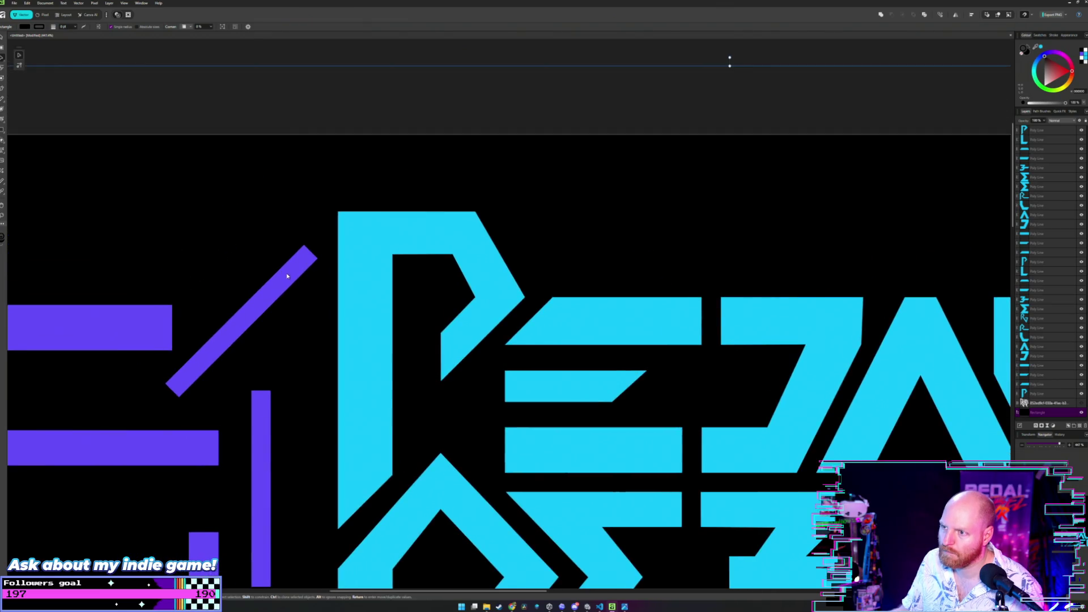
scroll(274, 256, up, 2)
scroll(275, 256, up, 1)
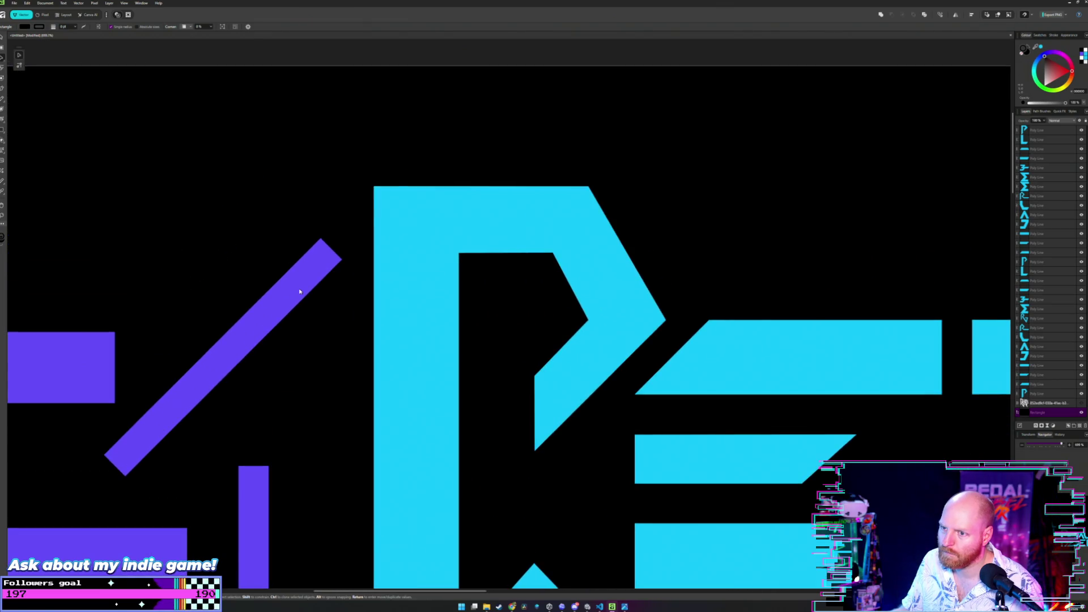
- Snap the purple diagonal bar onto the end of the horizontal purple bar left of the P
mouse_move(299, 291)
mouse_down()
mouse_move(556, 195)
mouse_move(576, 210)
mouse_up()
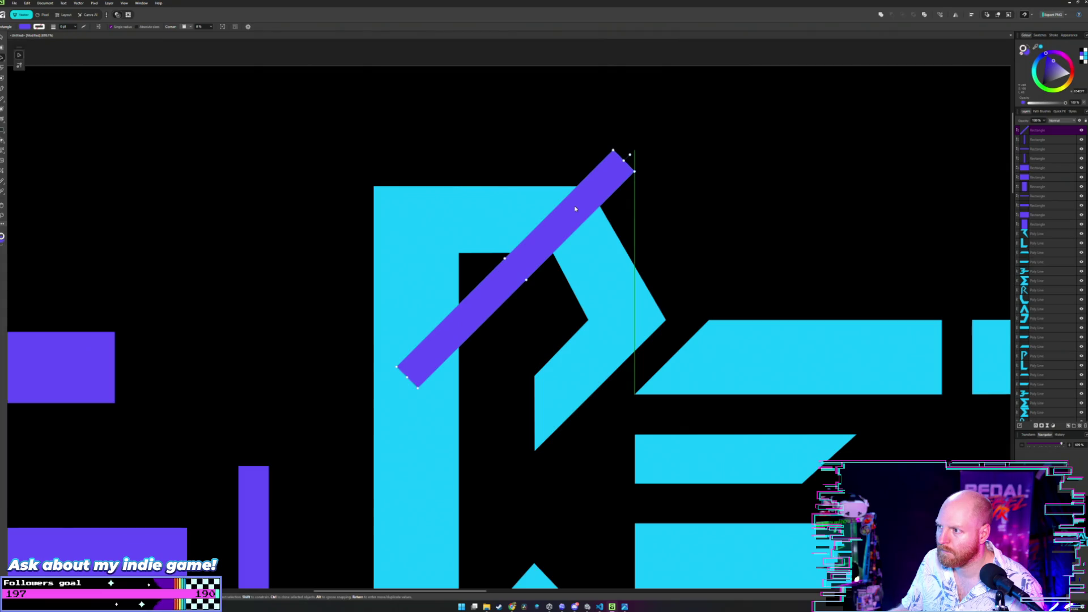
drag(576, 210, 285, 199)
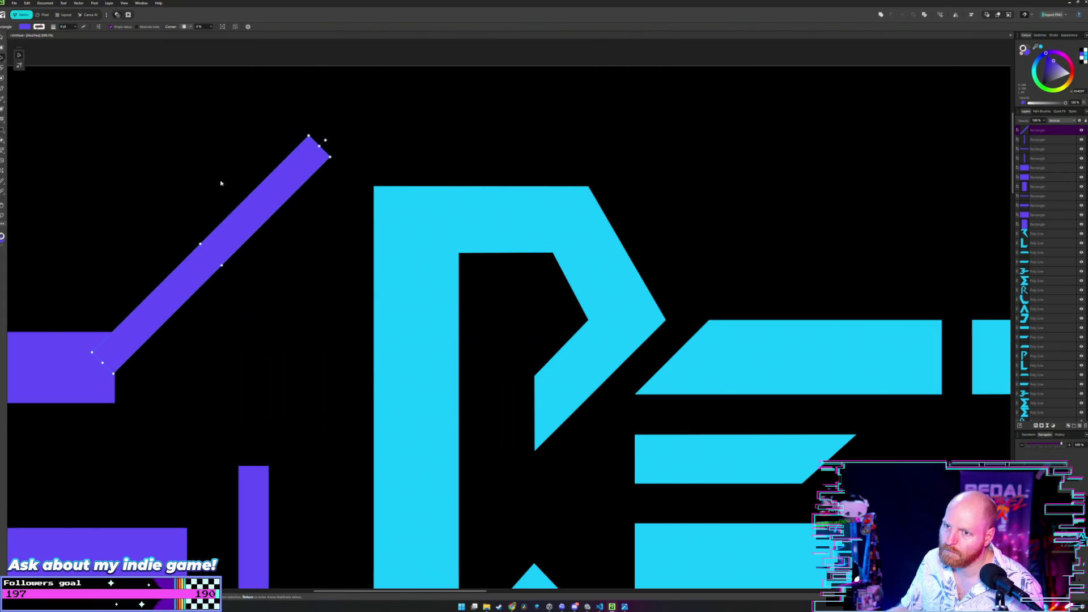
scroll(311, 222, down, 2)
scroll(312, 221, left, 3)
click(575, 245)
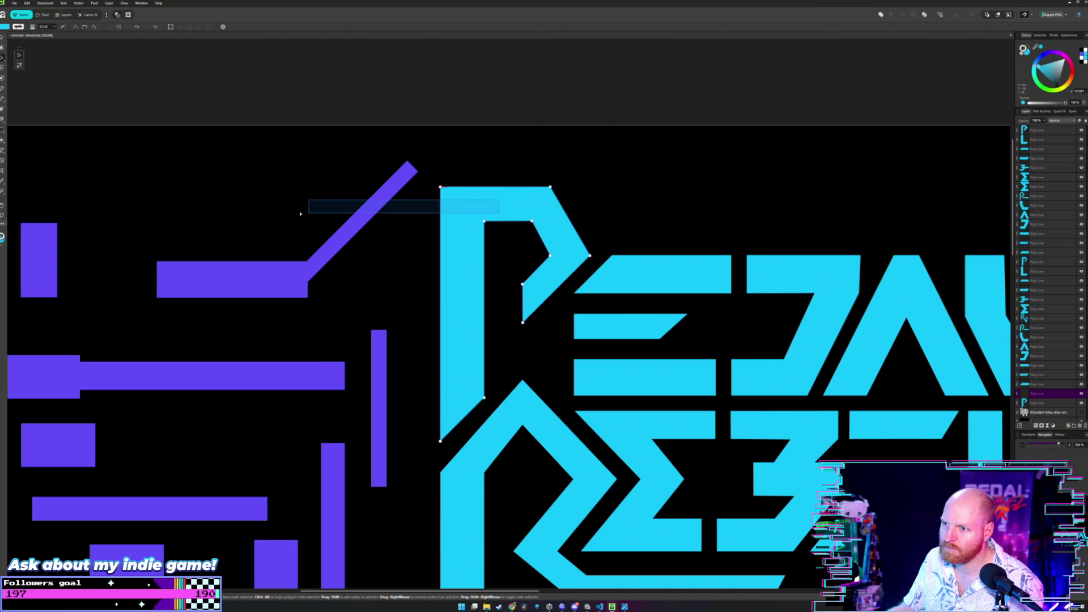
key(m)
drag(26, 68, 753, 74)
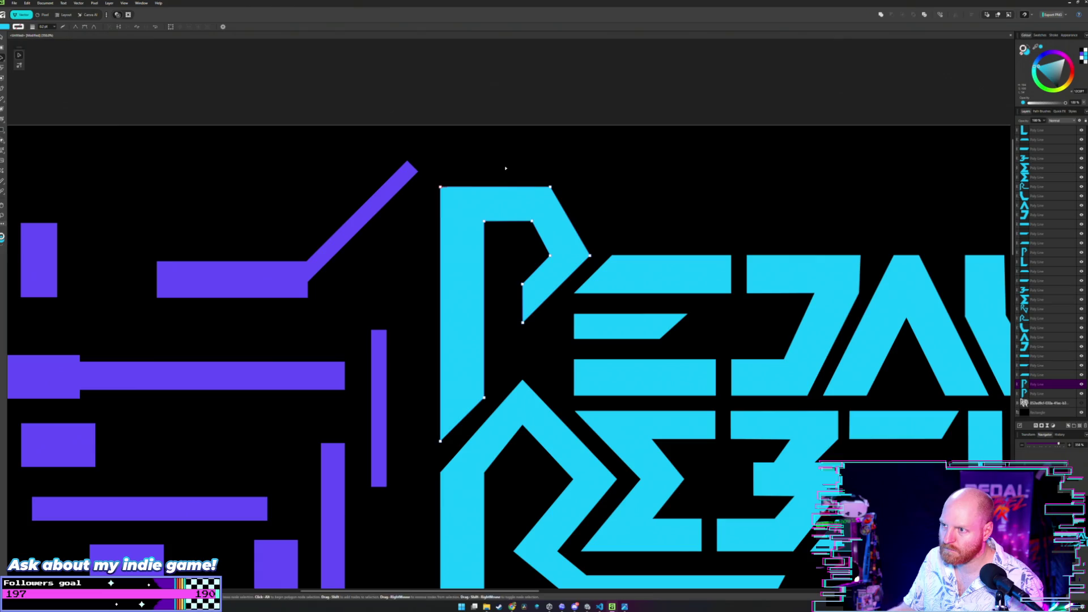
- Undo the stray rectangle and Alt-drag a duplicate of the cyan P to the left among the purple bars
key(ctrl+z)
key(v)
click(519, 201)
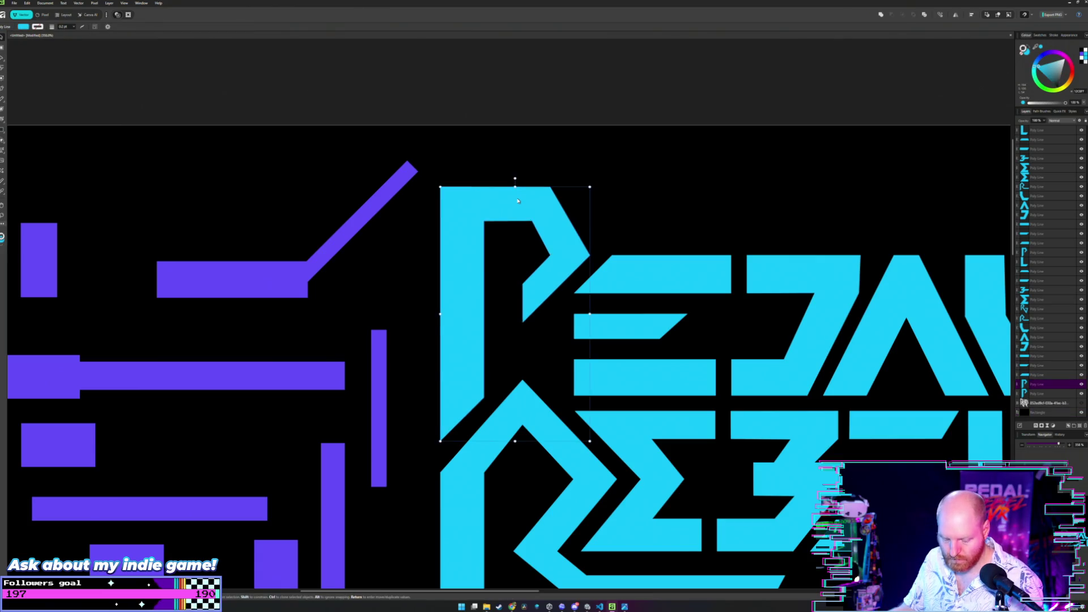
drag(515, 207, 194, 200)
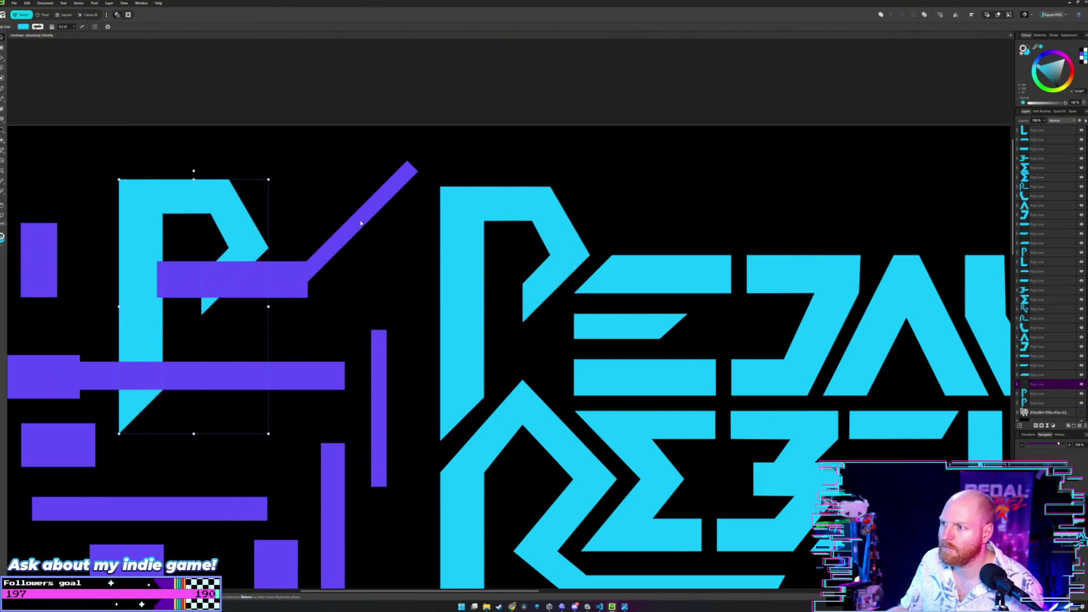
- Remove the second stray rectangle and clear the selection from the original P
key(m)
key(ctrl+z)
key(v)
click(523, 211)
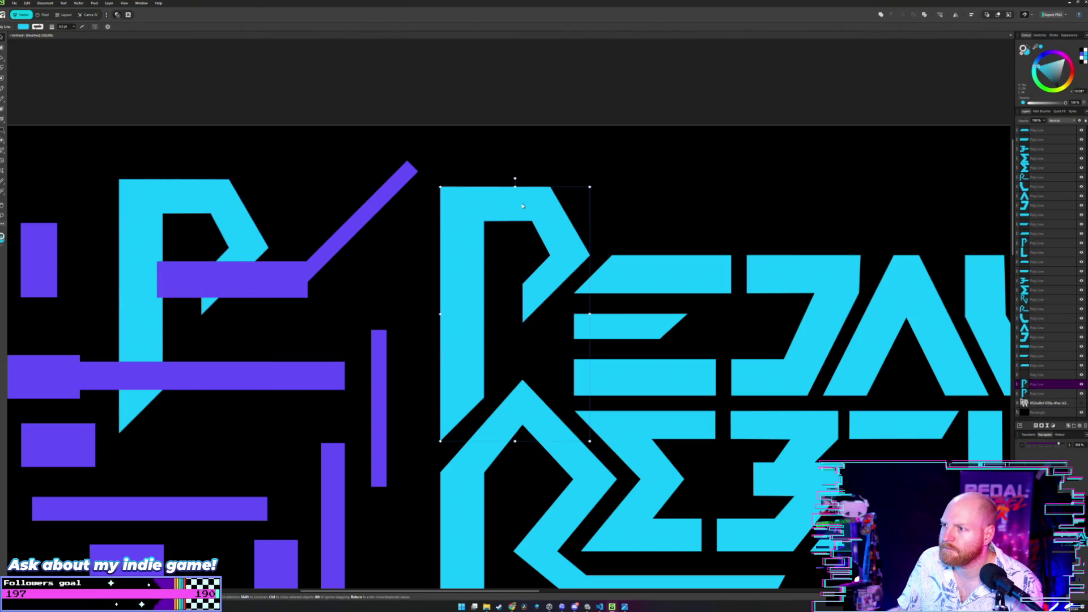
scroll(526, 203, up, 1)
scroll(526, 221, up, 2)
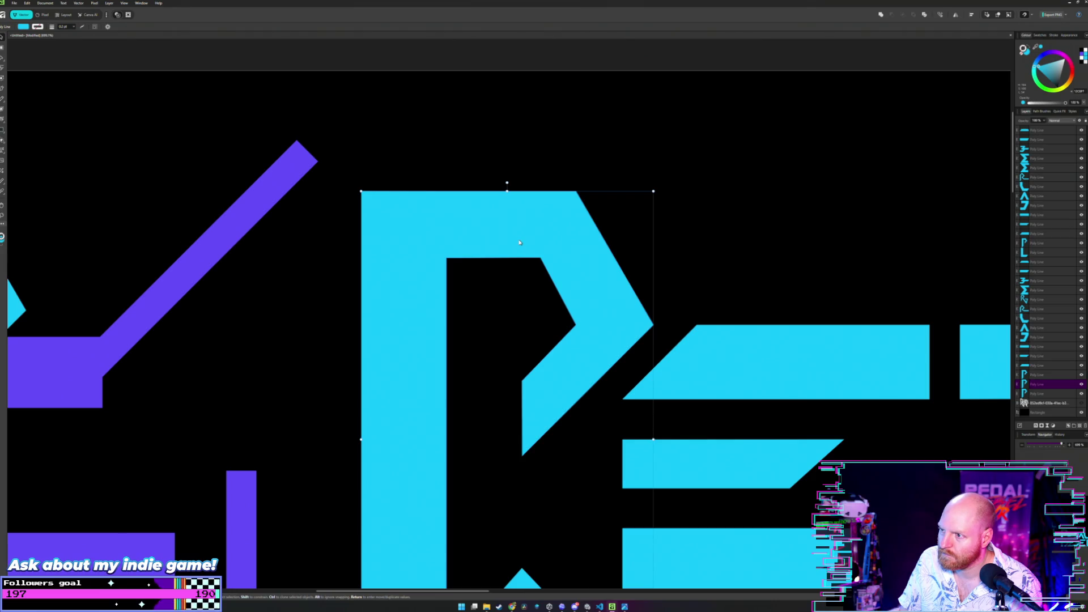
scroll(518, 242, down, 2)
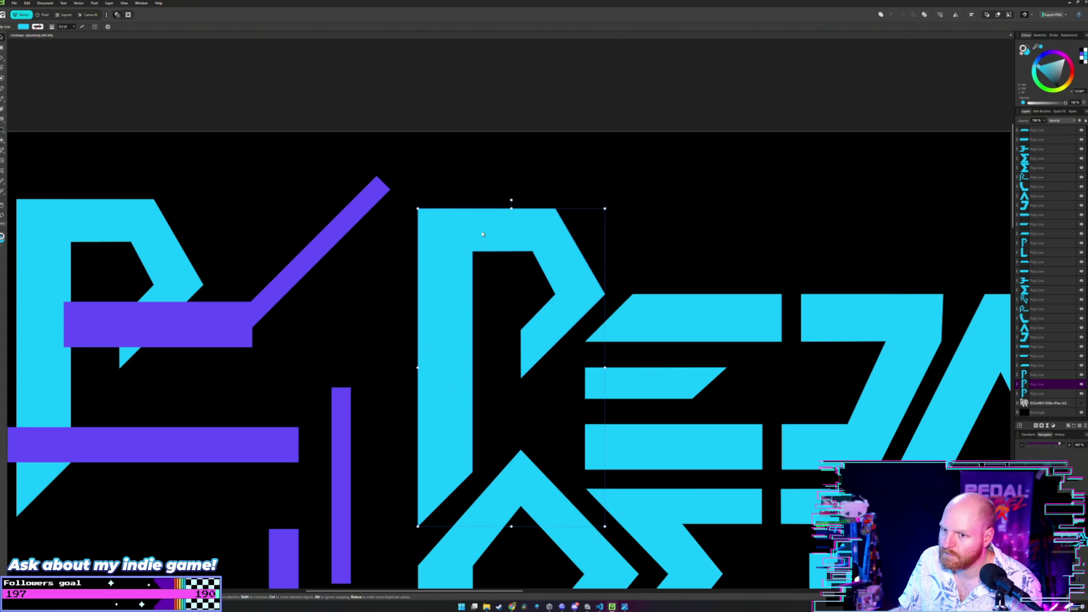
key(ctrl+d)
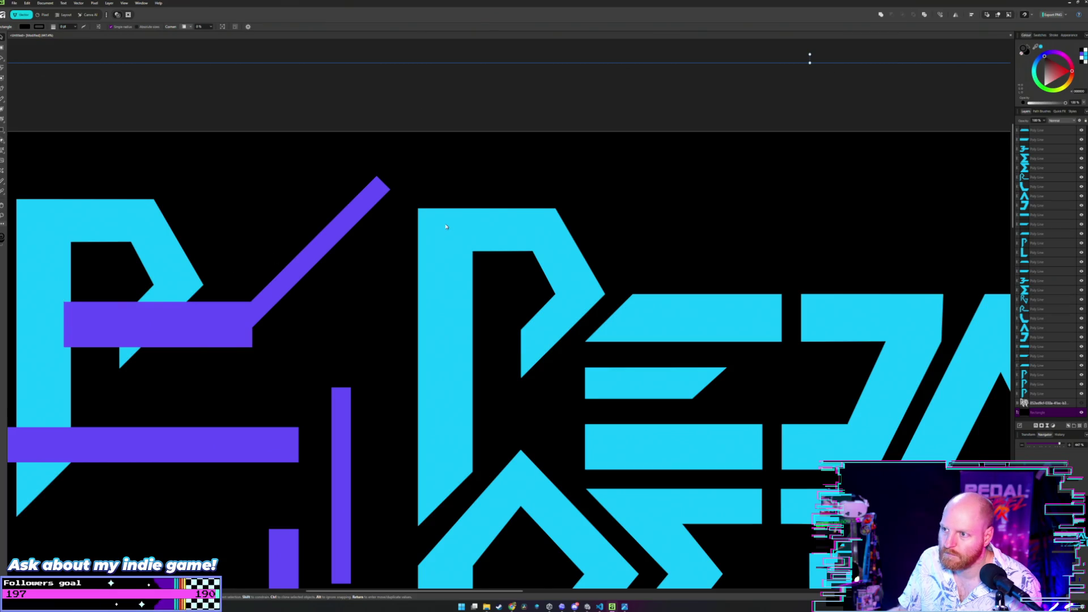
- Select the original P and show its nodes with the Node Tool
click(446, 226)
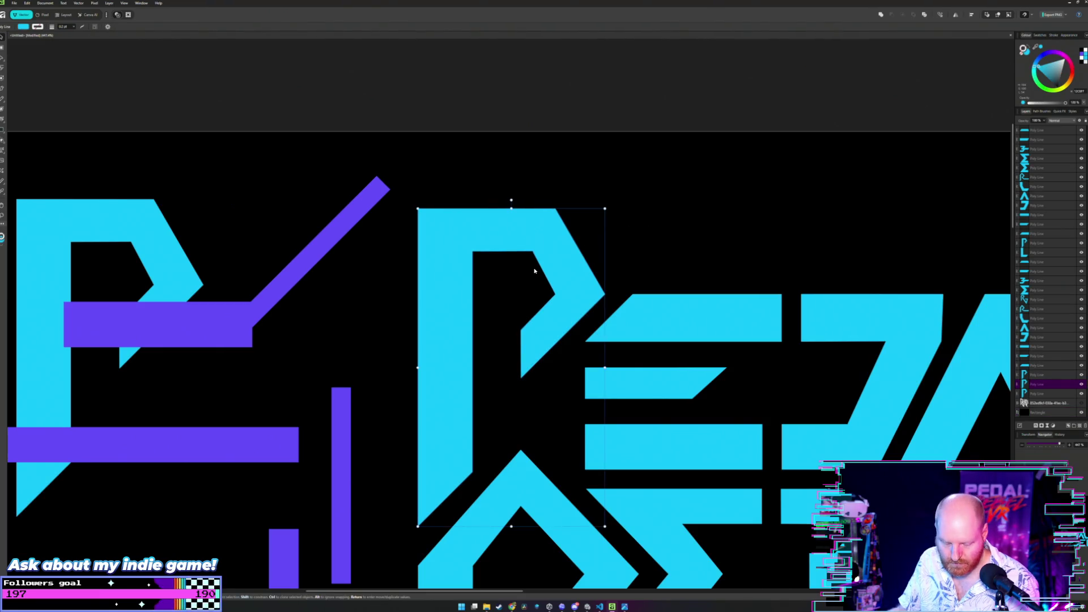
key(a)
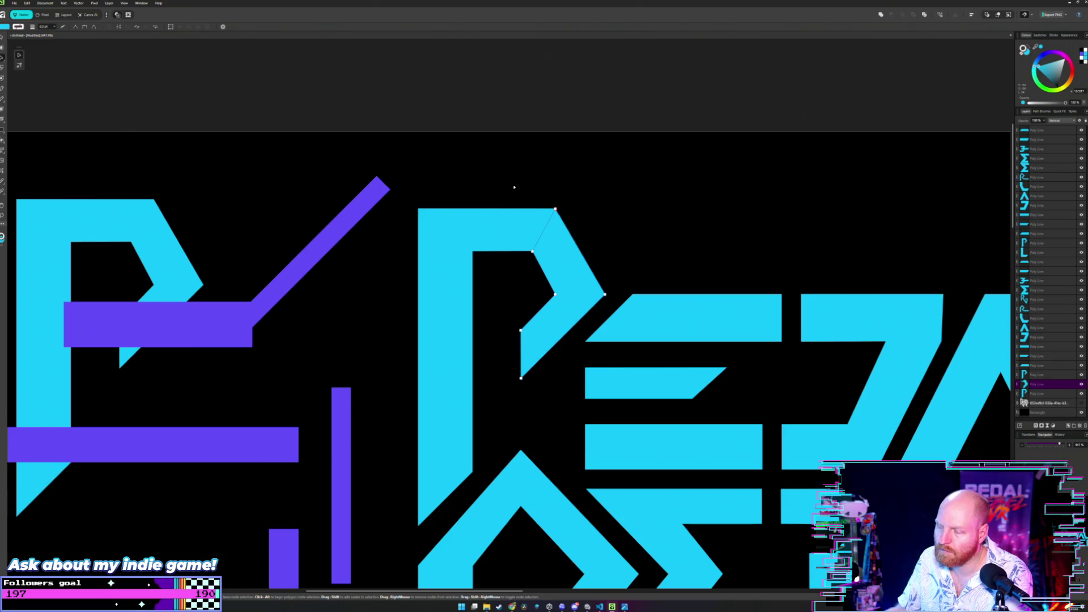
click(494, 189)
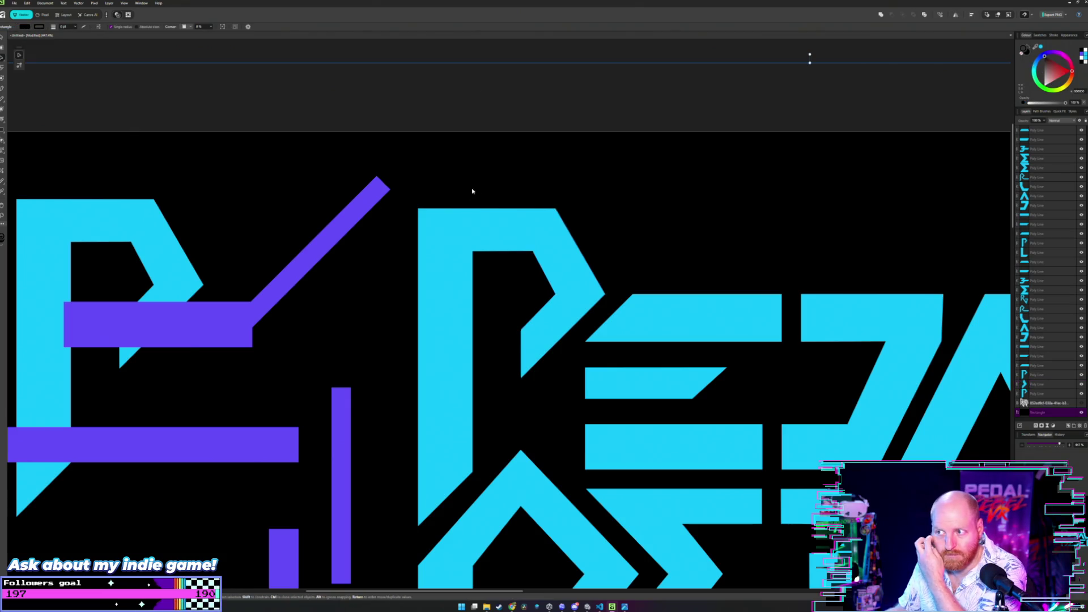
click(433, 236)
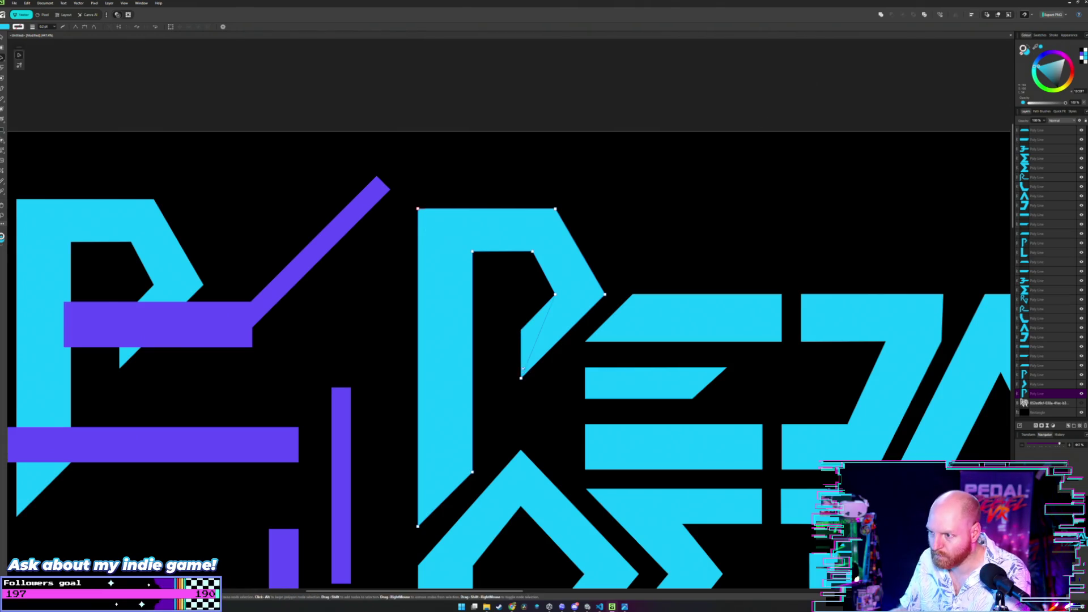
- Delete the P's inner top-right node, removing its top bar to leave a stem and chevron
drag(520, 378, 521, 377)
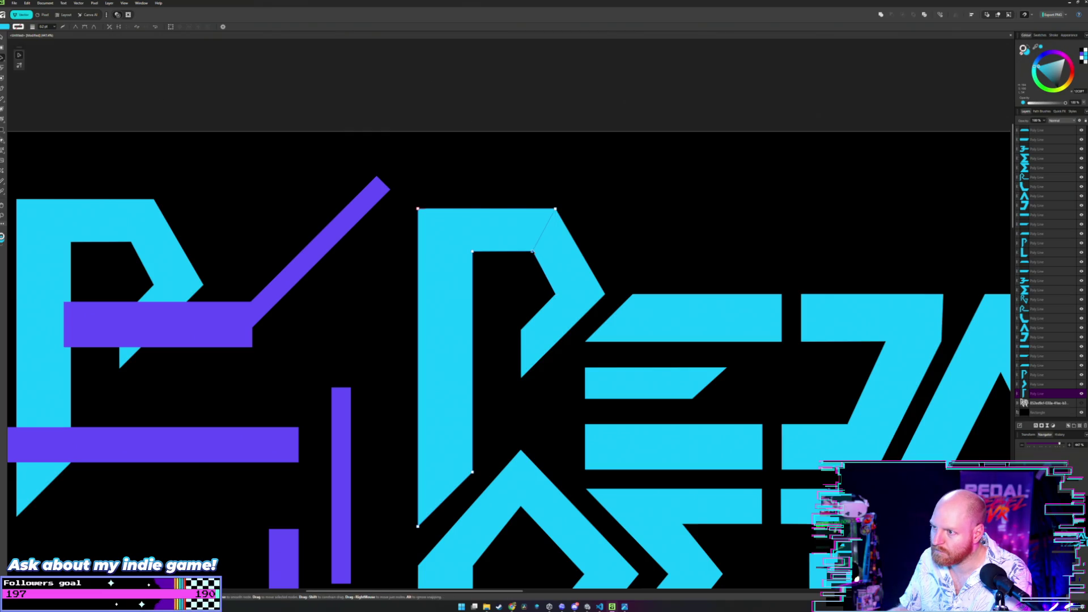
key(Delete)
key(Delete)
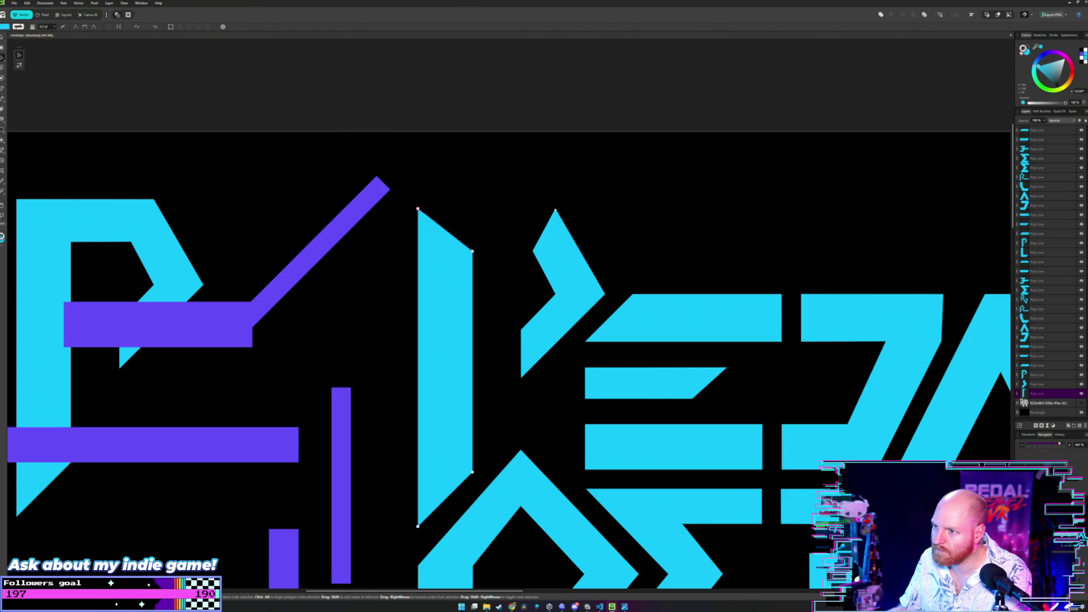
click(511, 218)
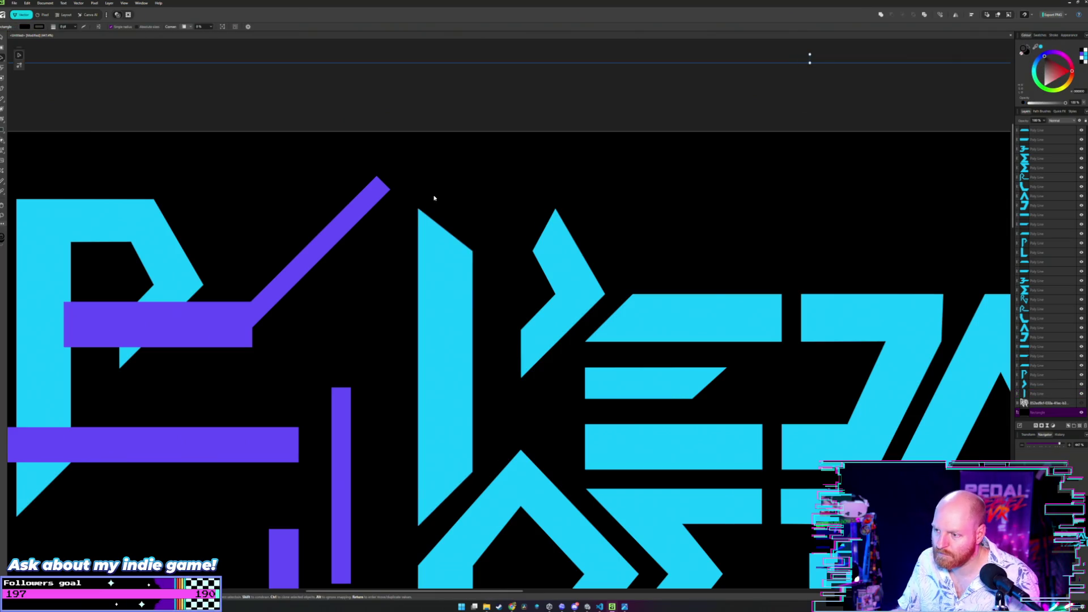
scroll(435, 198, down, 3)
click(416, 235)
scroll(416, 236, up, 1)
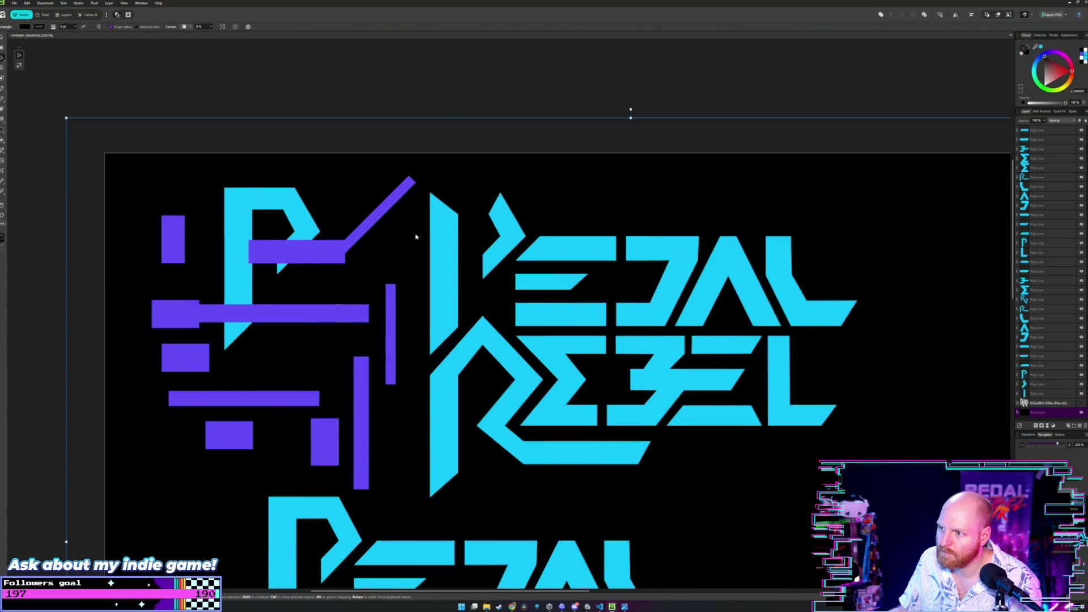
scroll(440, 232, up, 1)
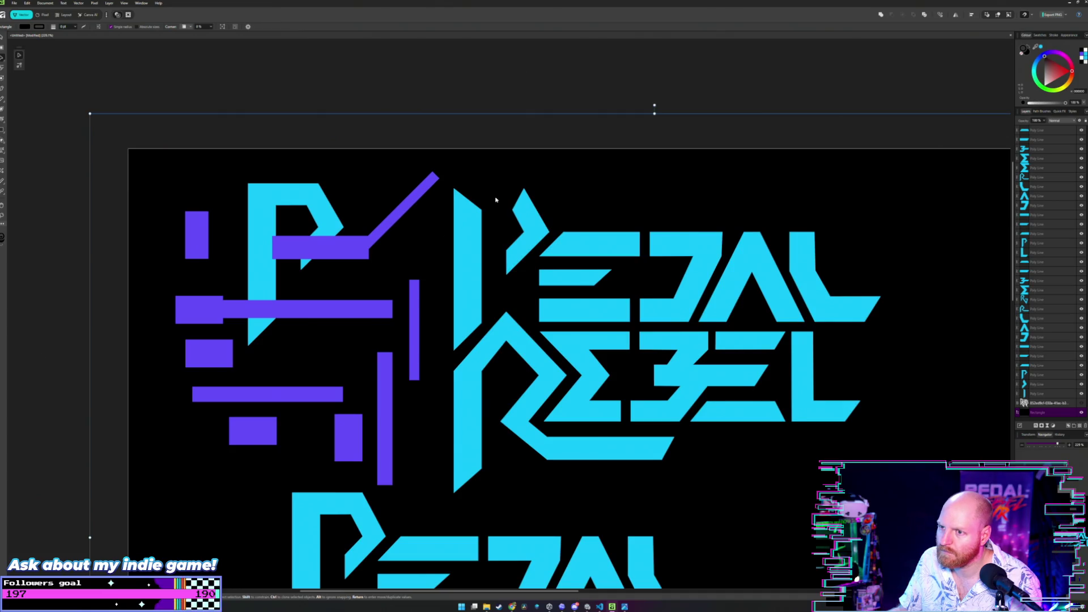
scroll(498, 199, up, 1)
scroll(499, 199, up, 1)
scroll(485, 247, up, 1)
scroll(489, 250, up, 1)
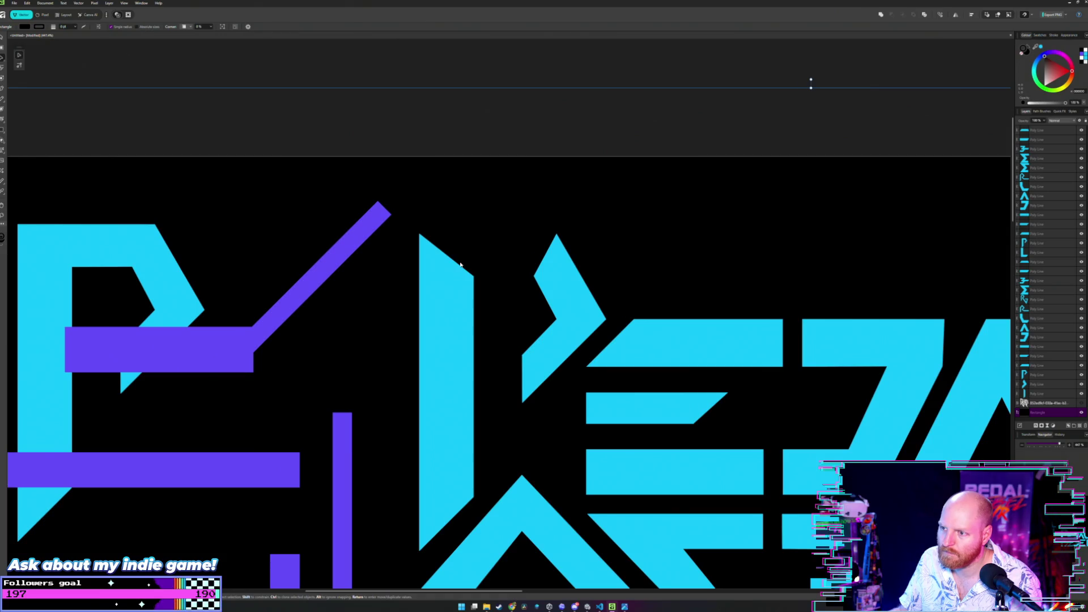
scroll(472, 249, up, 1)
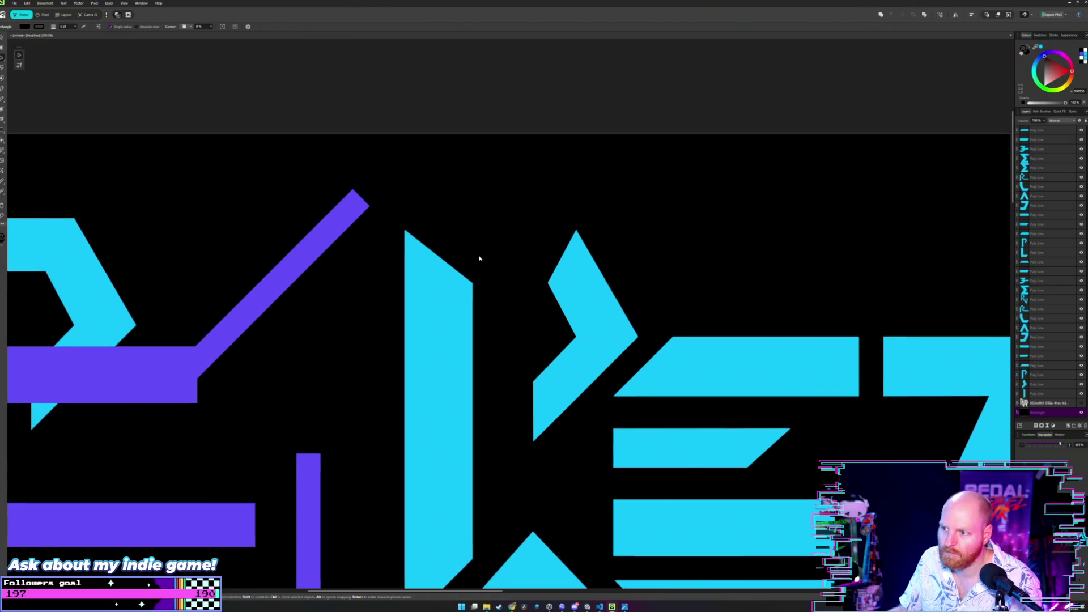
- Drag a purple rectangle from the bottom-left onto the P's cyan stem
click(562, 287)
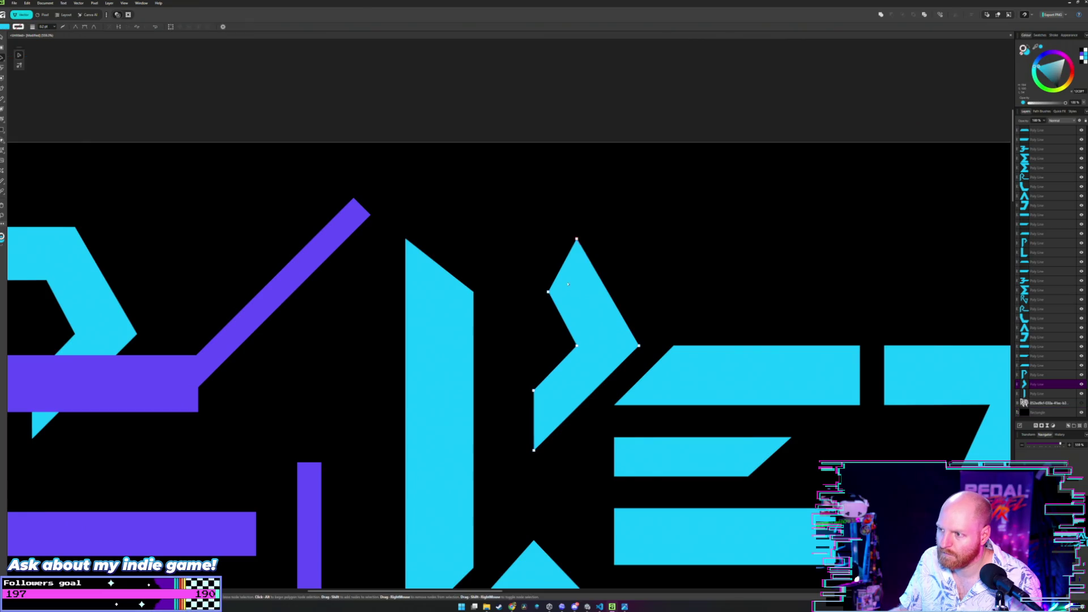
scroll(527, 281, up, 2)
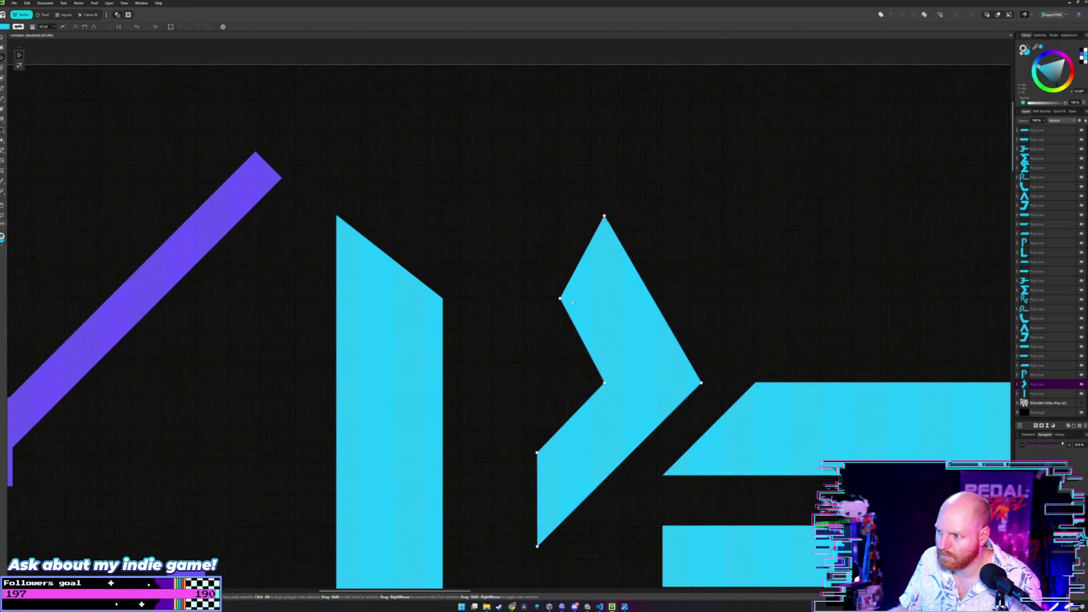
scroll(317, 291, down, 3)
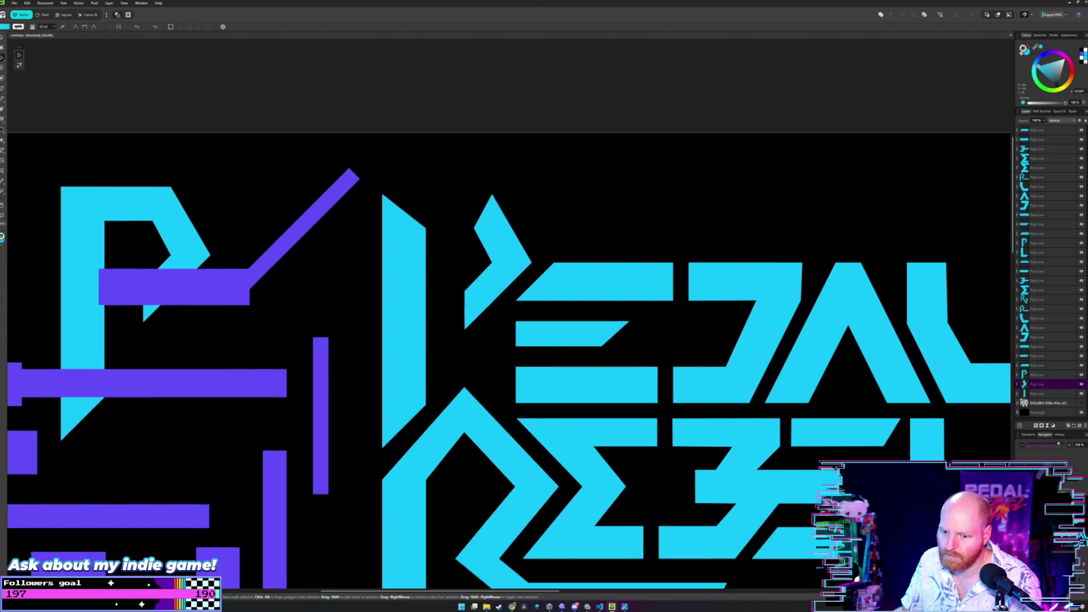
mouse_move(84, 549)
mouse_down()
mouse_move(425, 266)
mouse_move(440, 266)
mouse_up()
scroll(439, 266, up, 3)
scroll(469, 259, up, 2)
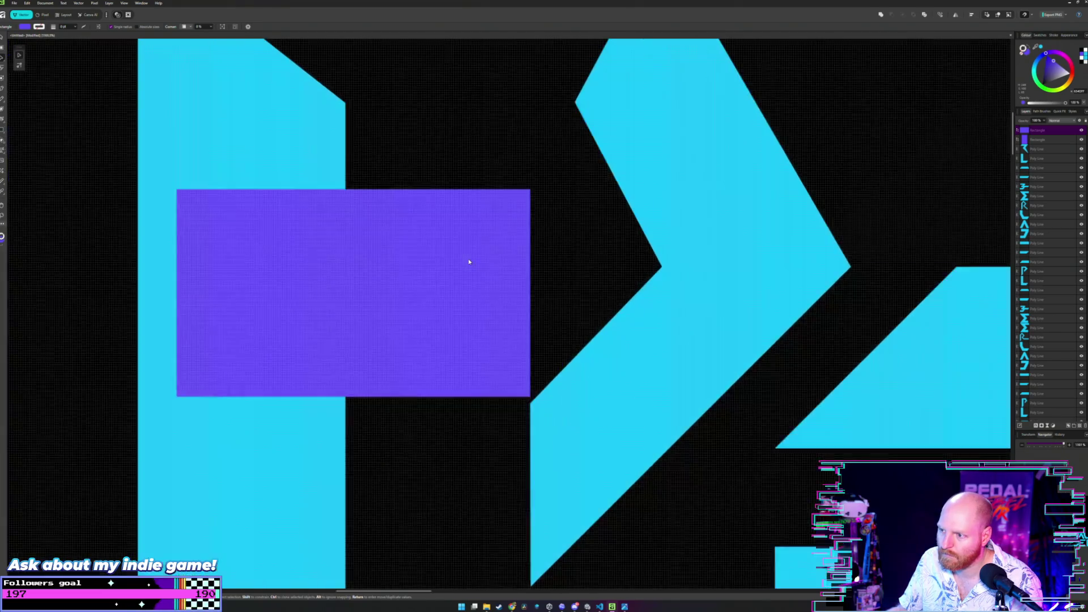
- Rotate the purple rectangle upright and place it up and right of the stem
drag(472, 292, 472, 294)
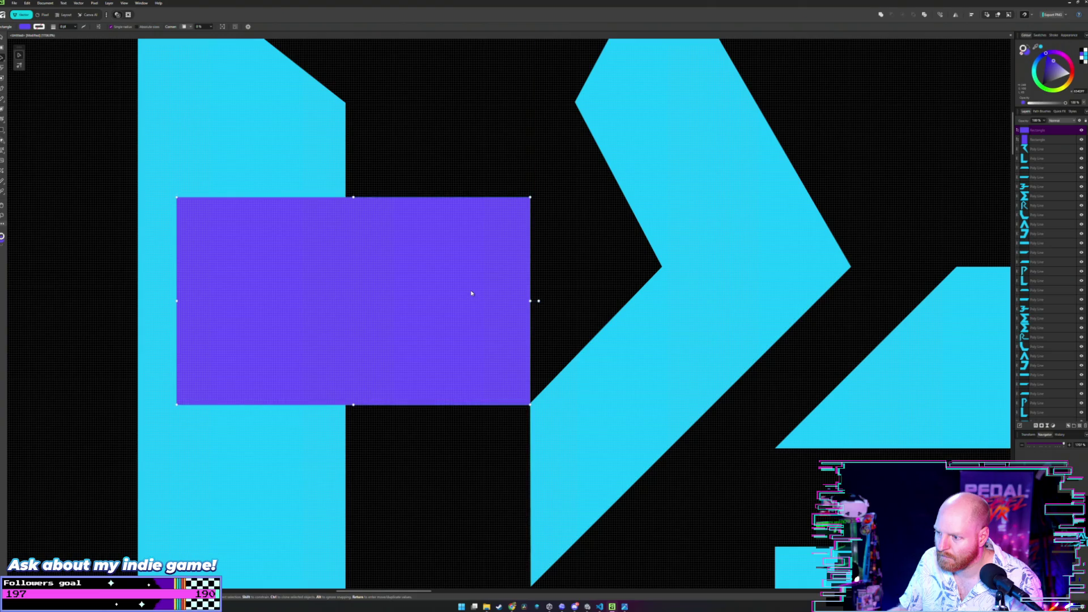
scroll(486, 231, down, 1)
scroll(486, 230, down, 1)
scroll(487, 227, down, 1)
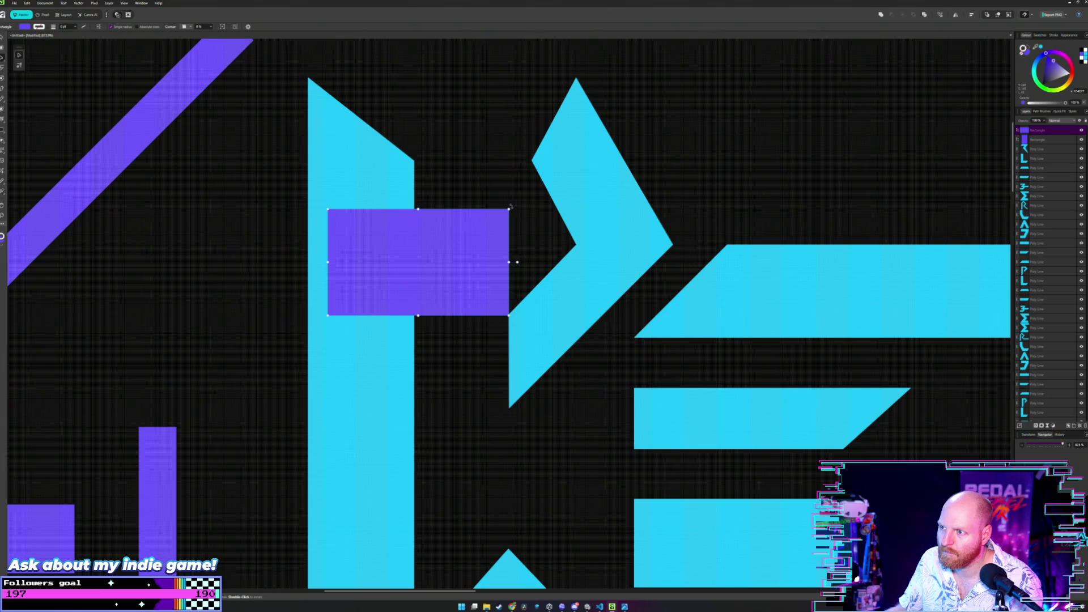
drag(510, 206, 475, 340)
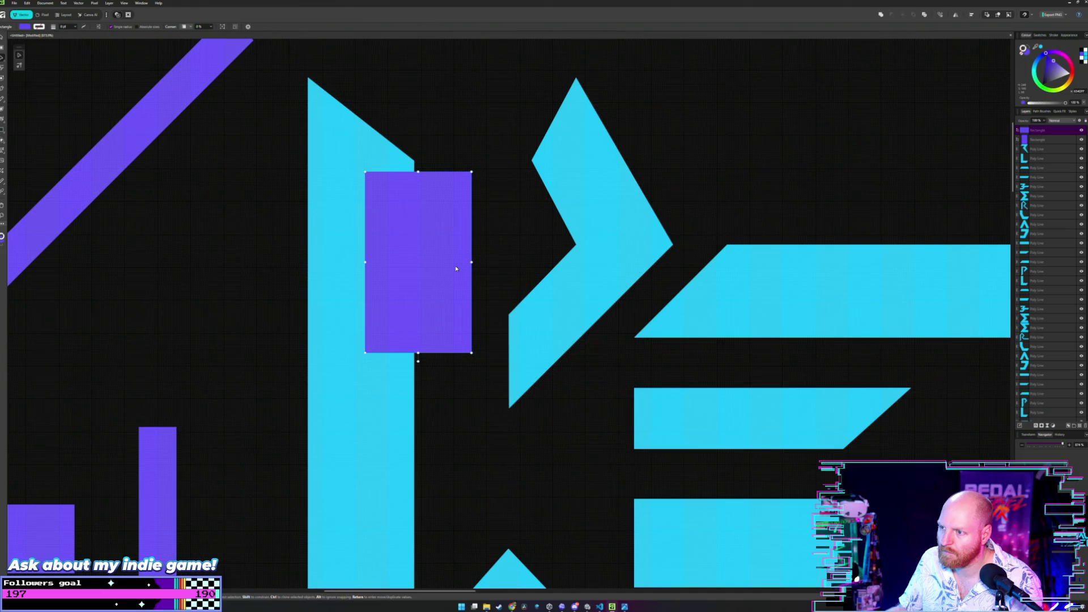
drag(456, 268, 496, 230)
click(529, 120)
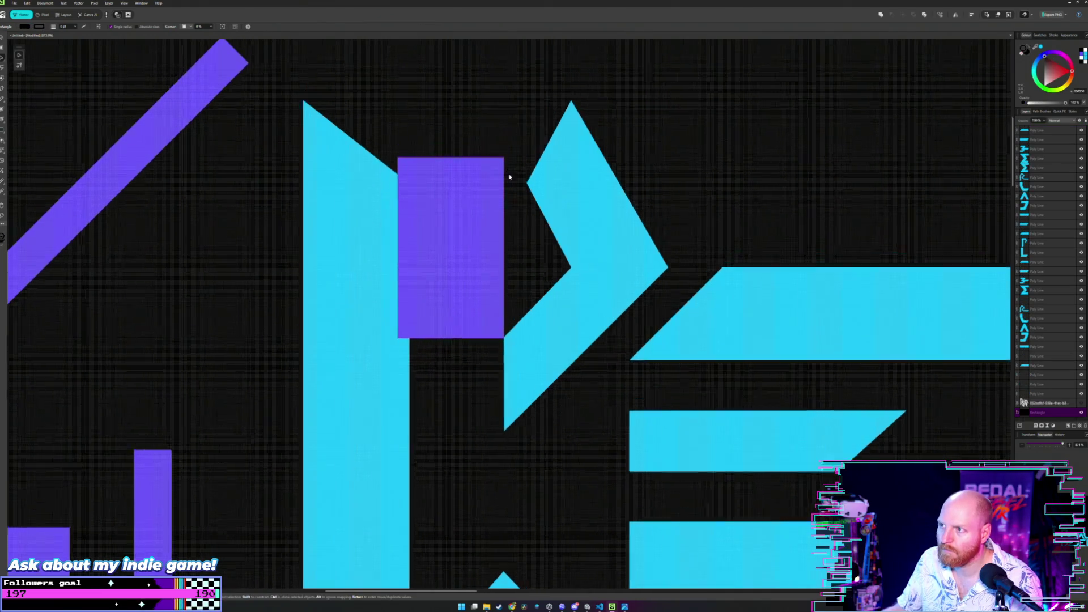
scroll(514, 195, up, 3)
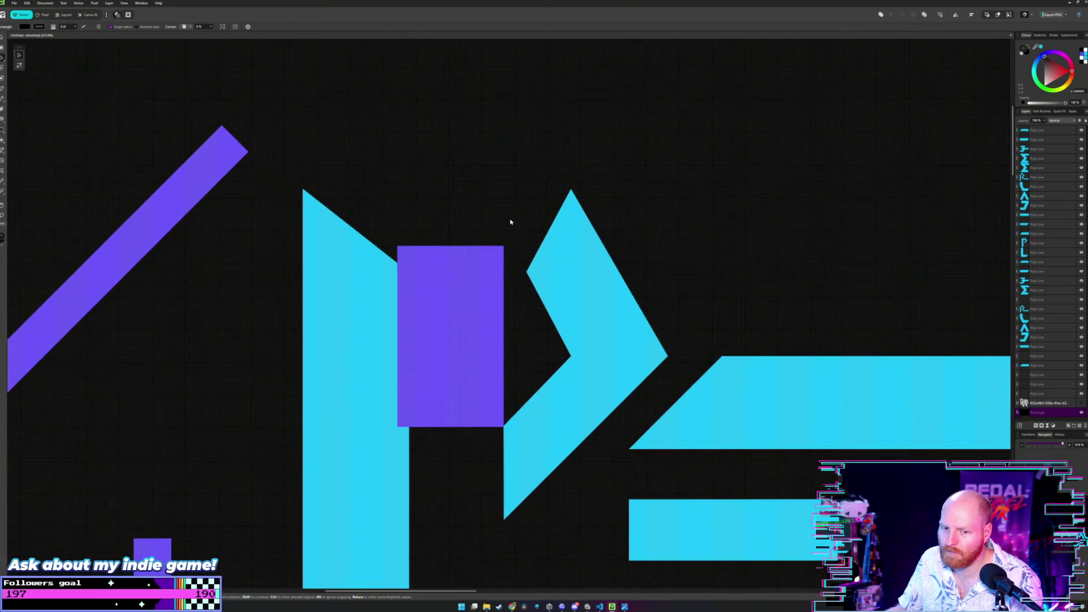
- Snap the chevron's inner and top points onto the stem to close the P's bowl
click(539, 267)
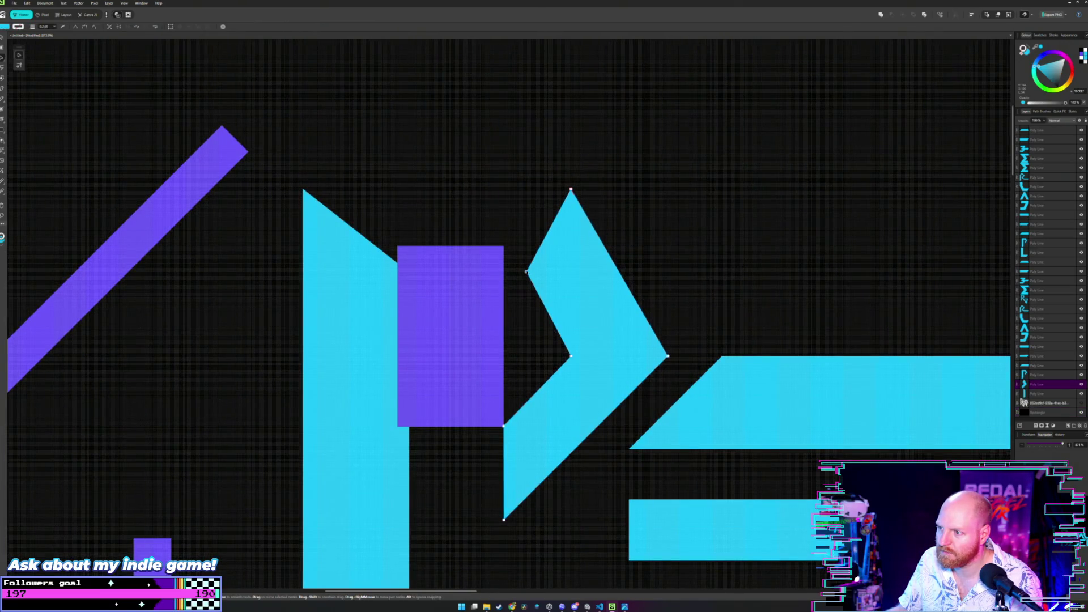
drag(527, 272, 504, 247)
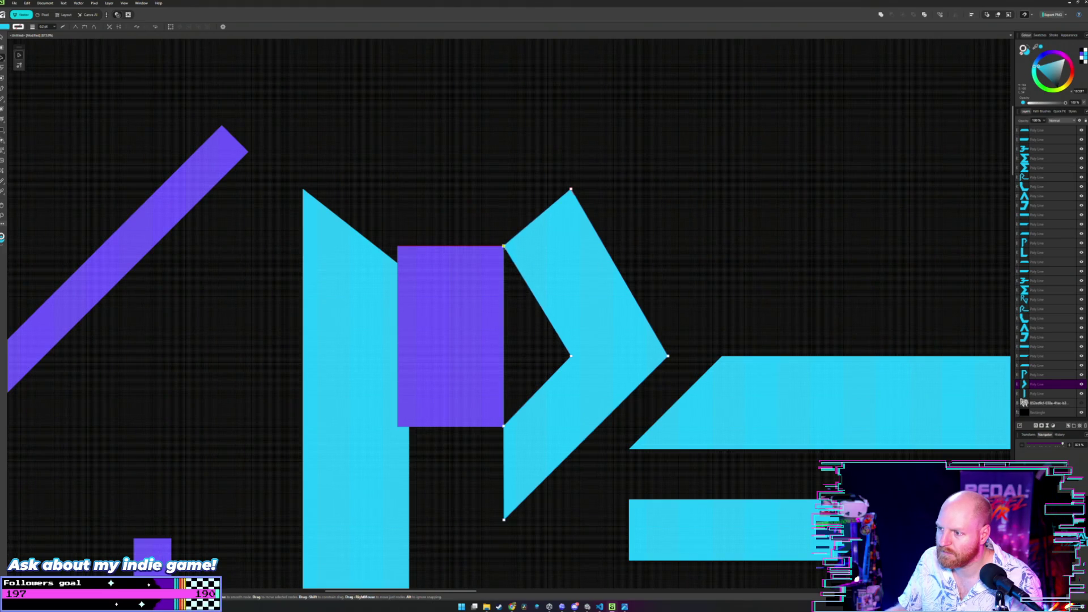
key(ctrl+z)
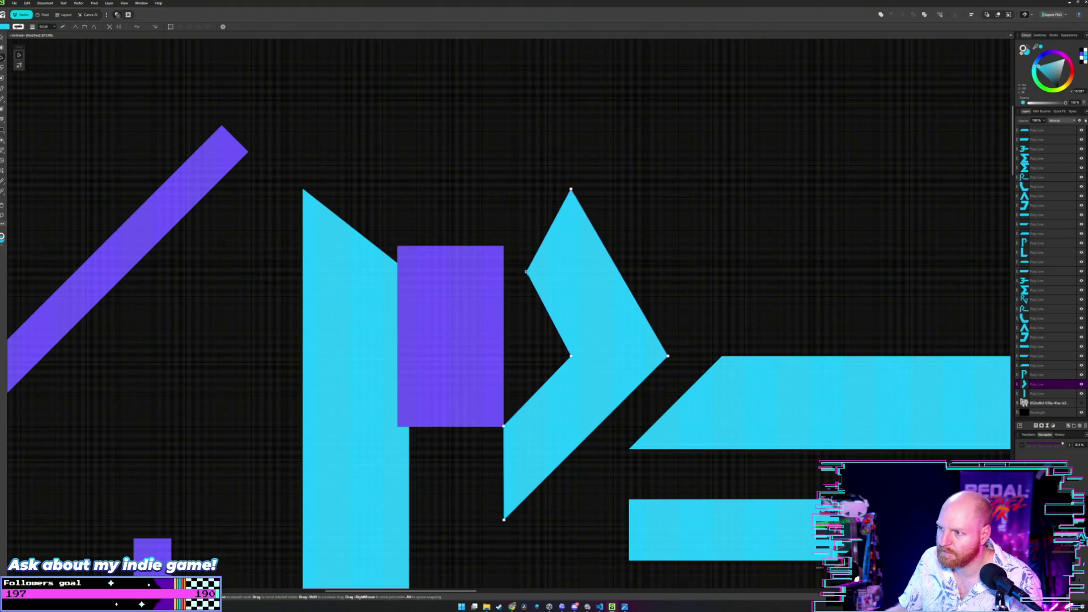
drag(527, 272, 503, 273)
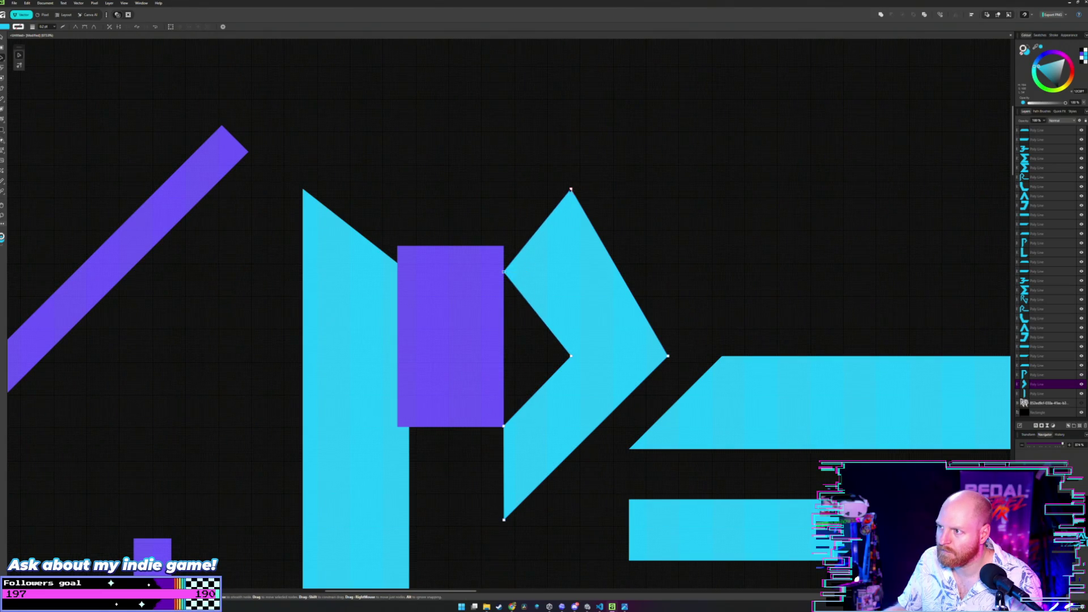
drag(572, 190, 501, 188)
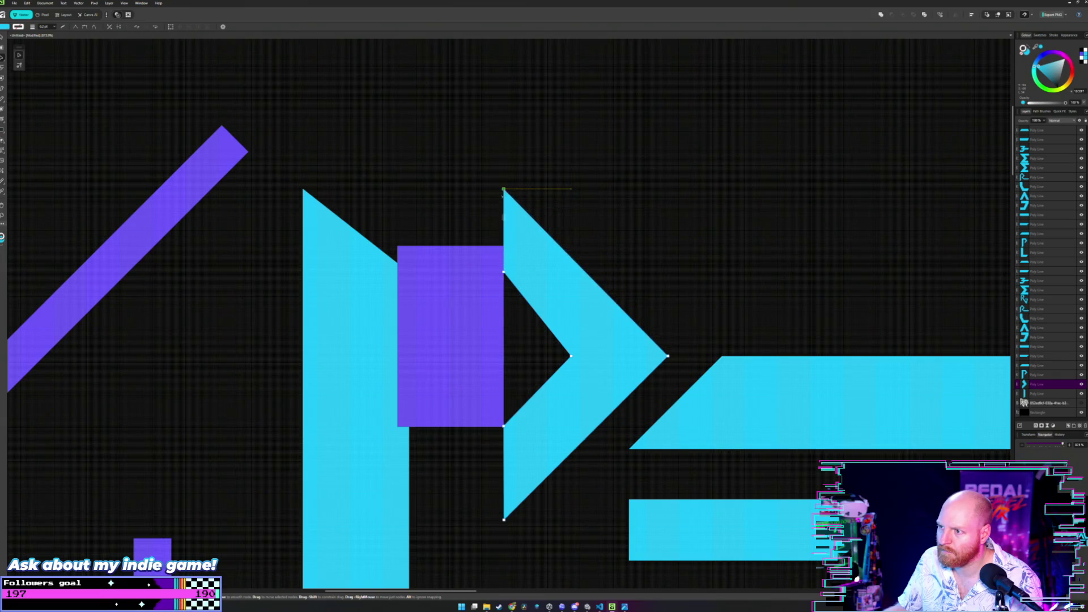
scroll(595, 222, down, 2)
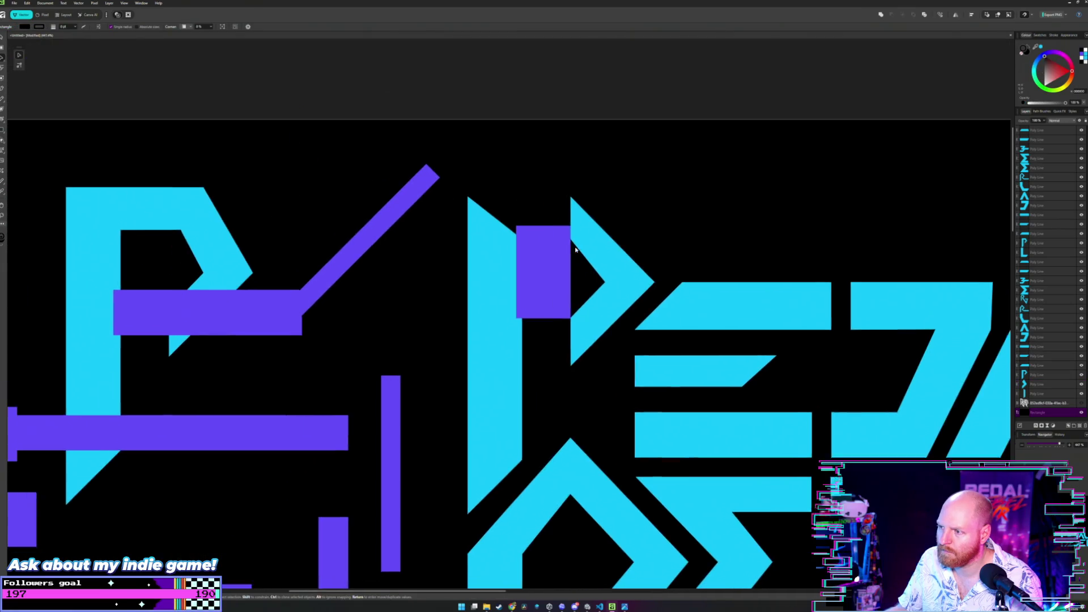
- Move the upright purple block down beside the chevron
drag(553, 261, 434, 292)
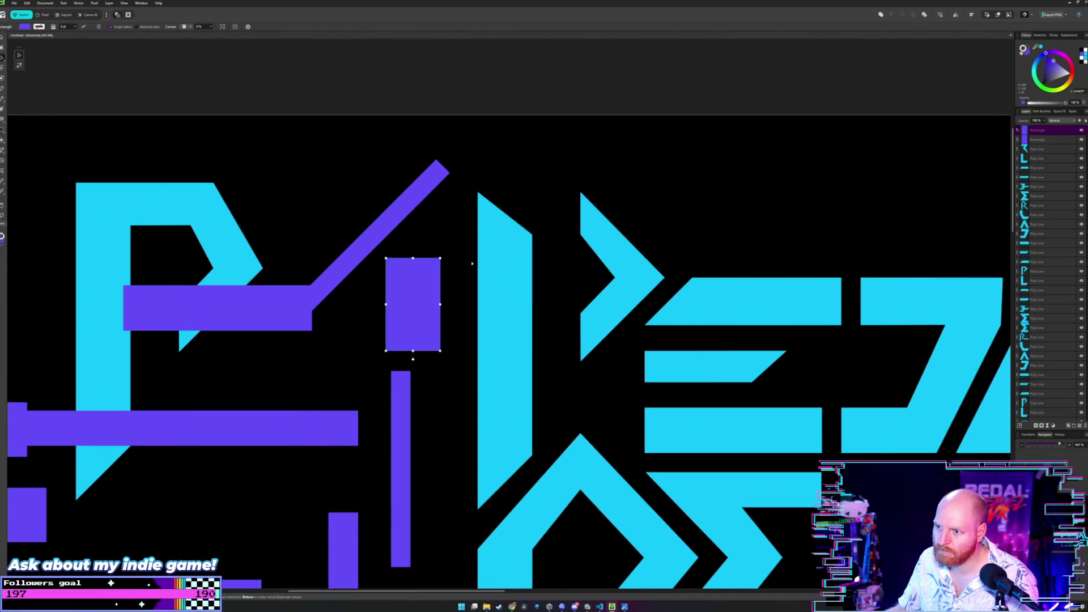
click(510, 246)
scroll(527, 225, down, 2)
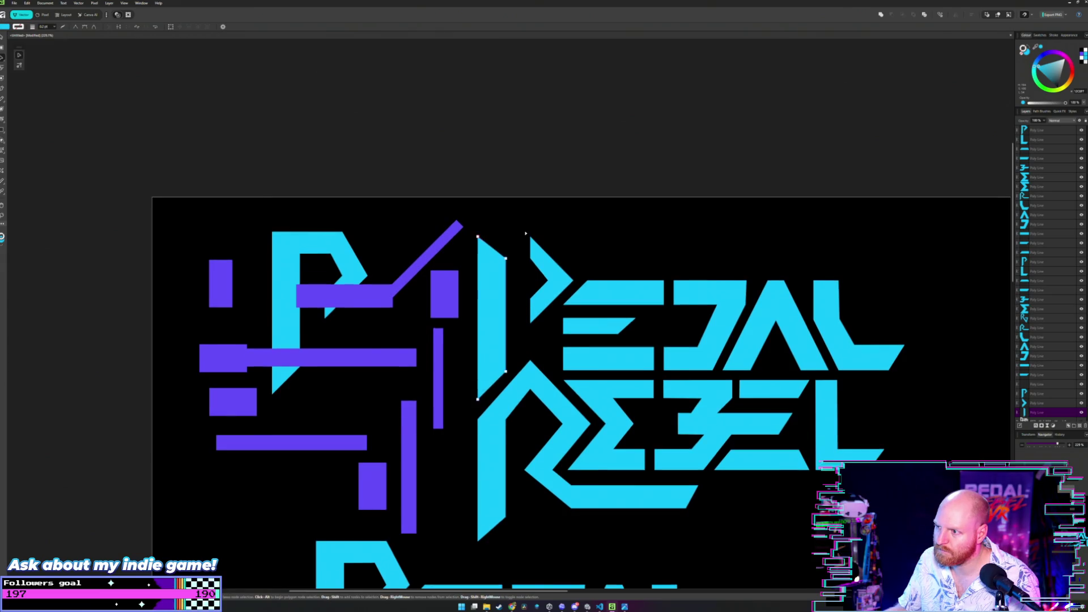
scroll(526, 231, up, 2)
scroll(529, 237, up, 1)
click(534, 246)
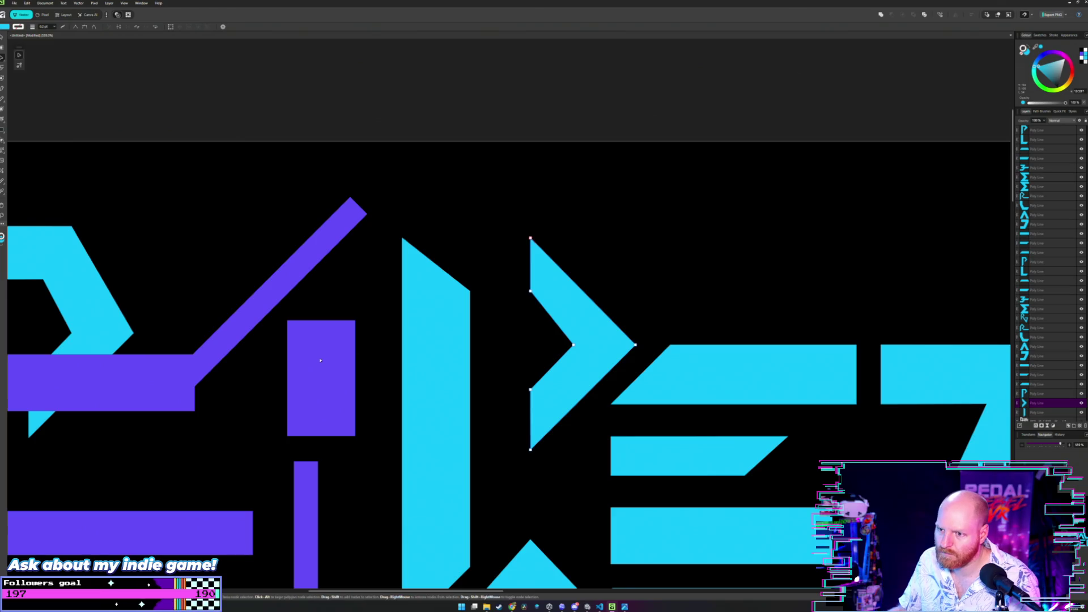
- Lay the purple horizontal bar across the P's stem, shifted toward the left block
drag(155, 384, 488, 418)
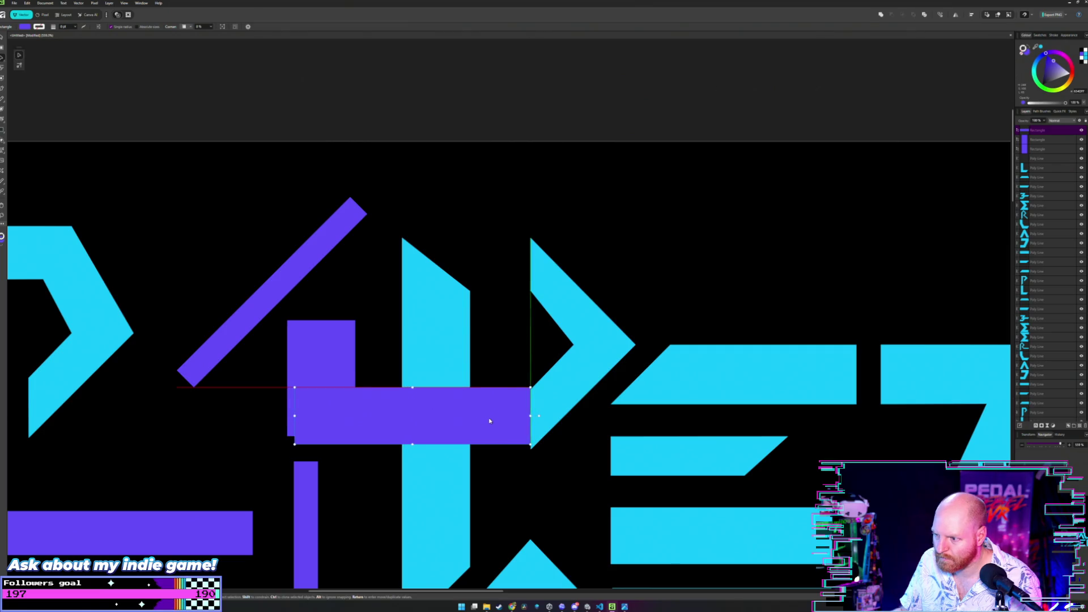
scroll(490, 420, up, 2)
scroll(499, 414, up, 1)
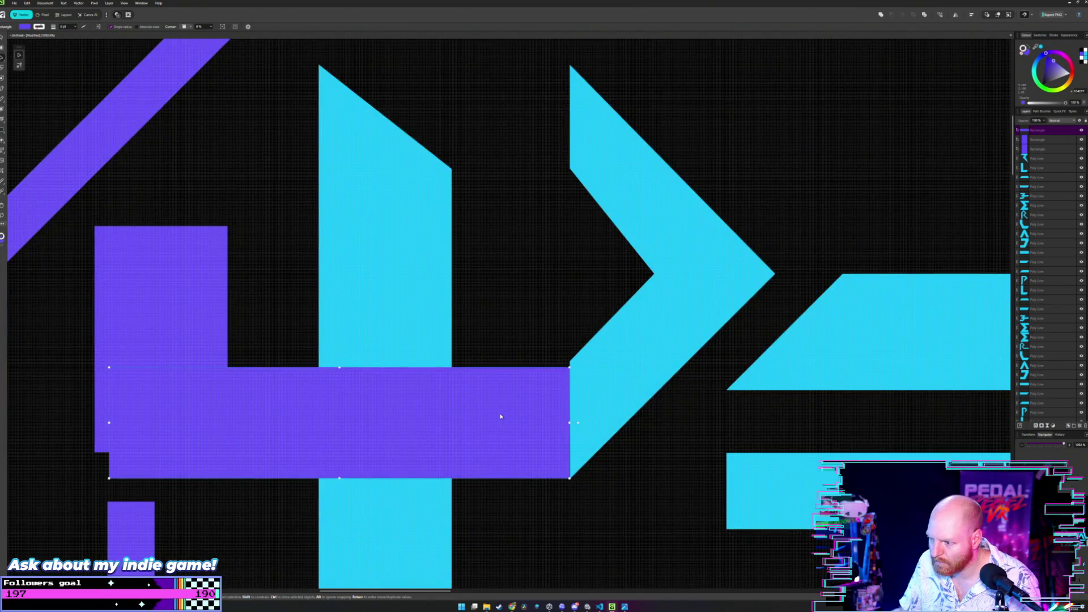
scroll(501, 417, down, 3)
mouse_move(460, 376)
mouse_down()
mouse_move(274, 377)
mouse_move(196, 362)
mouse_up()
scroll(274, 376, down, 2)
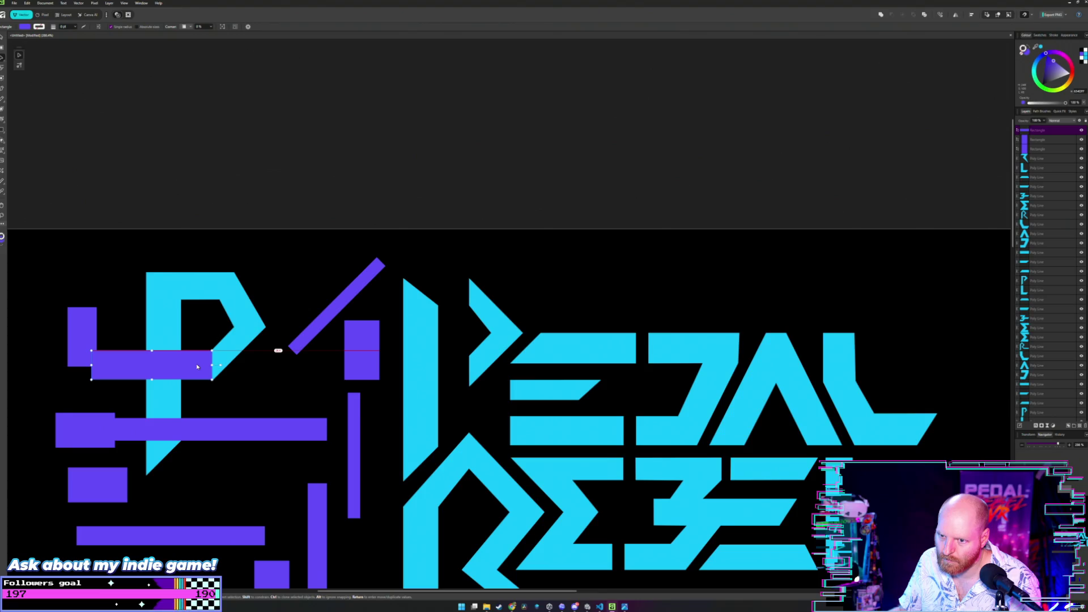
click(266, 387)
scroll(265, 387, up, 1)
scroll(265, 386, down, 1)
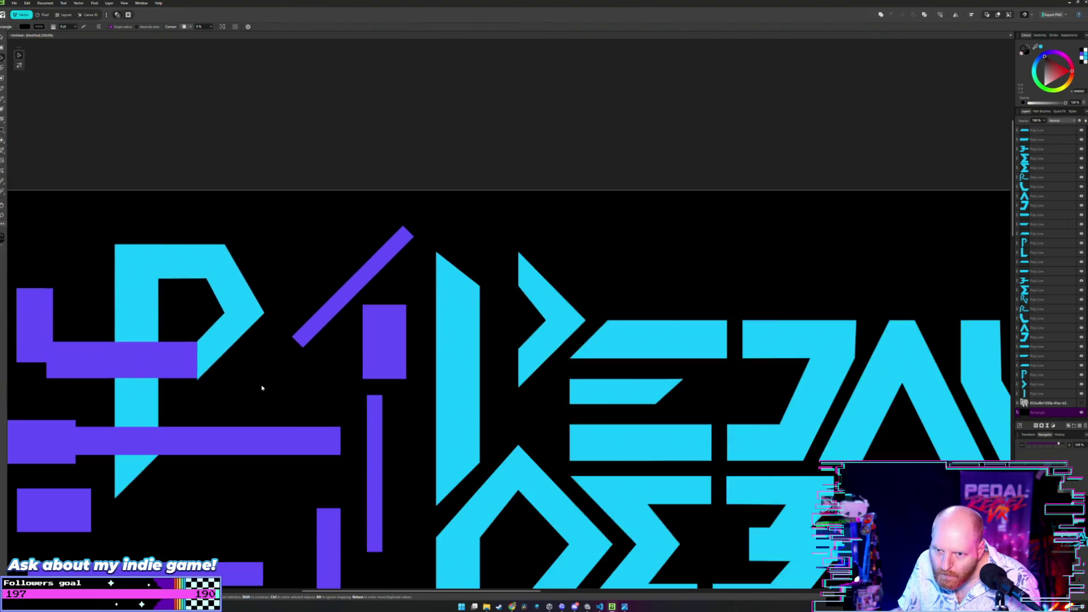
scroll(264, 384, down, 2)
click(157, 455)
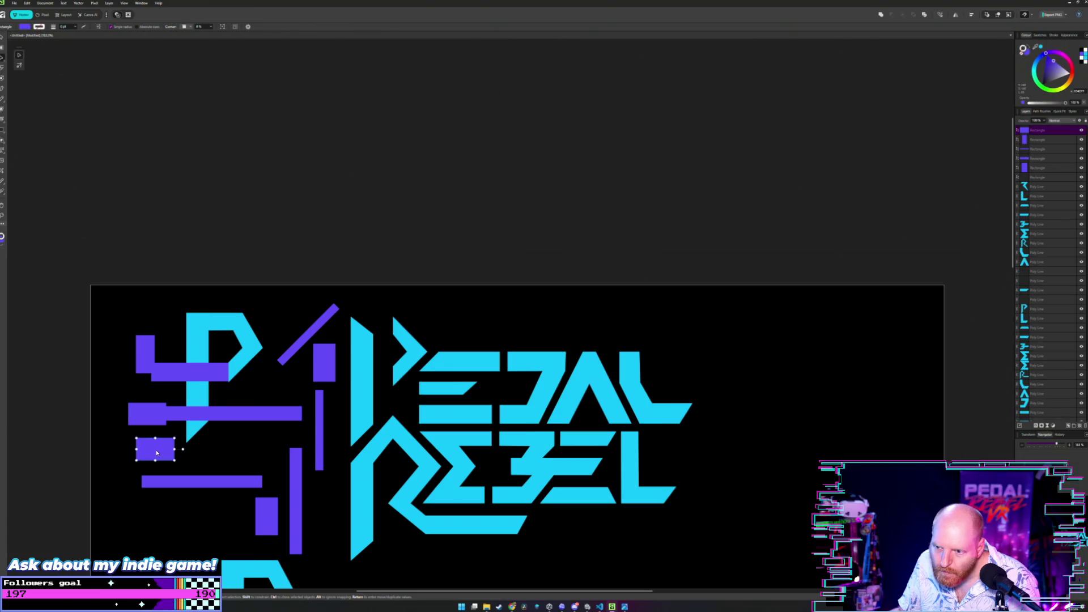
- Move the small purple rectangle onto the bar under the P, then back toward the left
mouse_move(153, 450)
mouse_down()
mouse_move(191, 365)
mouse_move(370, 378)
mouse_up()
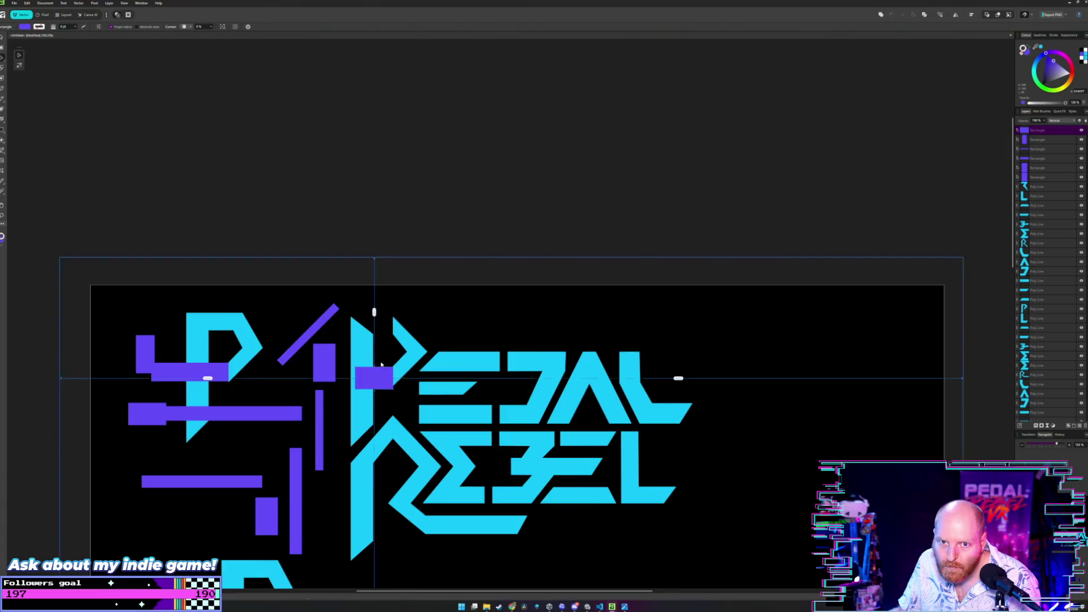
scroll(374, 370, up, 2)
scroll(381, 361, up, 2)
scroll(442, 423, up, 2)
drag(441, 423, 443, 396)
scroll(443, 392, up, 1)
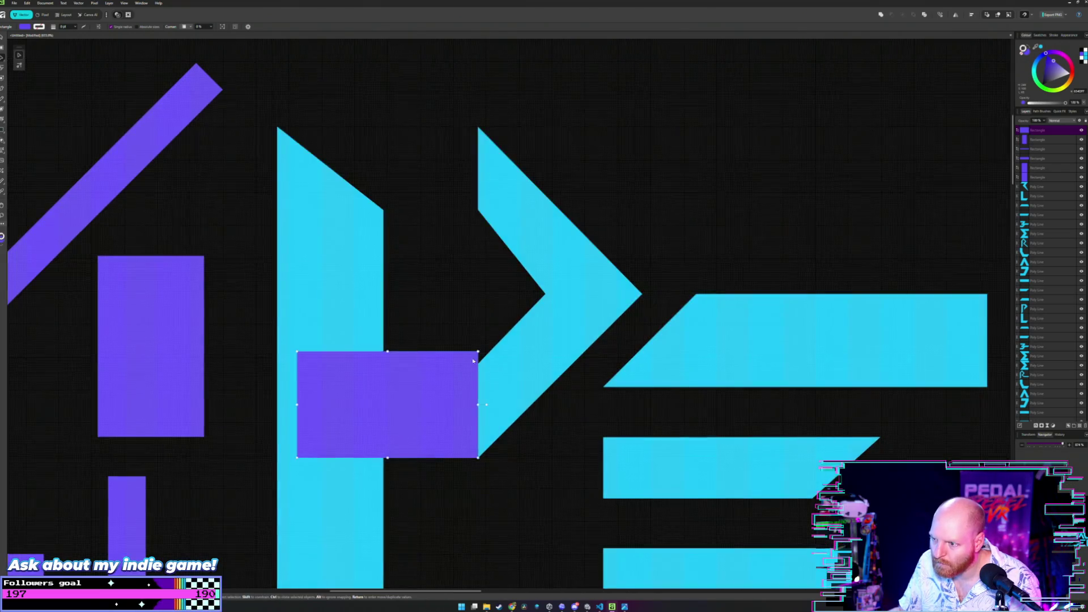
click(515, 340)
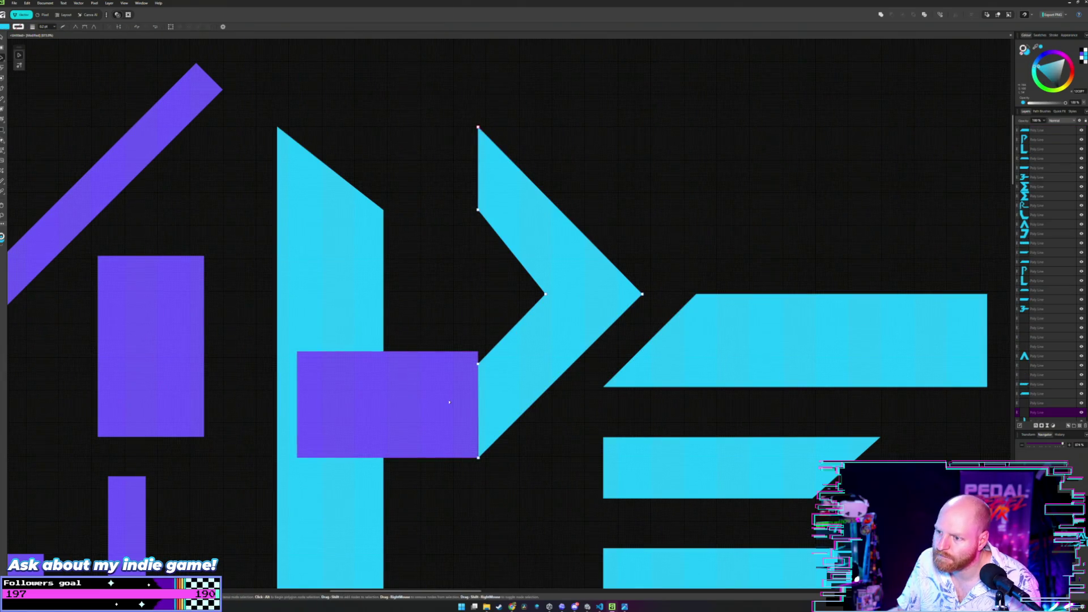
scroll(449, 403, down, 3)
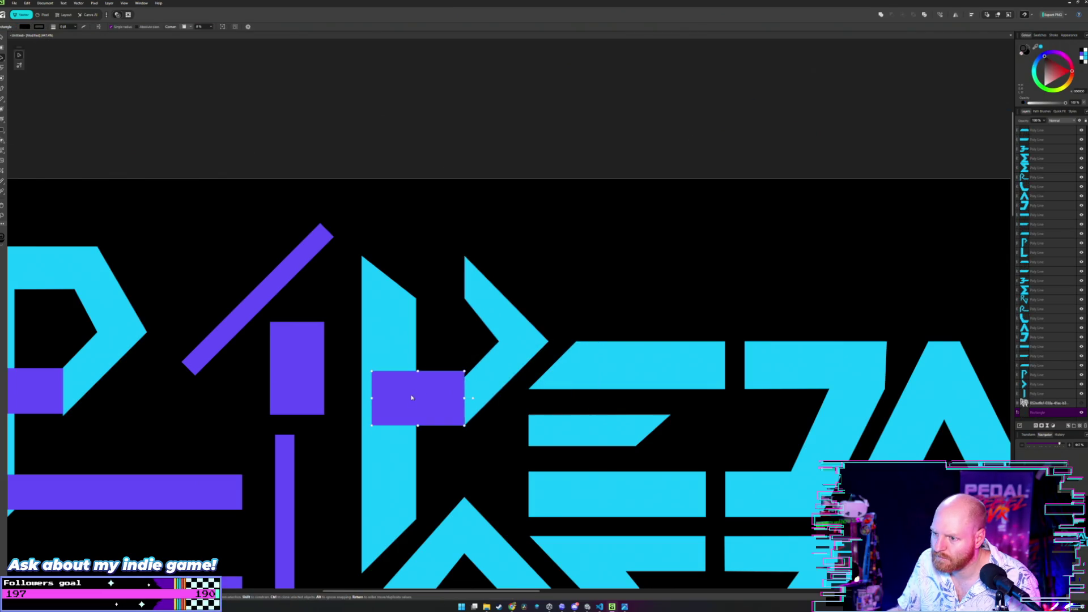
mouse_move(413, 388)
mouse_down()
mouse_move(619, 375)
mouse_move(194, 401)
mouse_up()
scroll(194, 404, down, 2)
scroll(194, 405, down, 2)
scroll(195, 405, left, 4)
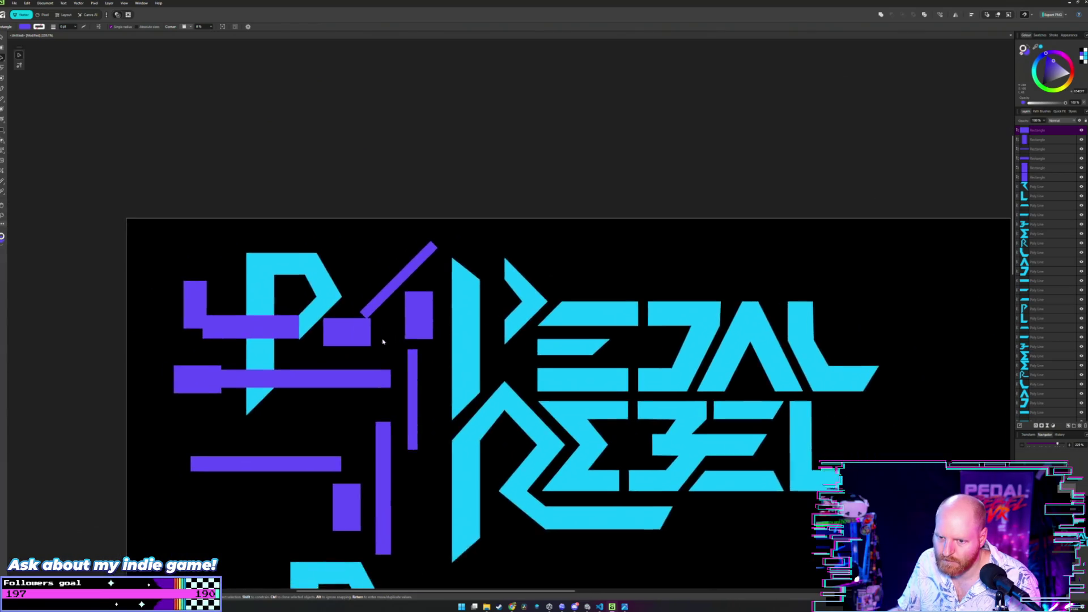
- Try the small rectangle on the block near the P and undo the move
click(312, 443)
click(366, 494)
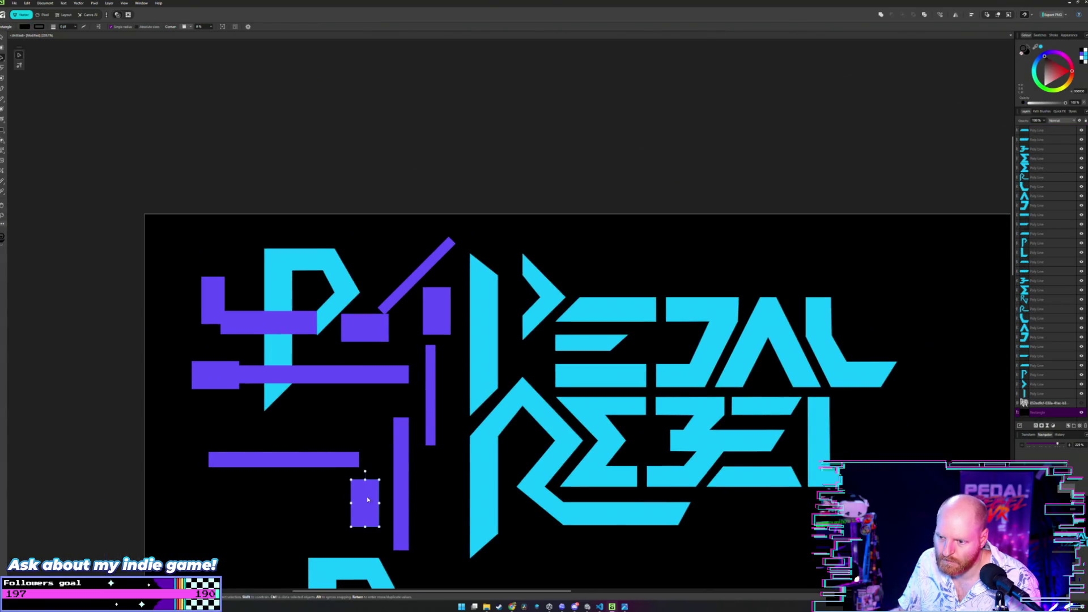
click(204, 364)
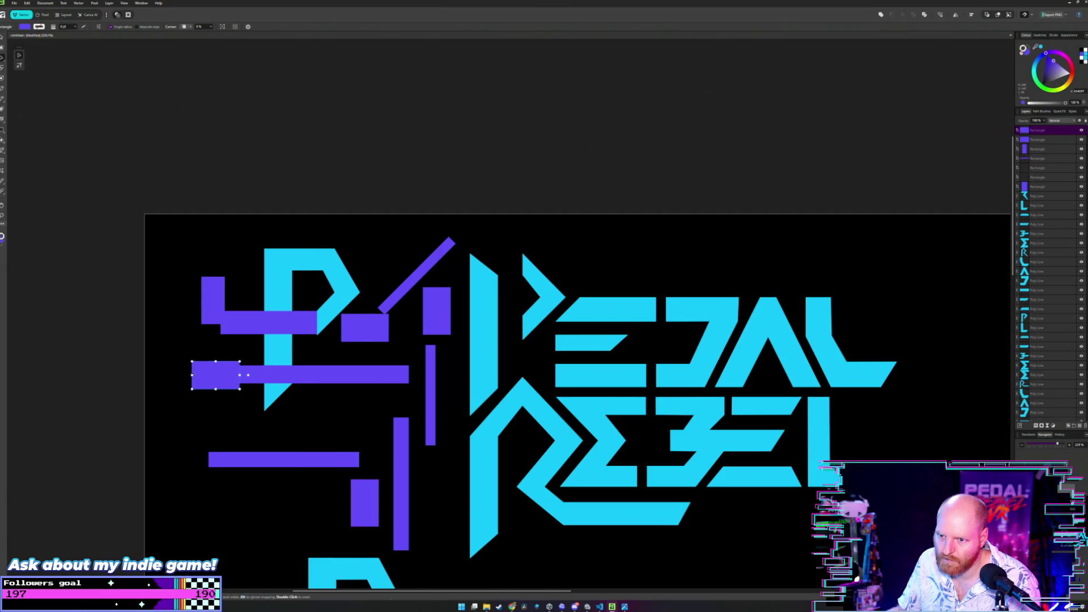
drag(209, 372, 348, 328)
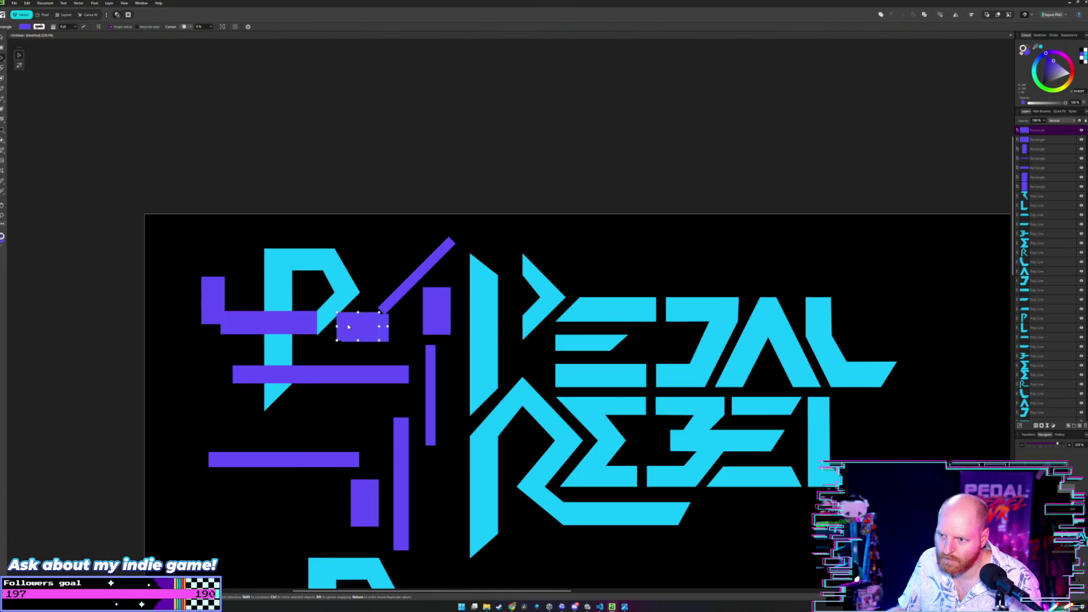
key(ctrl+z)
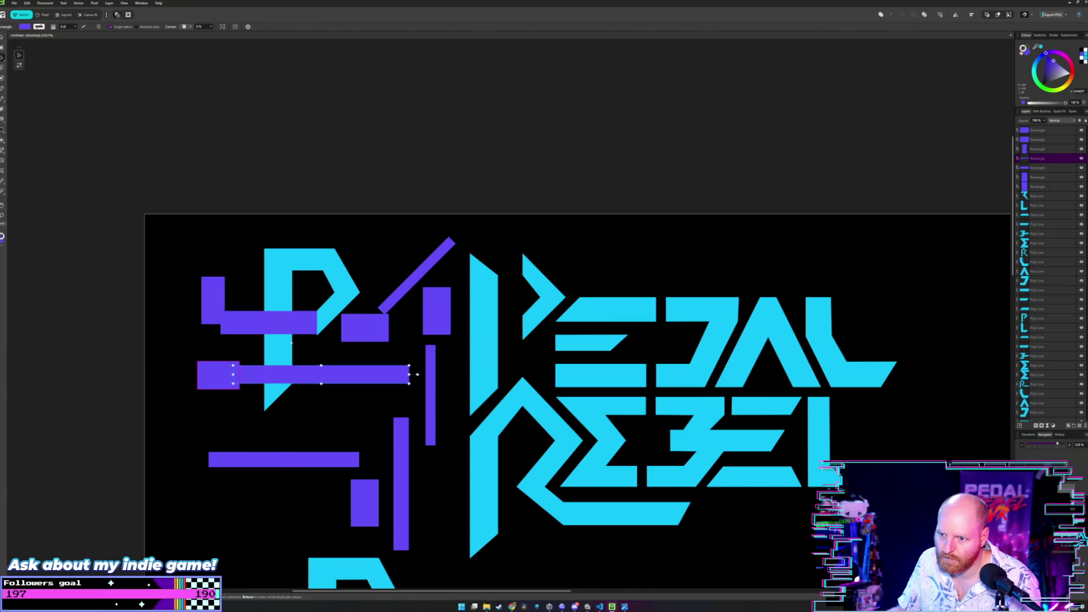
- Shift the long purple bar right and settle the small block near the P
mouse_move(283, 320)
mouse_down()
mouse_move(604, 309)
mouse_move(255, 343)
mouse_up()
click(393, 335)
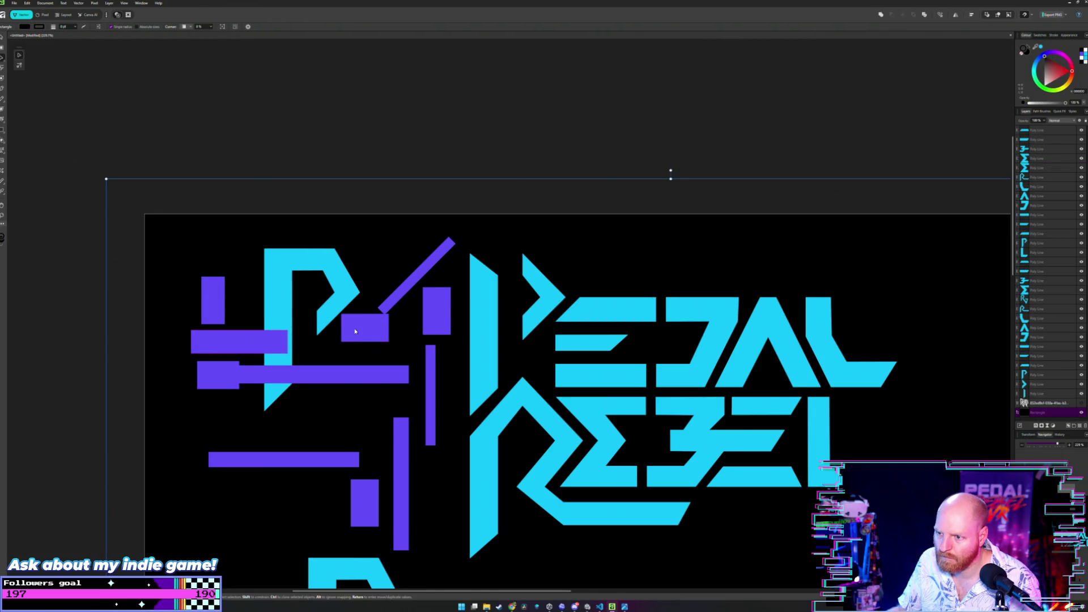
mouse_move(356, 332)
mouse_down()
mouse_move(594, 310)
mouse_move(348, 338)
mouse_up()
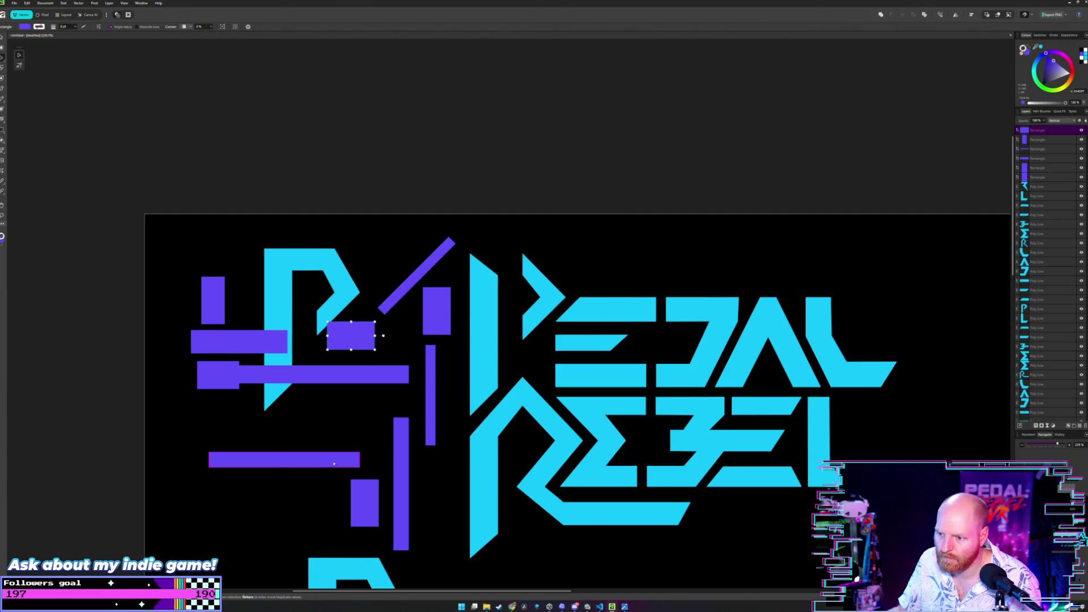
scroll(289, 391, down, 2)
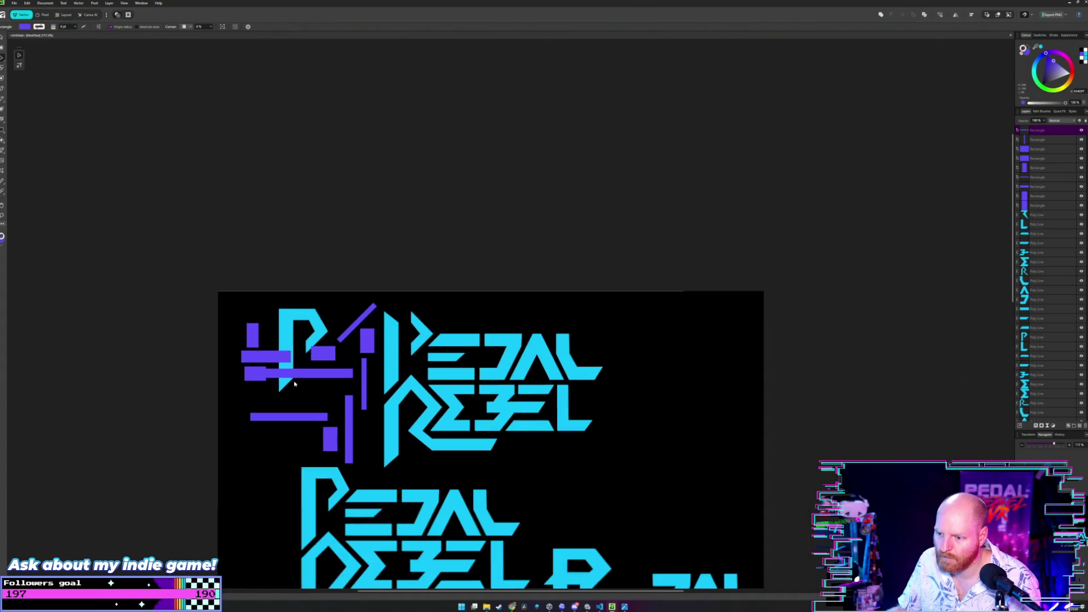
scroll(255, 340, up, 2)
- Move the purple bar onto the E, then back left so its end meets the chevron's point
drag(249, 328, 582, 308)
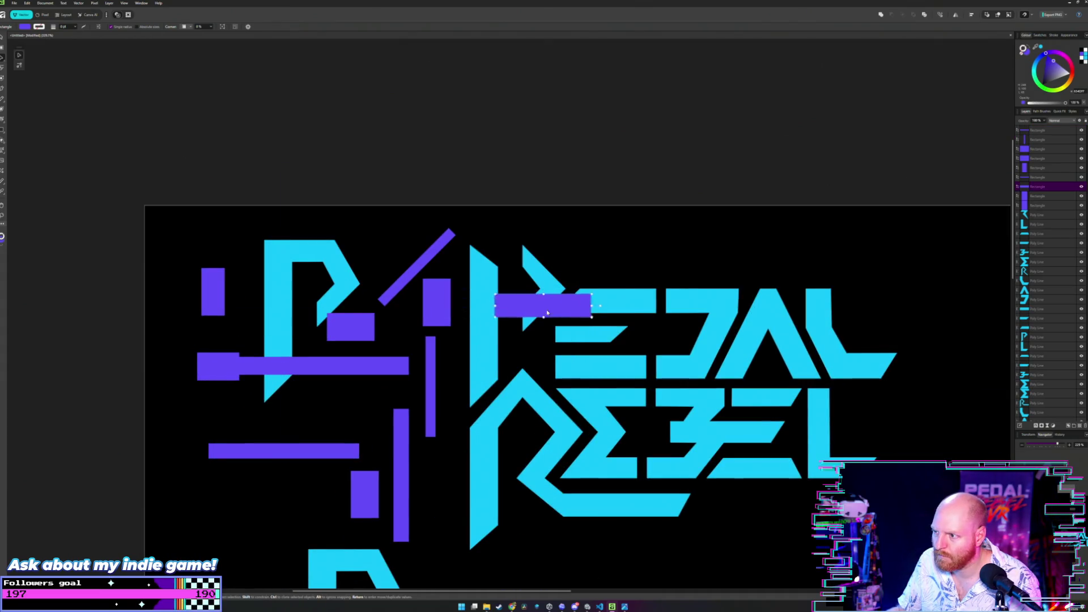
scroll(585, 318, up, 2)
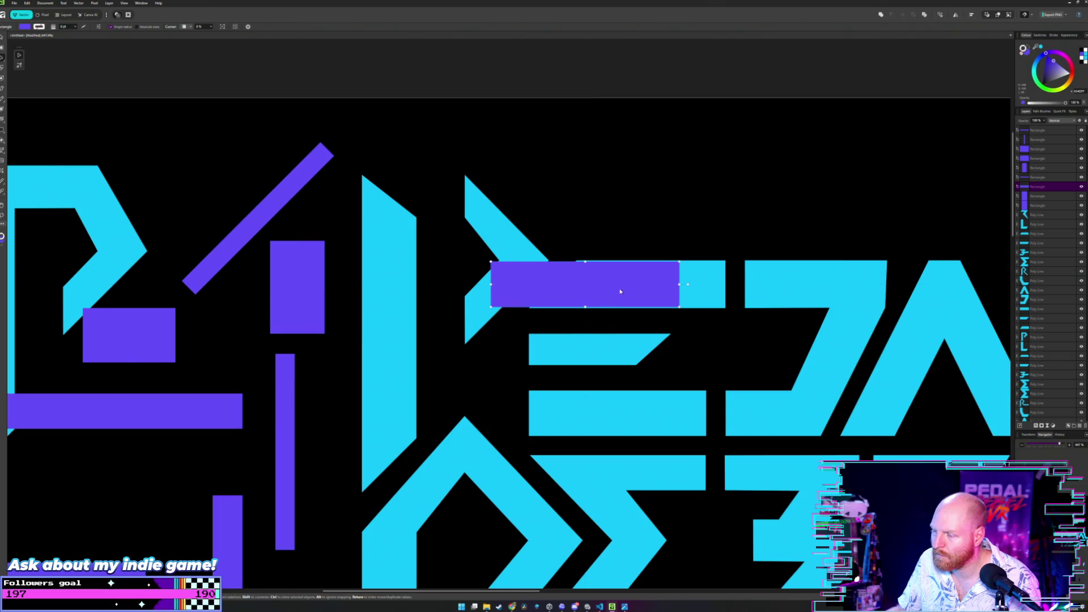
scroll(626, 282, up, 2)
scroll(624, 285, up, 1)
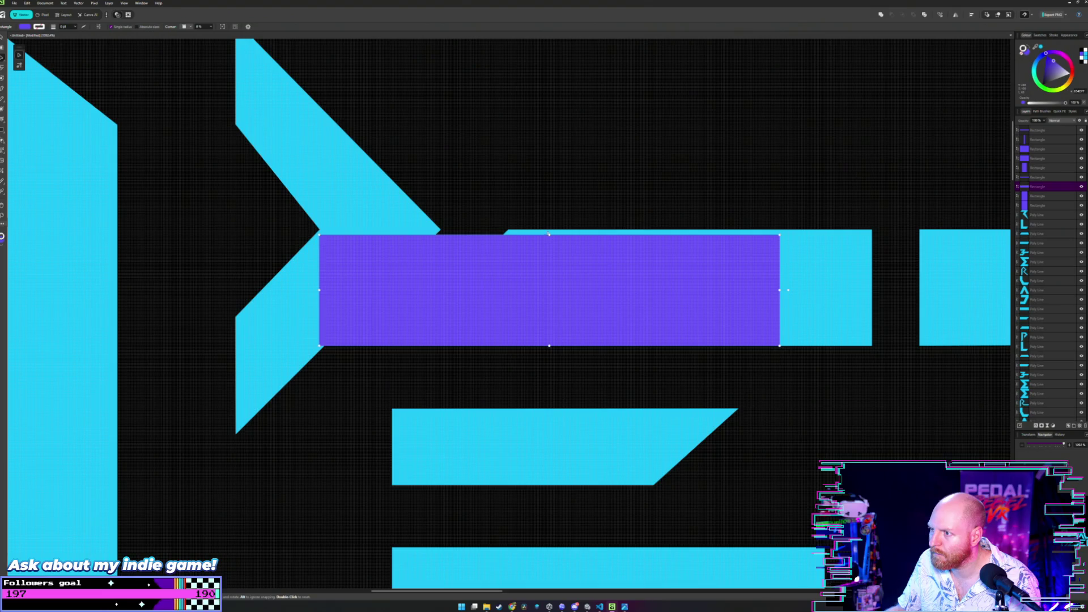
scroll(588, 268, down, 2)
mouse_move(588, 267)
mouse_down()
mouse_move(366, 285)
mouse_move(306, 311)
mouse_up()
scroll(316, 318, up, 1)
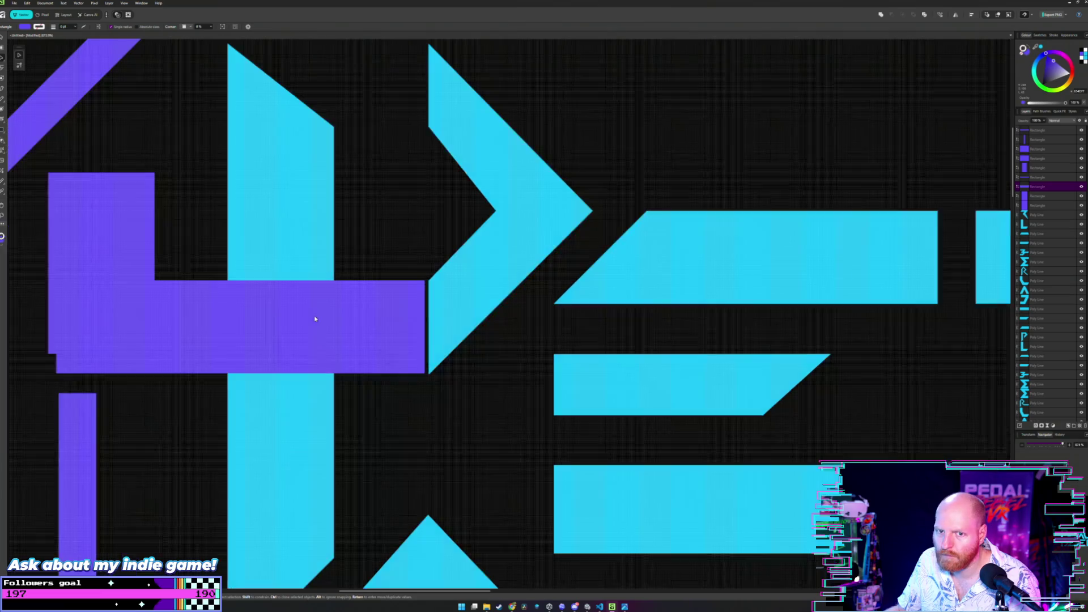
scroll(539, 337, left, 2)
scroll(541, 332, up, 1)
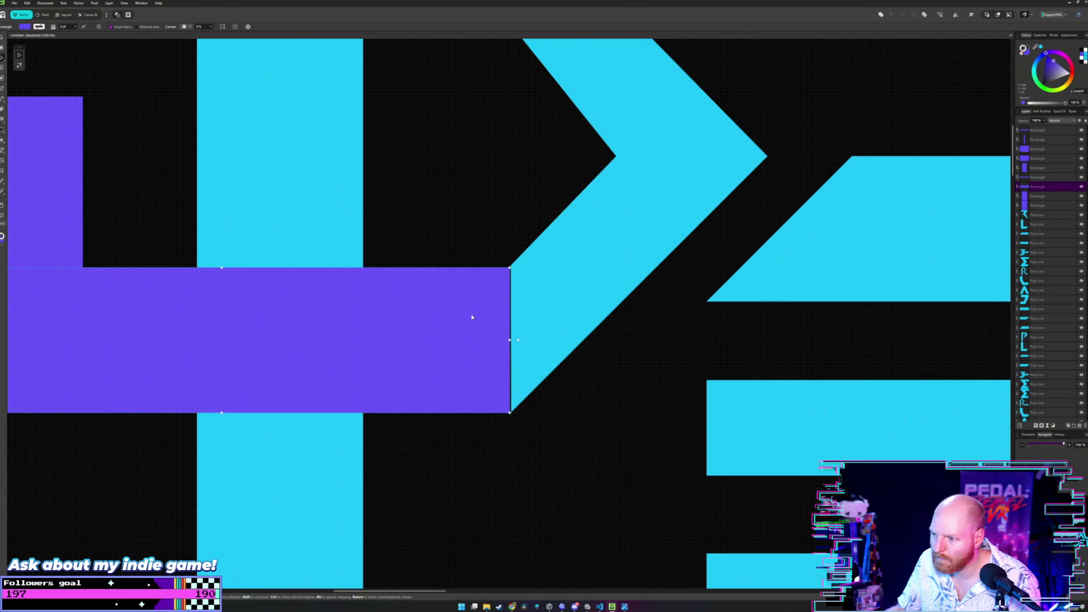
drag(473, 317, 474, 316)
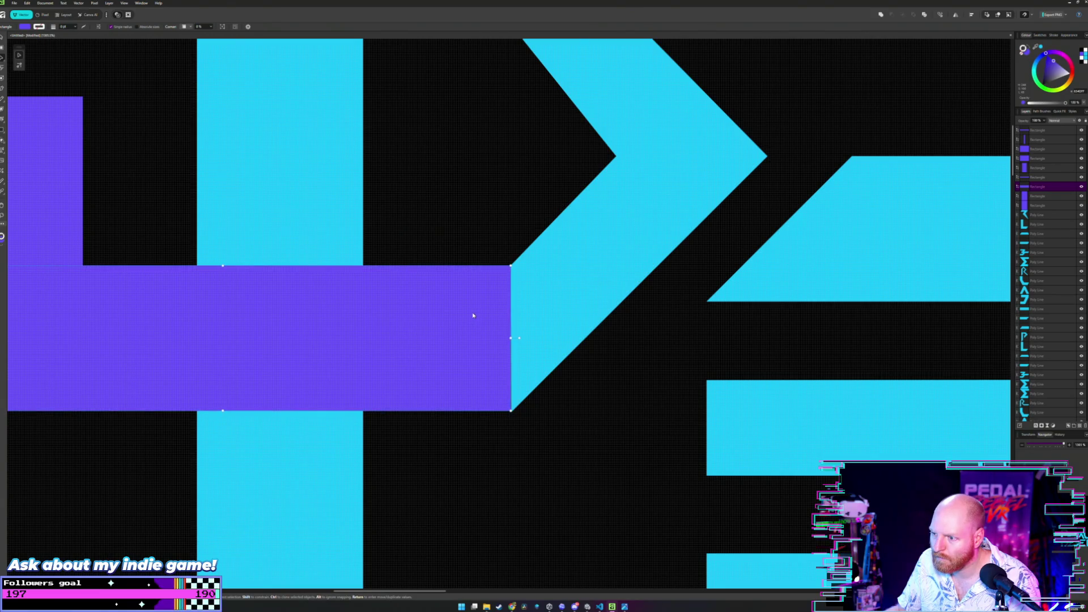
scroll(494, 316, up, 2)
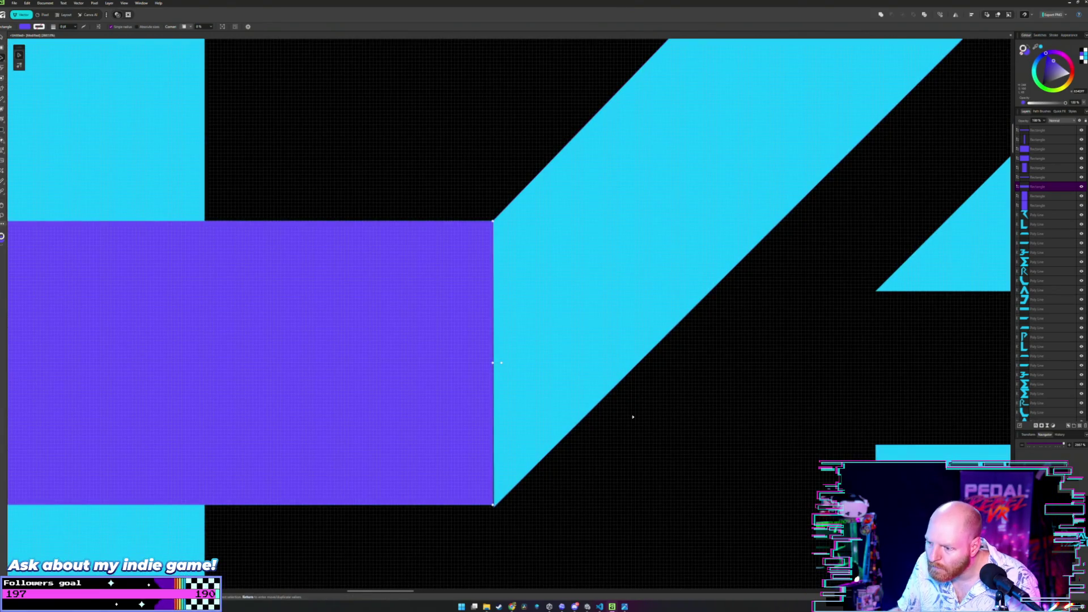
- Nudge the purple bar with arrow keys and snap its edge up to the chevron's corner
click(457, 371)
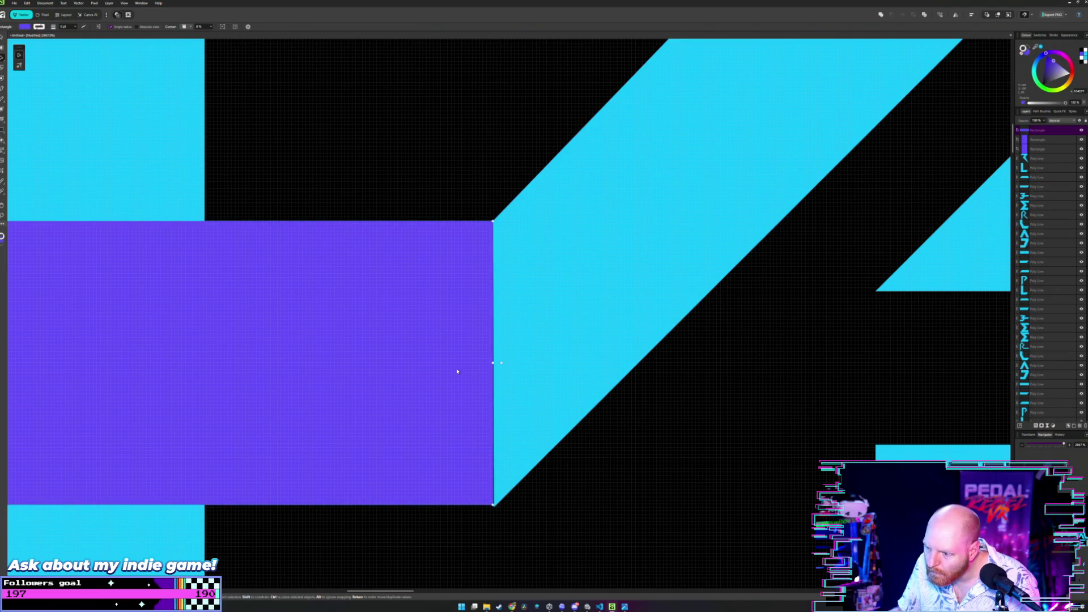
key(Down)
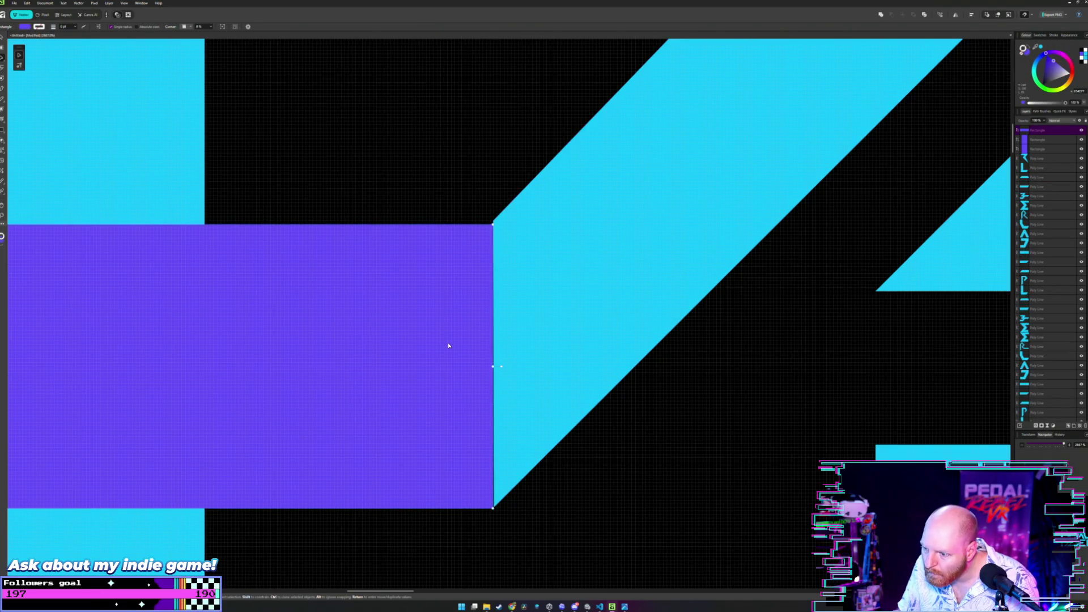
key(Right)
key(Down)
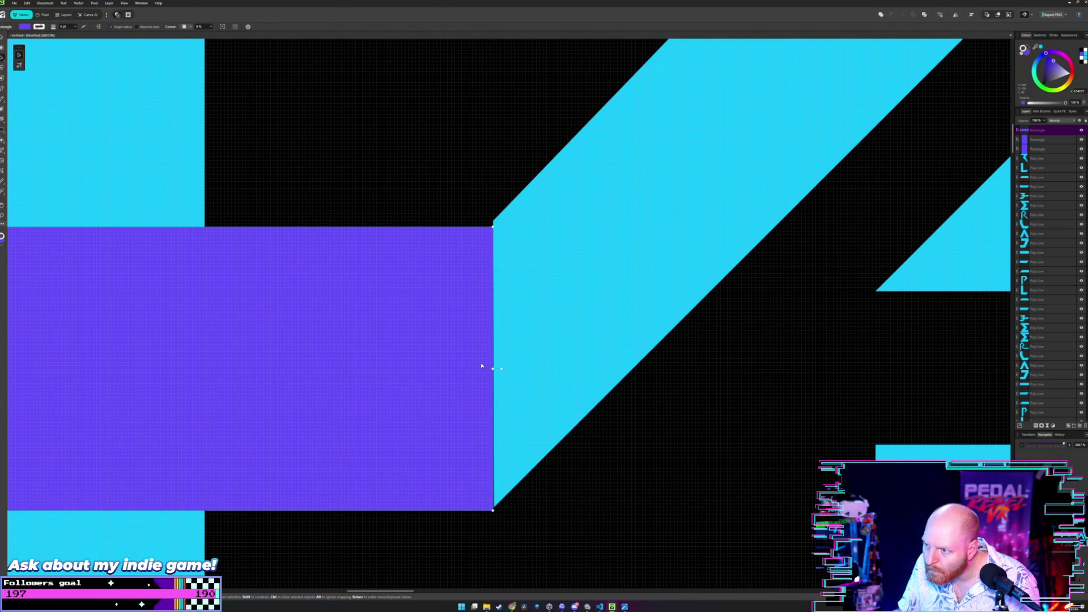
scroll(479, 366, up, 2)
scroll(479, 366, down, 1)
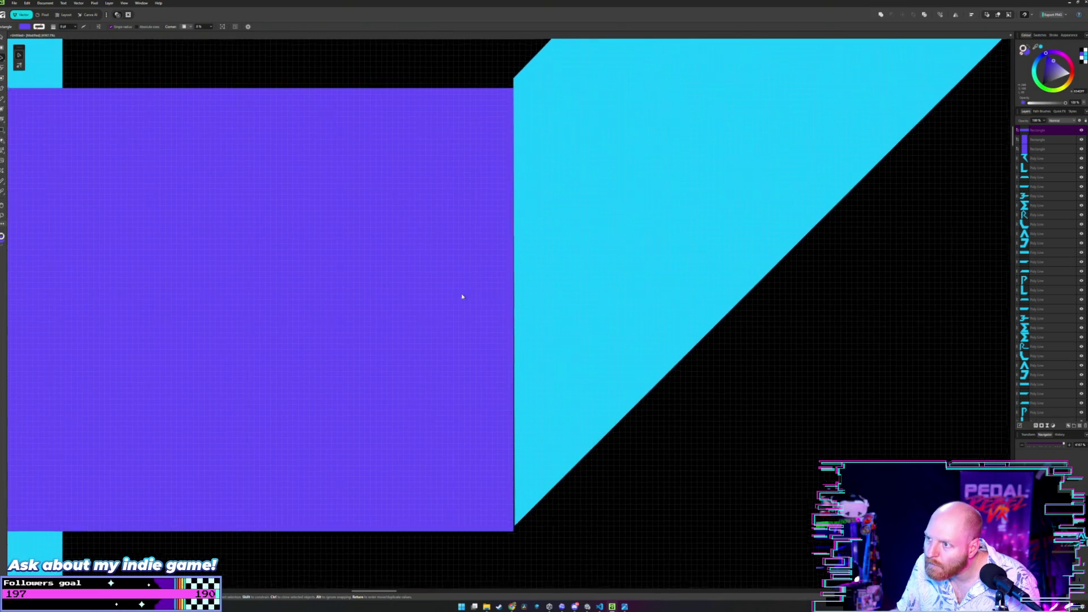
scroll(462, 297, up, 3)
drag(425, 285, 425, 277)
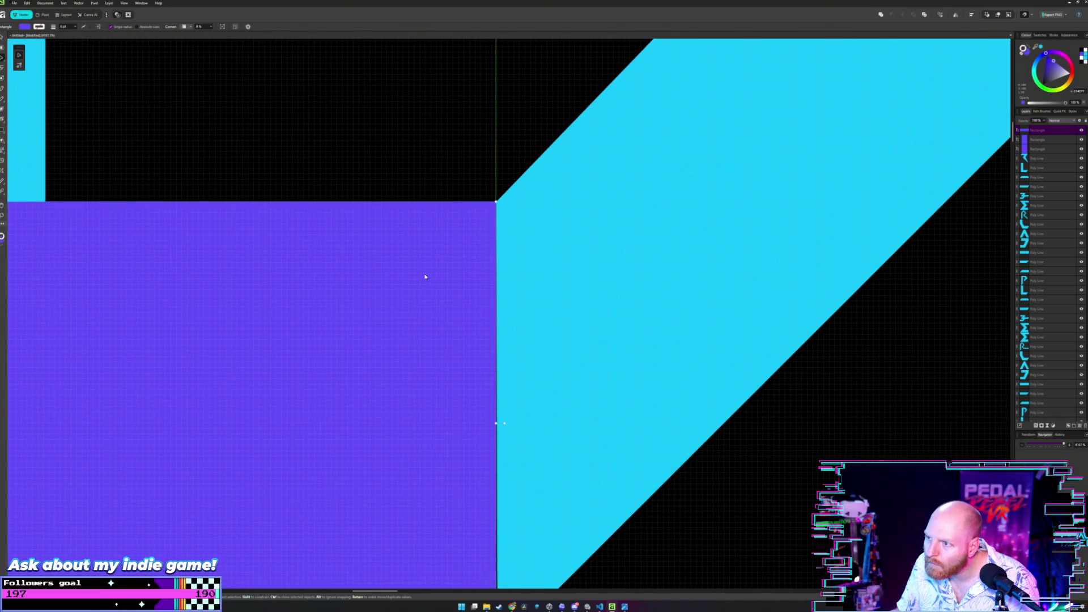
scroll(428, 283, down, 2)
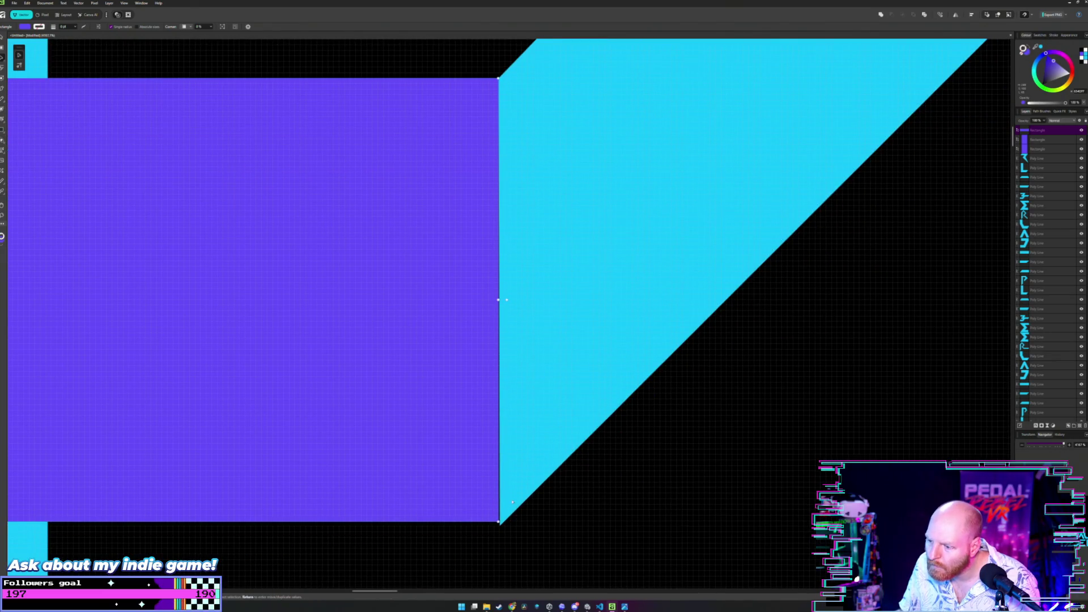
- Raise the chevron's bottom corner node to meet the bar, undoing an accidental curve
key(a)
click(501, 525)
drag(501, 525, 630, 470)
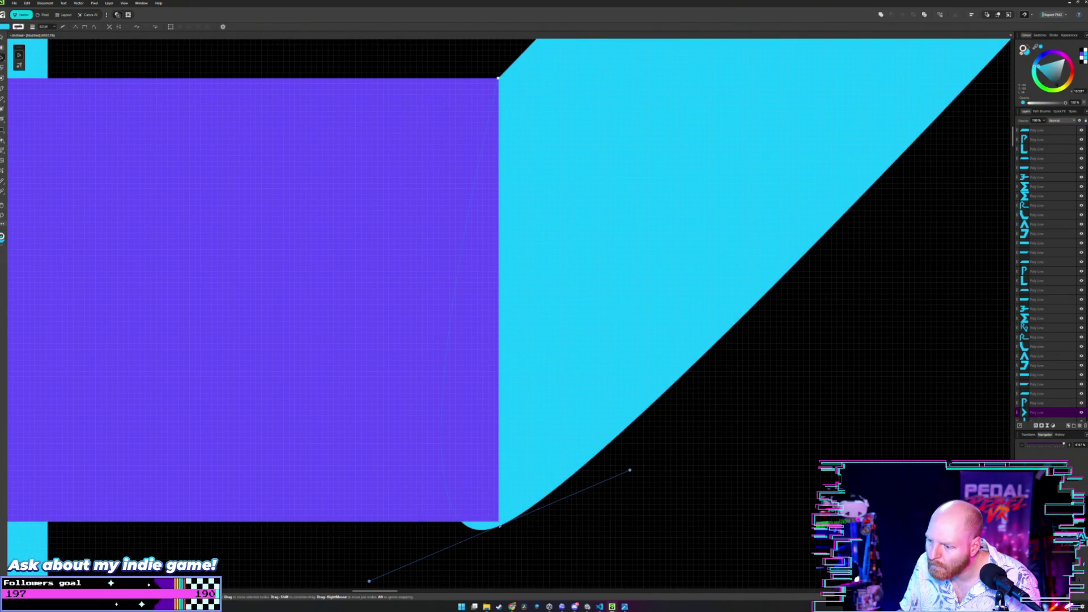
key(ctrl+z)
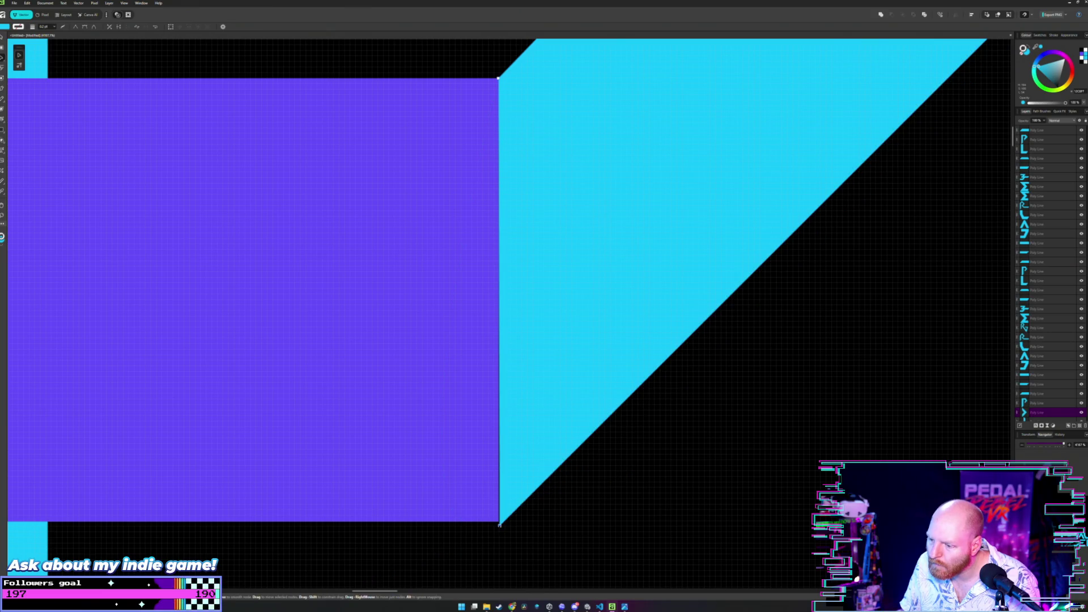
scroll(478, 301, up, 2)
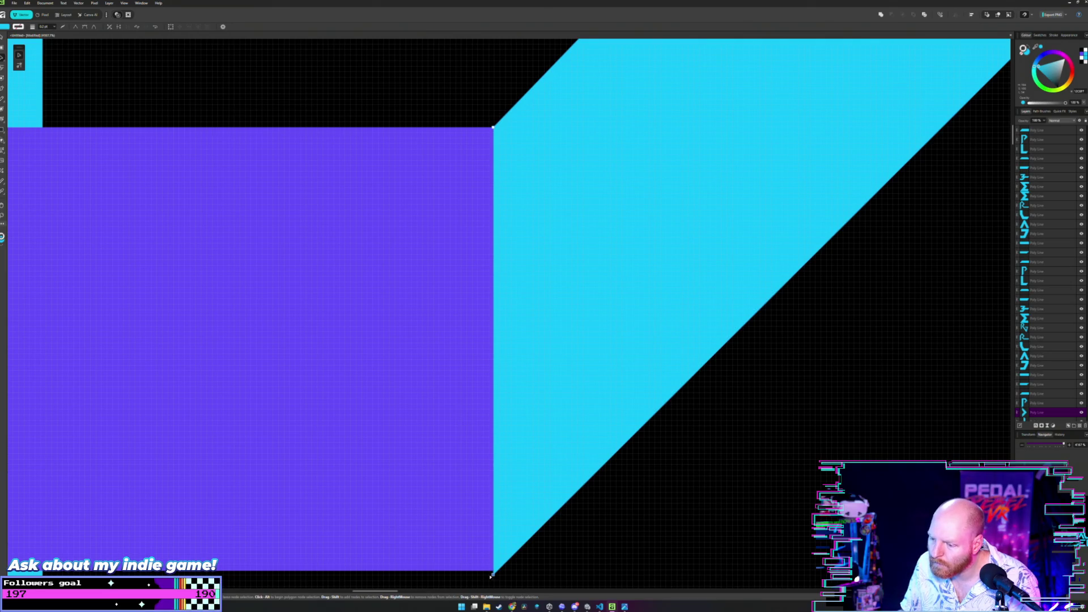
drag(492, 577, 494, 571)
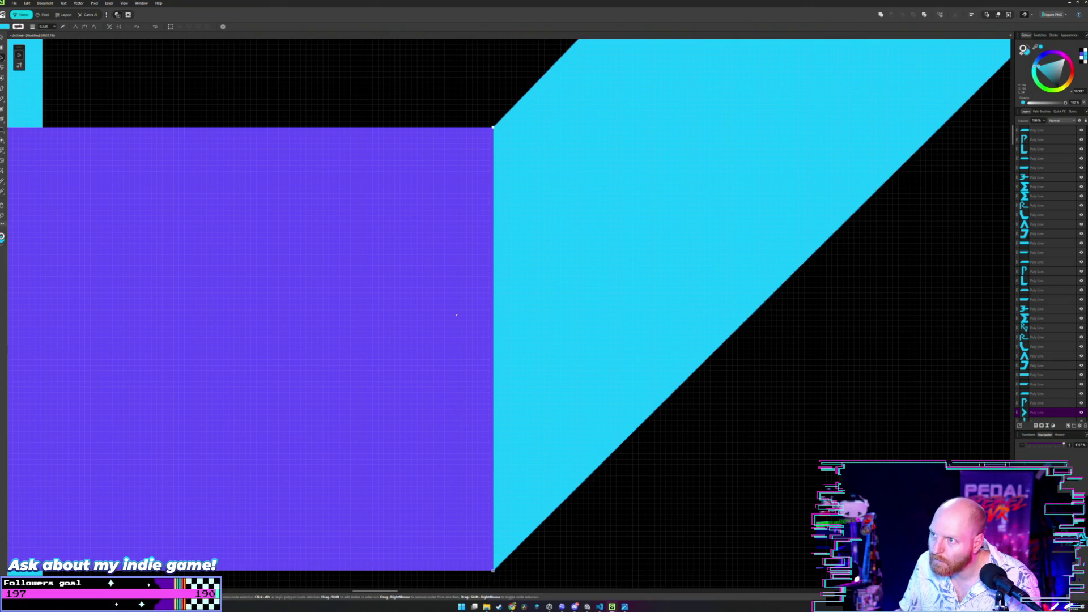
scroll(459, 399, down, 1)
scroll(456, 340, down, 4)
scroll(456, 304, up, 1)
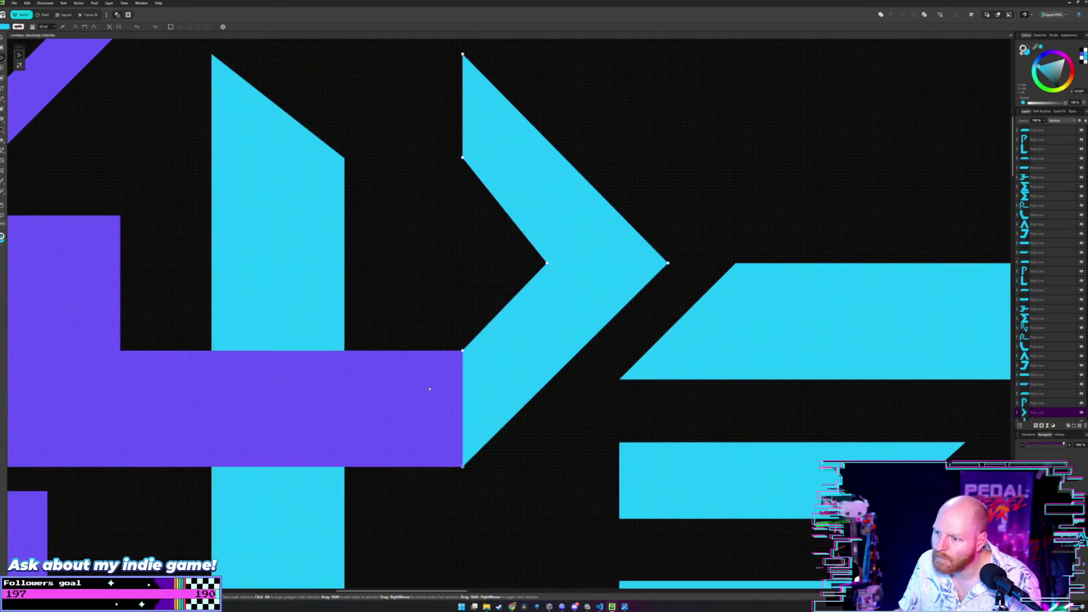
click(434, 366)
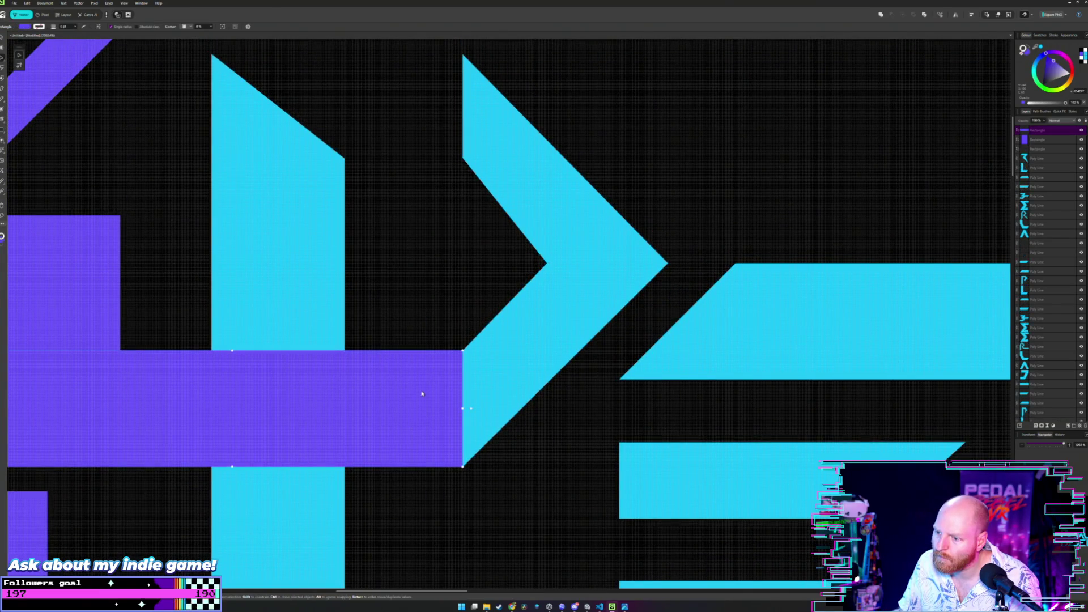
drag(421, 394, 418, 128)
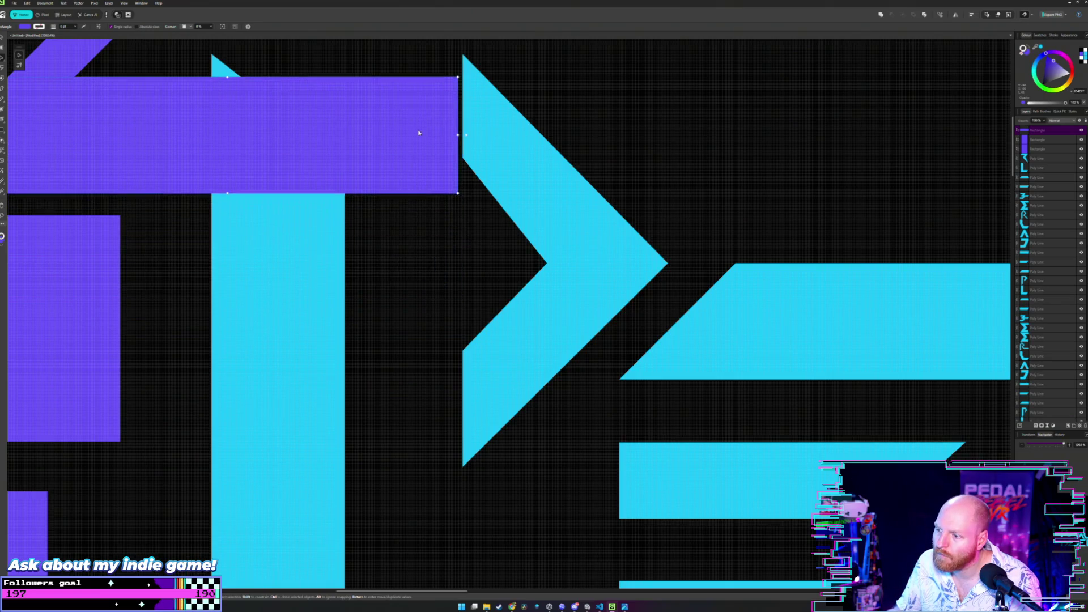
scroll(417, 133, up, 3)
drag(422, 251, 427, 232)
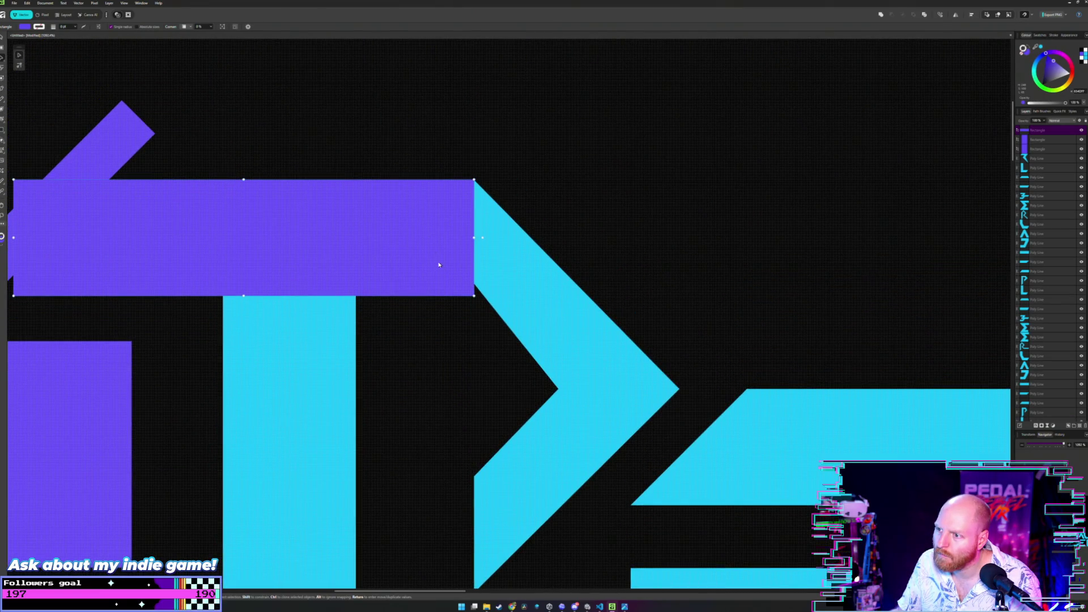
key(ctrl+d)
scroll(432, 248, up, 1)
scroll(431, 294, down, 2)
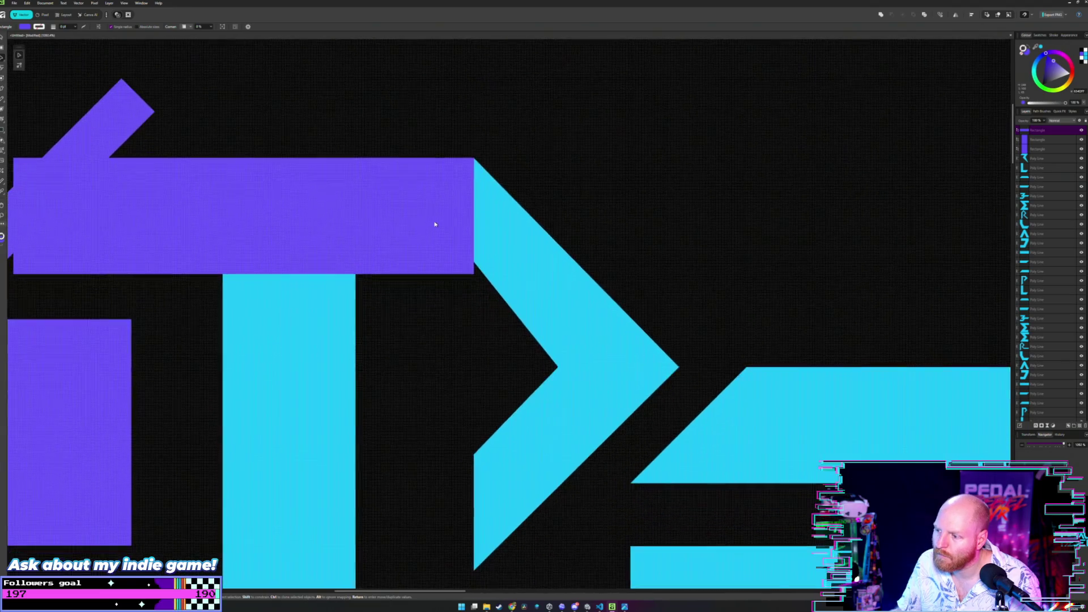
scroll(432, 238, up, 2)
scroll(433, 272, up, 2)
scroll(440, 285, up, 1)
click(443, 278)
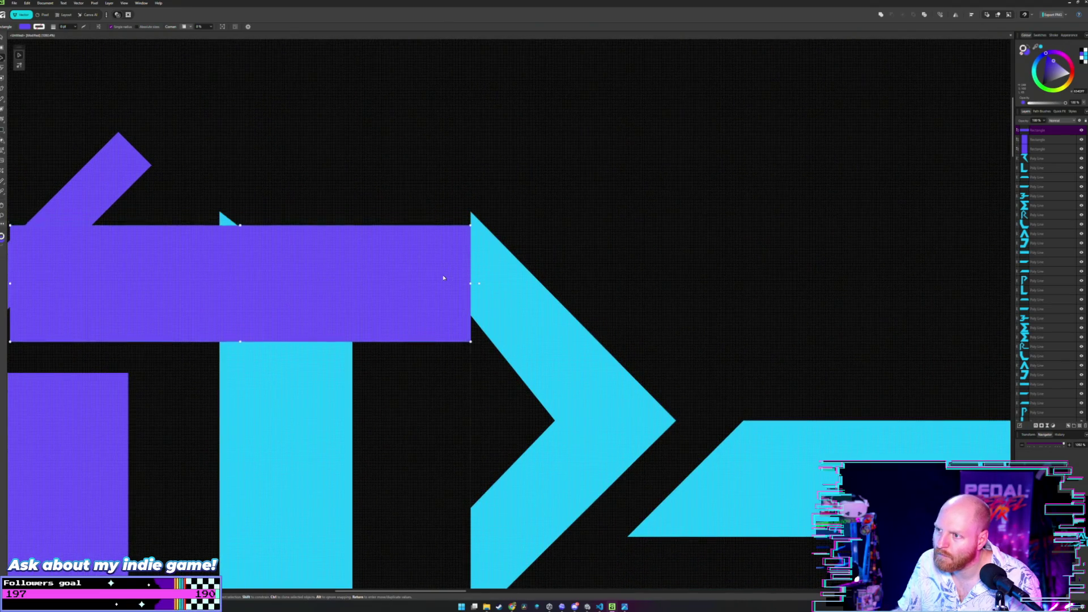
drag(443, 278, 442, 264)
scroll(437, 258, up, 1)
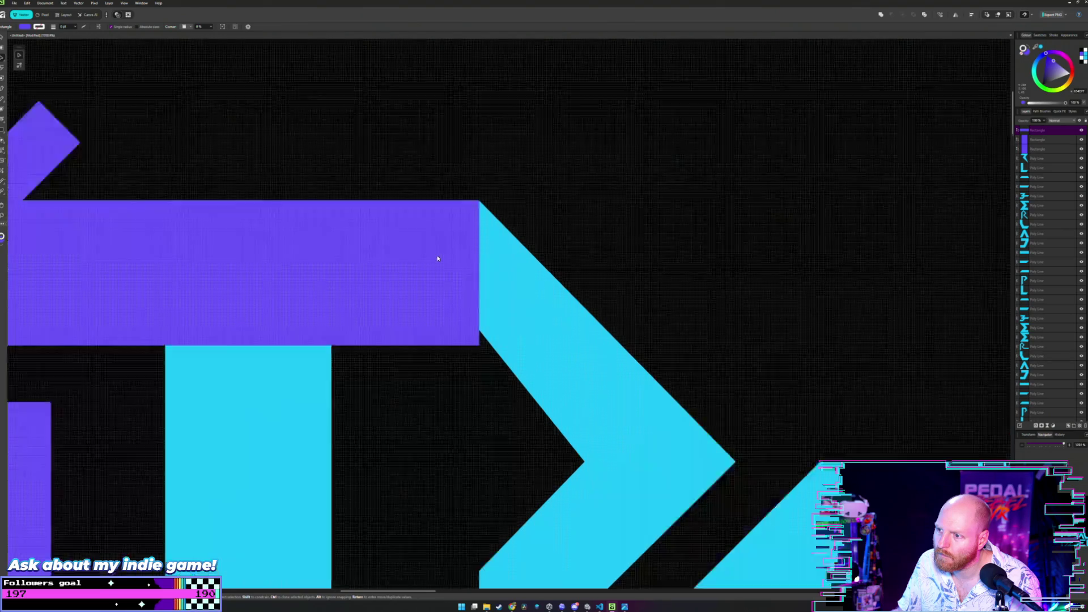
scroll(437, 257, up, 2)
scroll(545, 281, down, 3)
click(546, 282)
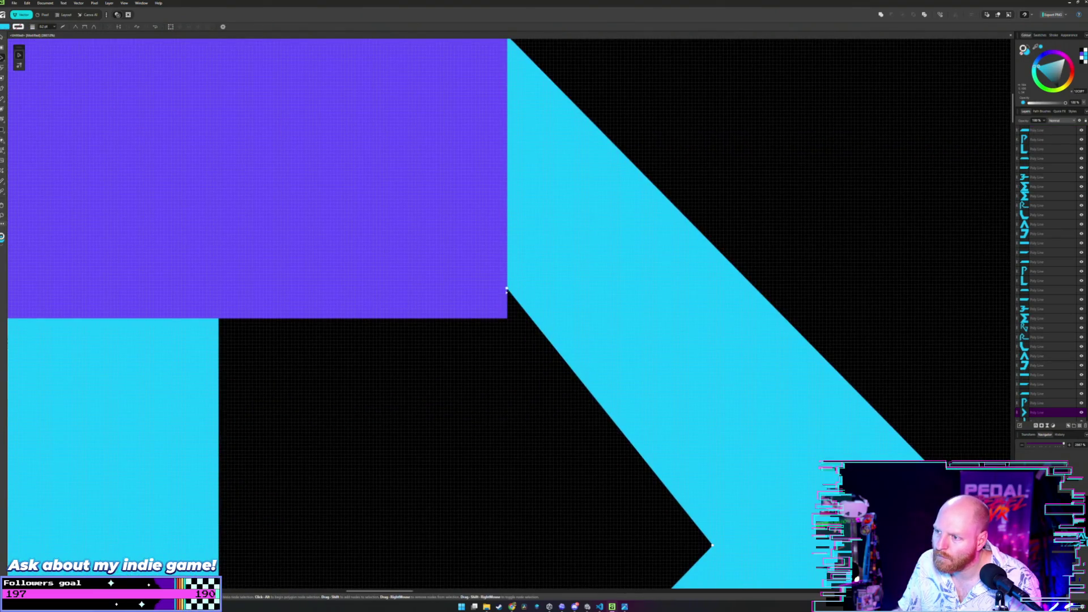
drag(507, 288, 507, 315)
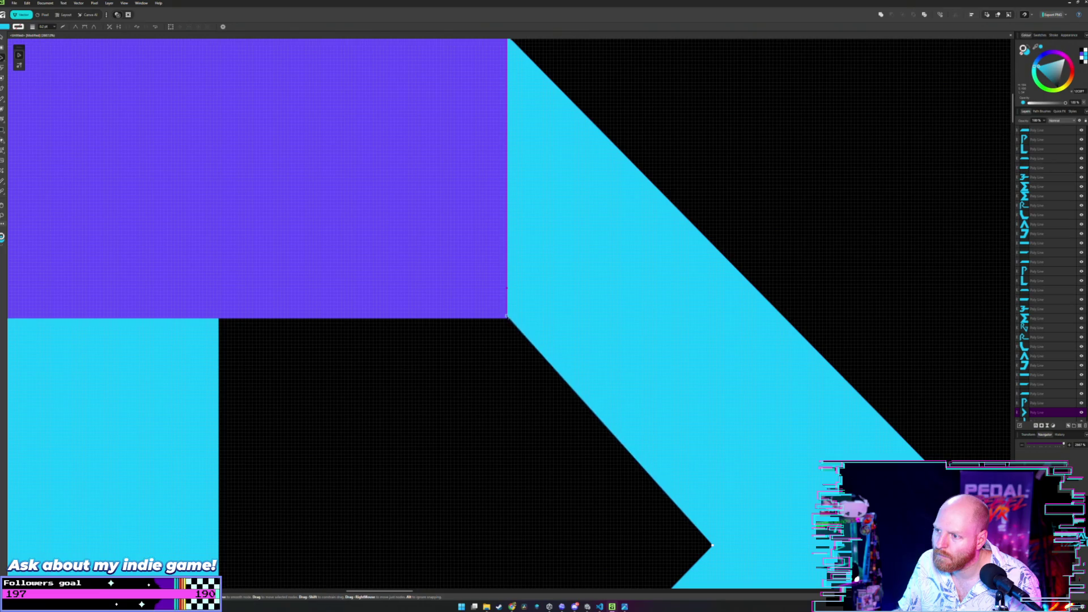
scroll(519, 315, down, 1)
scroll(520, 315, down, 1)
scroll(493, 321, down, 1)
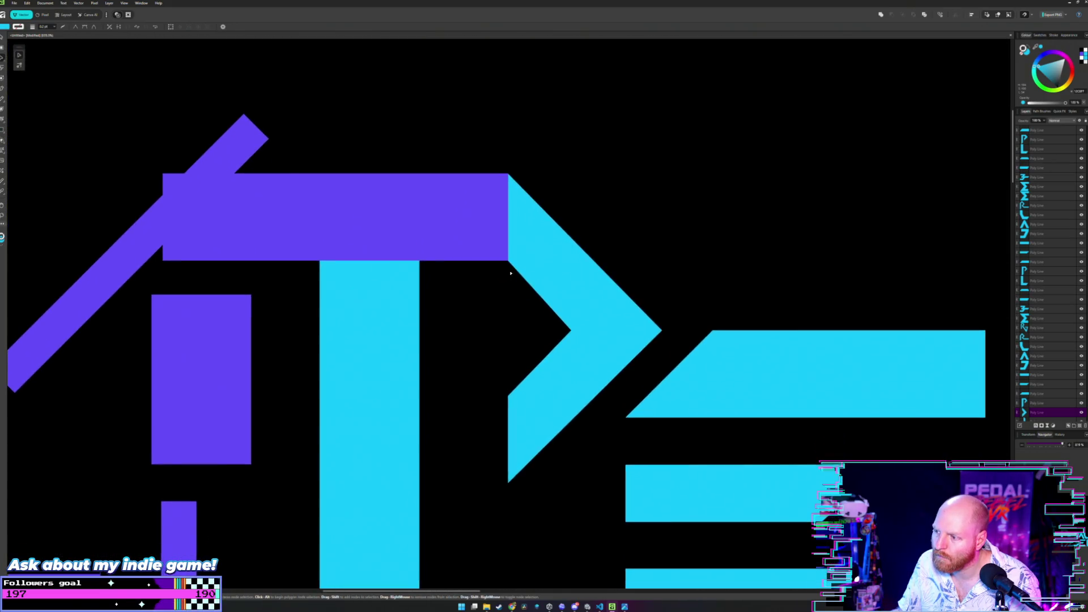
mouse_move(489, 304)
mouse_down()
mouse_move(532, 307)
mouse_move(518, 267)
mouse_move(213, 254)
mouse_up()
scroll(532, 307, down, 1)
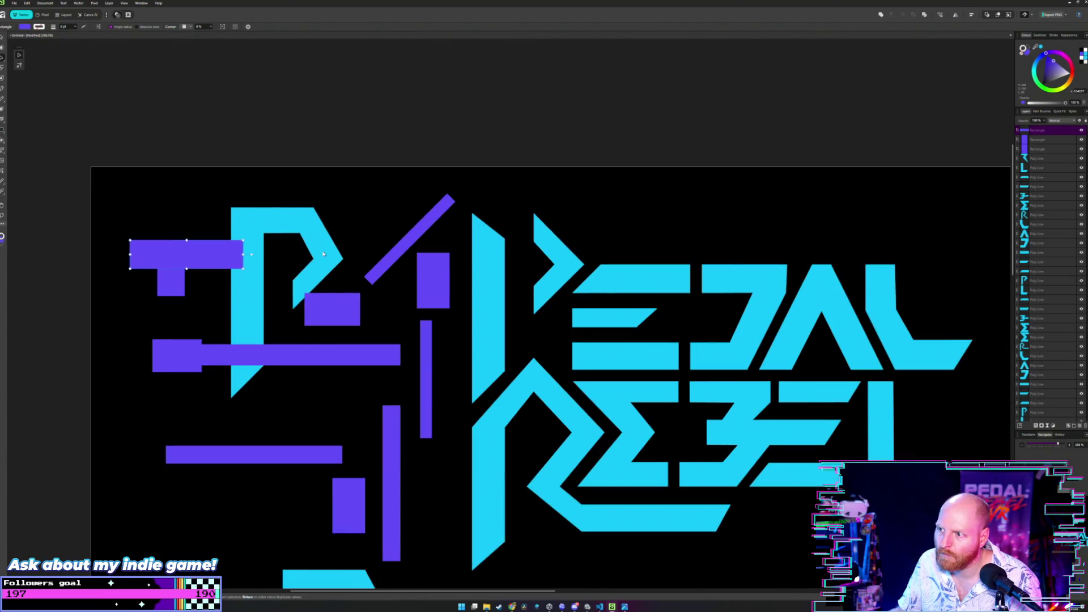
scroll(514, 324, down, 1)
drag(519, 327, 498, 265)
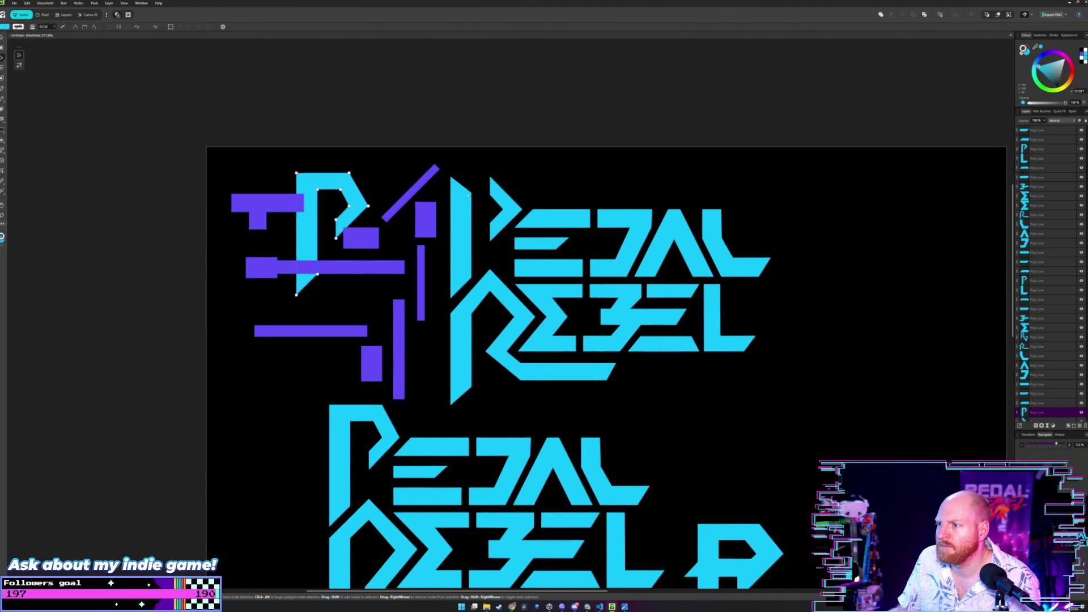
scroll(466, 204, up, 2)
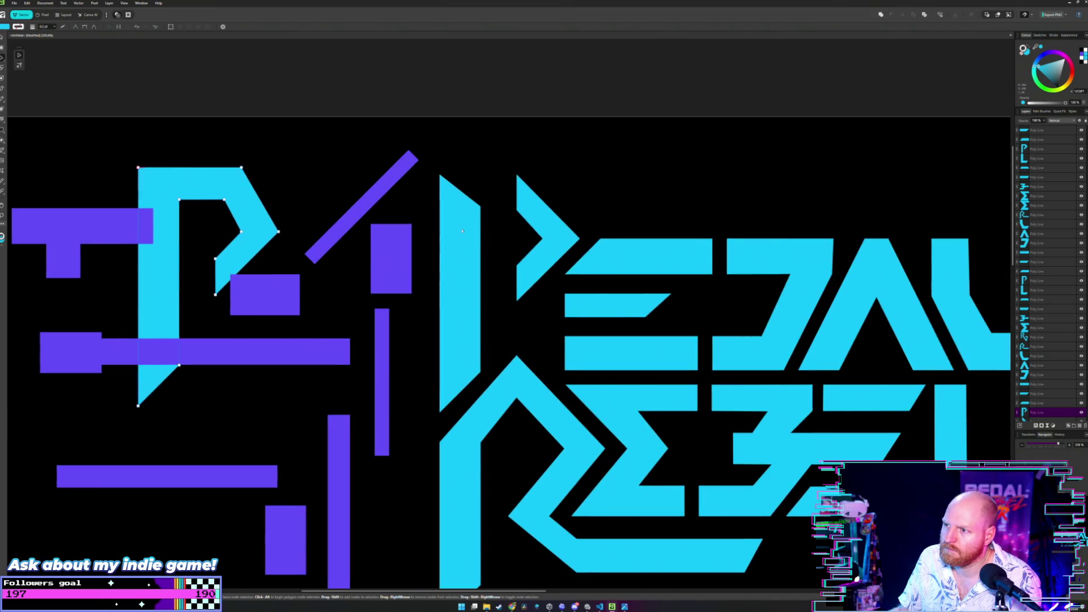
scroll(466, 196, up, 1)
scroll(502, 230, up, 2)
scroll(518, 248, up, 1)
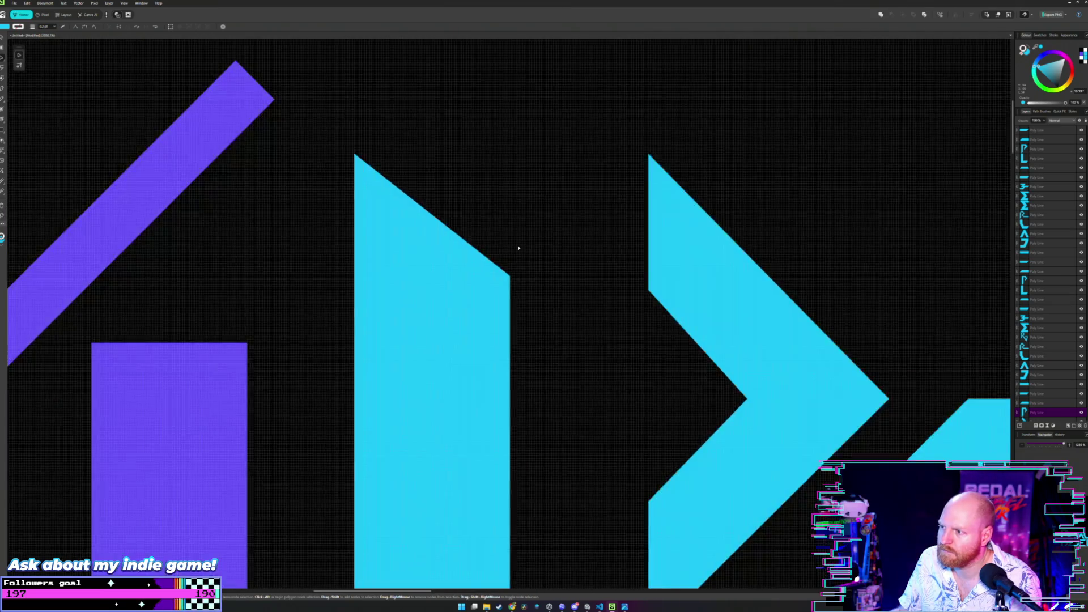
scroll(517, 248, down, 2)
click(392, 324)
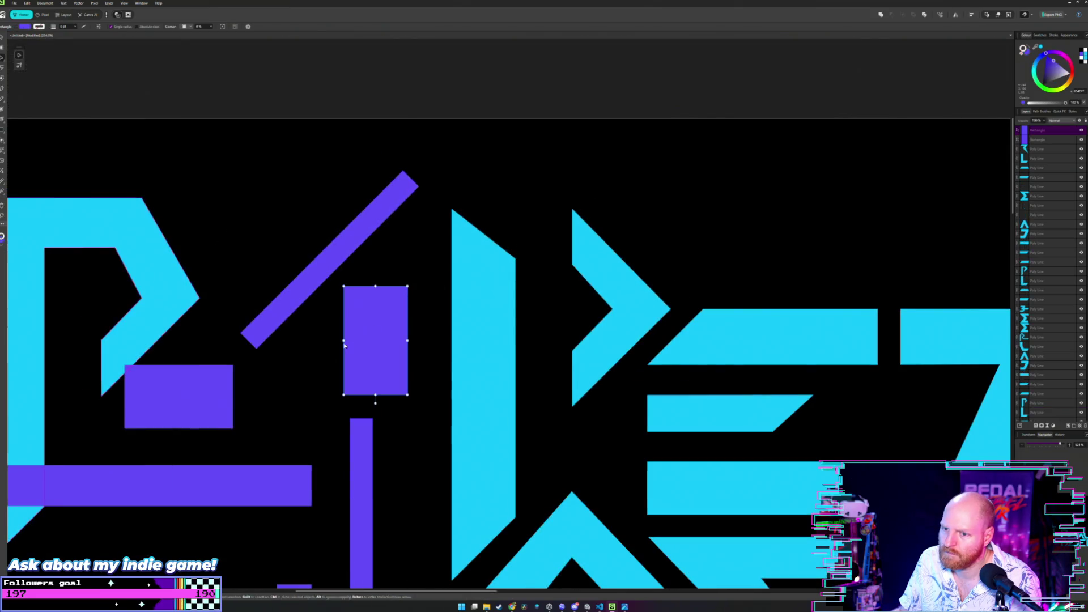
- Duplicate a purple block above the P's stem and nudge it into place
mouse_move(209, 400)
mouse_down()
mouse_move(549, 221)
mouse_move(557, 239)
mouse_up()
scroll(550, 218, up, 3)
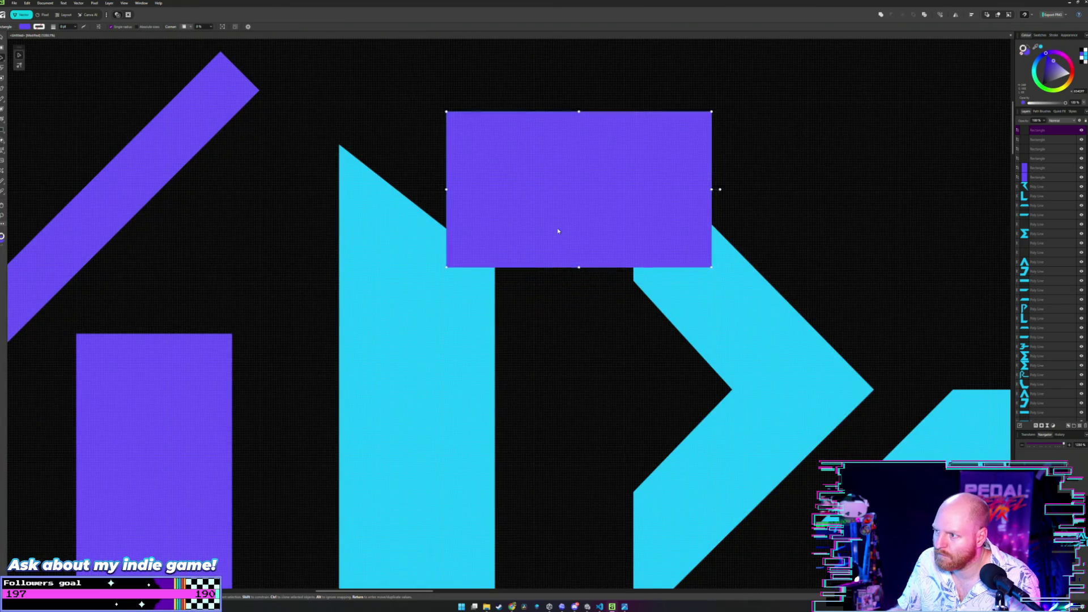
key(Down)
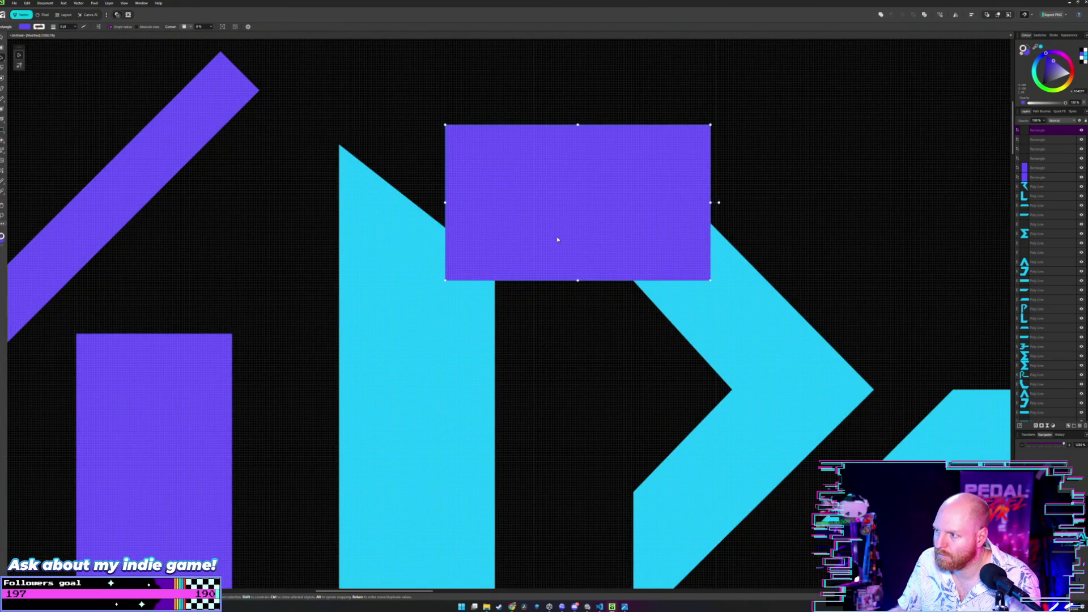
scroll(557, 238, up, 3)
drag(581, 223, 575, 229)
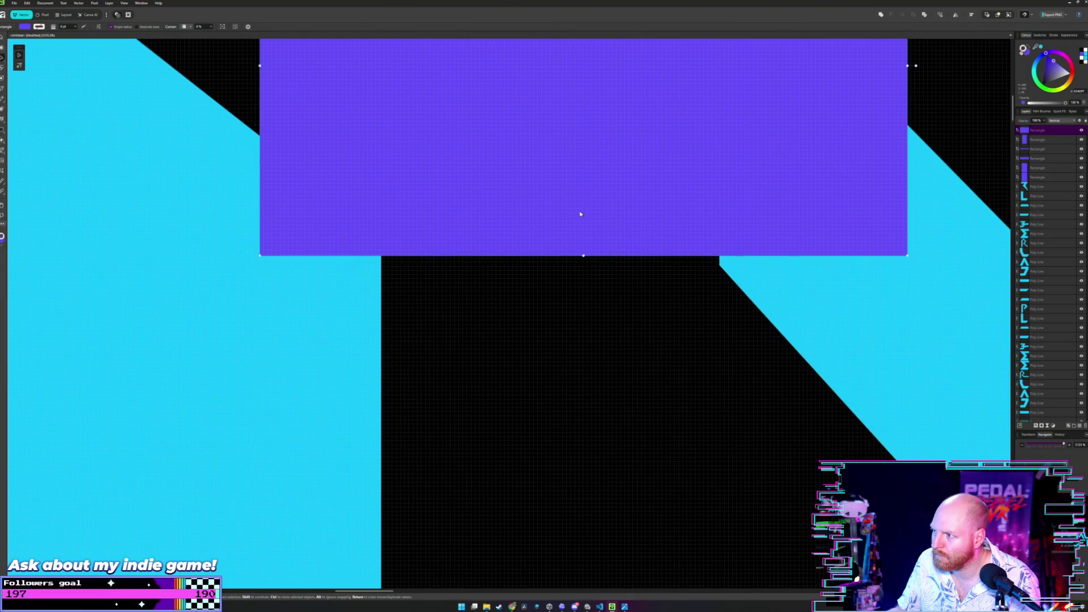
scroll(576, 228, down, 2)
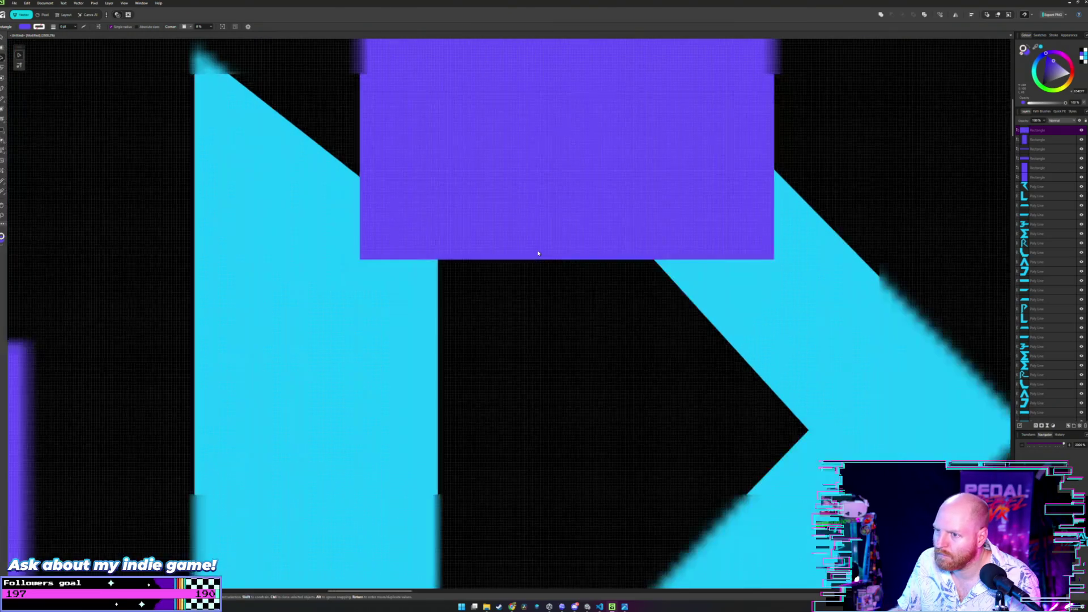
scroll(437, 236, down, 2)
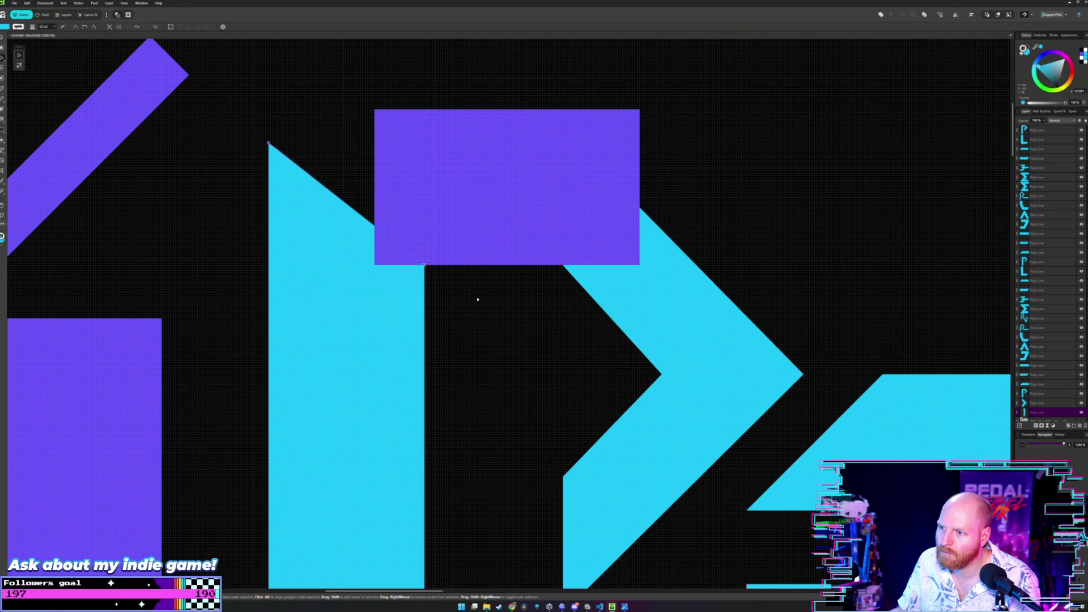
scroll(445, 281, down, 2)
- Move the purple block onto the top of the diagonal bar and clear the selection
drag(464, 219, 158, 204)
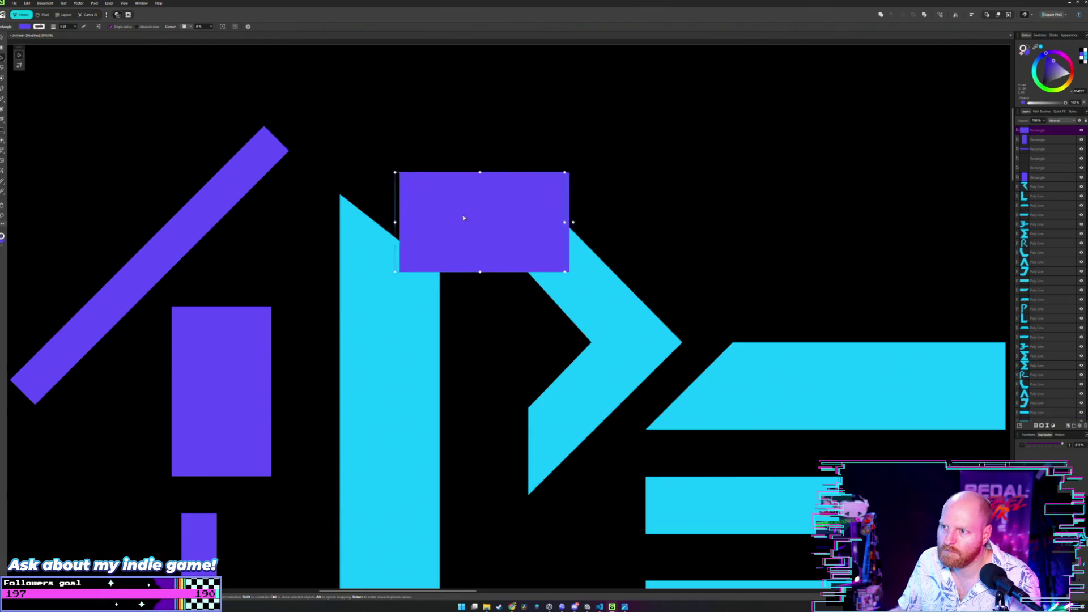
scroll(378, 175, down, 2)
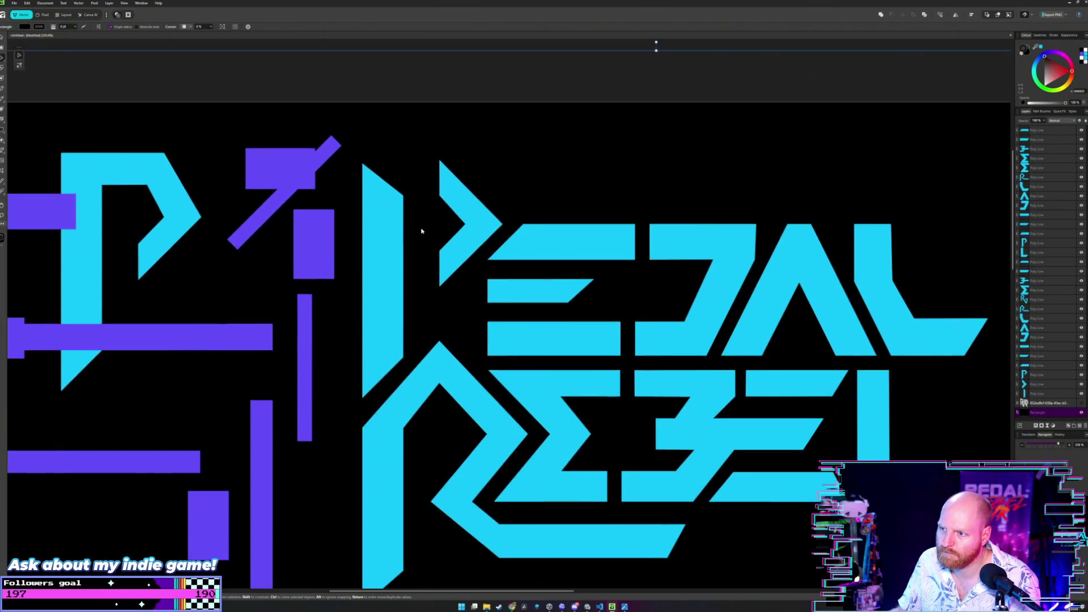
scroll(488, 245, down, 2)
click(452, 168)
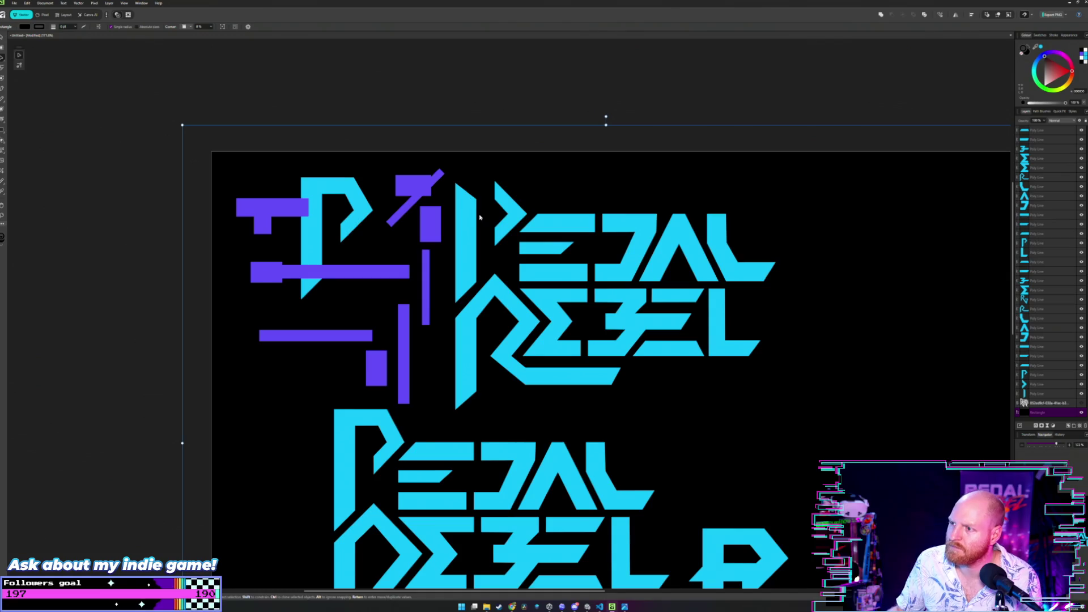
key(ctrl+d)
scroll(515, 208, down, 2)
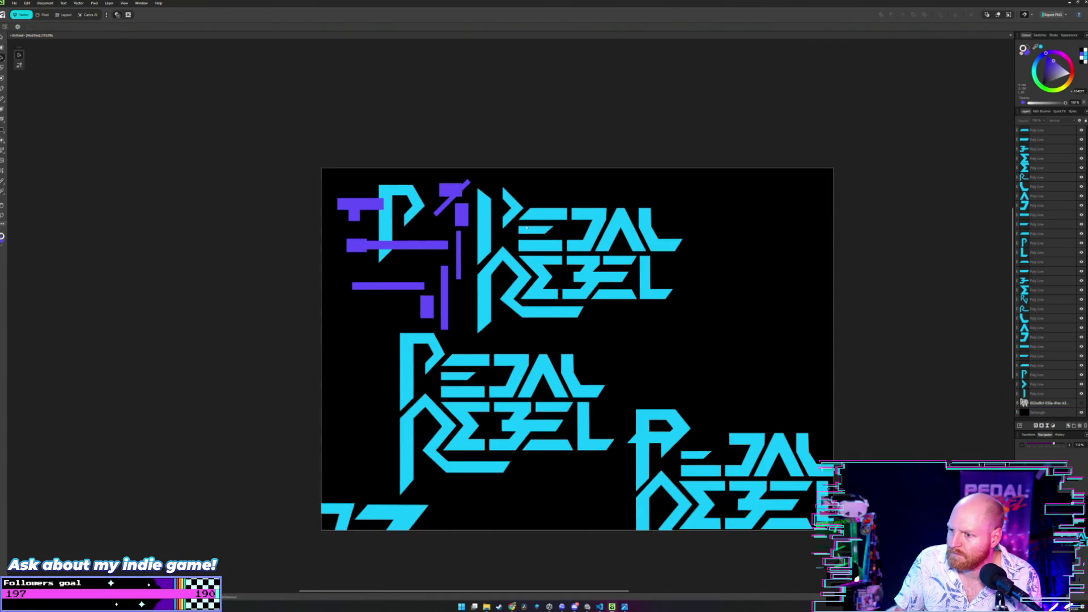
scroll(524, 224, up, 2)
scroll(511, 222, up, 2)
scroll(493, 220, up, 1)
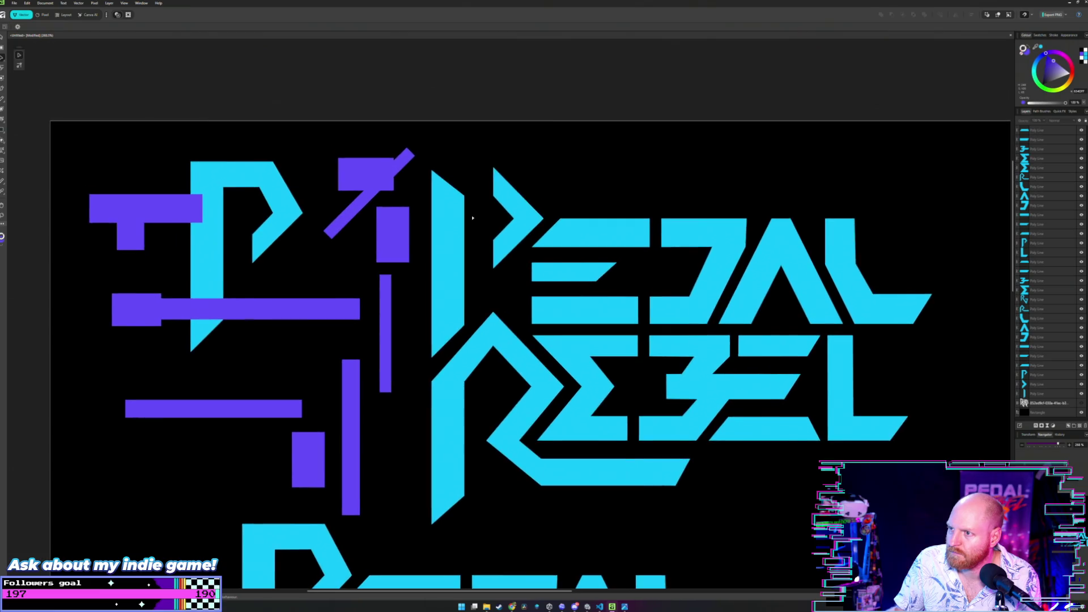
scroll(474, 219, up, 2)
scroll(473, 218, down, 1)
scroll(453, 237, up, 2)
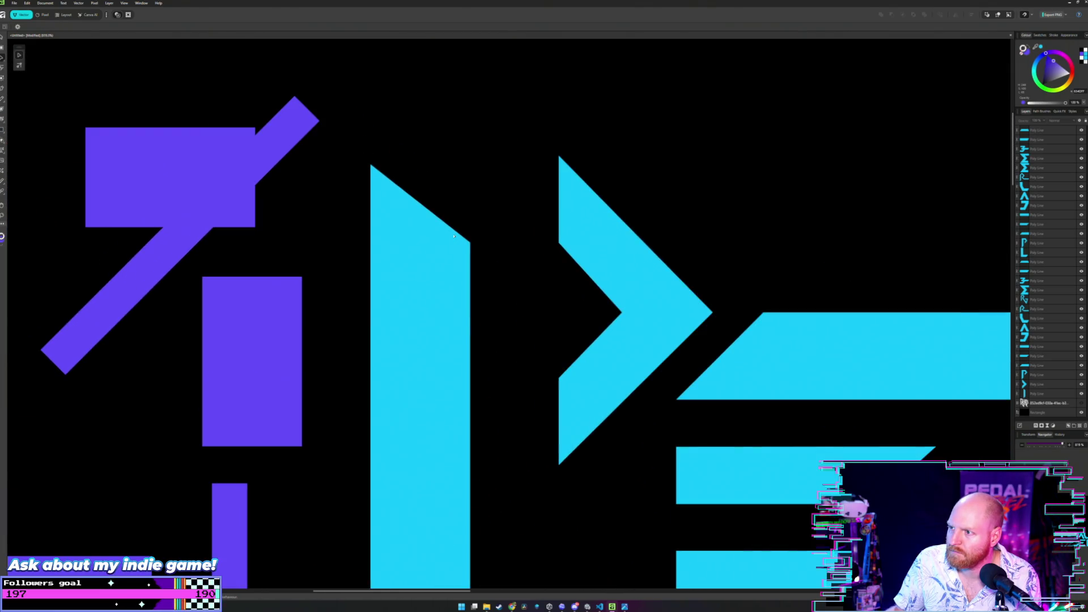
- Move a purple block above the P's stem and shift it right over the bowl
click(425, 227)
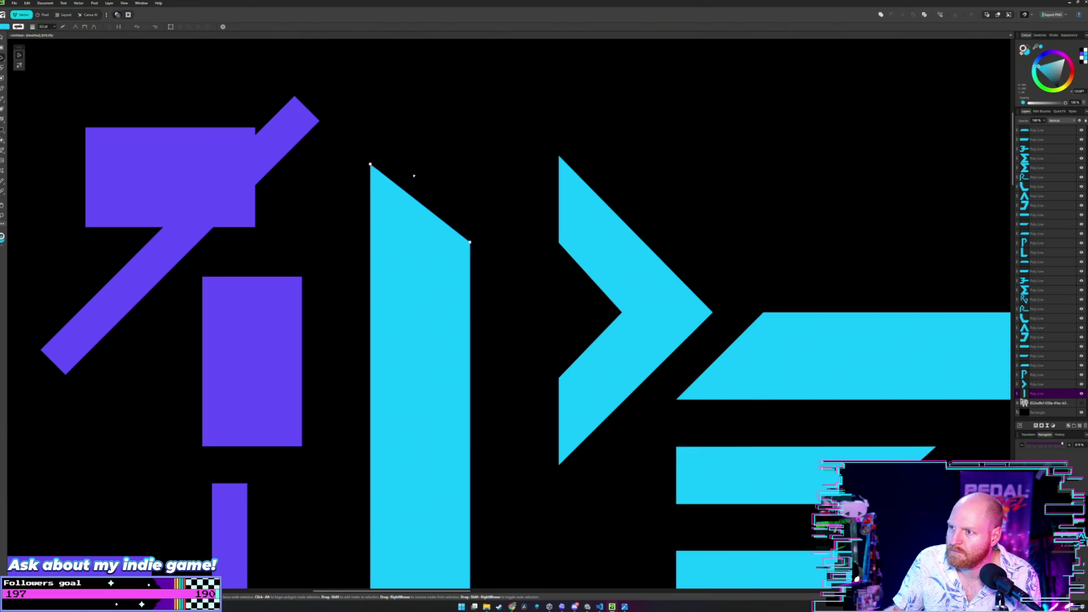
scroll(413, 174, up, 1)
scroll(415, 170, up, 1)
scroll(415, 170, up, 1)
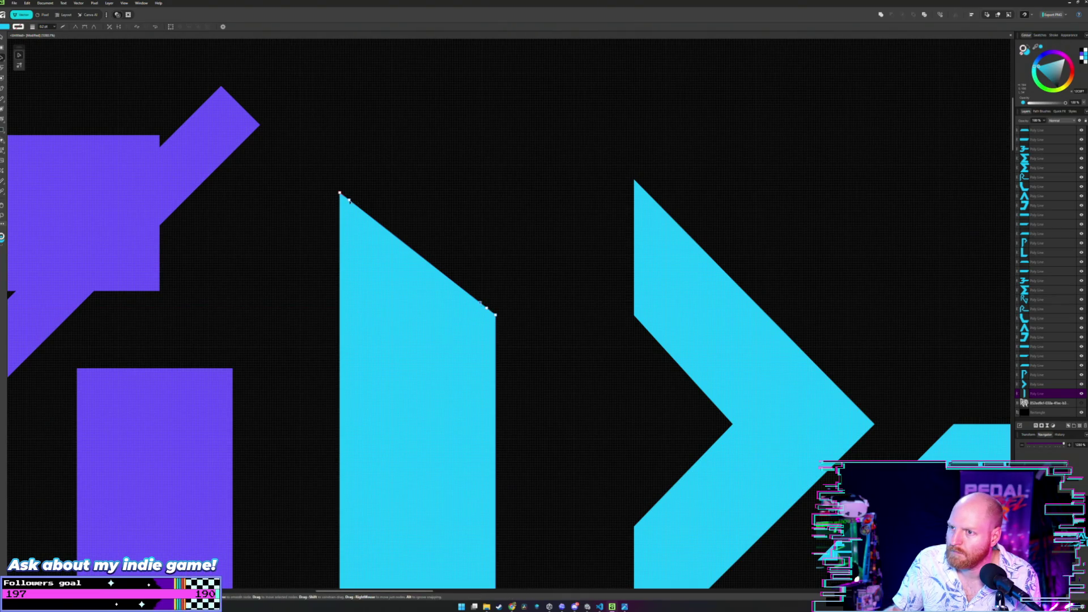
key(v)
mouse_move(86, 161)
mouse_down()
mouse_move(555, 75)
mouse_move(502, 69)
mouse_up()
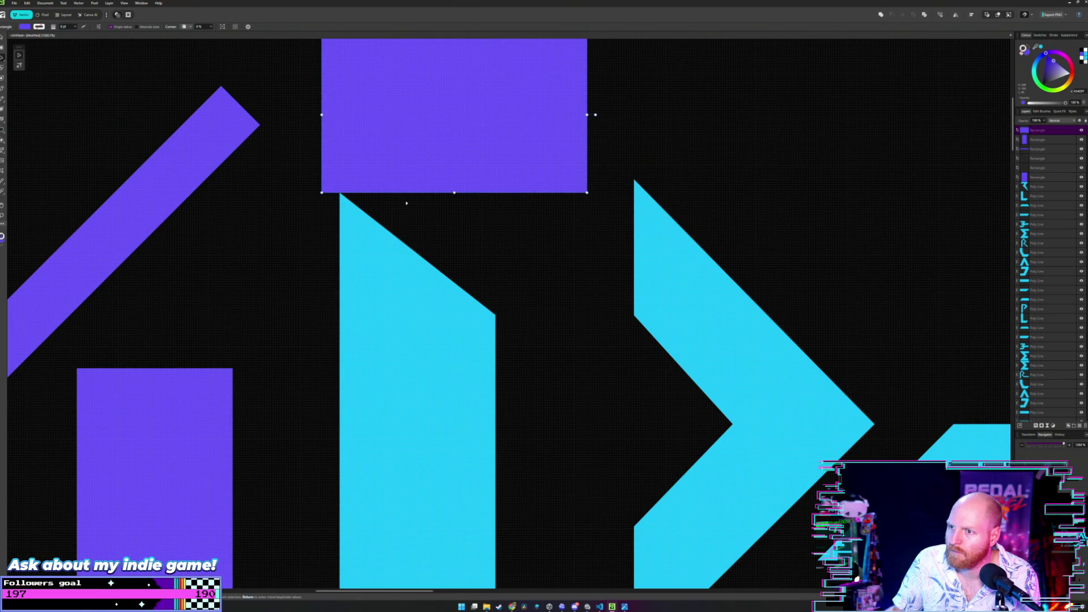
scroll(405, 218, left, 1)
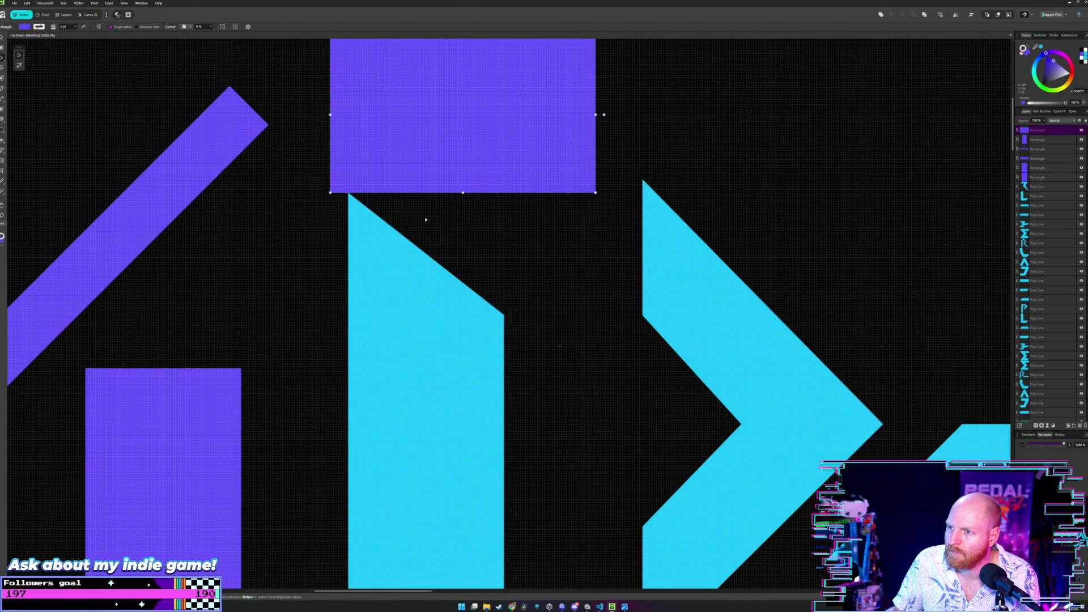
scroll(425, 220, left, 1)
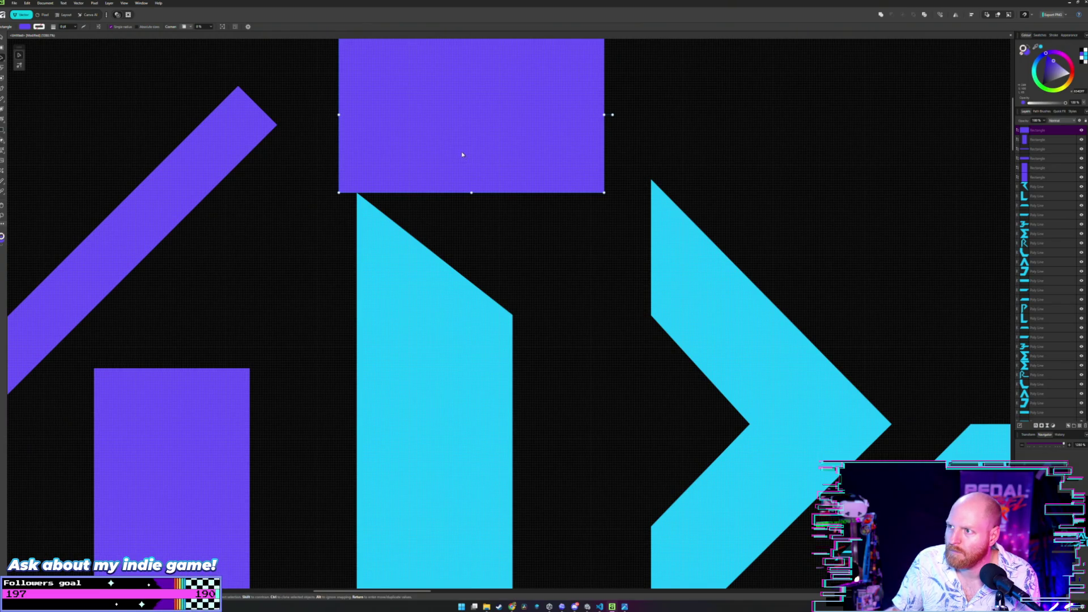
drag(462, 151, 537, 142)
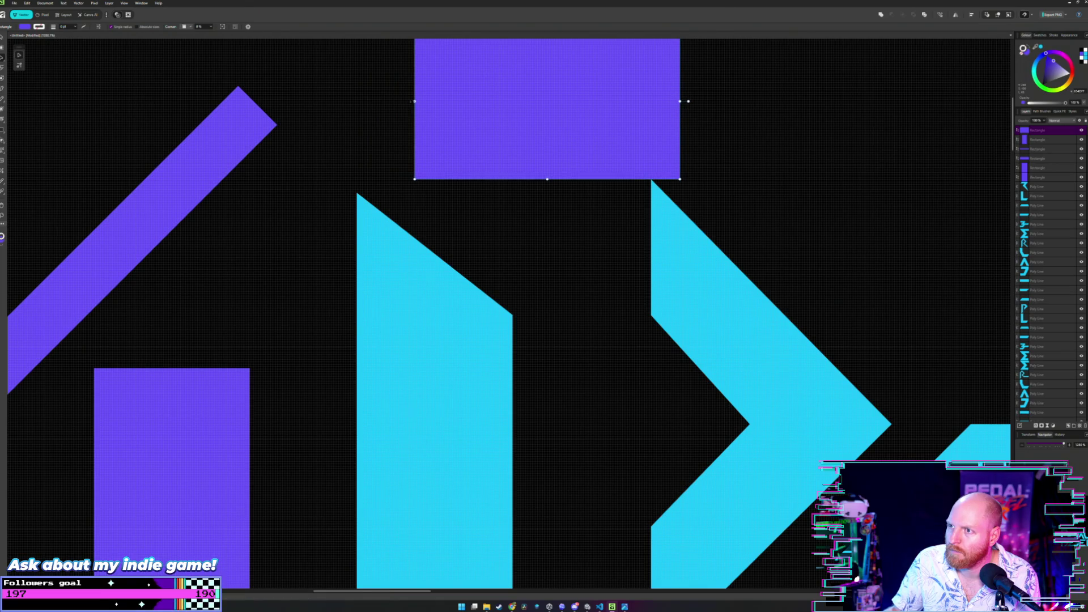
- Widen the purple cap toward the left and select the cyan stem for node editing
drag(414, 102, 312, 102)
key(a)
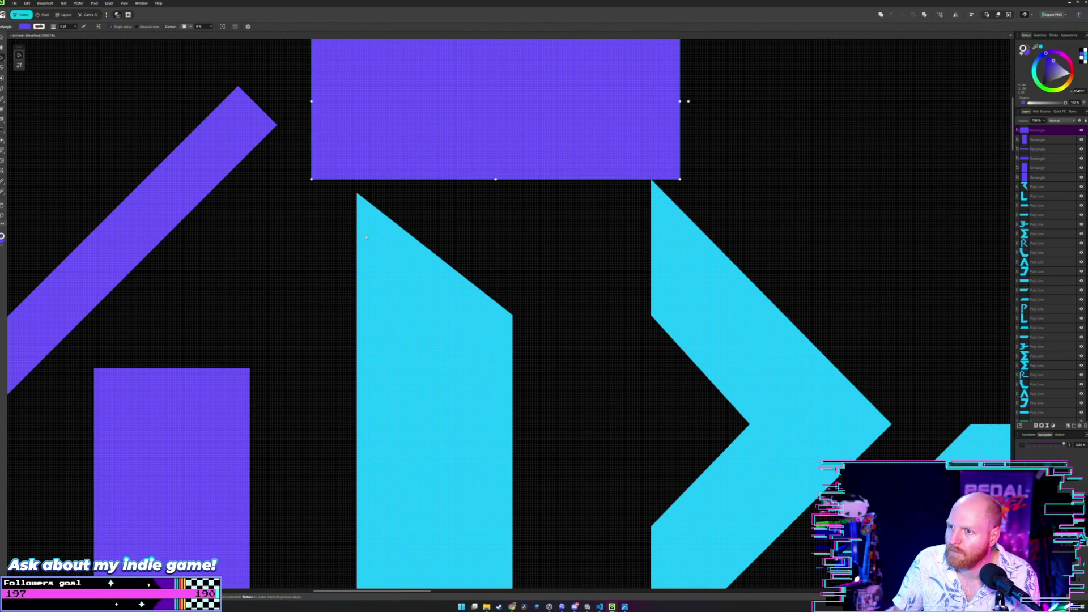
click(500, 304)
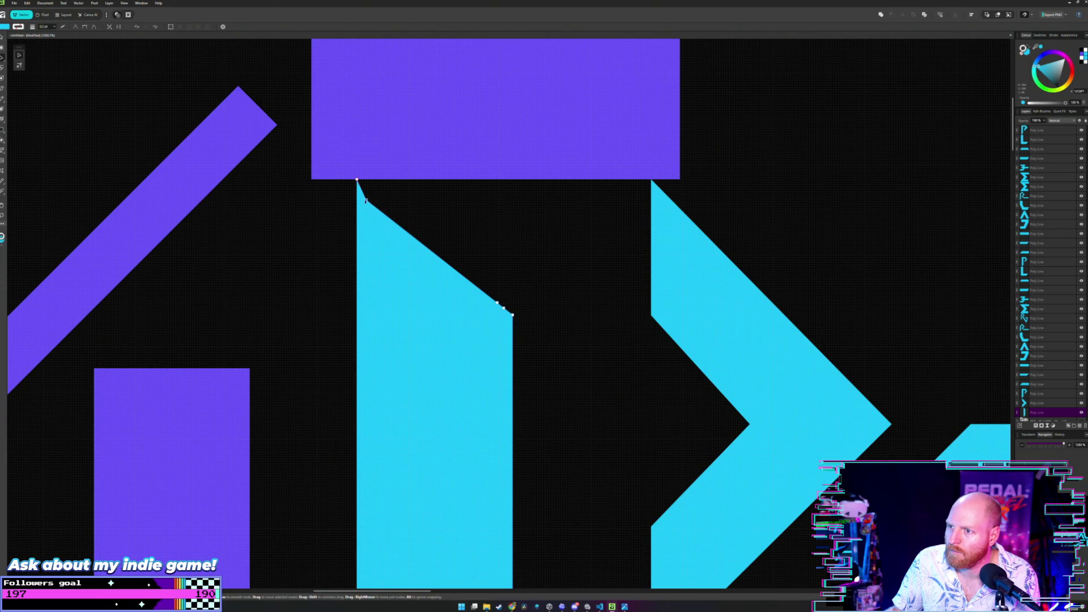
- Raise the stem's top and diagonal corners to the purple cap and tilt the lower edge
mouse_move(366, 199)
mouse_down()
mouse_move(427, 180)
mouse_move(402, 182)
mouse_up()
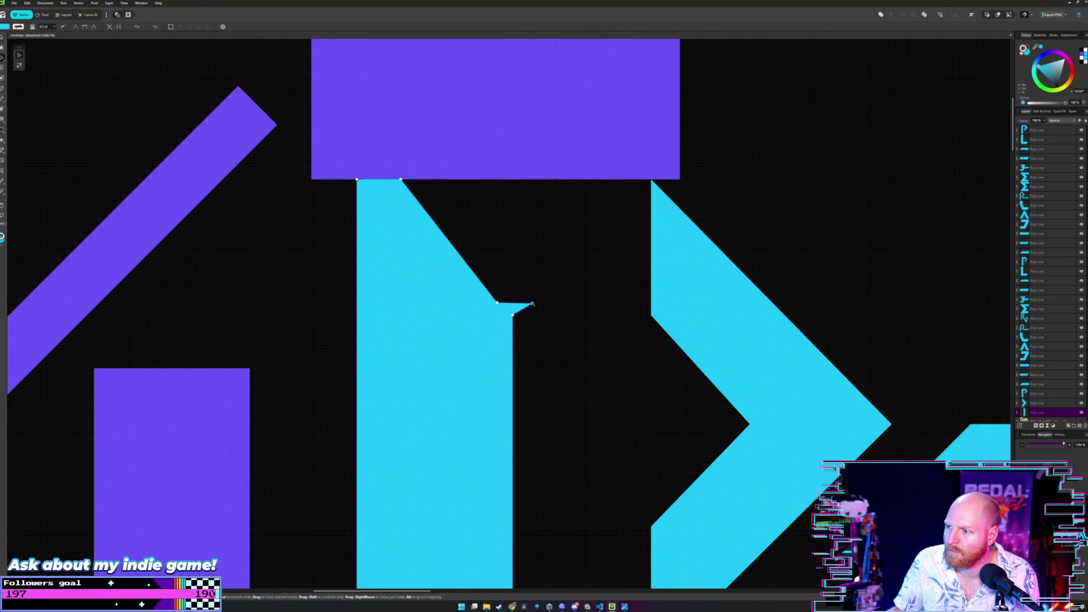
mouse_move(498, 303)
mouse_down()
mouse_move(591, 170)
mouse_move(598, 179)
mouse_up()
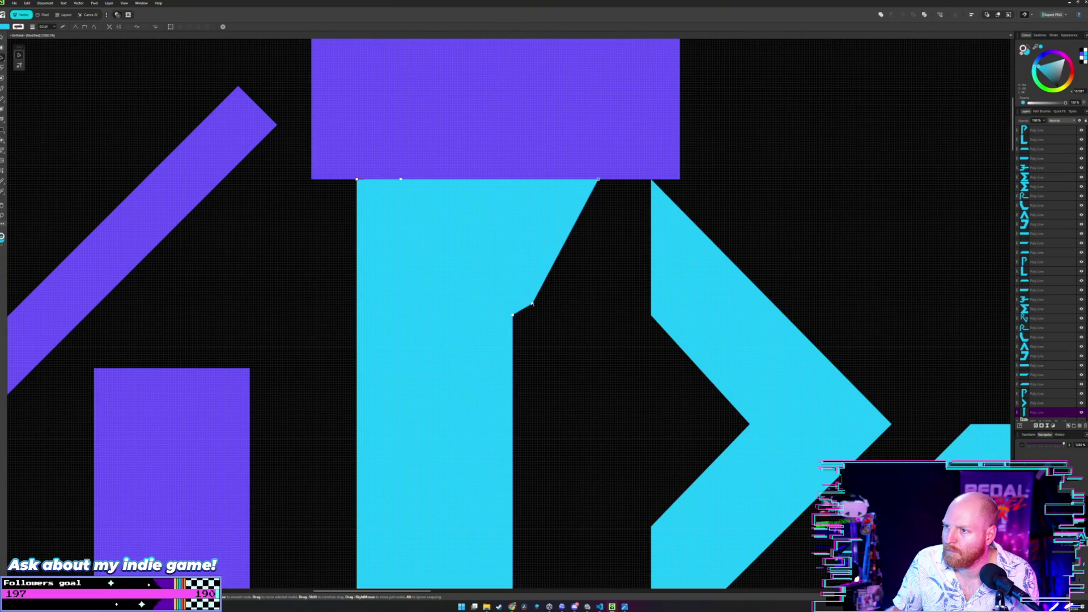
drag(532, 302, 513, 304)
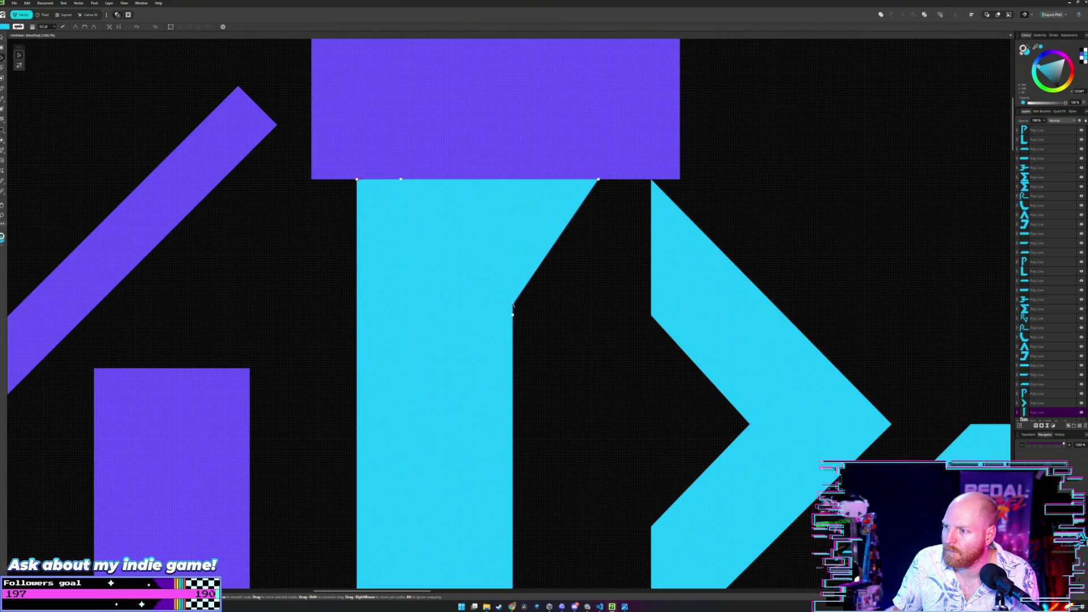
drag(513, 305, 652, 315)
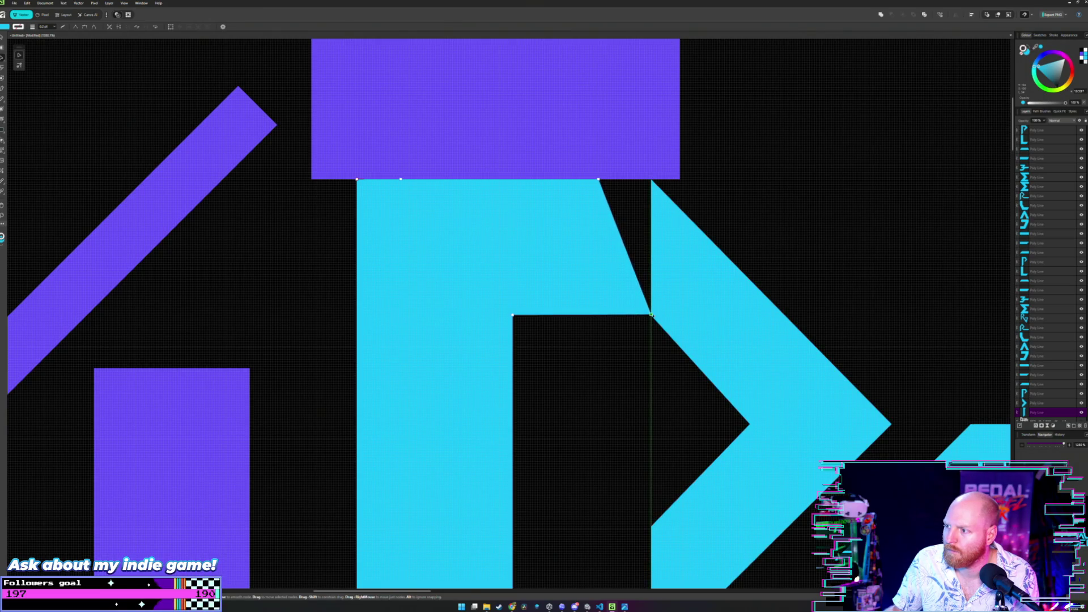
drag(651, 315, 523, 274)
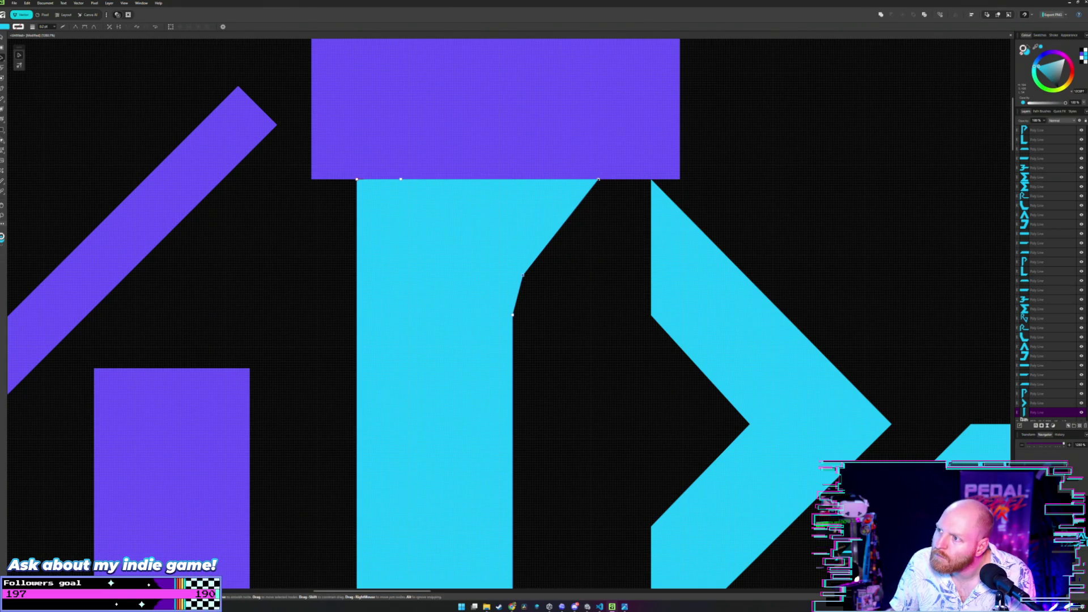
- Lower the purple bar onto the P's top and inspect the cyan shape's nodes
click(524, 113)
drag(524, 114, 553, 224)
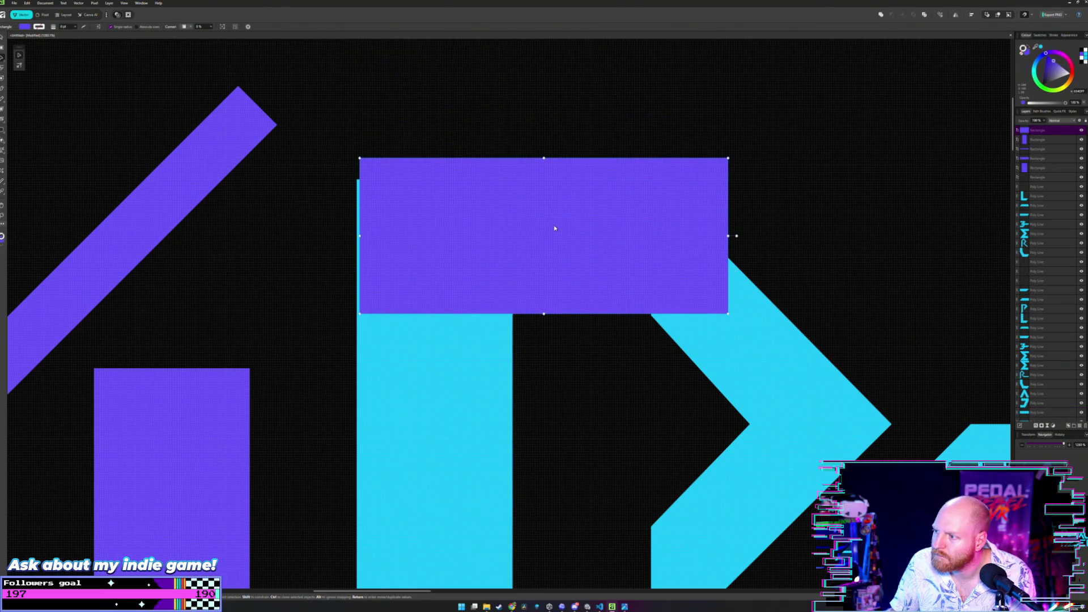
scroll(554, 226, up, 1)
scroll(560, 231, up, 1)
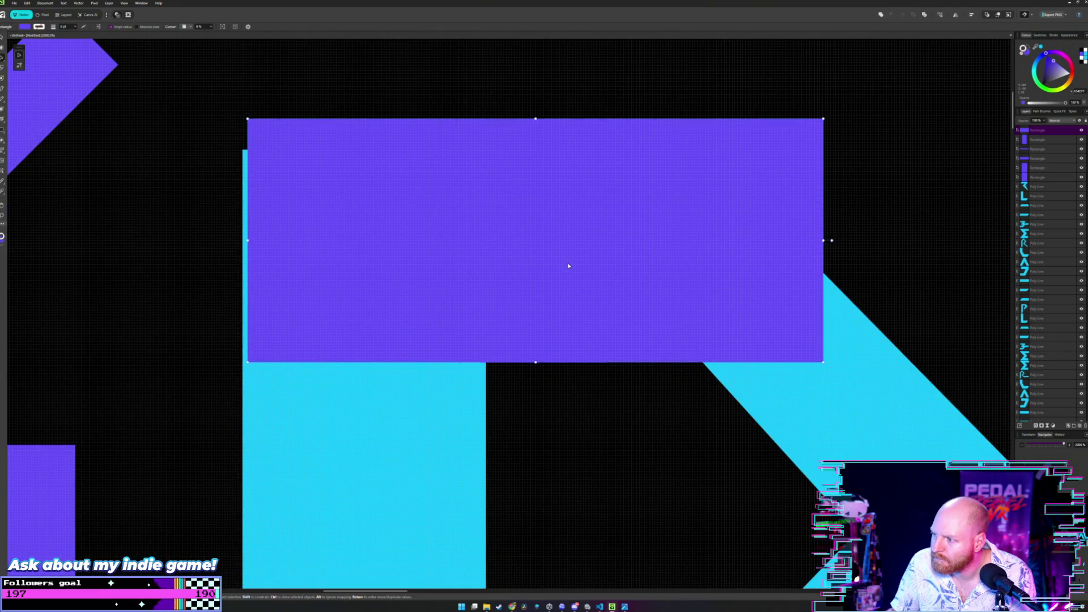
key(a)
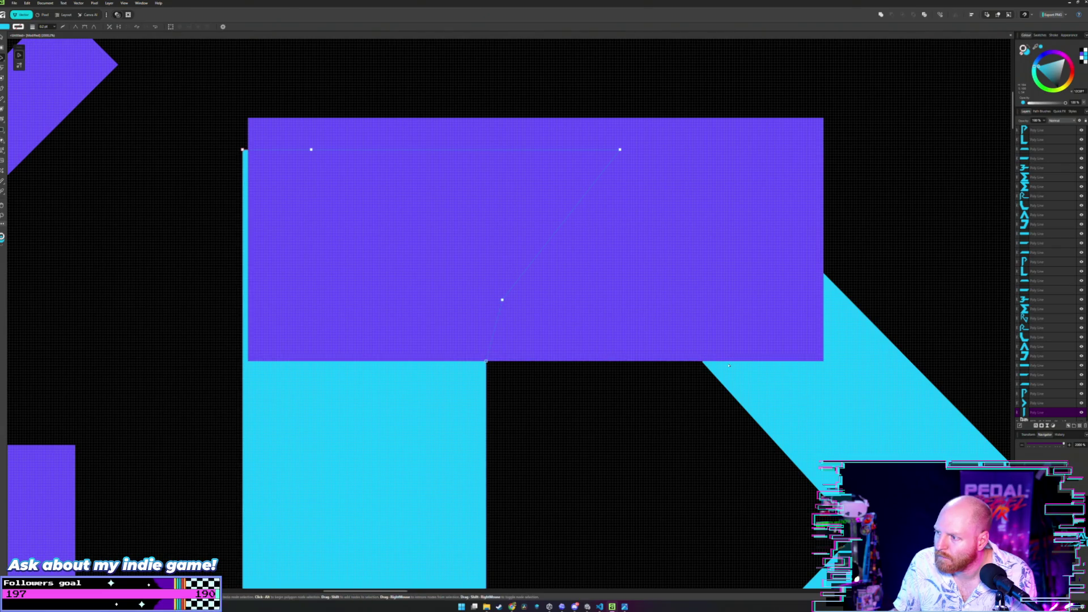
click(703, 364)
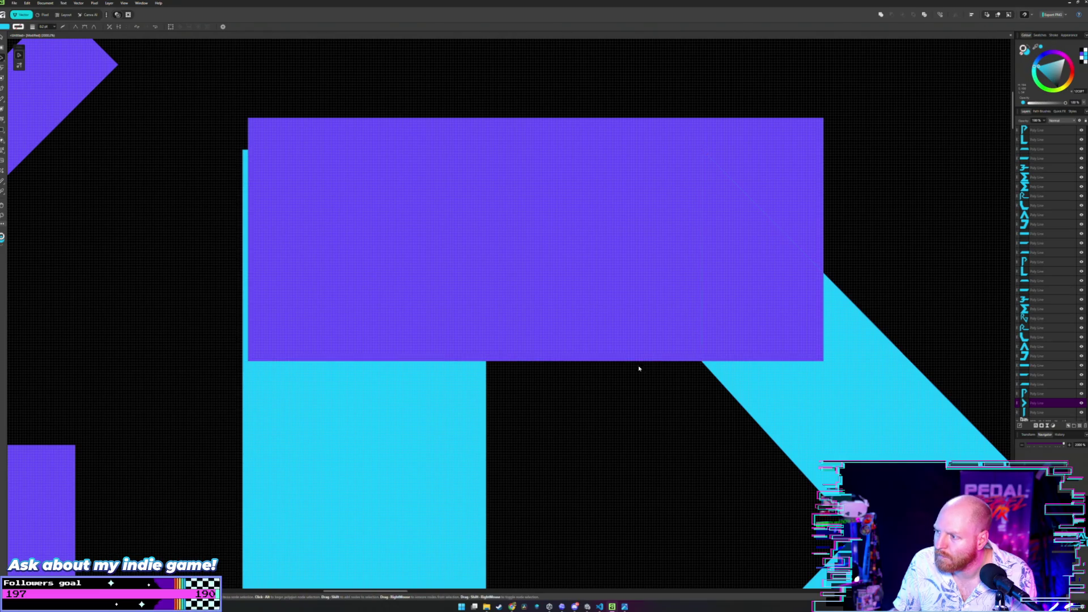
- Move the purple rectangle up and left above the logo's first letters
key(m)
mouse_move(585, 302)
mouse_down()
mouse_move(469, 224)
mouse_move(310, 194)
mouse_up()
scroll(451, 206, down, 5)
scroll(435, 181, up, 2)
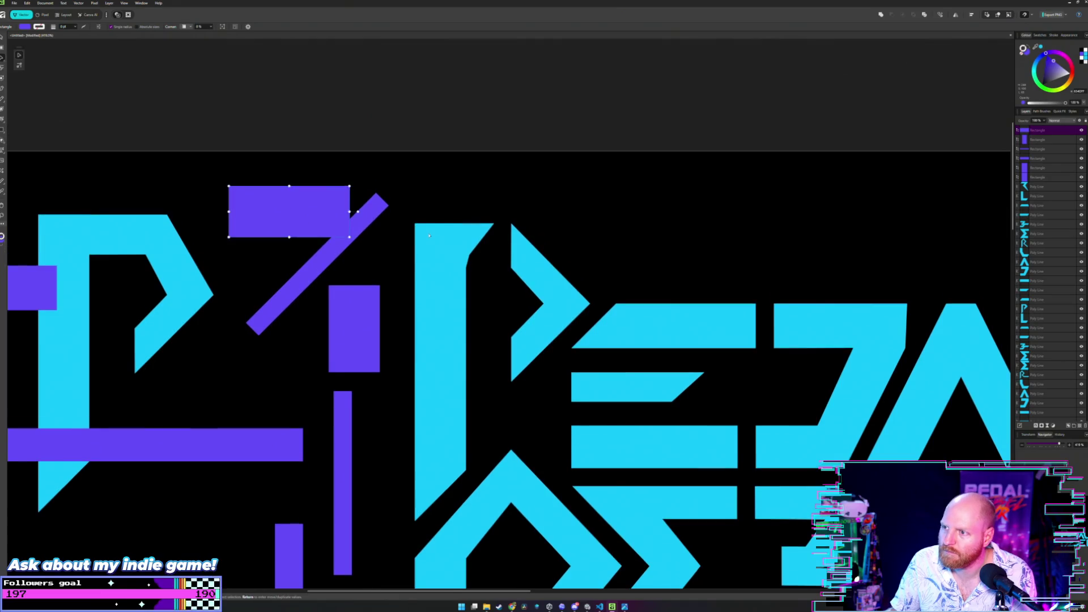
scroll(435, 180, up, 2)
- Drag the P's top nodes right and down so its top edge forms a flat bar to the arrow
click(463, 252)
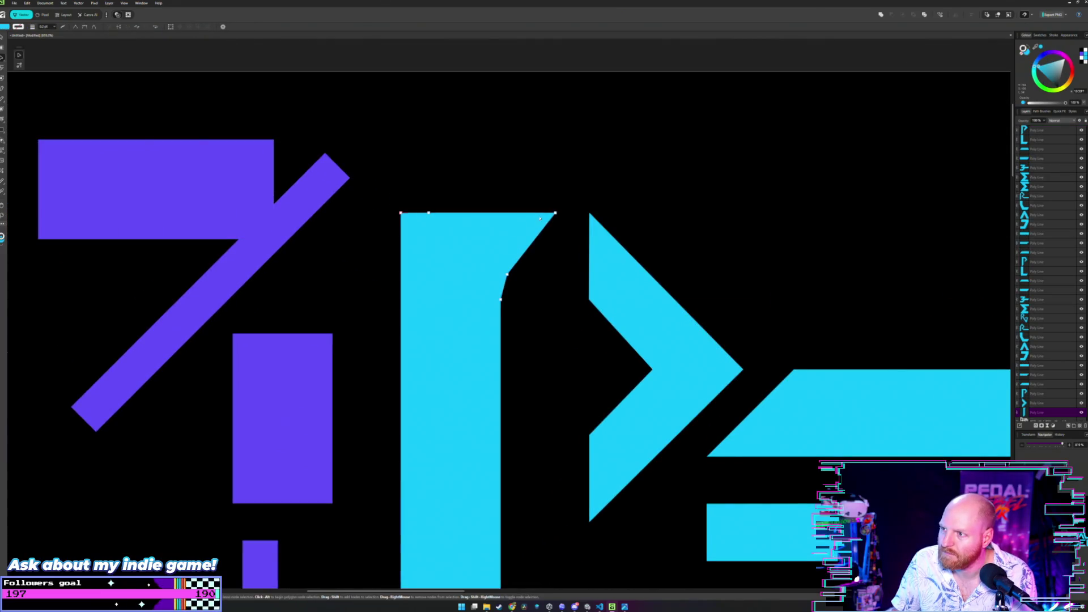
mouse_move(508, 274)
mouse_down()
mouse_move(532, 299)
mouse_move(589, 297)
mouse_up()
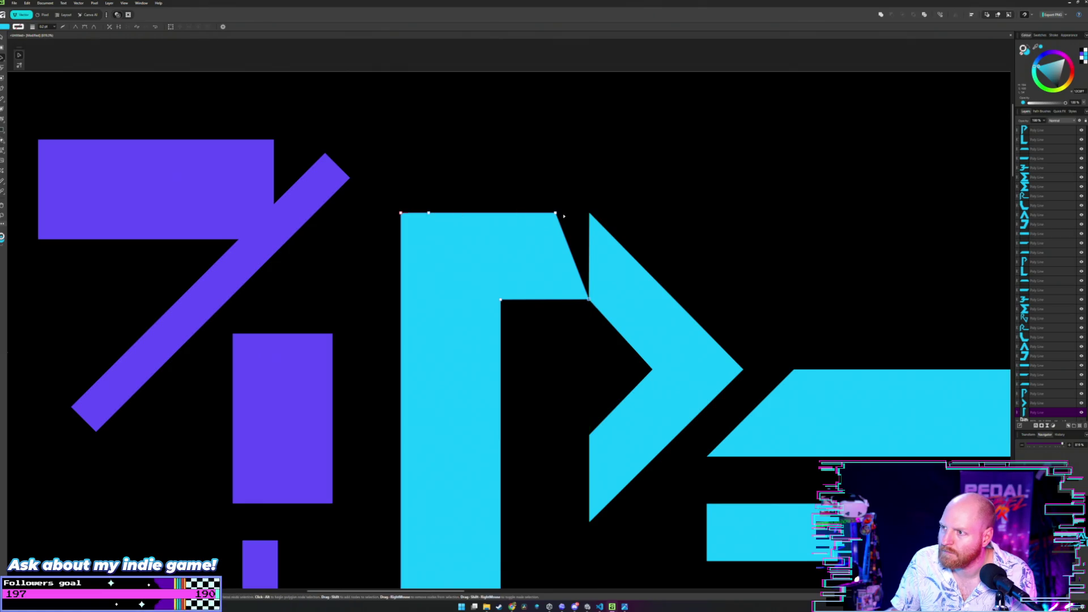
drag(549, 219, 498, 274)
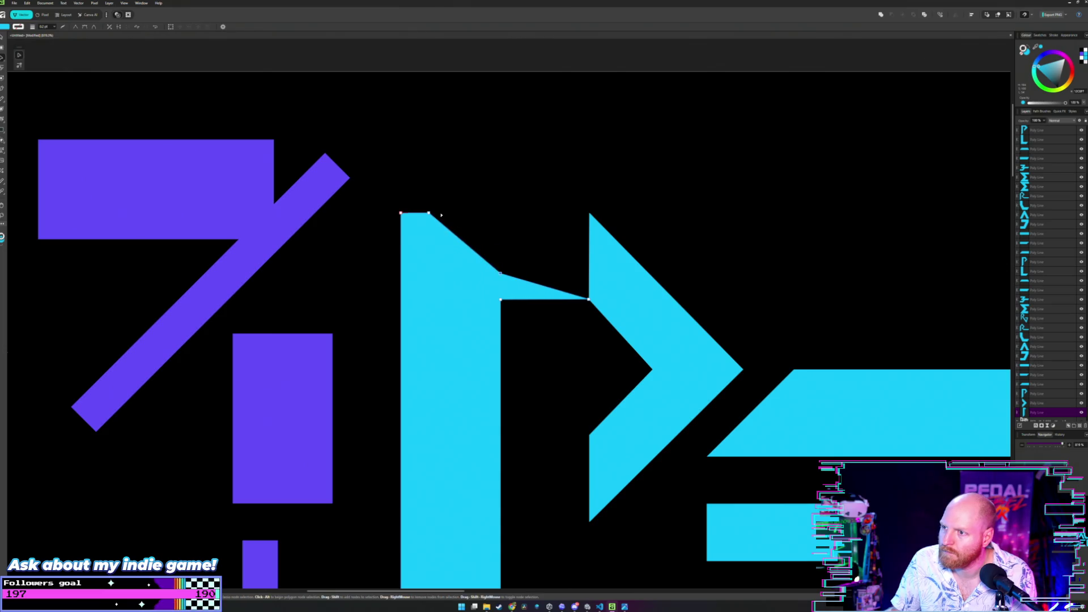
drag(428, 213, 498, 214)
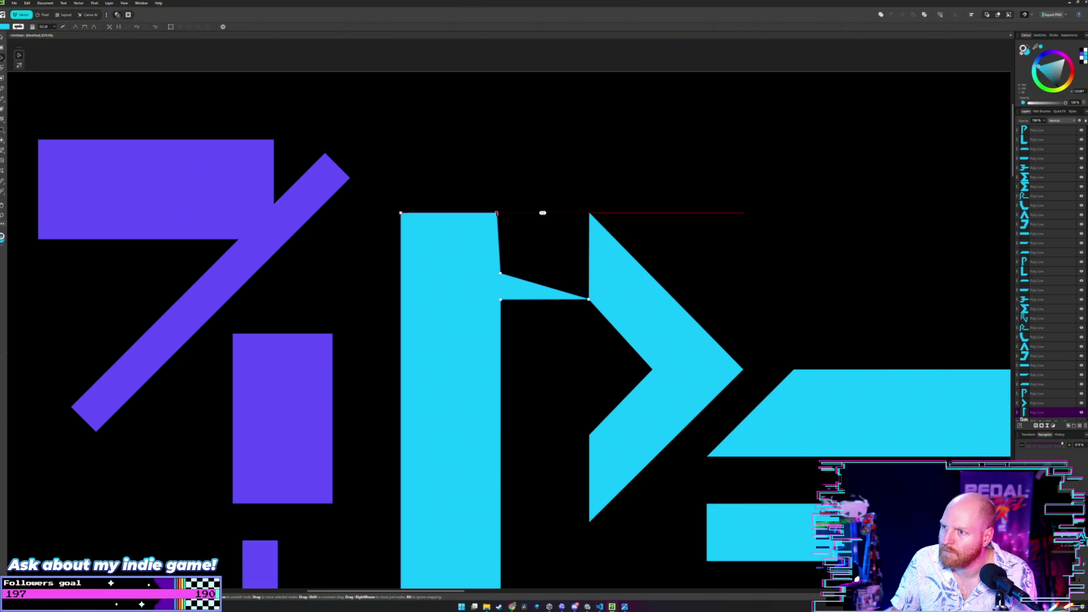
scroll(498, 213, down, 3)
scroll(498, 212, up, 1)
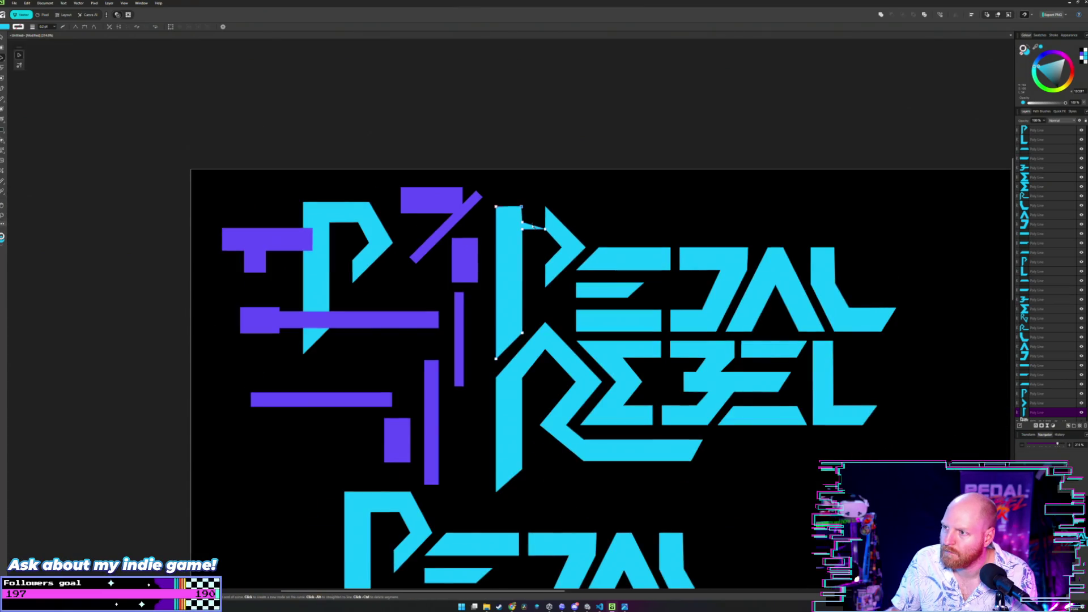
drag(533, 225, 537, 206)
click(601, 219)
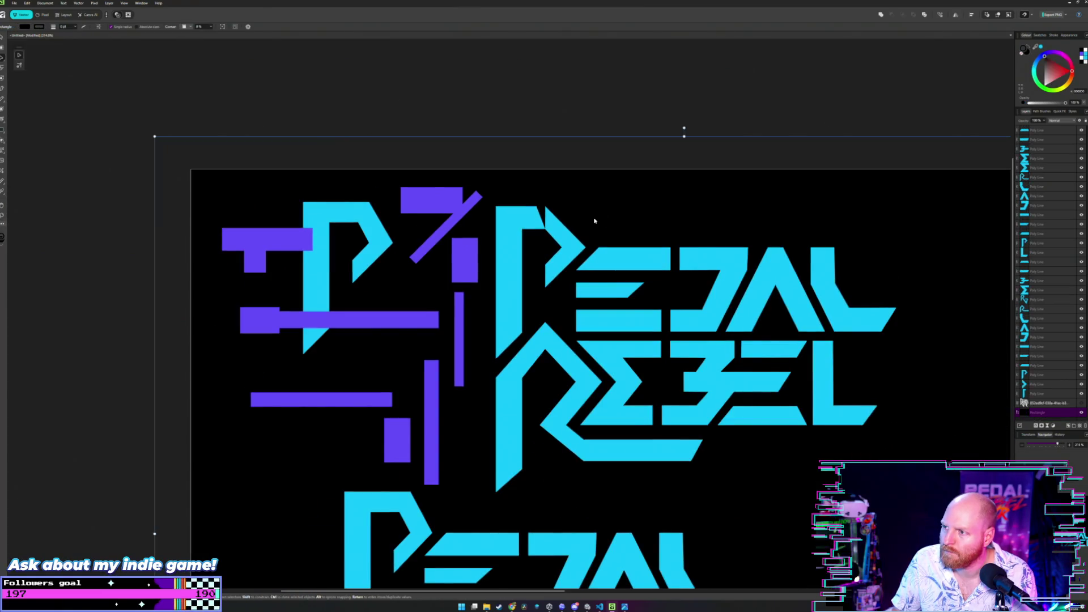
scroll(591, 223, up, 1)
scroll(616, 236, up, 3)
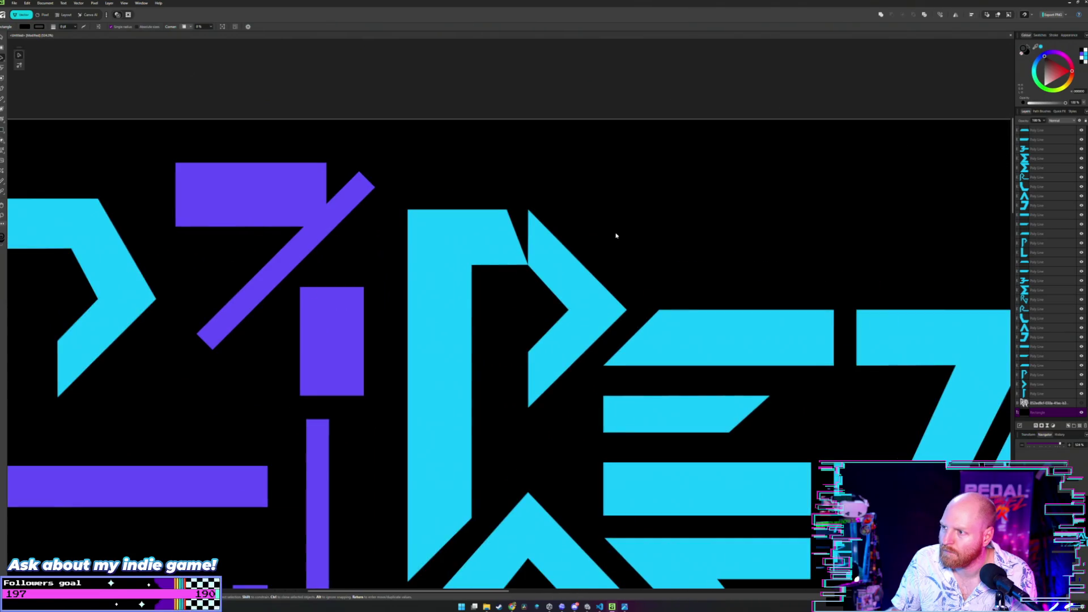
scroll(501, 257, up, 2)
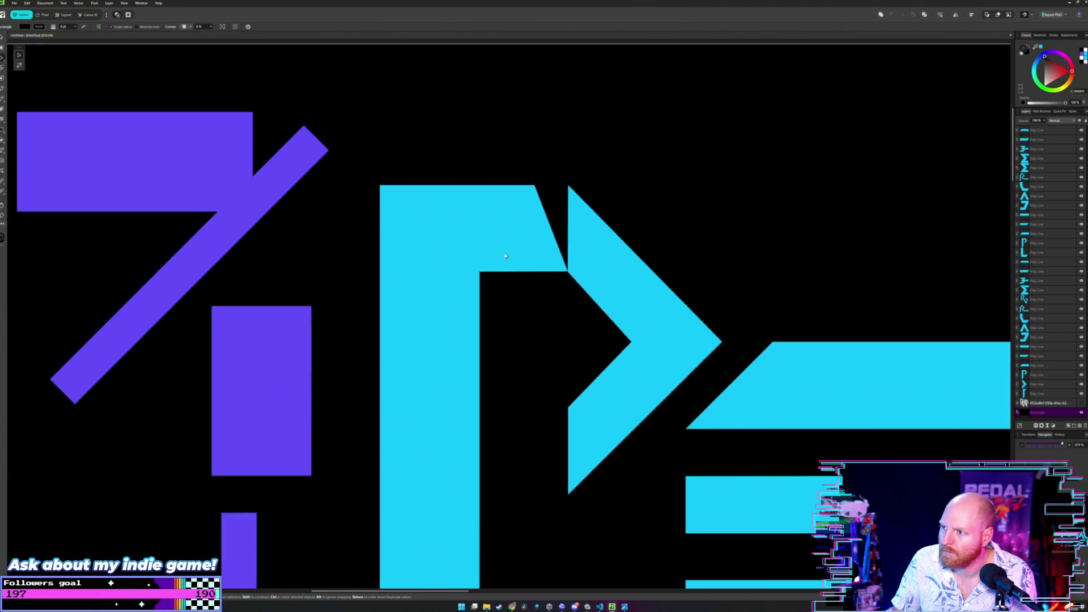
scroll(502, 257, up, 1)
- Drag the P's inner top corner node left and try repositioning the purple rectangle, undoing the misplaced moves
drag(581, 276, 493, 278)
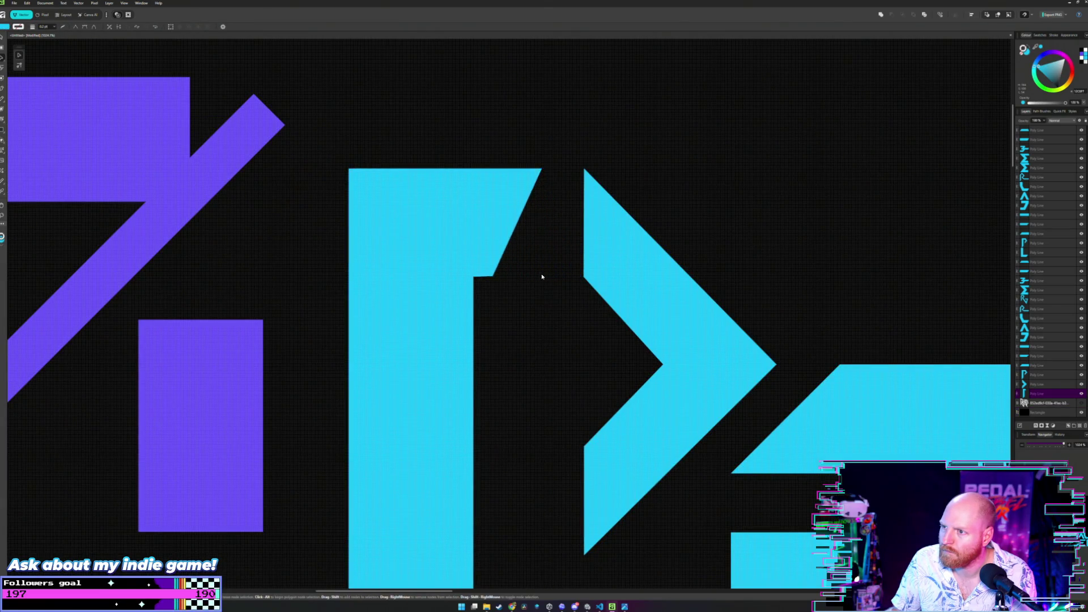
scroll(539, 275, down, 2)
scroll(542, 275, down, 1)
scroll(609, 265, down, 1)
key(a)
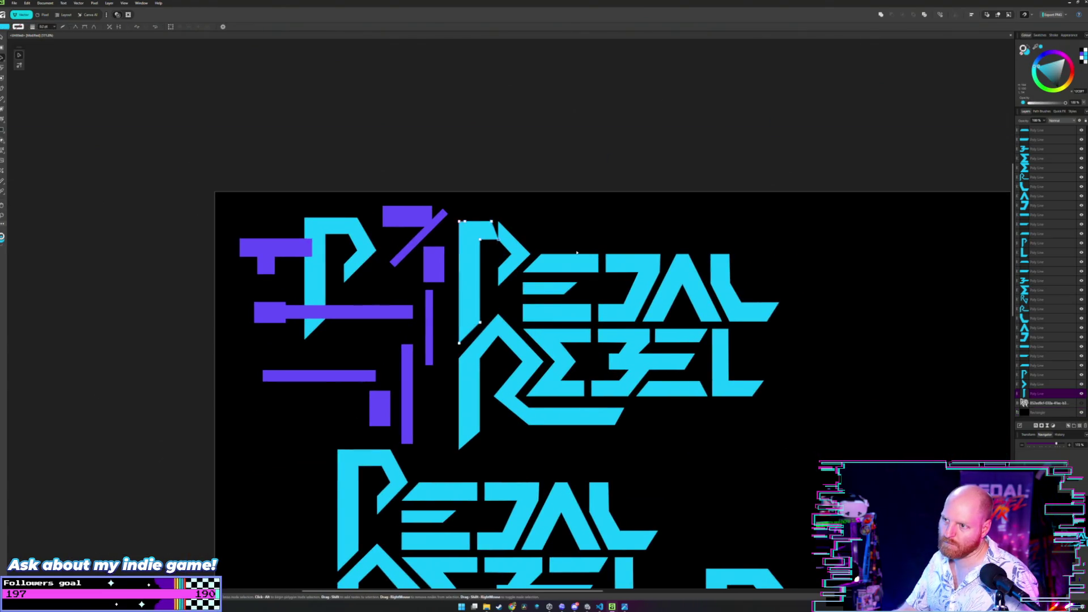
drag(428, 223, 505, 231)
click(469, 281)
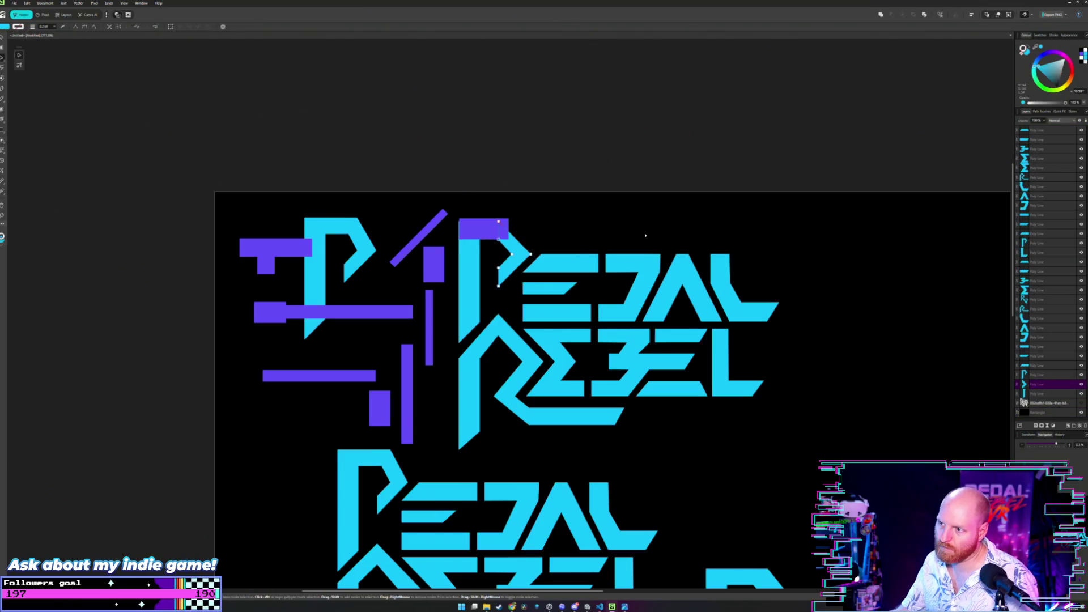
key(a)
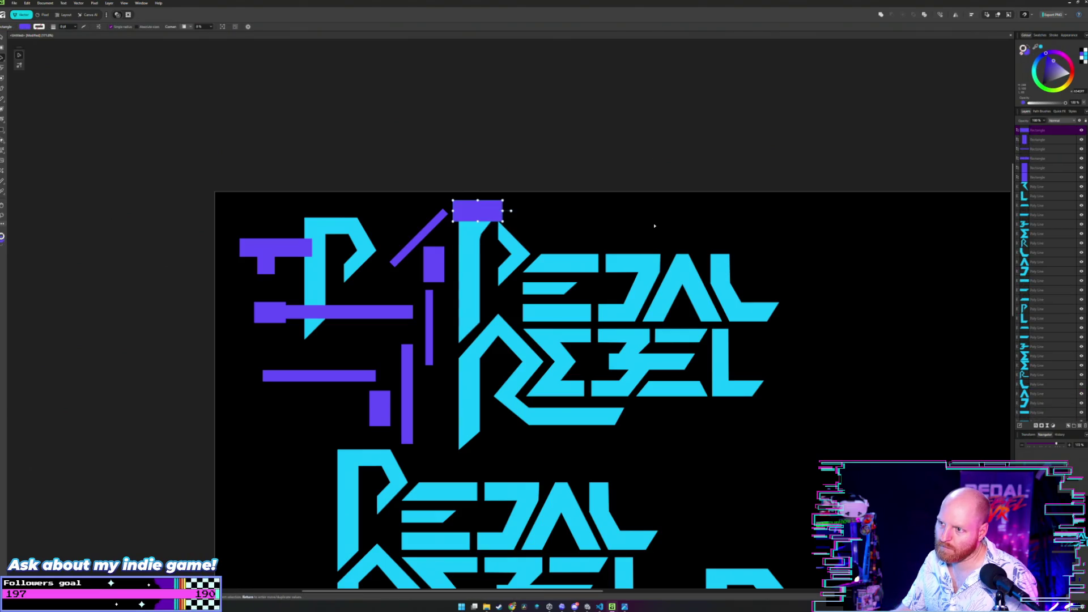
drag(483, 228, 478, 210)
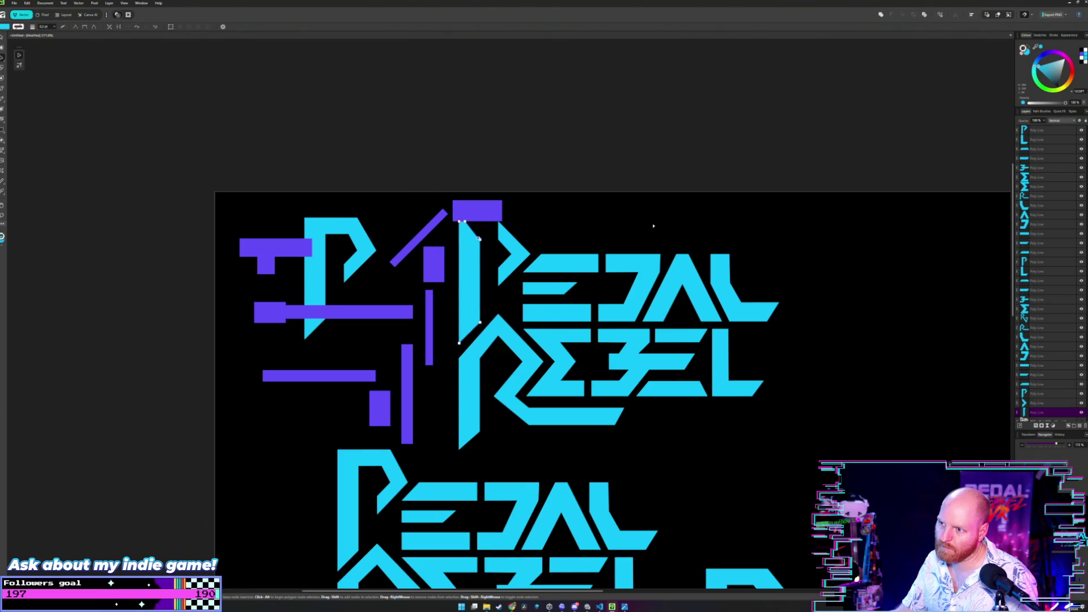
key(ctrl+z)
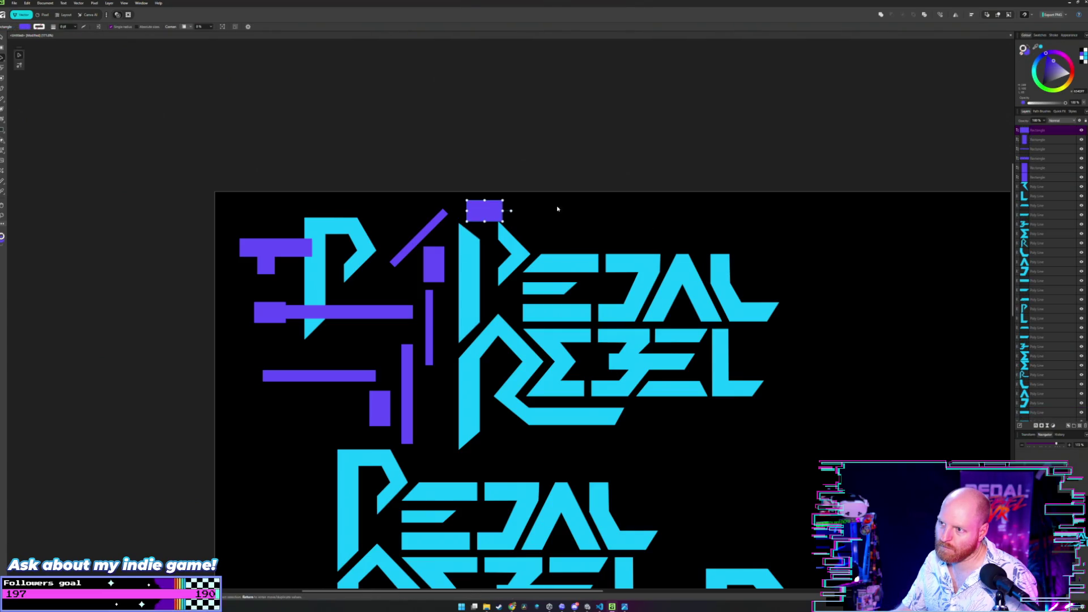
key(ctrl+z)
key(ctrl+z)
key(ctrl+z)
key(ctrl+z)
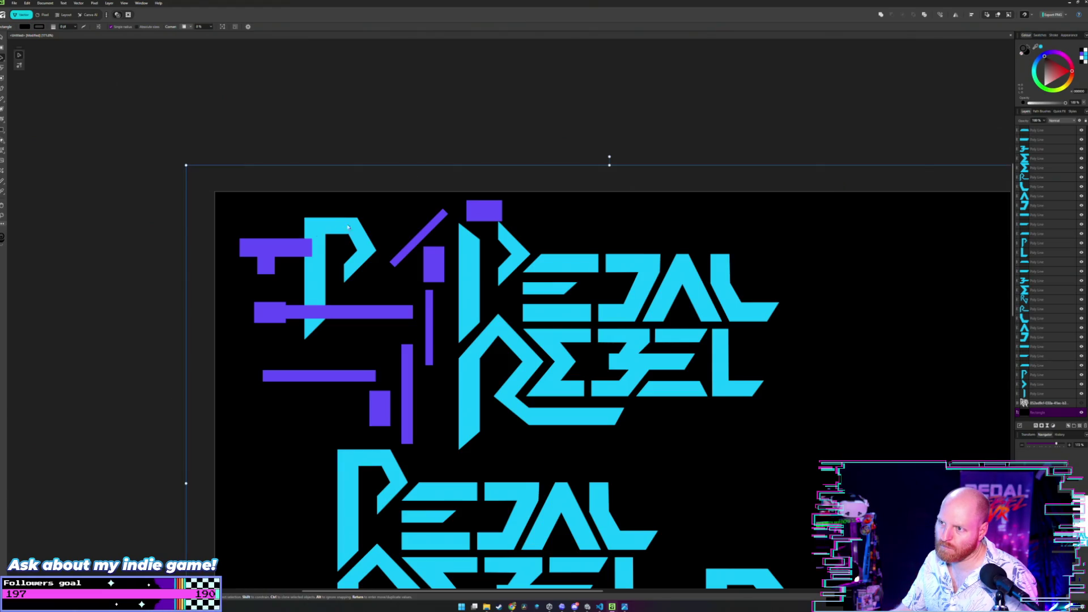
- Move the top purple rectangle to the far left atop the T-shaped accent and clear the selection
drag(483, 209, 273, 225)
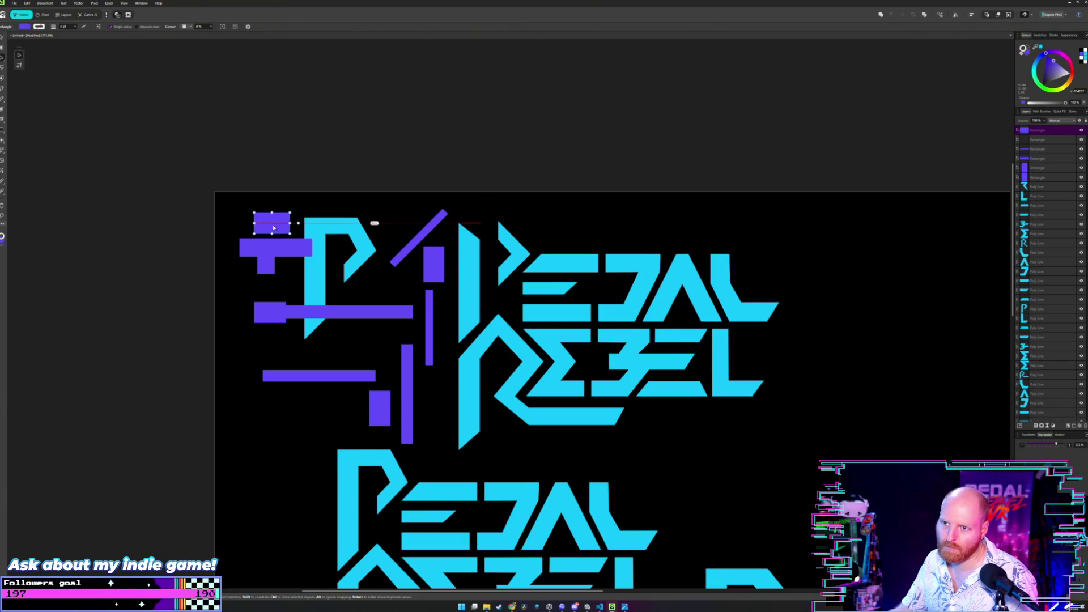
click(333, 202)
click(377, 163)
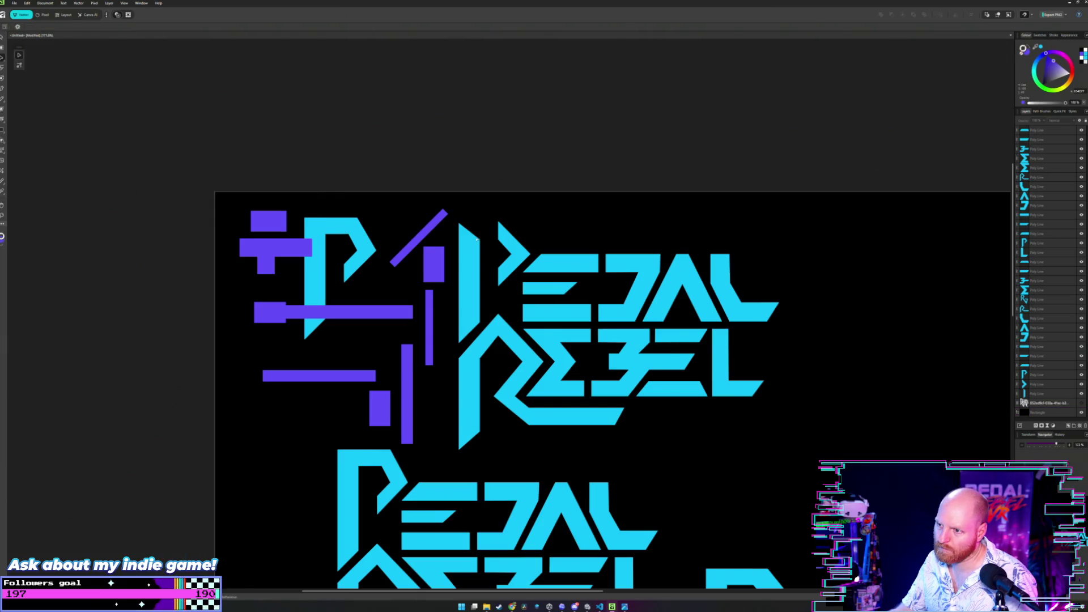
scroll(467, 233, down, 2)
scroll(467, 232, down, 2)
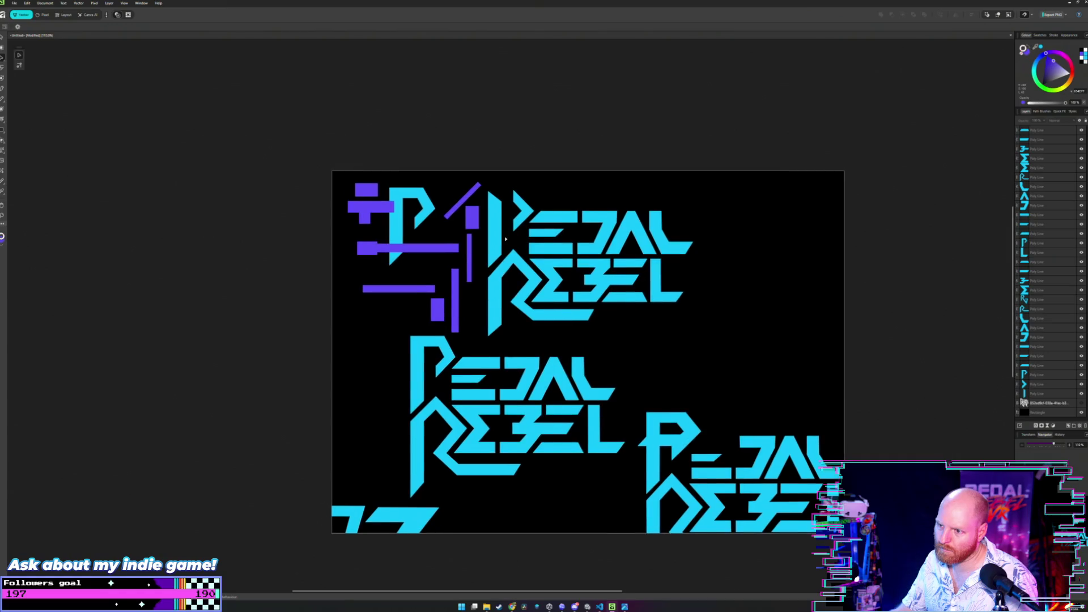
scroll(505, 240, up, 2)
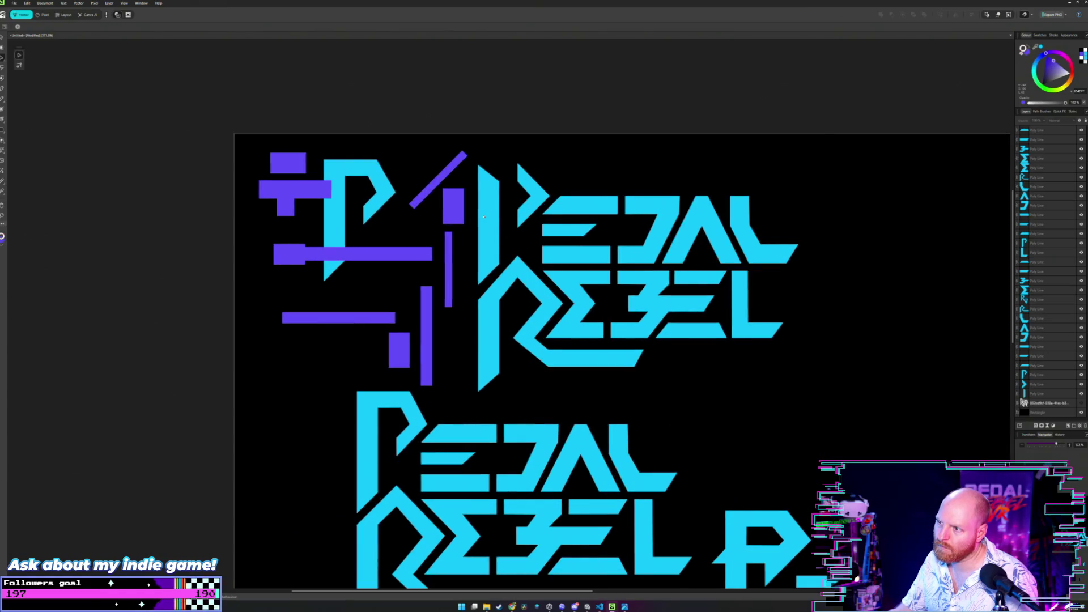
scroll(521, 216, up, 1)
scroll(523, 230, up, 1)
scroll(524, 245, up, 1)
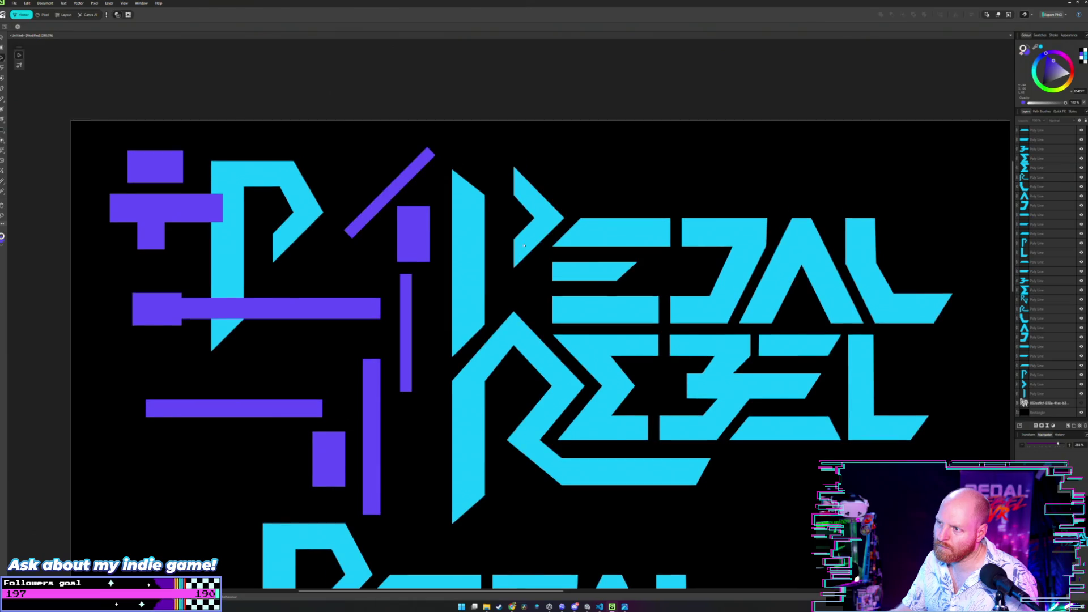
scroll(527, 234, up, 1)
scroll(524, 241, up, 1)
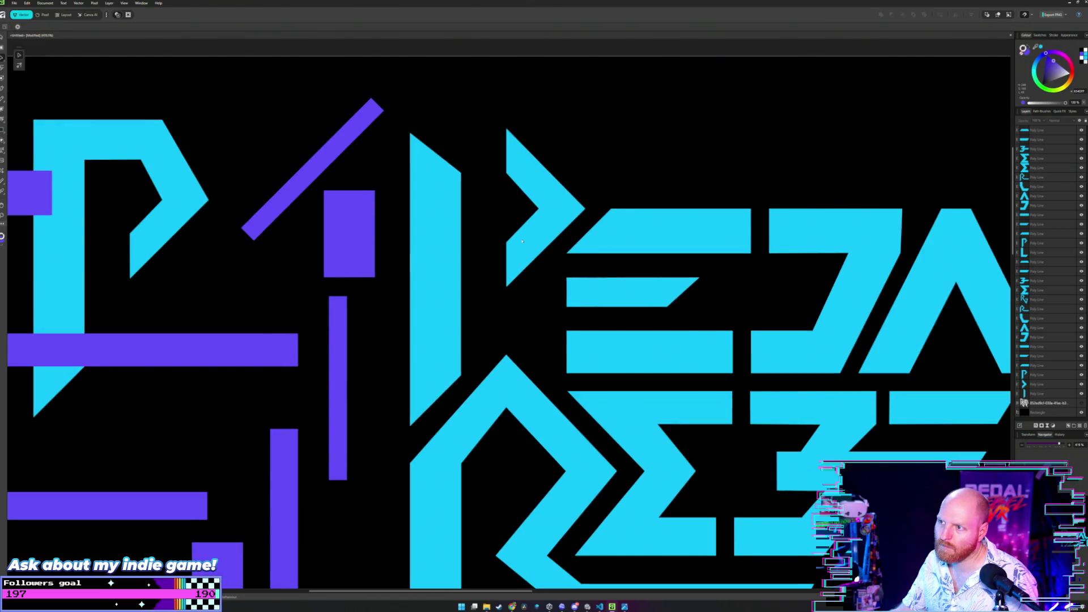
click(515, 246)
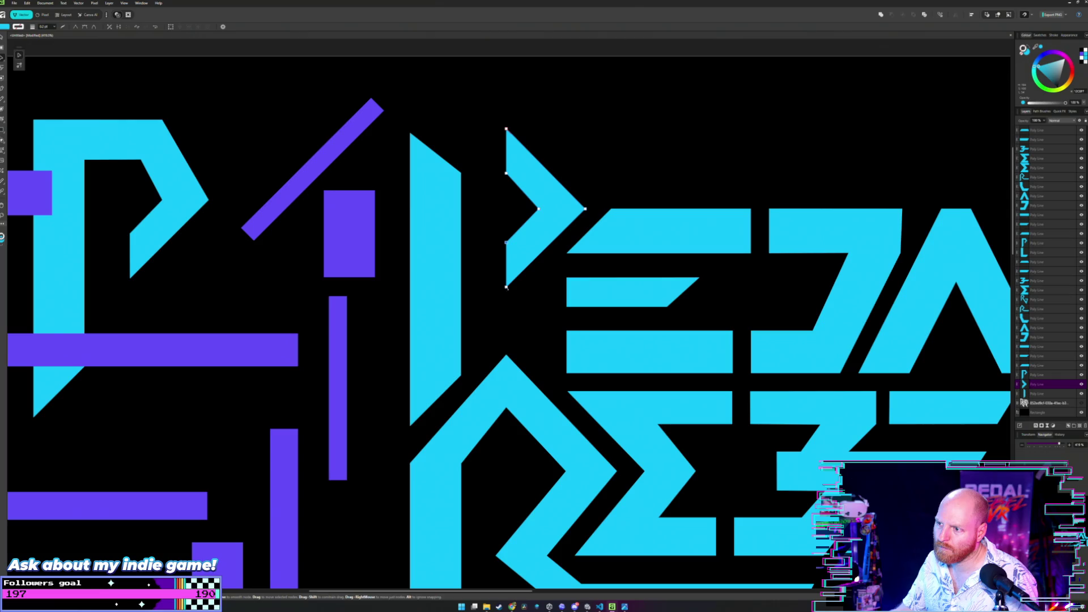
drag(506, 246, 475, 282)
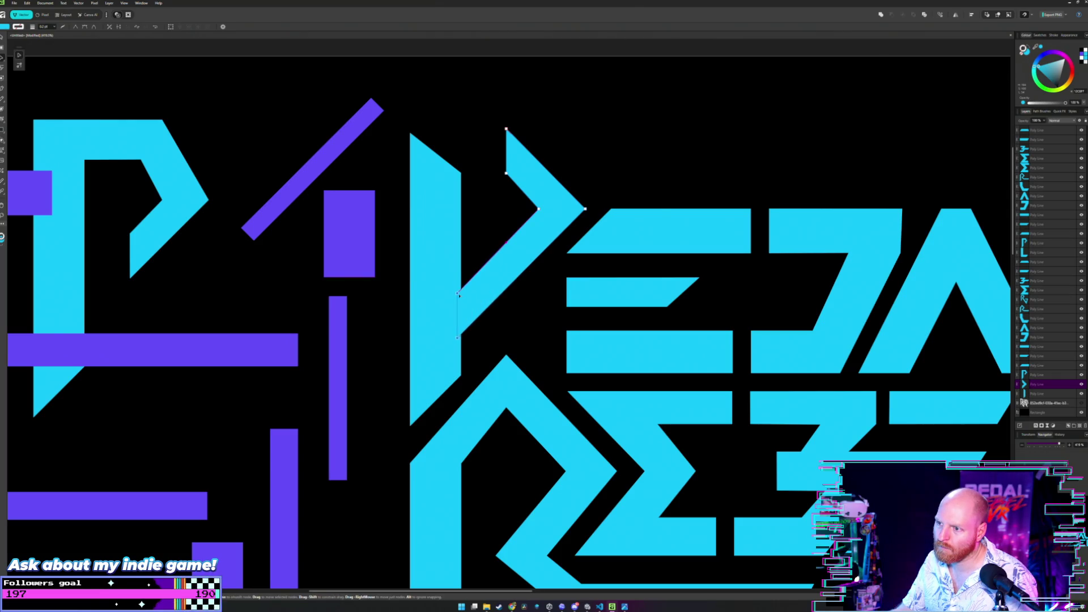
click(499, 231)
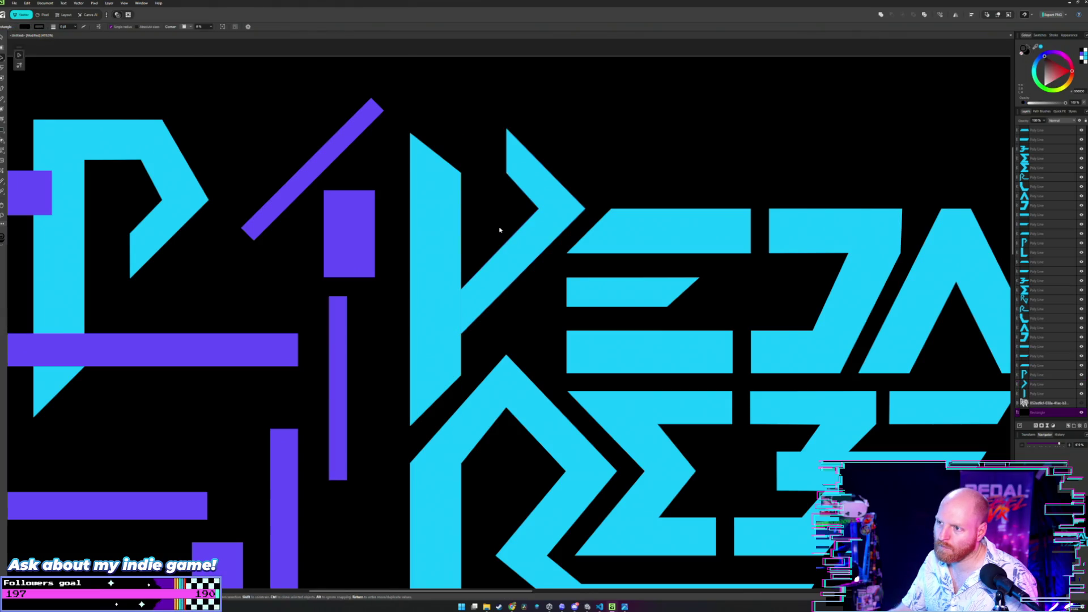
scroll(498, 230, down, 4)
click(559, 124)
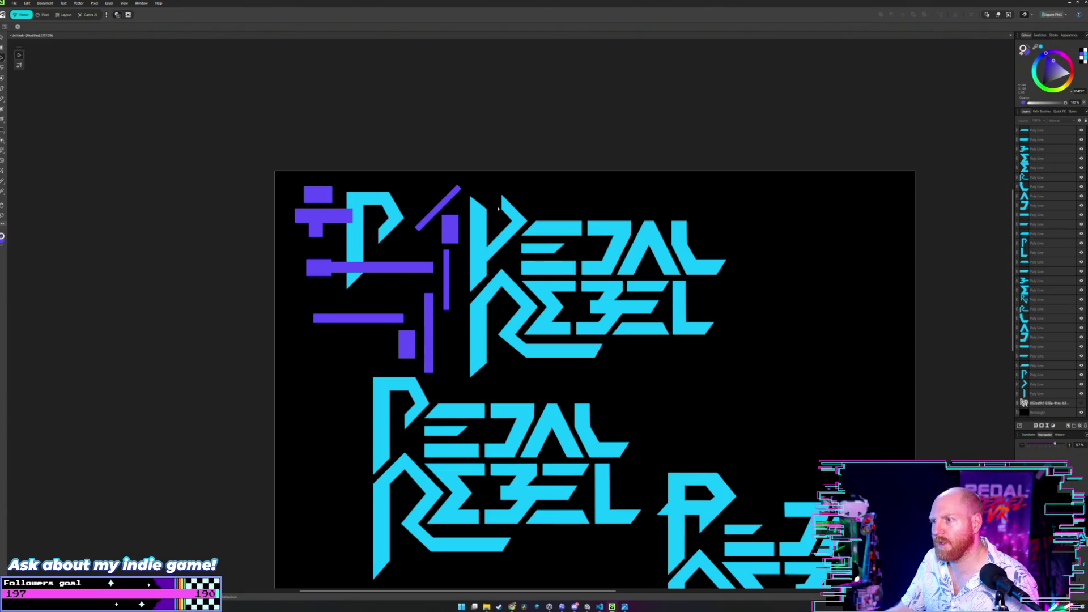
scroll(499, 207, left, 2)
scroll(510, 209, up, 3)
scroll(541, 216, up, 2)
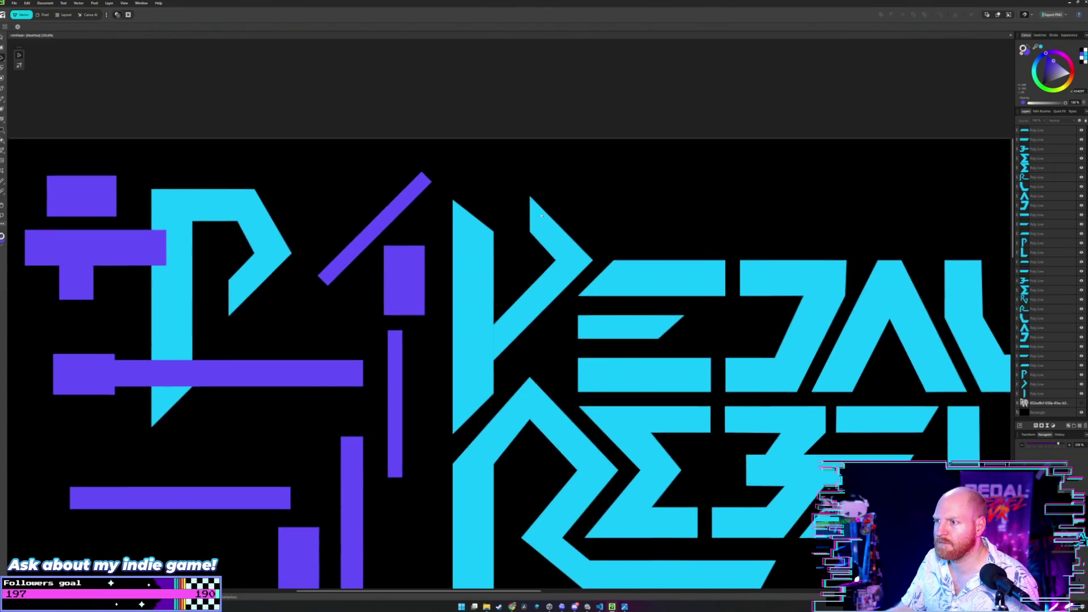
click(540, 224)
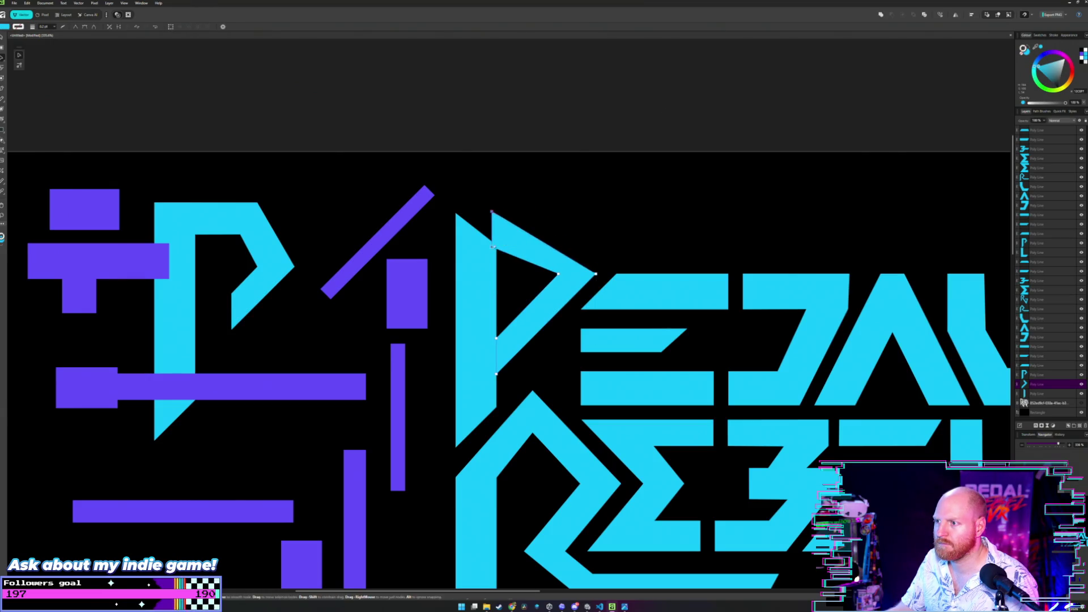
scroll(541, 218, up, 1)
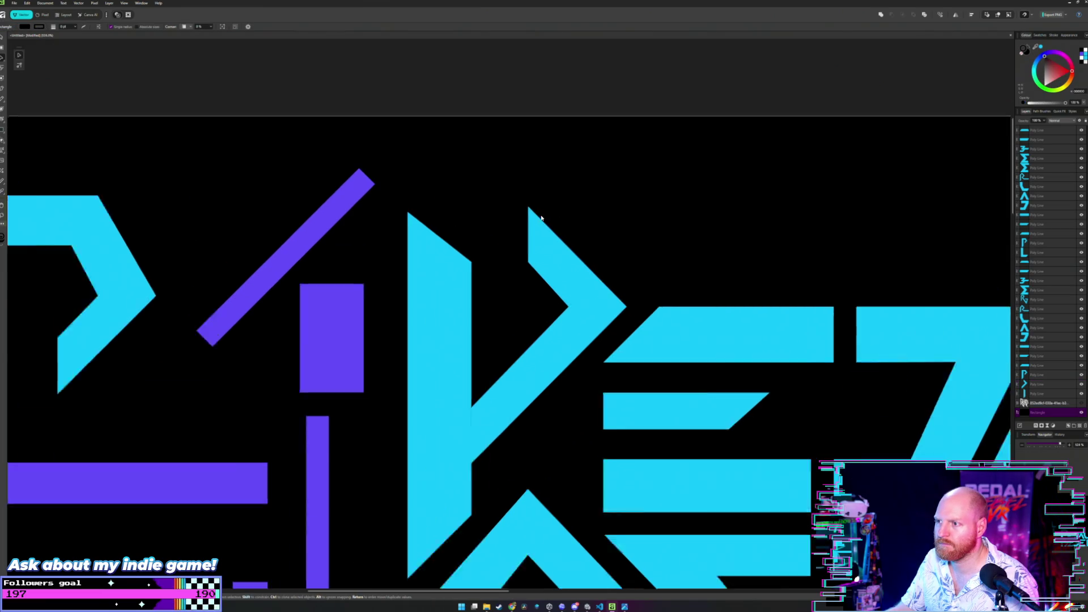
scroll(542, 218, up, 2)
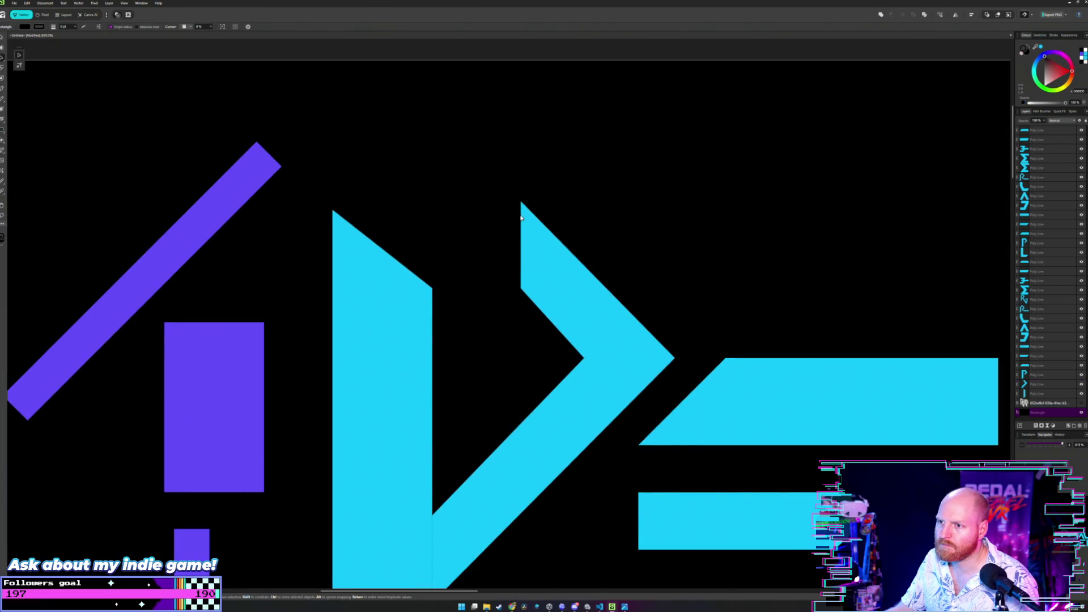
- Pull the V's left and top nodes onto the stem so the P's chevron closes into a bowl
double_click(523, 221)
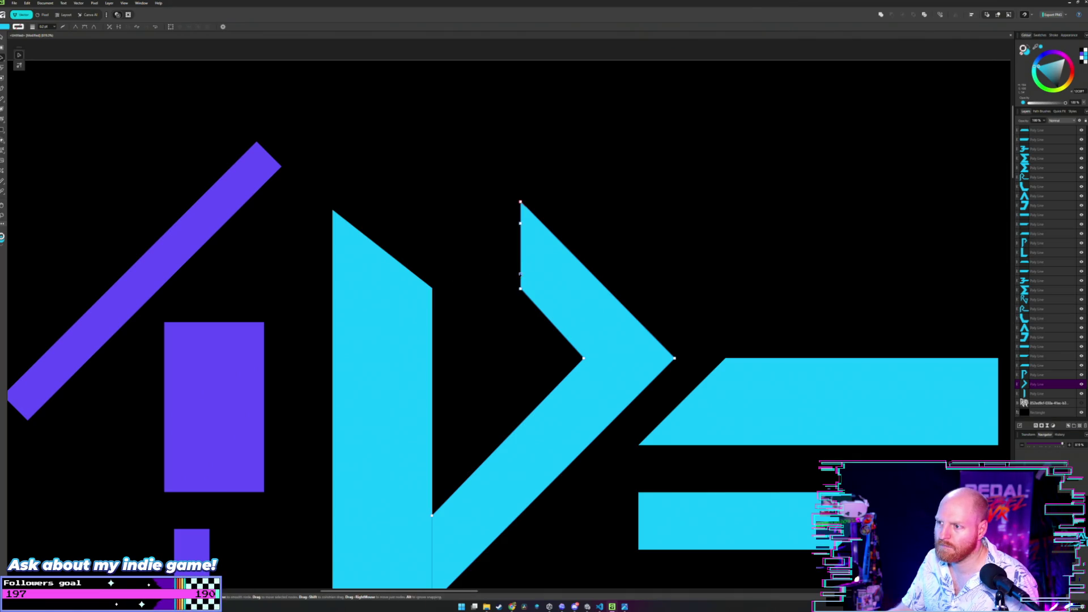
drag(520, 274, 432, 289)
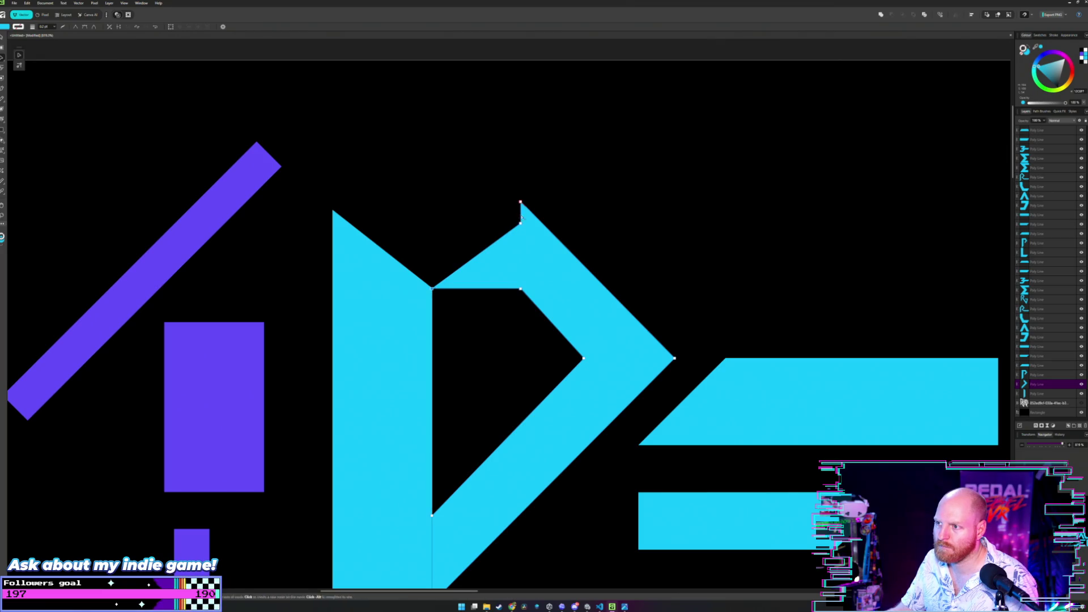
drag(521, 223, 350, 209)
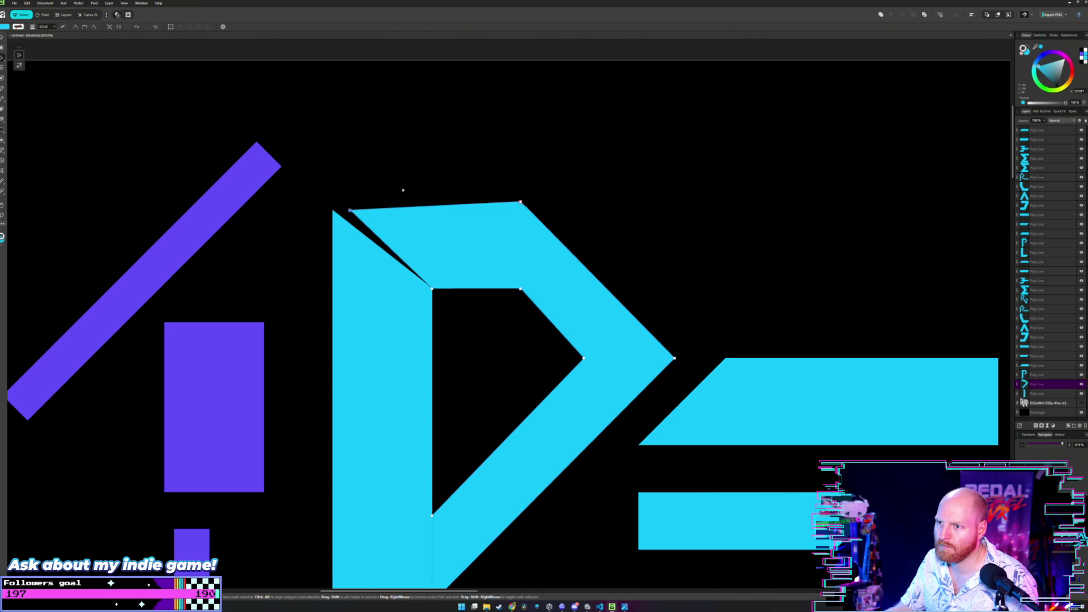
scroll(403, 191, down, 3)
scroll(403, 190, up, 3)
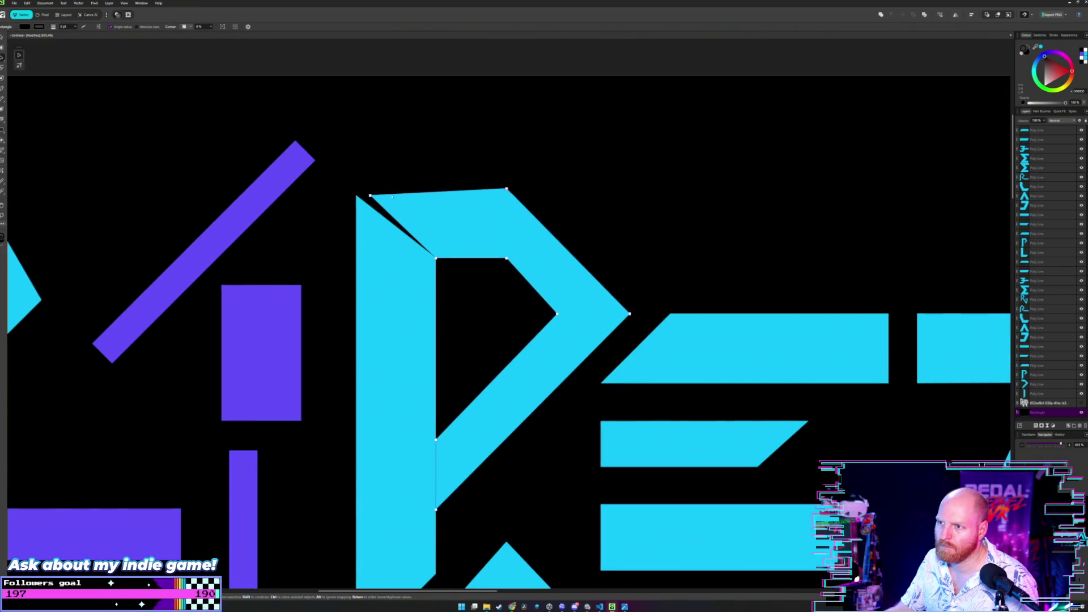
drag(370, 197, 357, 196)
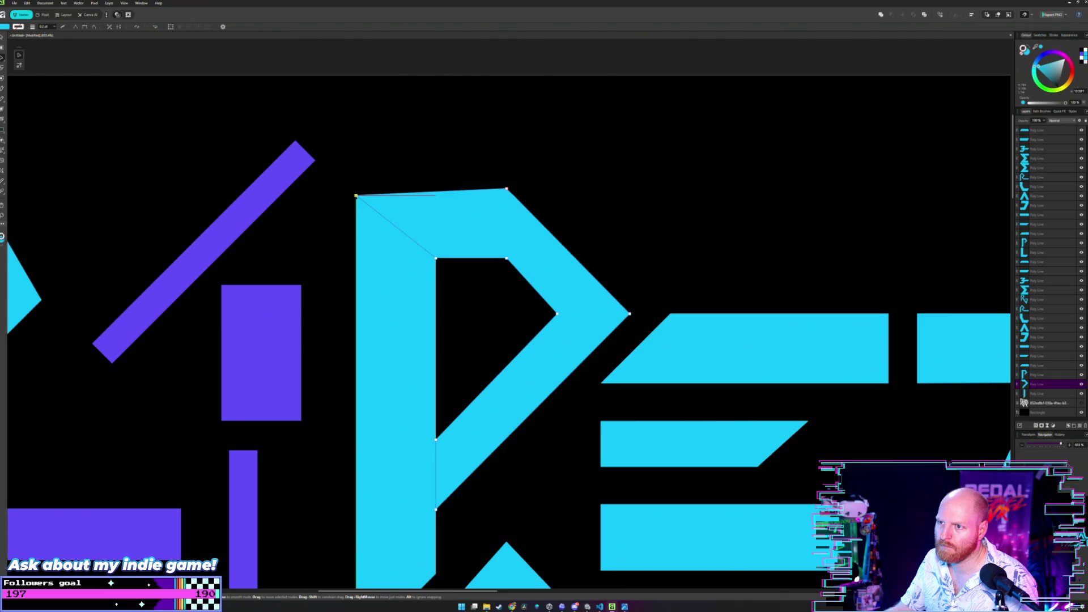
scroll(384, 178, down, 3)
scroll(462, 241, up, 1)
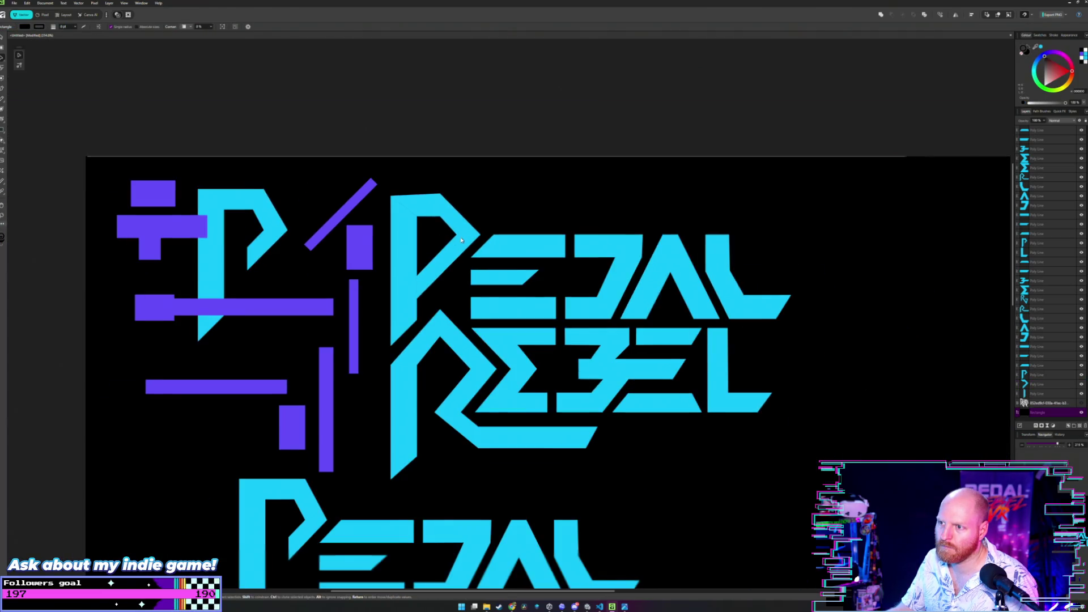
scroll(462, 240, down, 1)
scroll(495, 219, down, 1)
scroll(517, 222, down, 3)
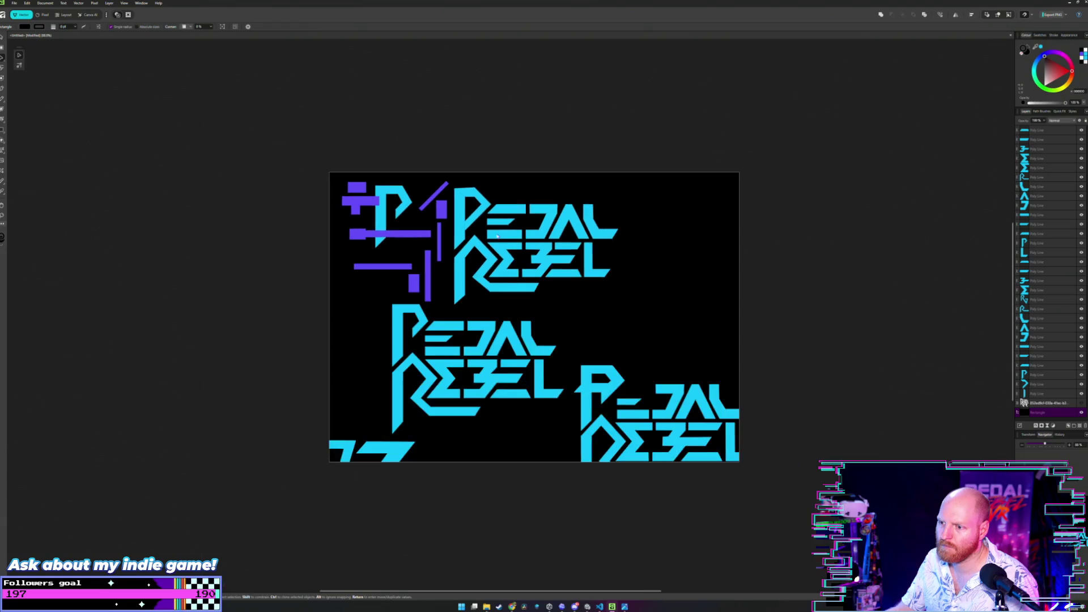
scroll(527, 242, up, 3)
click(532, 247)
scroll(529, 248, right, 2)
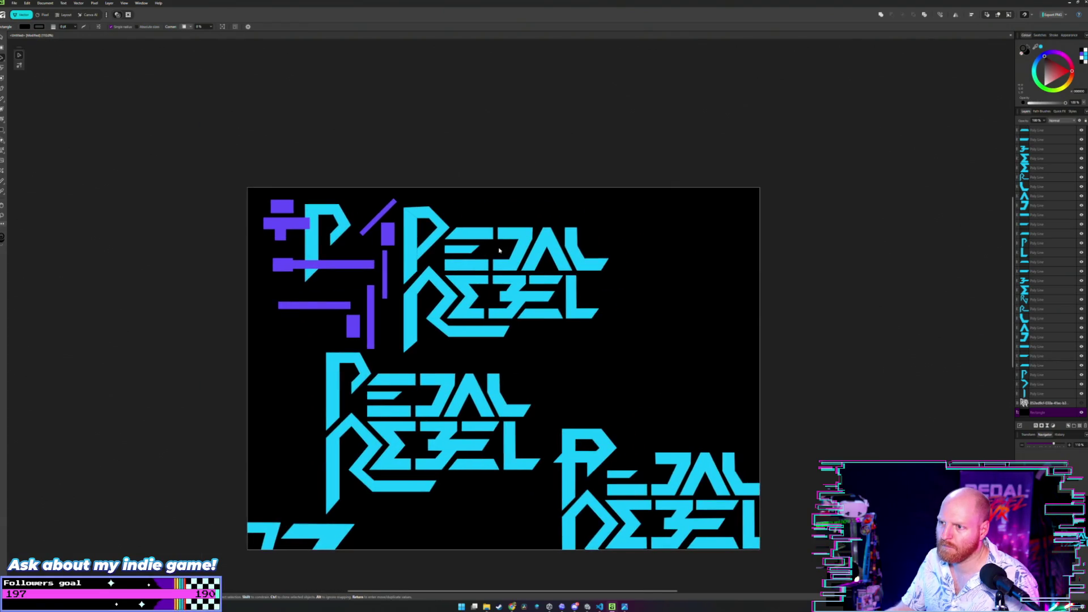
scroll(417, 203, up, 2)
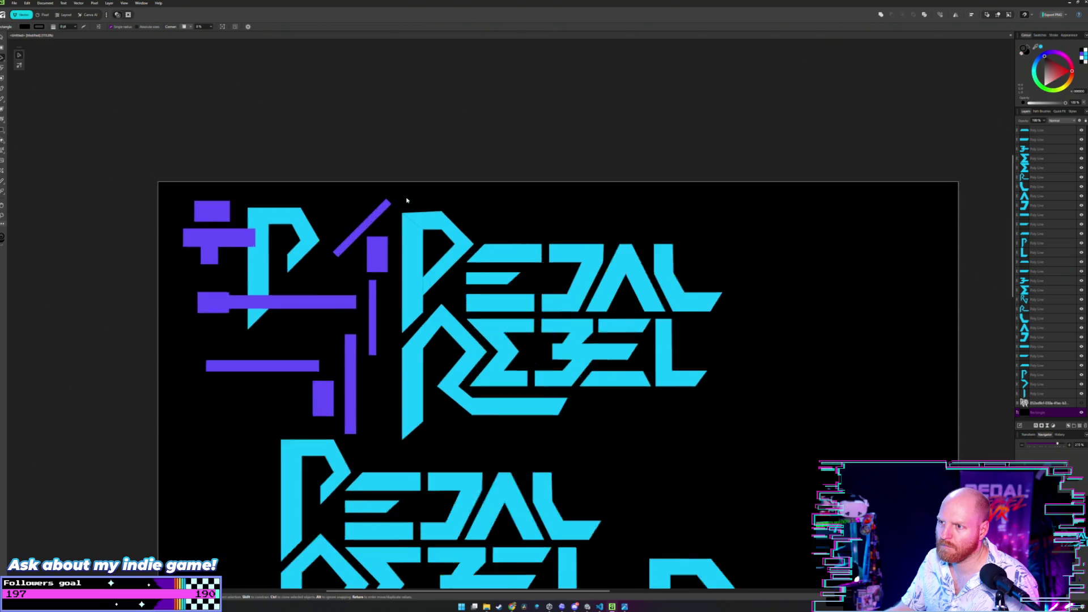
scroll(409, 201, up, 3)
scroll(477, 228, up, 1)
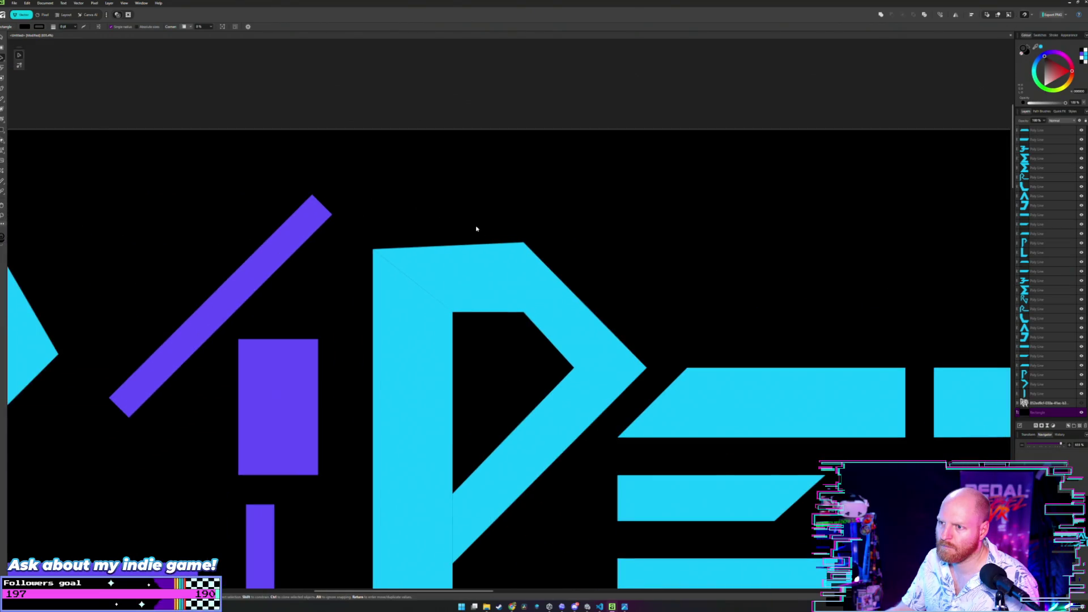
click(517, 248)
key(Escape)
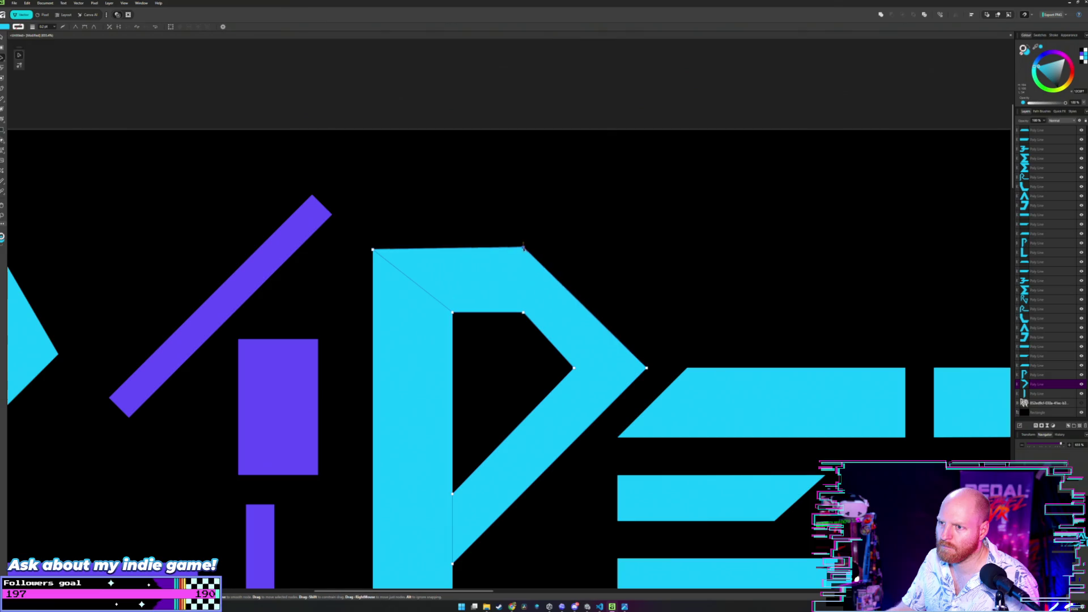
scroll(545, 236, down, 1)
scroll(558, 237, down, 3)
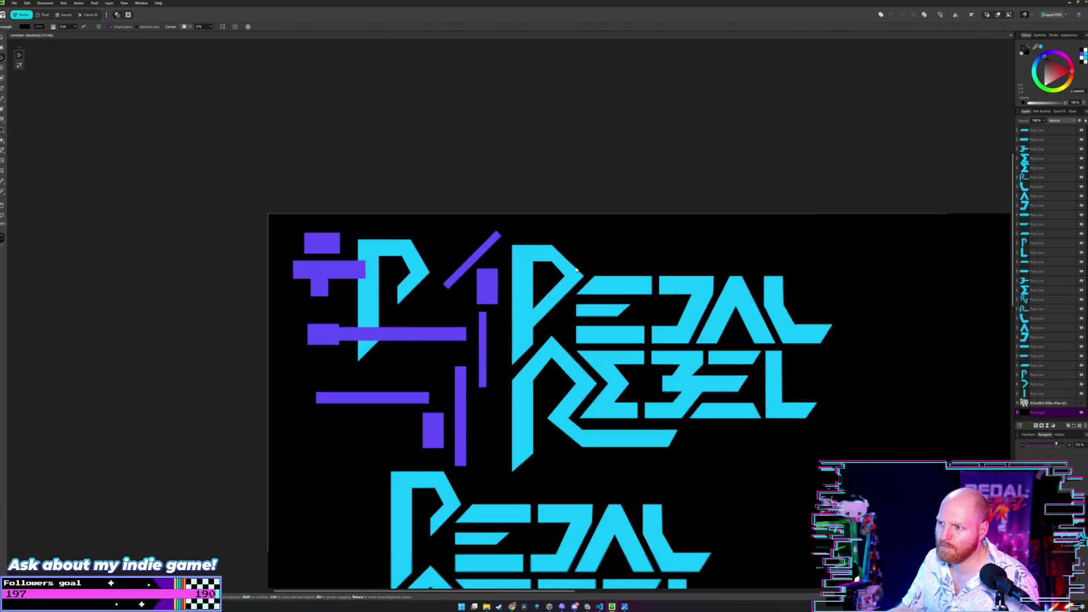
scroll(559, 247, down, 1)
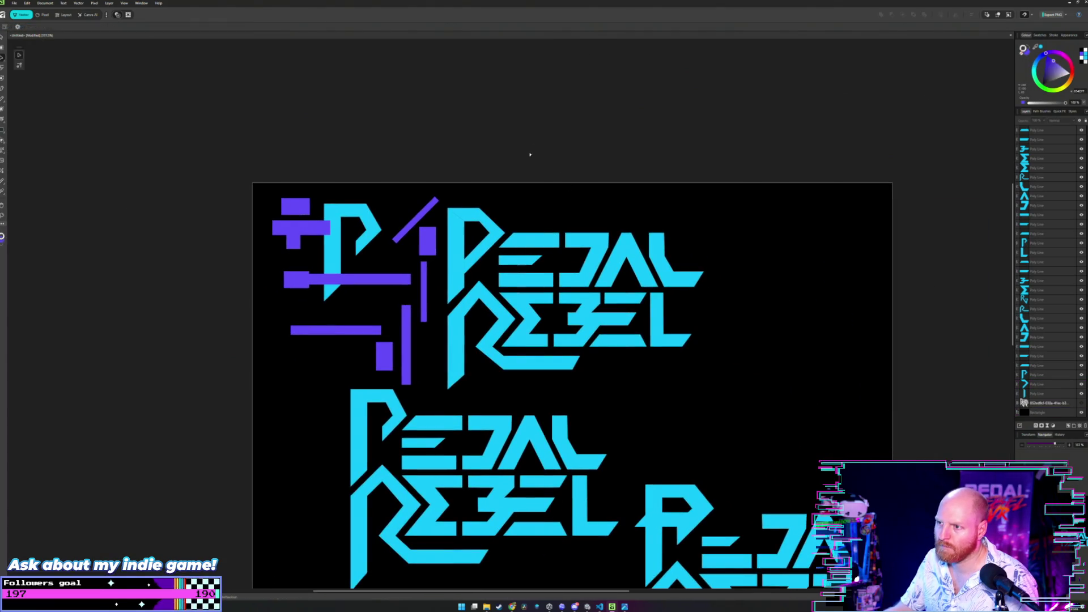
key(Escape)
scroll(464, 222, up, 4)
click(461, 234)
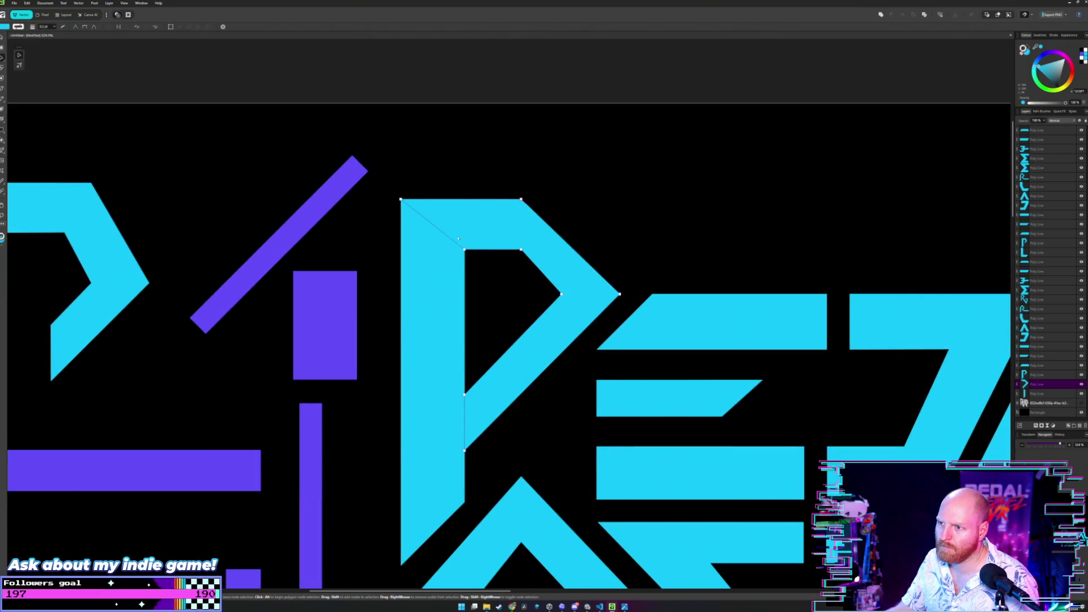
scroll(458, 235, up, 2)
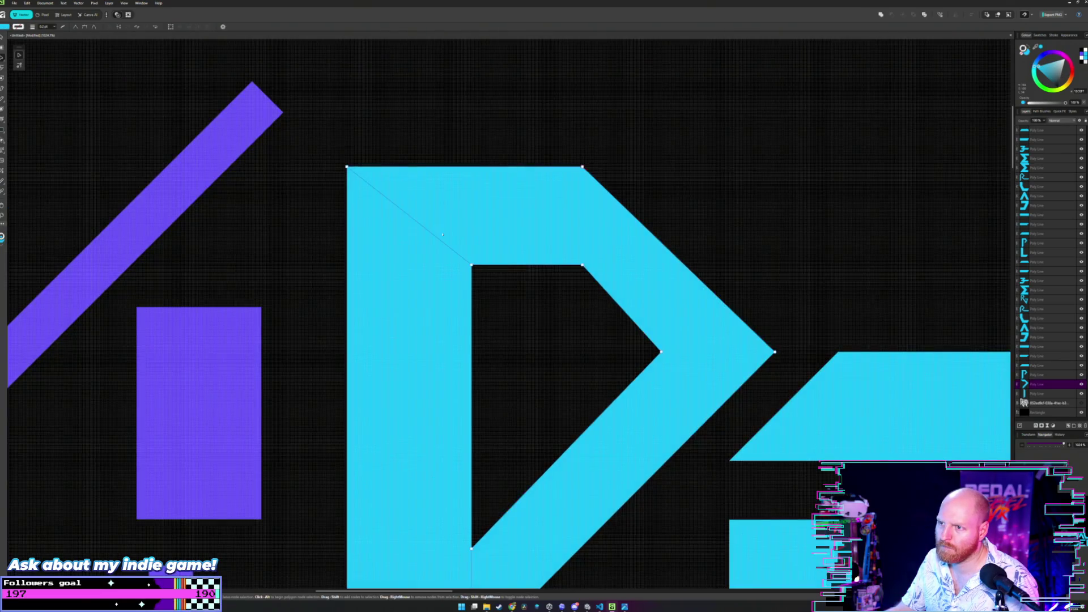
click(474, 267)
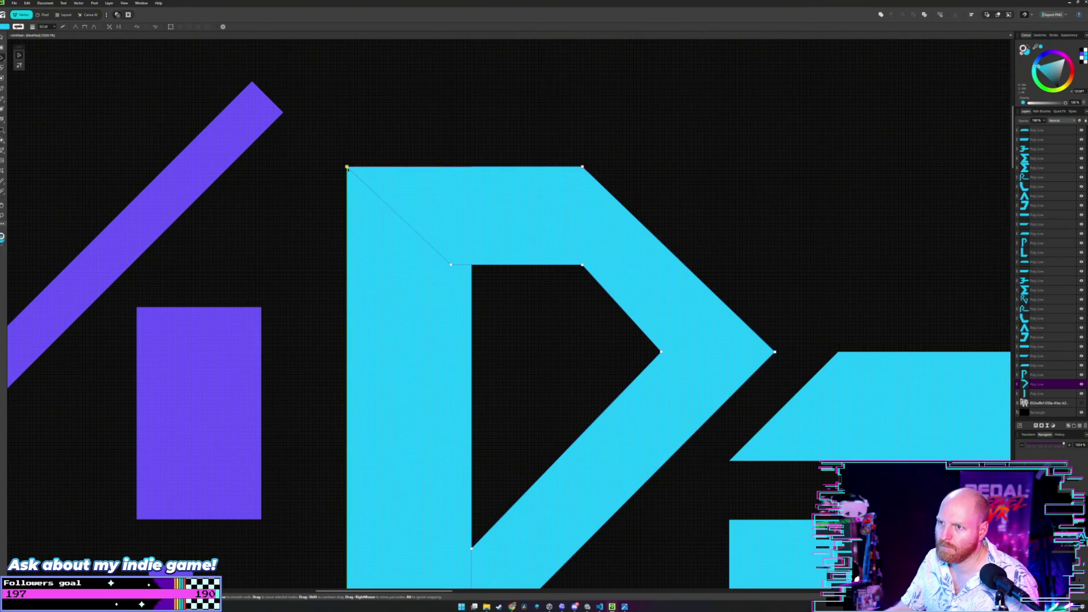
click(385, 191)
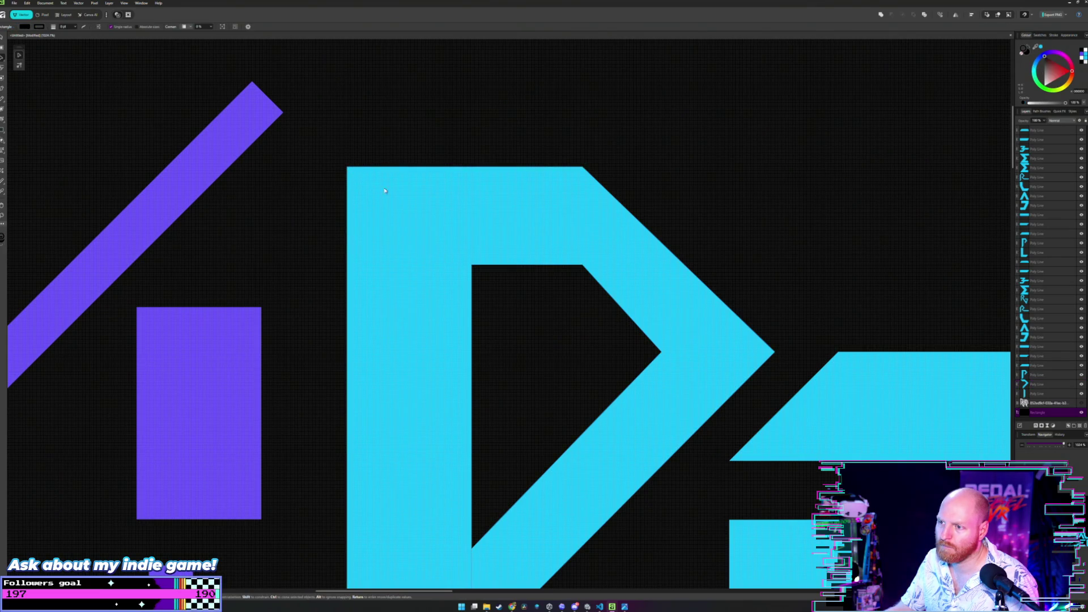
click(487, 220)
scroll(510, 205, down, 3)
scroll(558, 166, down, 1)
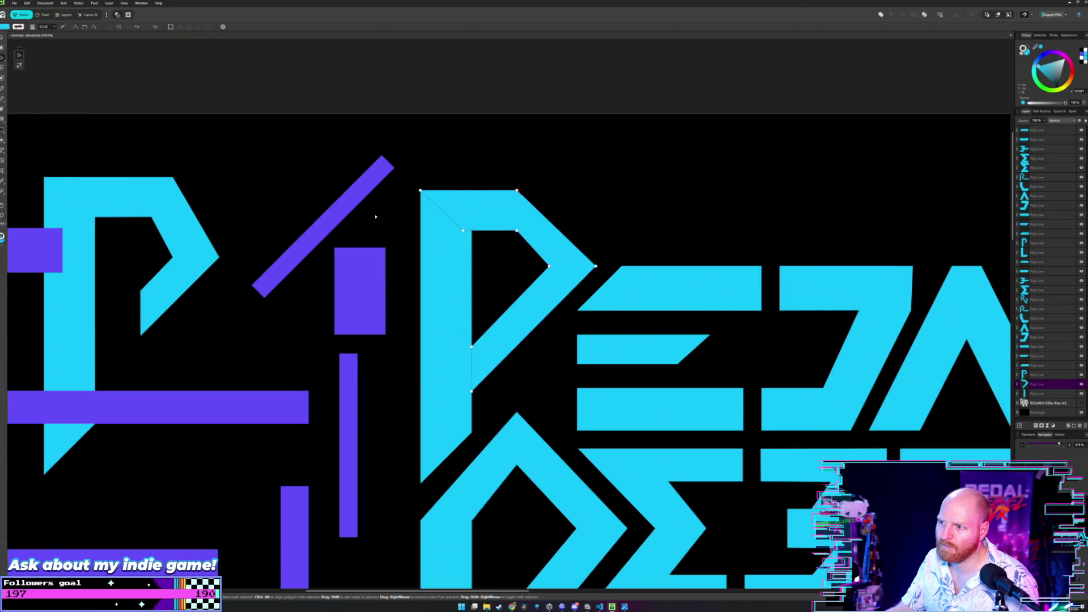
scroll(376, 217, down, 3)
scroll(376, 216, down, 1)
scroll(376, 217, up, 1)
scroll(376, 218, up, 1)
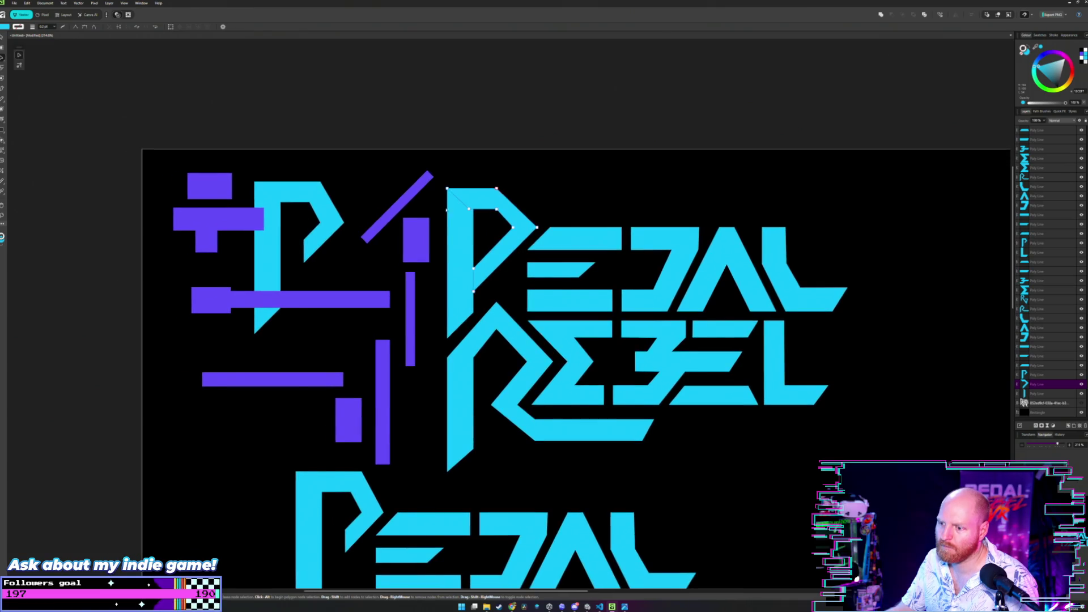
click(296, 187)
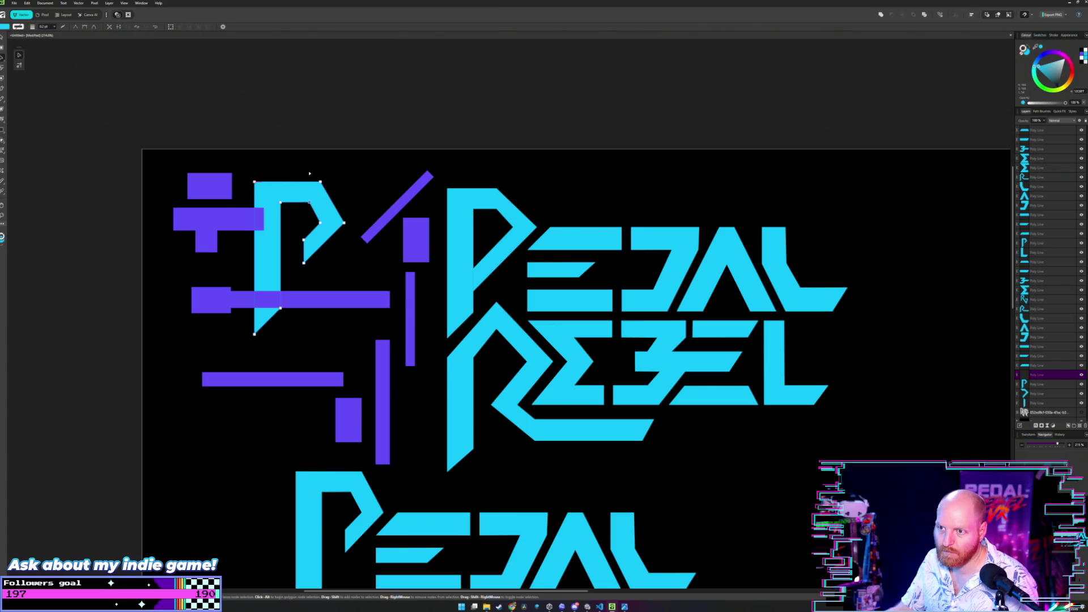
- Alt-drag a copy of the small P over the large P, brighten its cyan fill and align it
key(v)
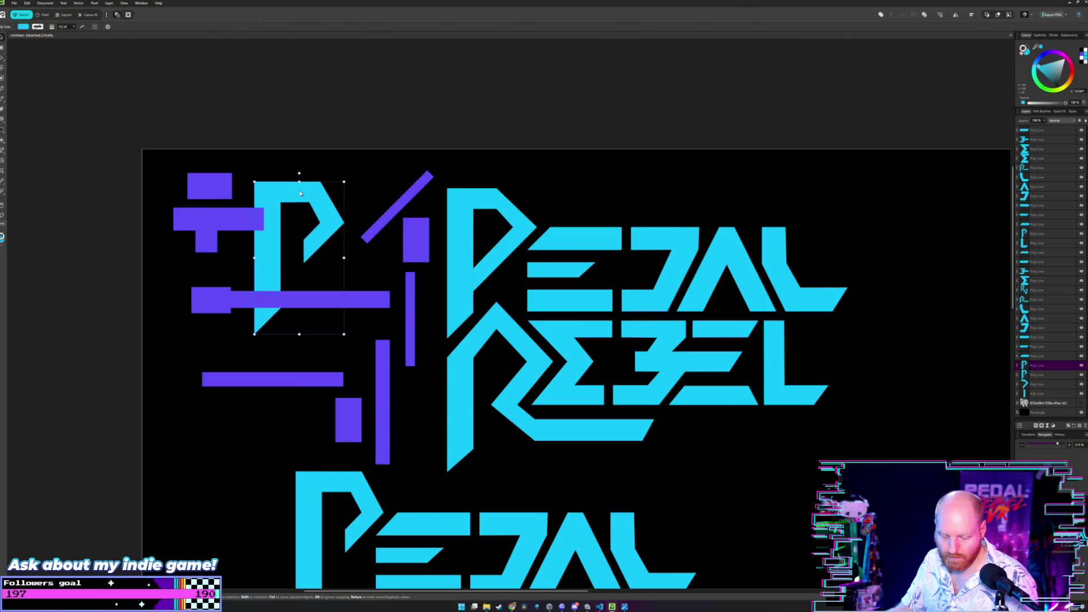
mouse_move(301, 193)
mouse_down()
mouse_move(489, 202)
mouse_move(430, 207)
mouse_up()
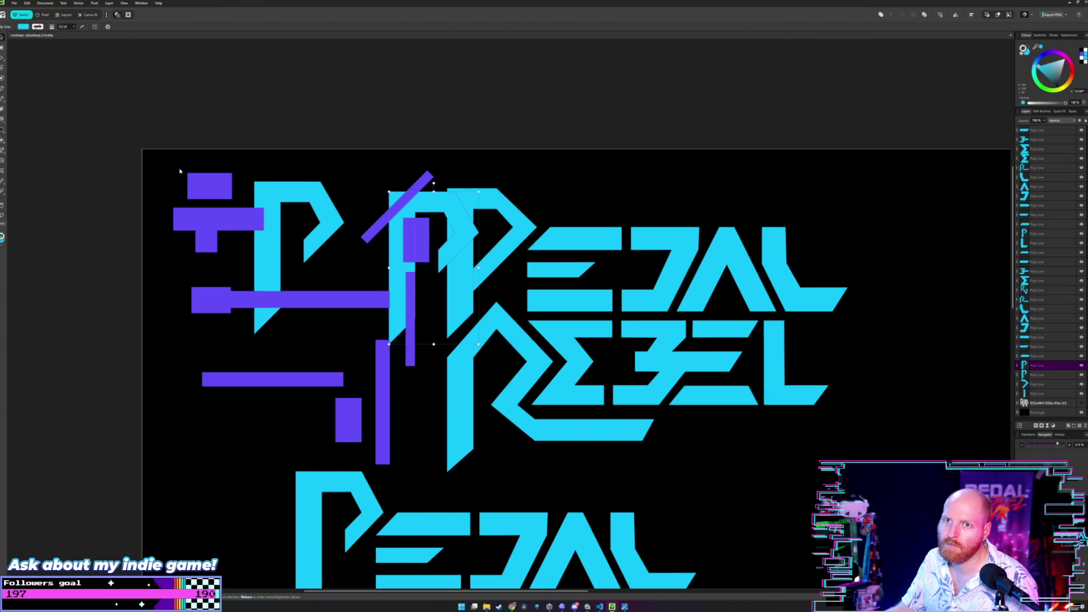
click(26, 26)
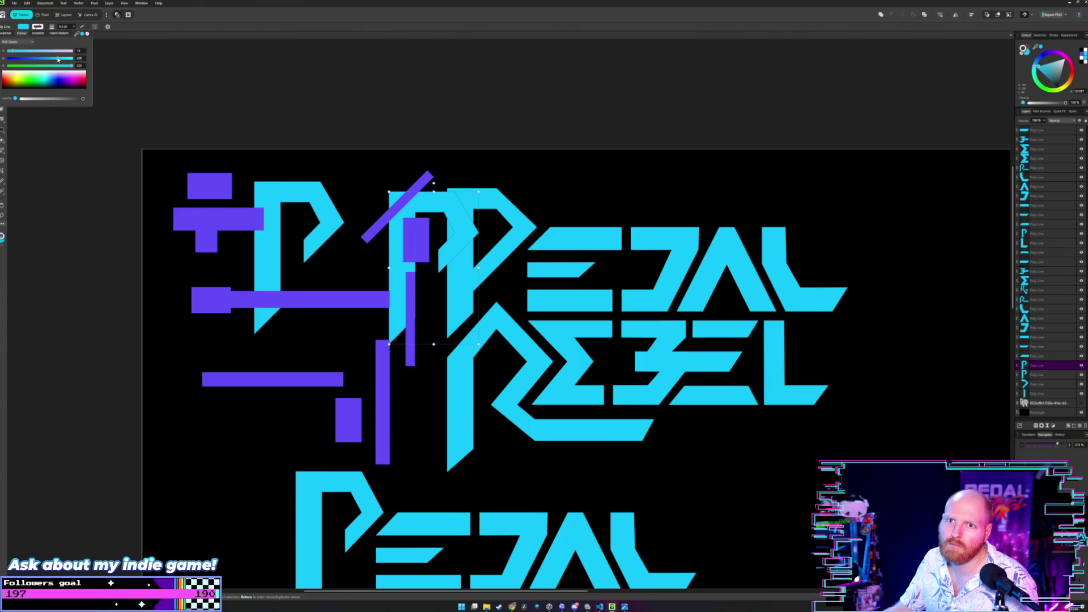
drag(58, 58, 66, 61)
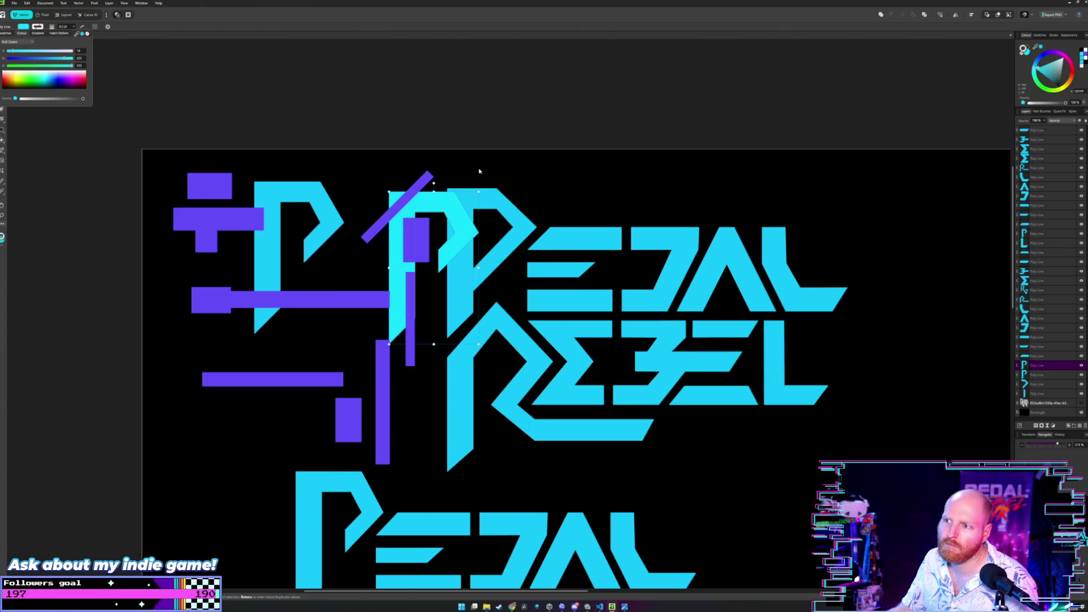
drag(424, 202, 481, 205)
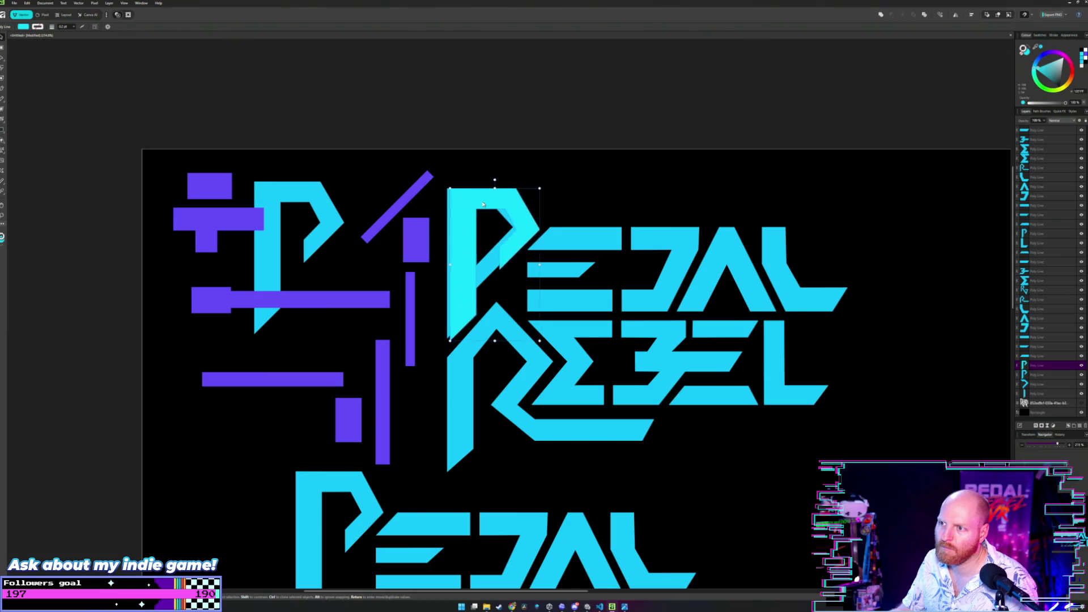
scroll(502, 204, up, 3)
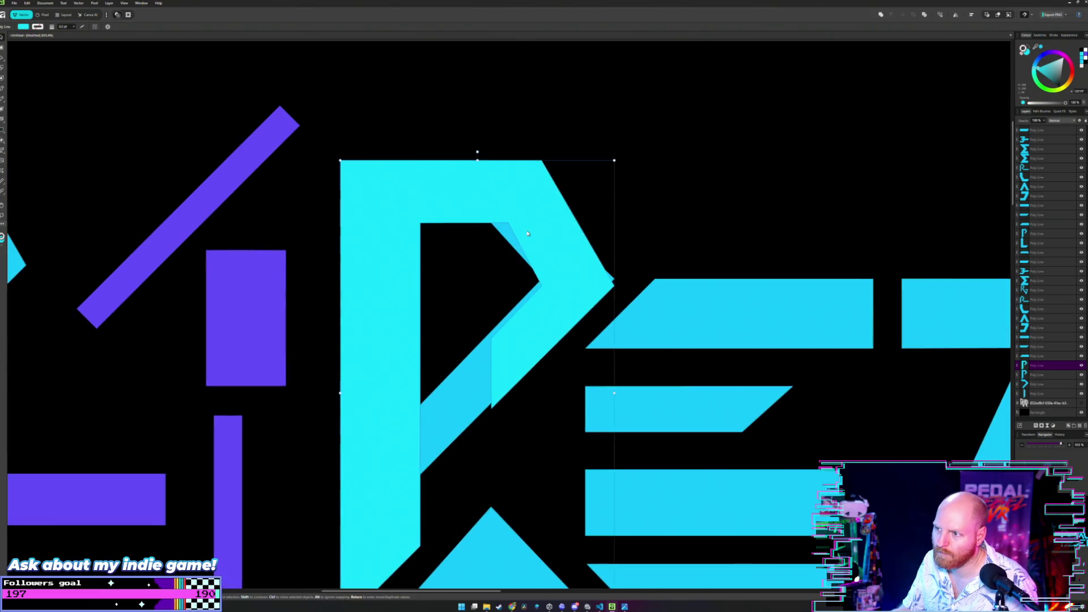
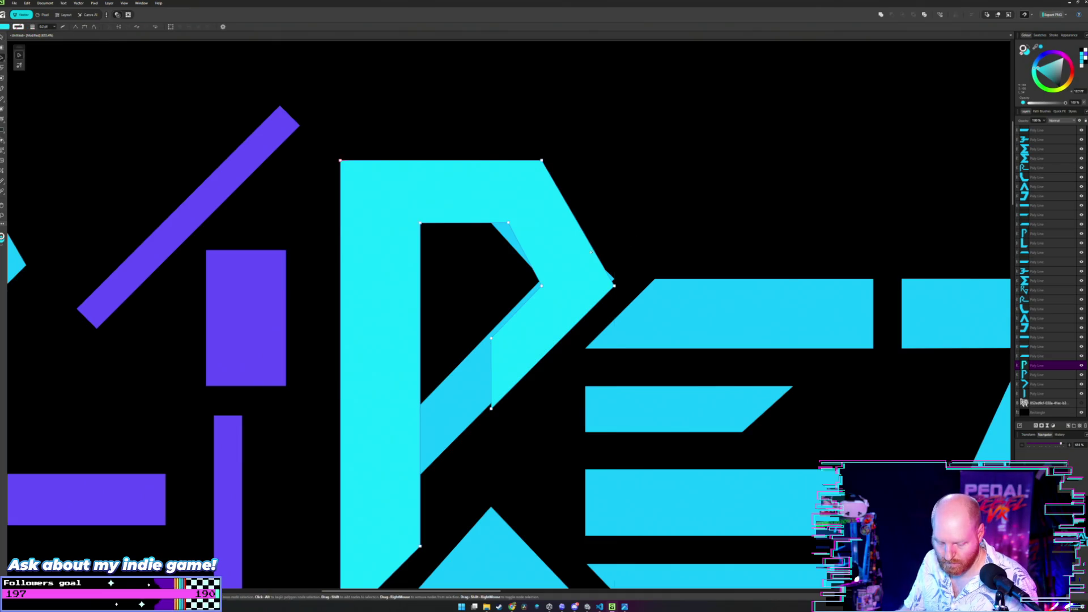
- Snap the P's inner diagonal corner onto the stem, undoing an accidental curve on the lower edge
key(a)
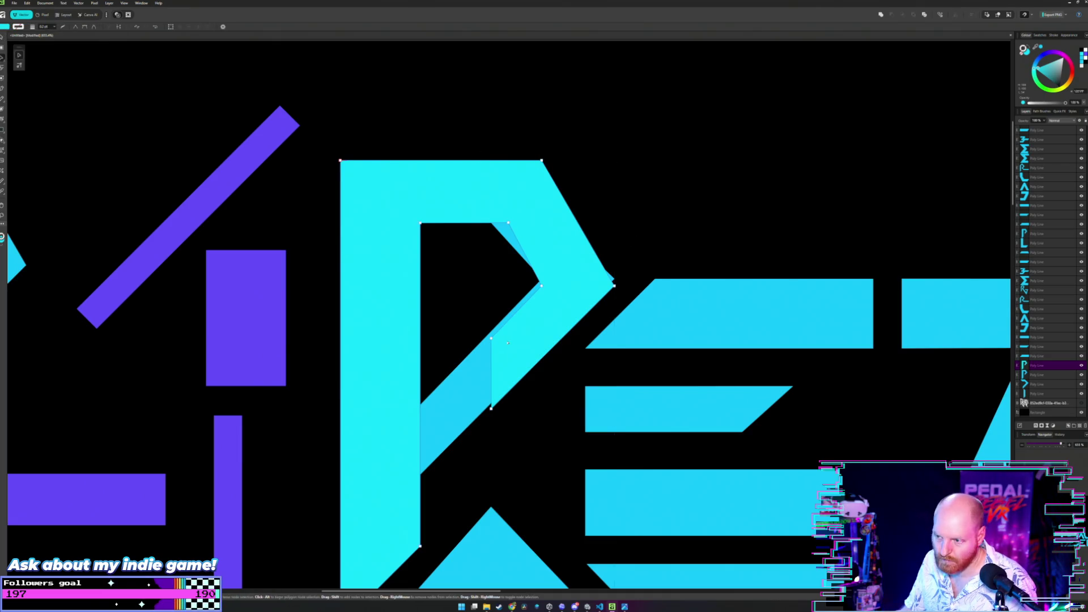
drag(490, 340, 417, 408)
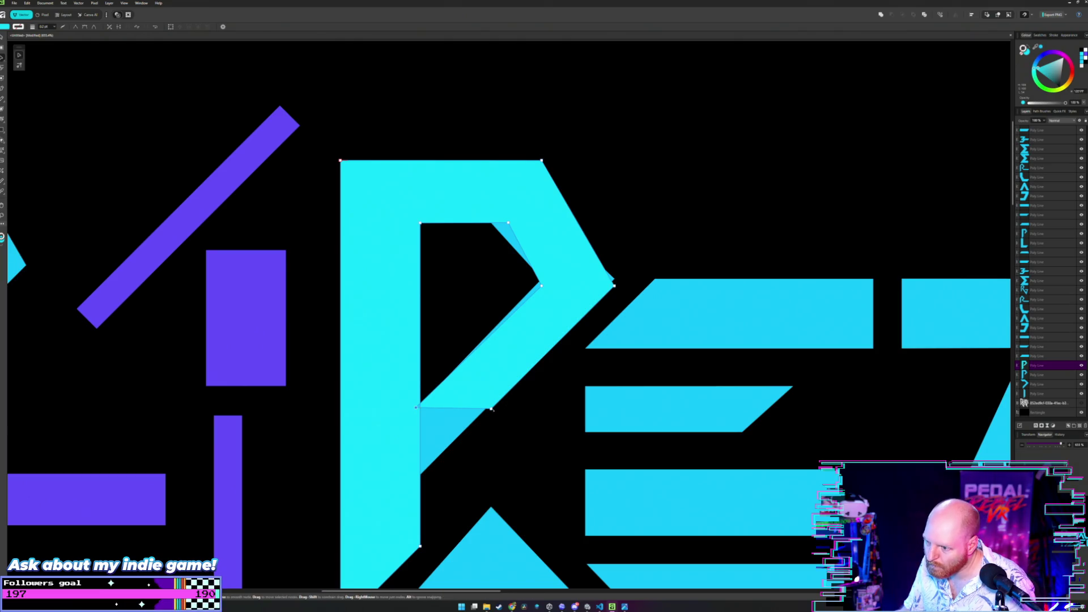
mouse_move(491, 410)
mouse_down()
mouse_move(524, 389)
mouse_move(415, 481)
mouse_up()
key(ctrl+z)
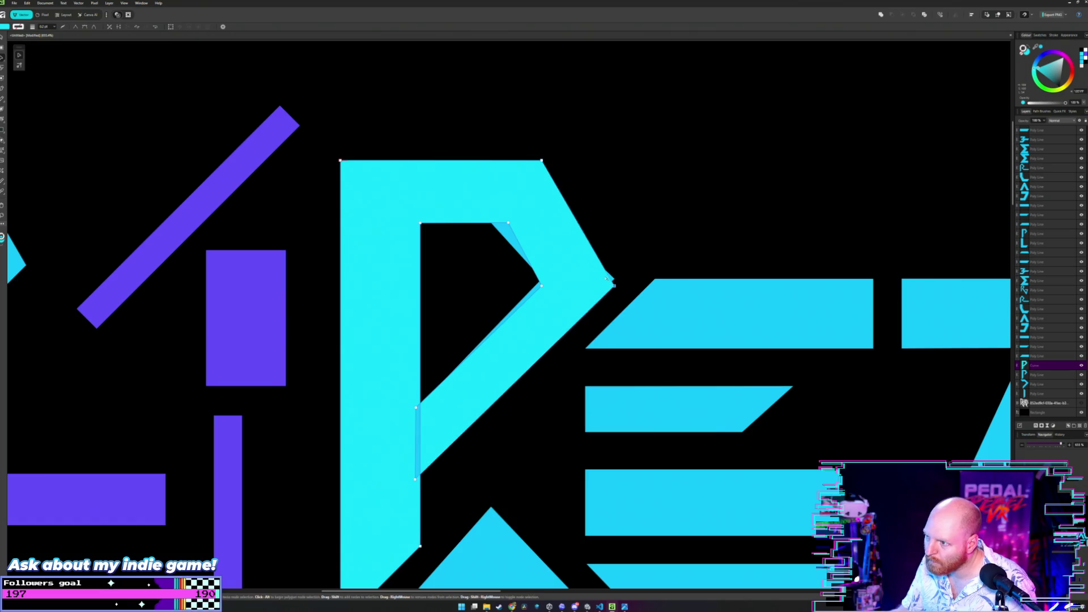
- Close the notches at the P's right and top-right vertices so they form clean points
drag(613, 284, 614, 279)
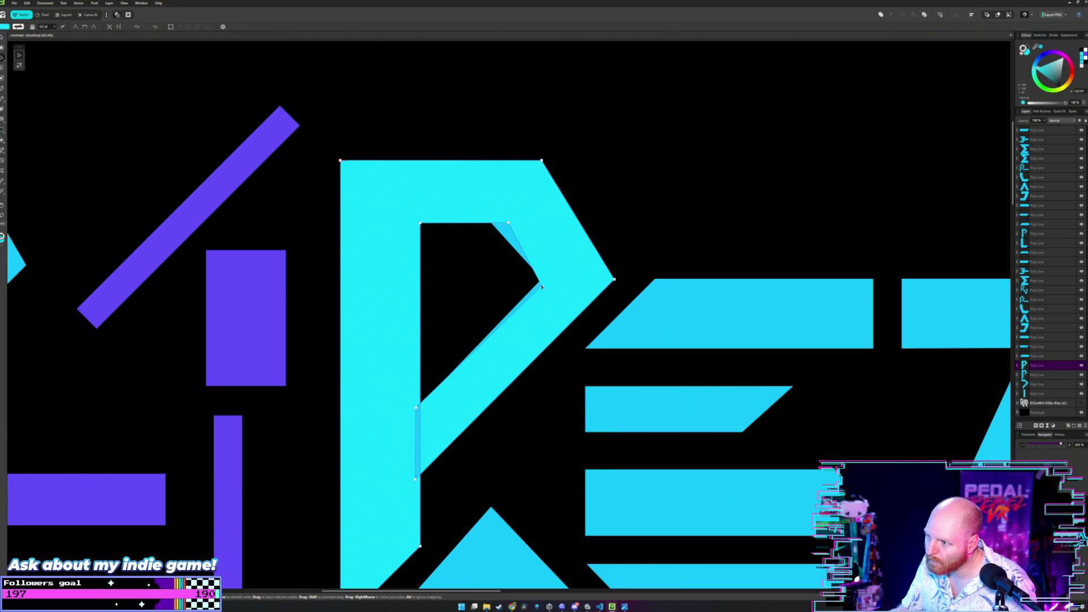
drag(542, 287, 541, 279)
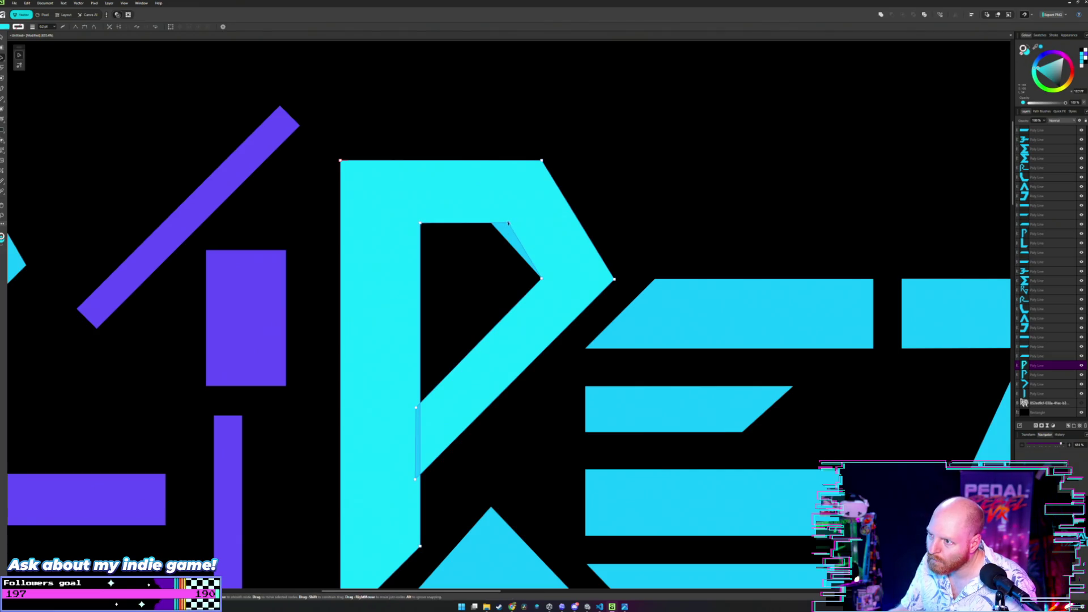
drag(509, 224, 492, 224)
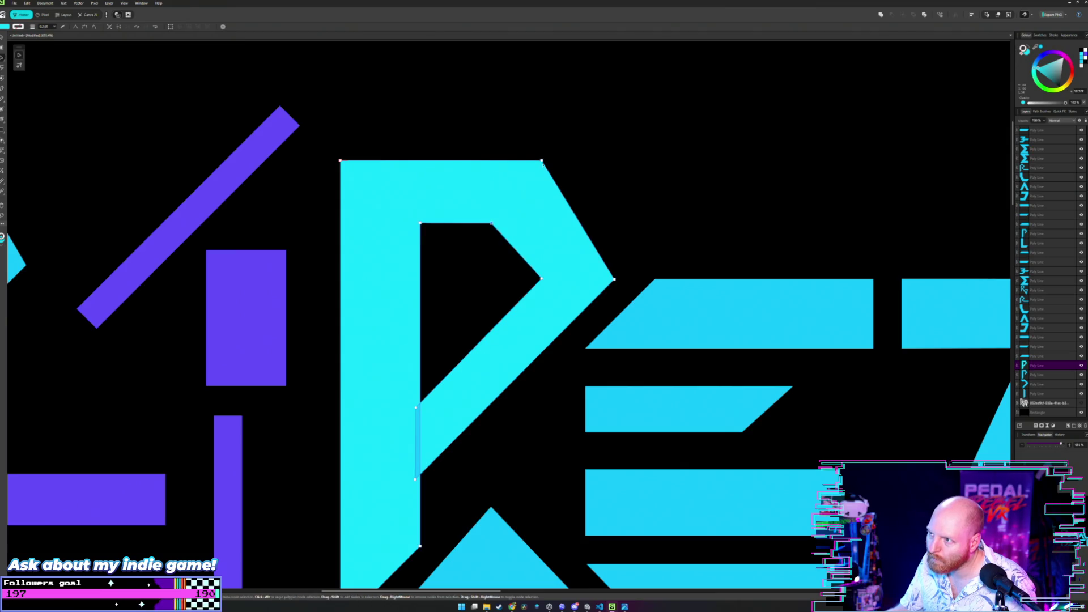
drag(542, 160, 492, 160)
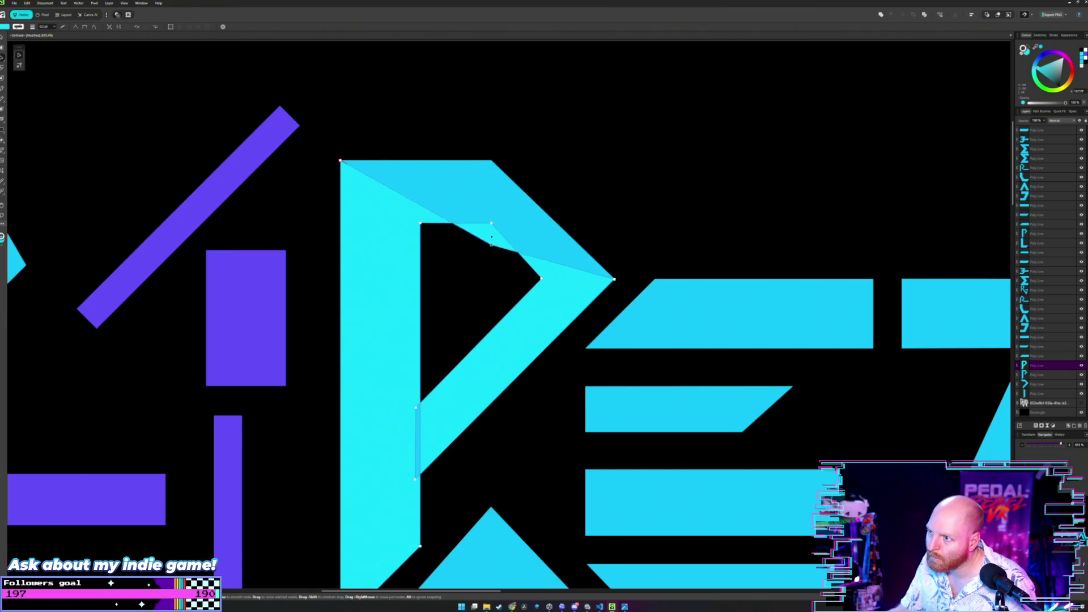
click(469, 236)
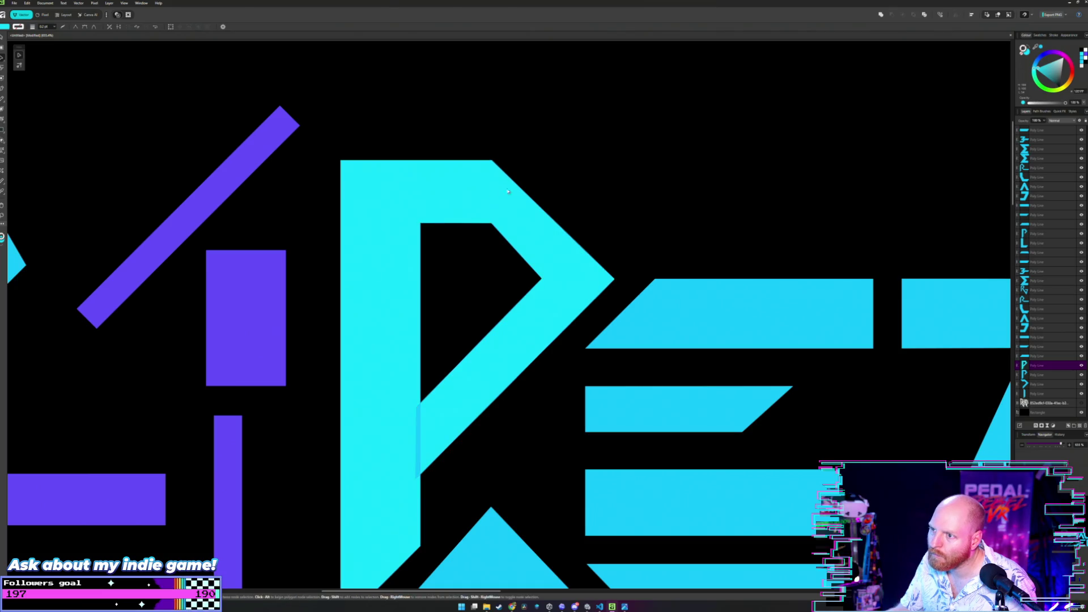
scroll(514, 249, down, 3)
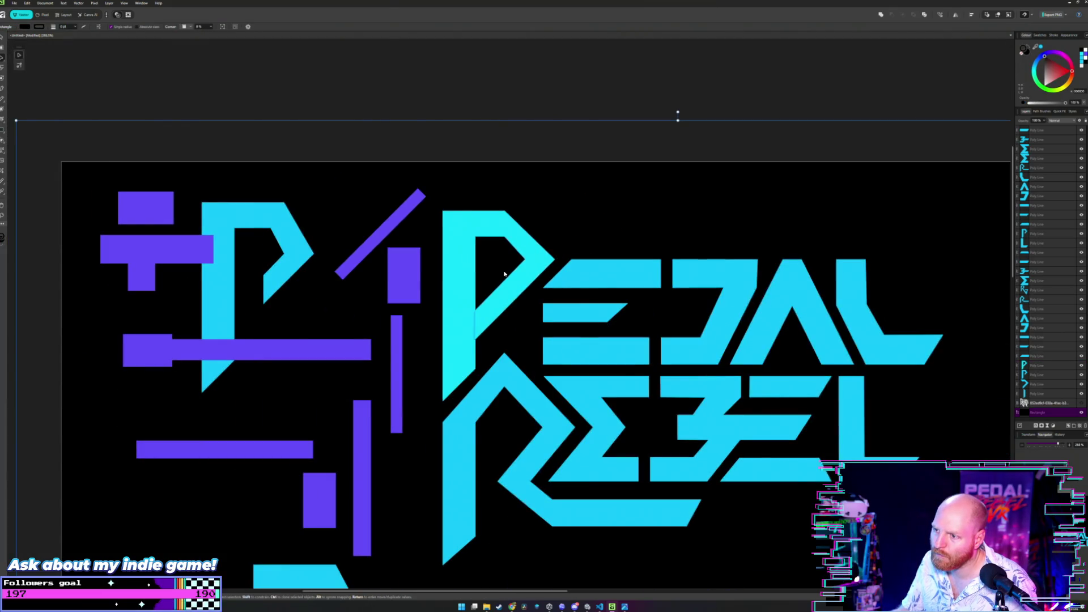
scroll(504, 273, up, 2)
scroll(504, 274, up, 2)
scroll(477, 341, up, 2)
- Shift the thin sliver by the P's stem up-right, then place a copy of the P right of PEDAL
click(446, 398)
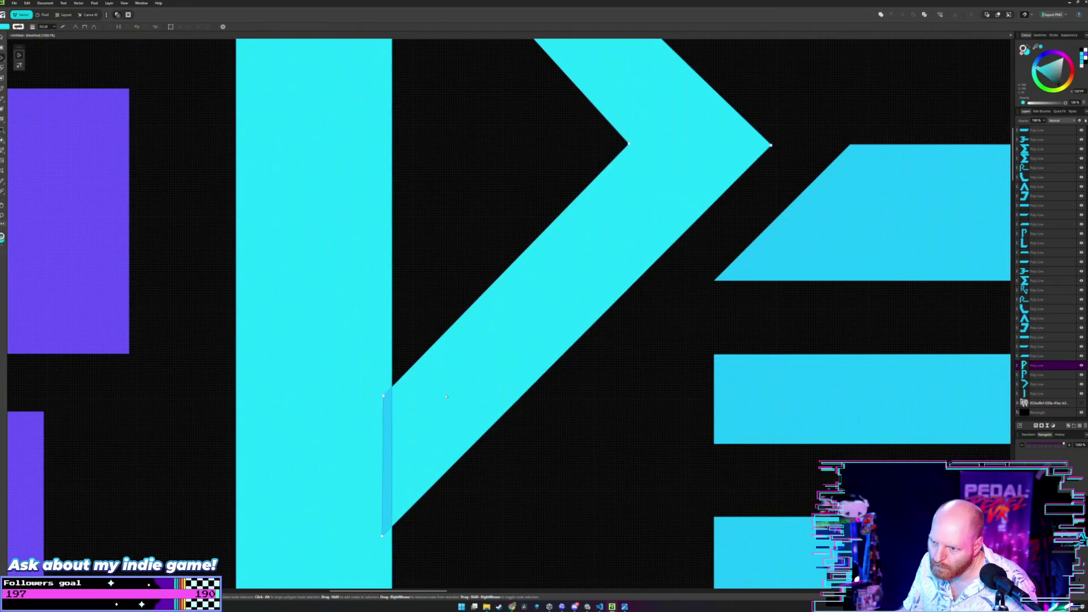
scroll(447, 397, up, 2)
scroll(350, 397, down, 3)
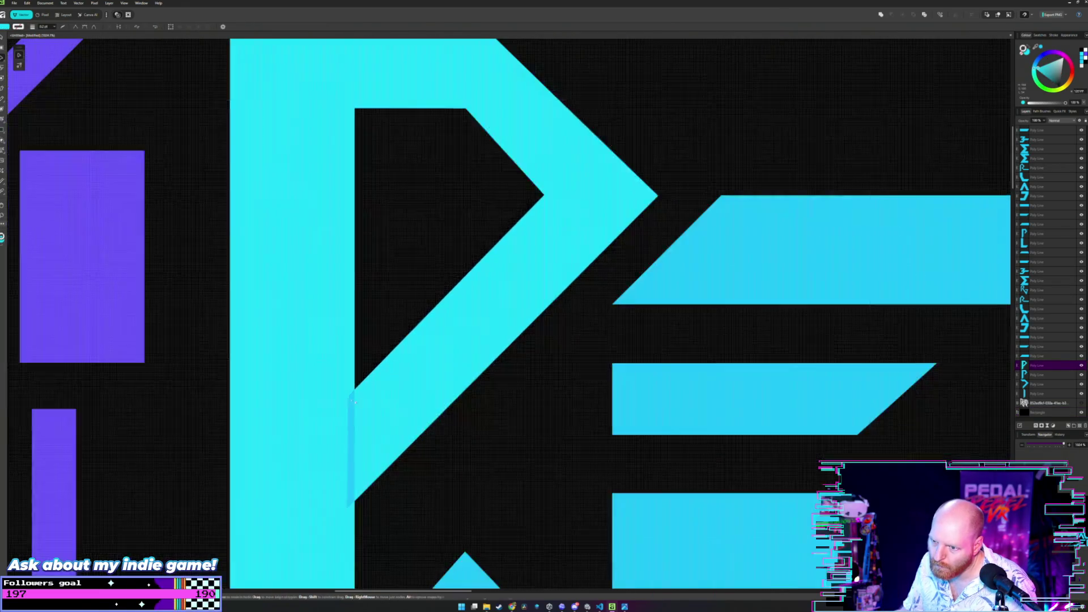
scroll(348, 397, down, 1)
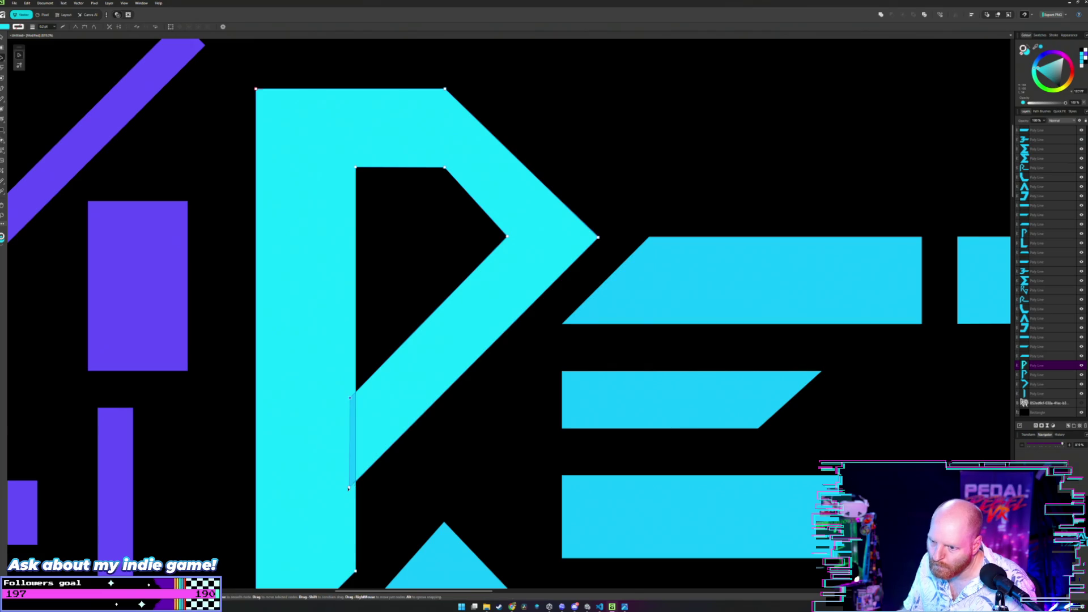
drag(349, 489, 377, 468)
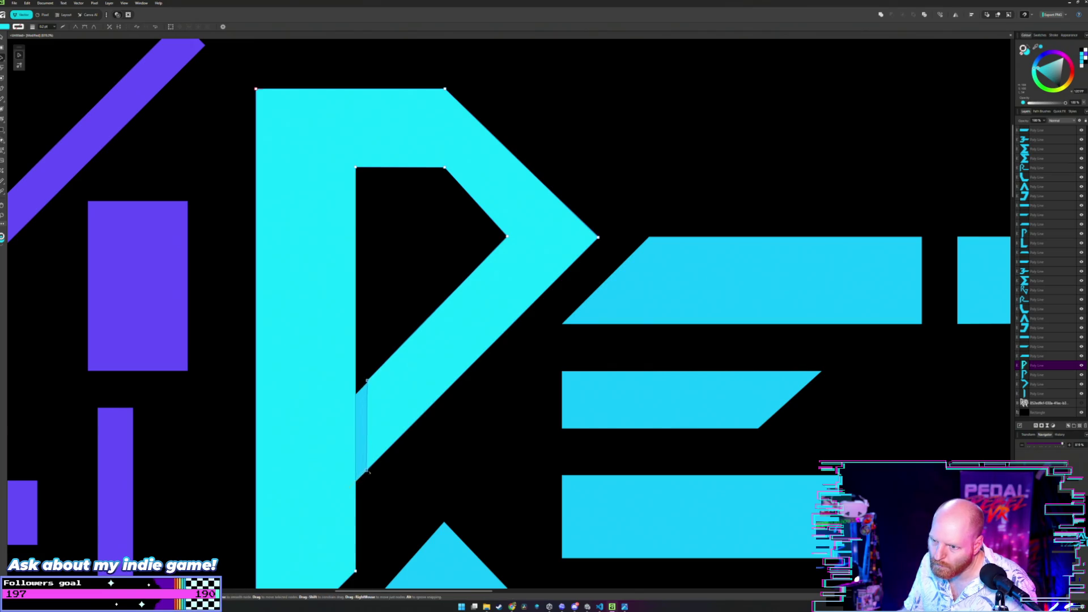
scroll(466, 433, down, 3)
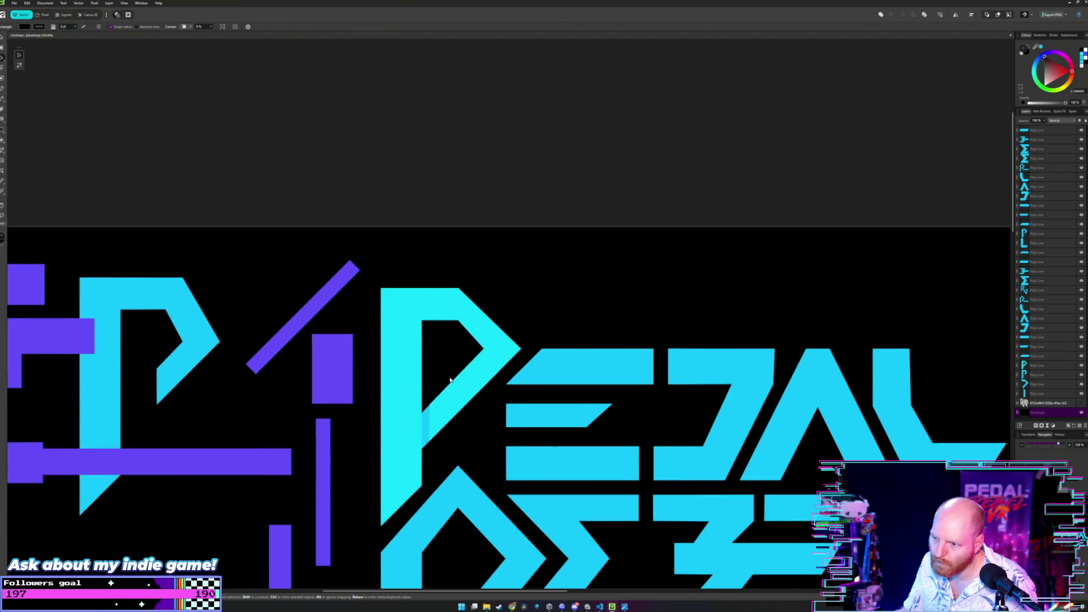
scroll(427, 424, down, 2)
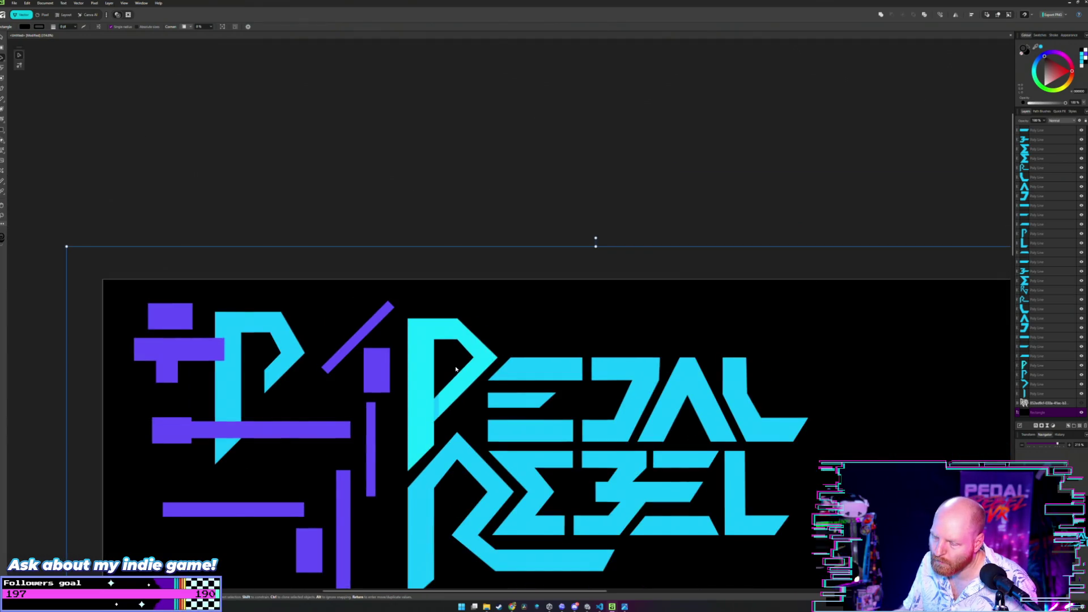
click(424, 369)
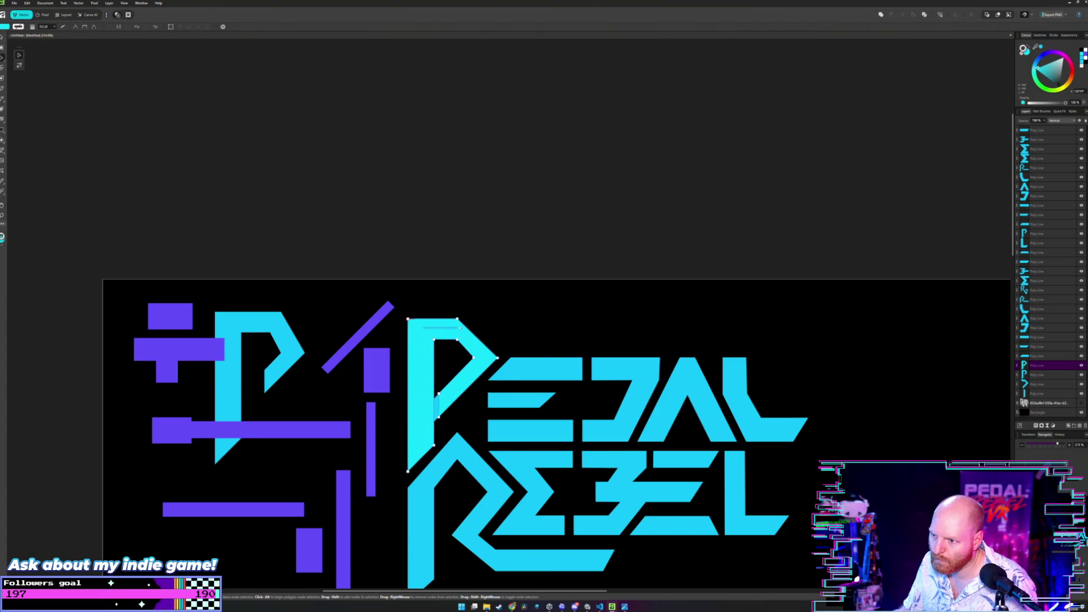
mouse_move(441, 336)
mouse_down()
mouse_move(813, 316)
mouse_move(863, 328)
mouse_up()
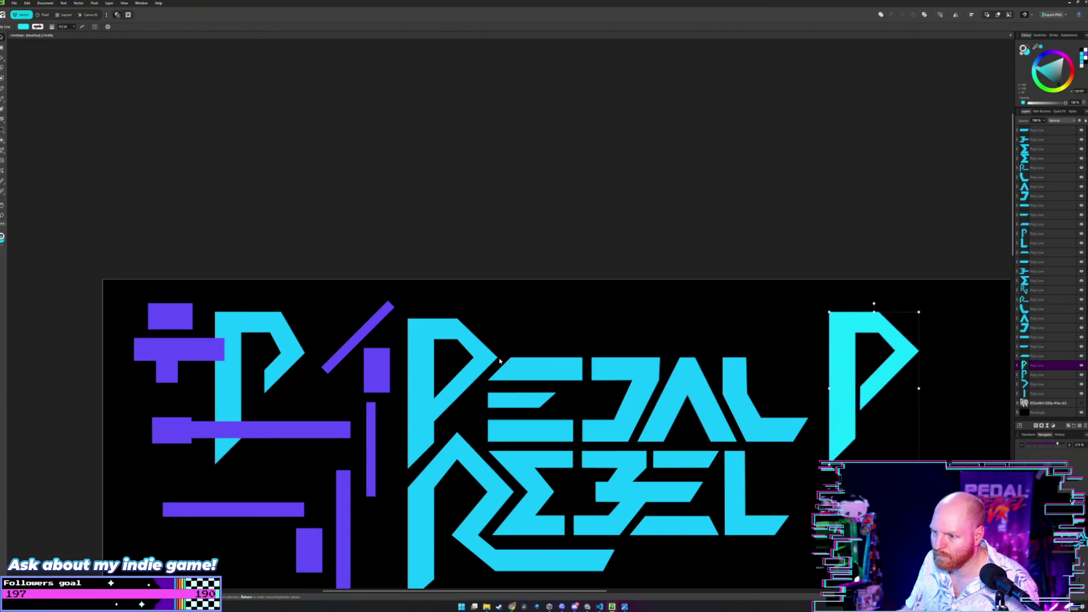
- Re-paste the original P to change its stacking order and delete the duplicate P on the right
click(463, 334)
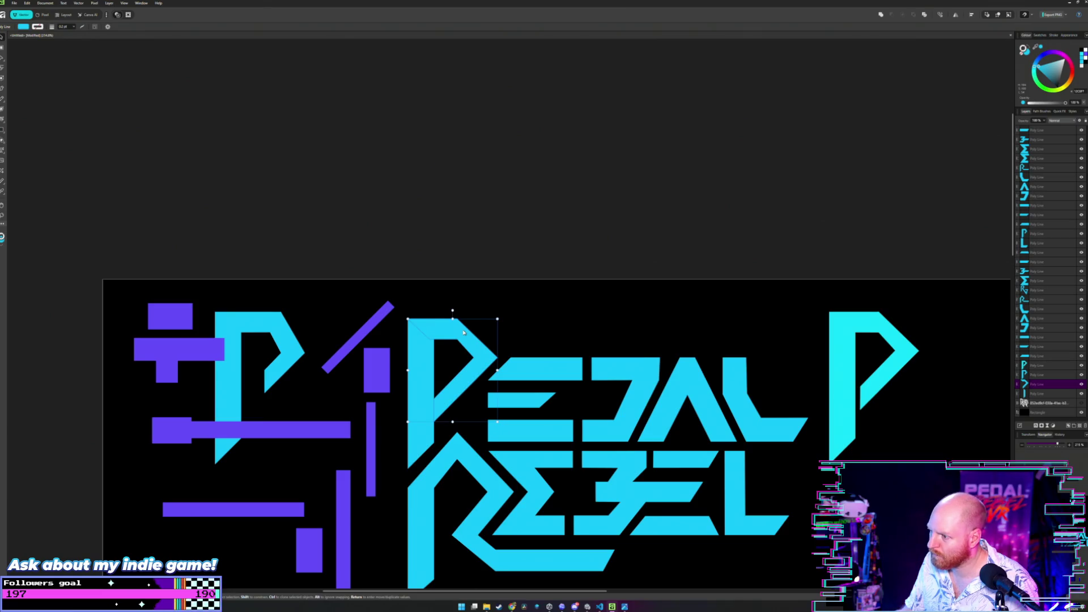
key(ctrl+x)
key(ctrl+v)
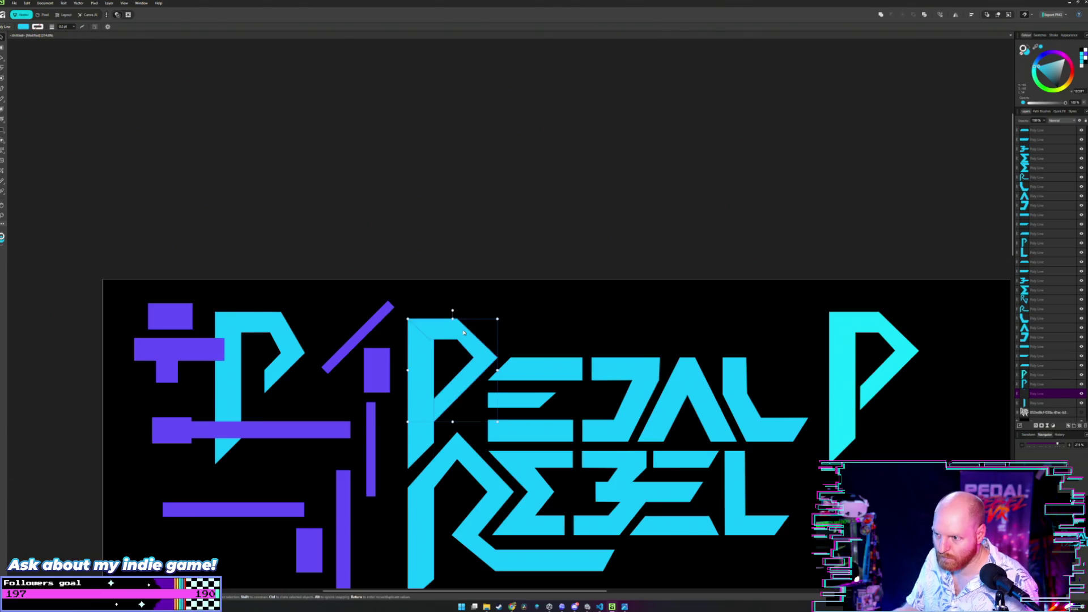
key(Delete)
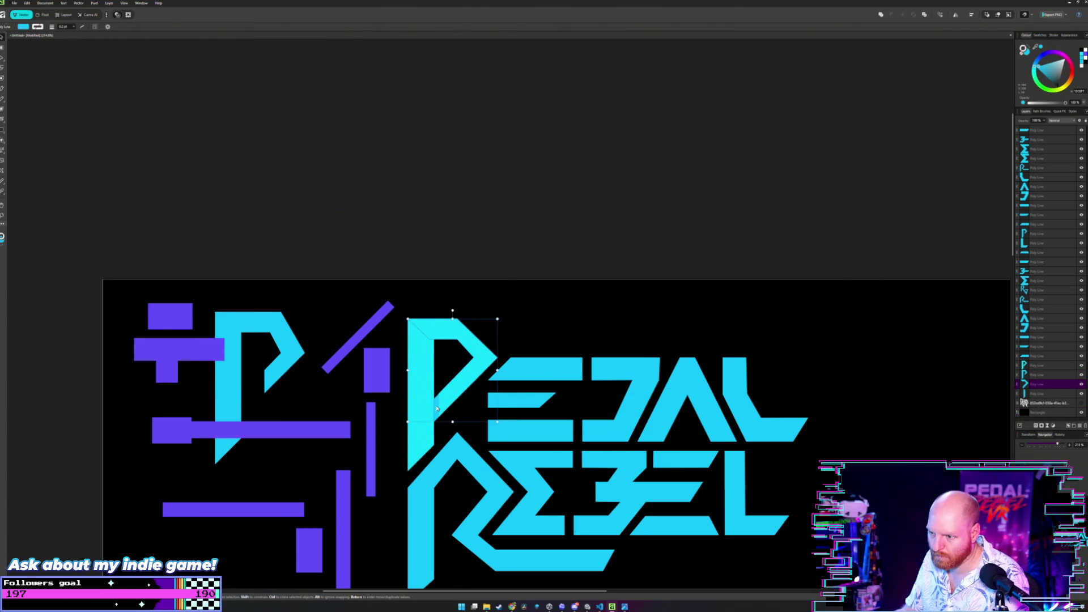
- Add the separate stem piece to the P body as one shape, then start a new rectangle over it
click(436, 410)
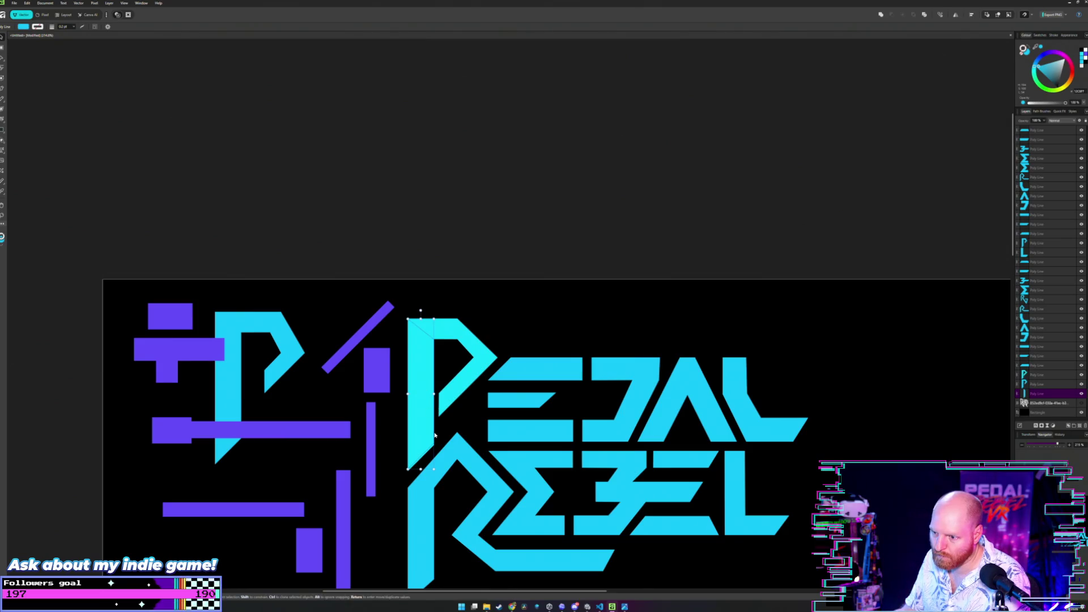
scroll(436, 435, up, 5)
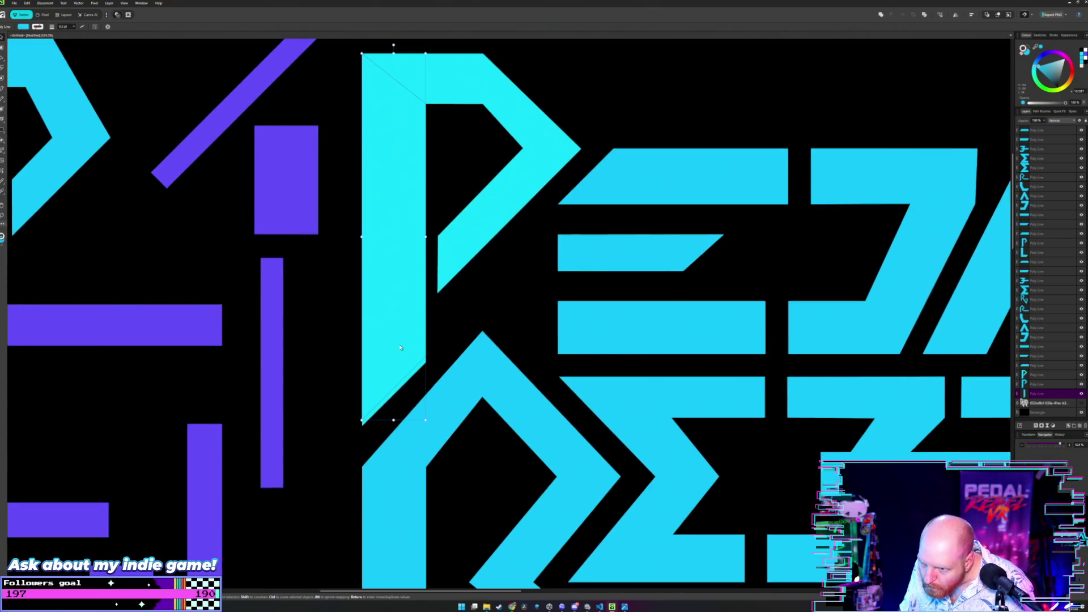
key(ctrl+e)
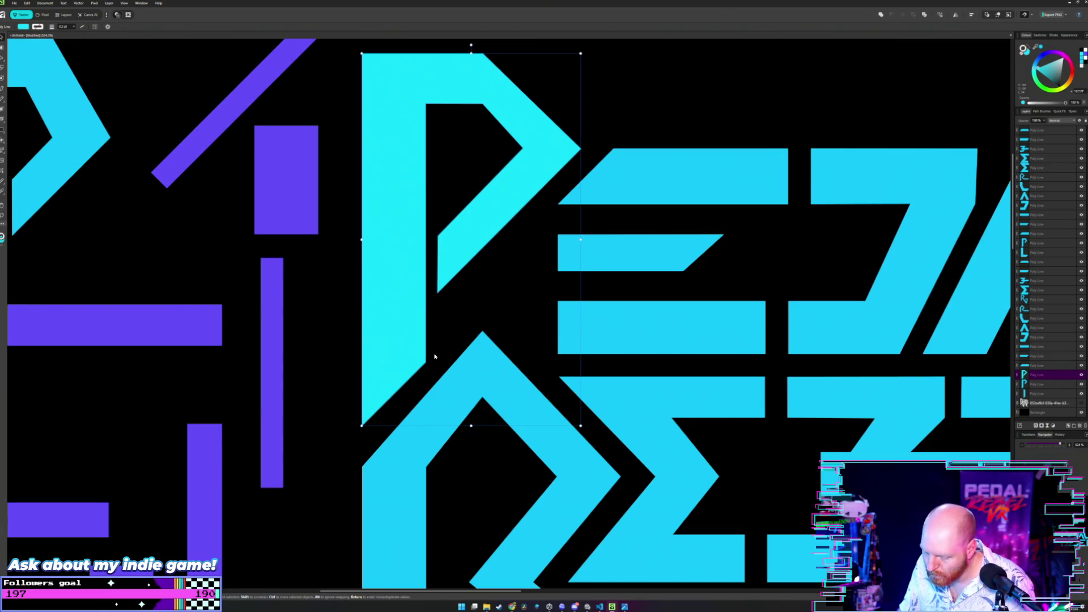
key(ctrl+z)
key(ctrl+shift+z)
key(ctrl+z)
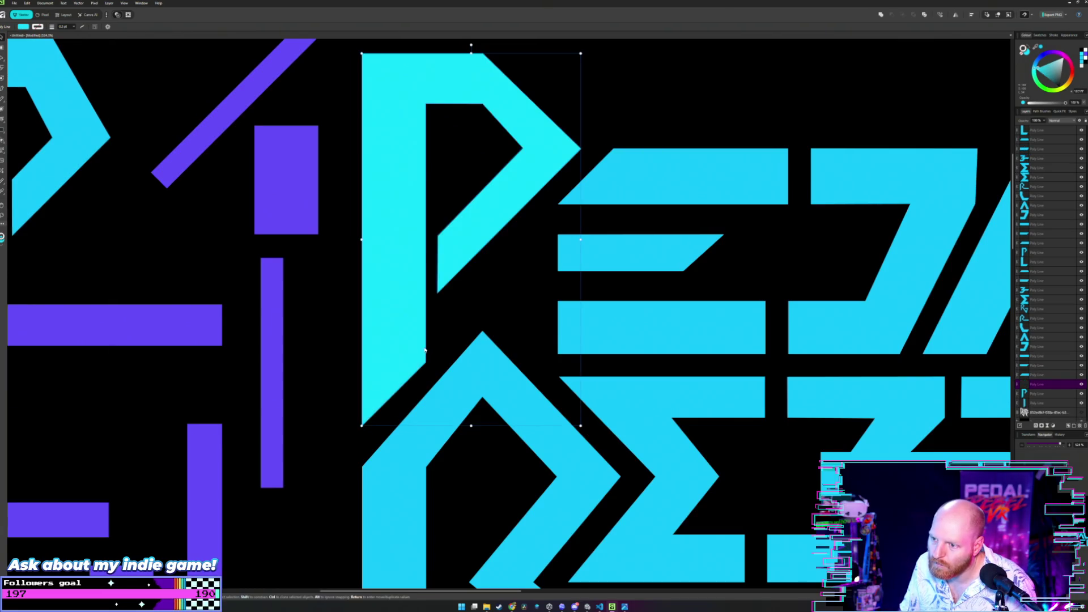
key(m)
drag(427, 104, 361, 429)
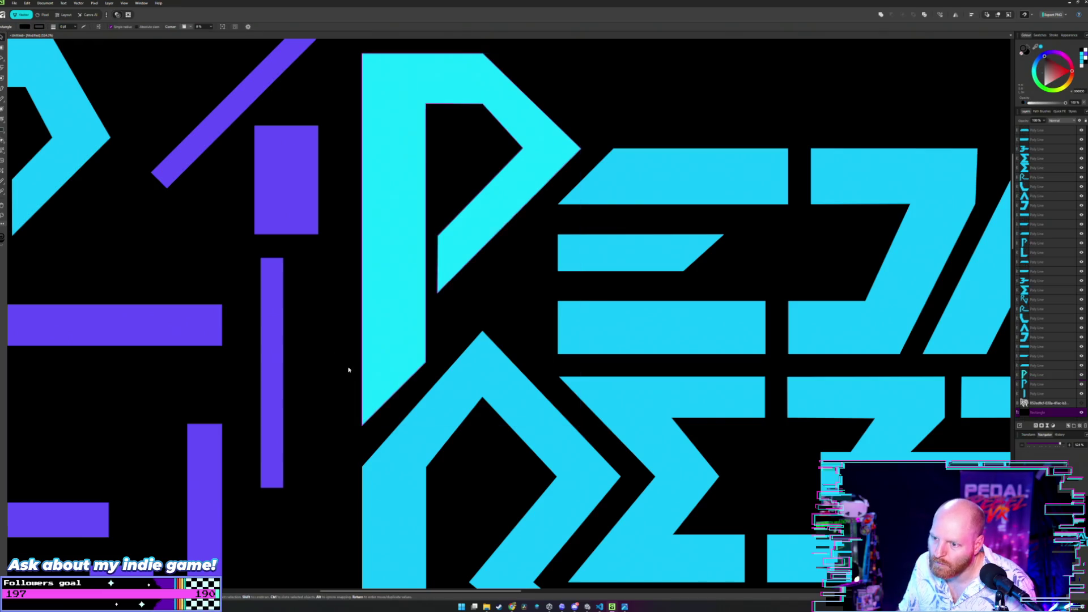
- Raise the P's bottom-left corner node and straighten its diagonal edge
key(a)
click(408, 352)
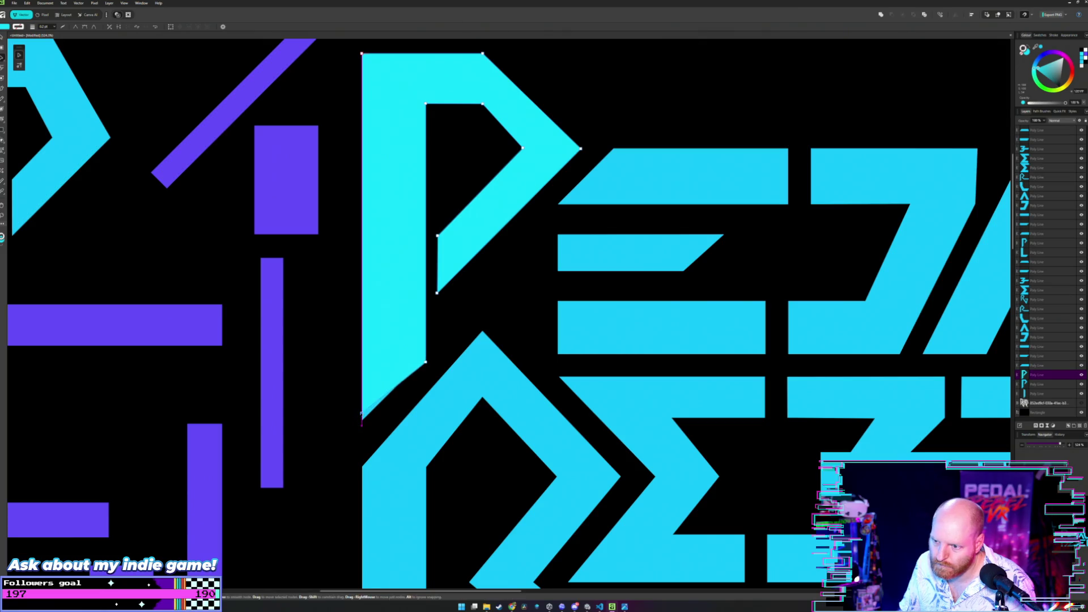
click(362, 425)
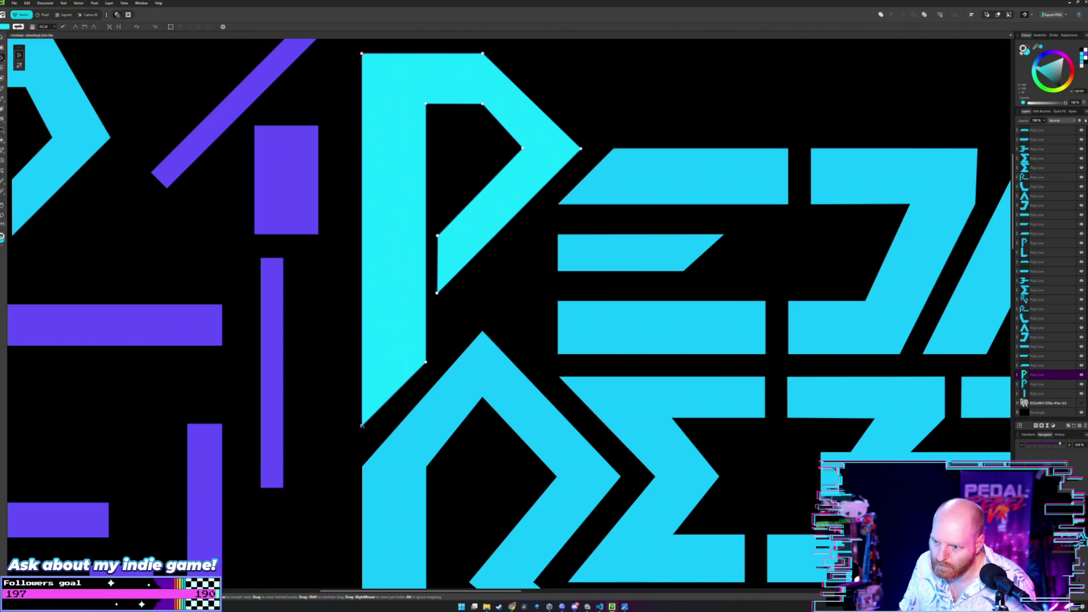
drag(362, 426, 361, 410)
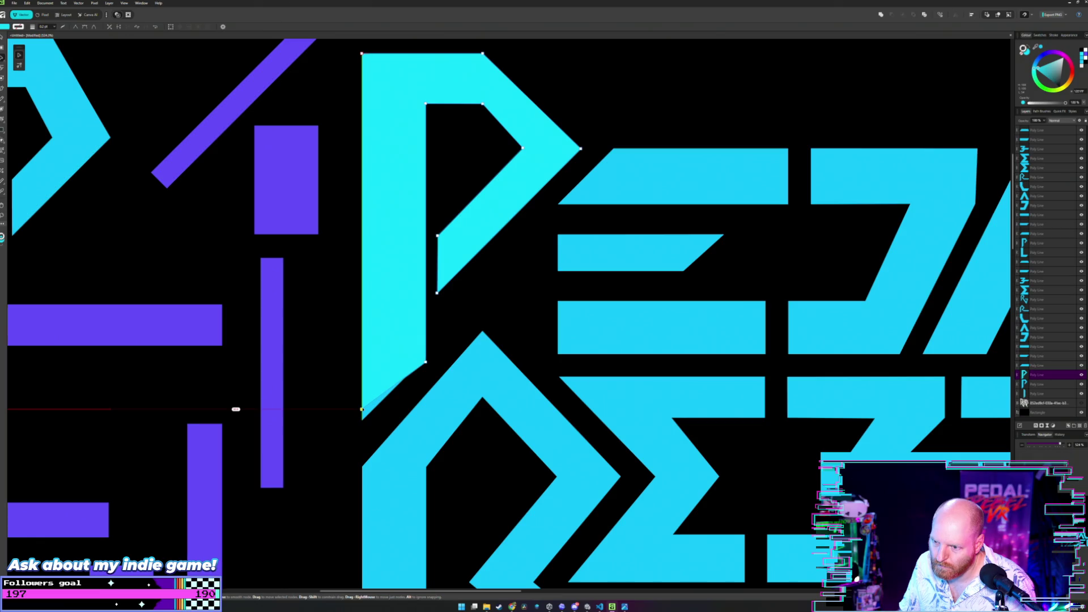
scroll(394, 400, up, 3)
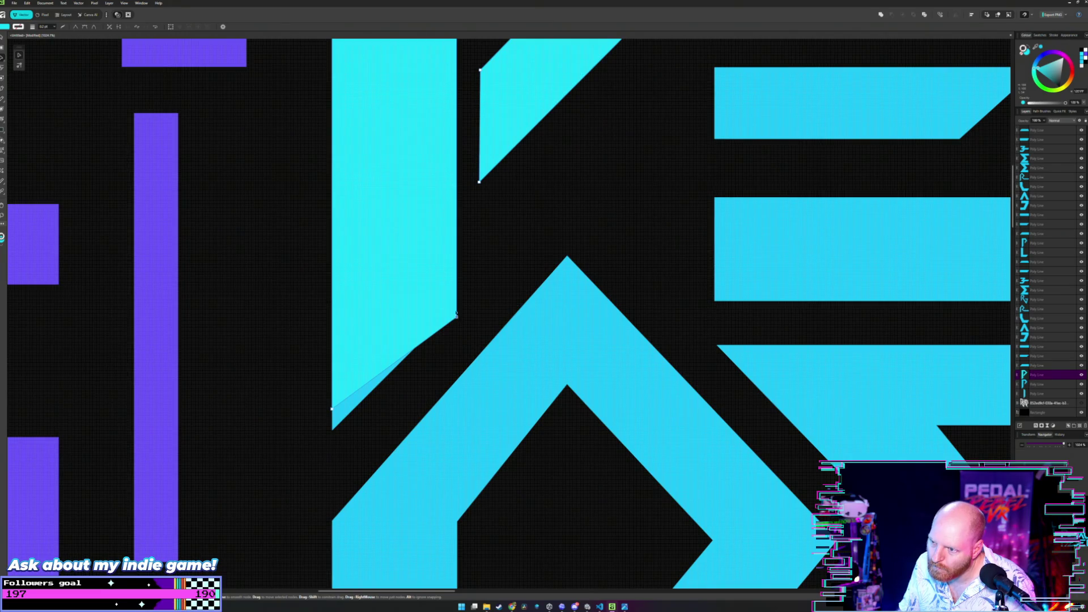
drag(457, 315, 454, 302)
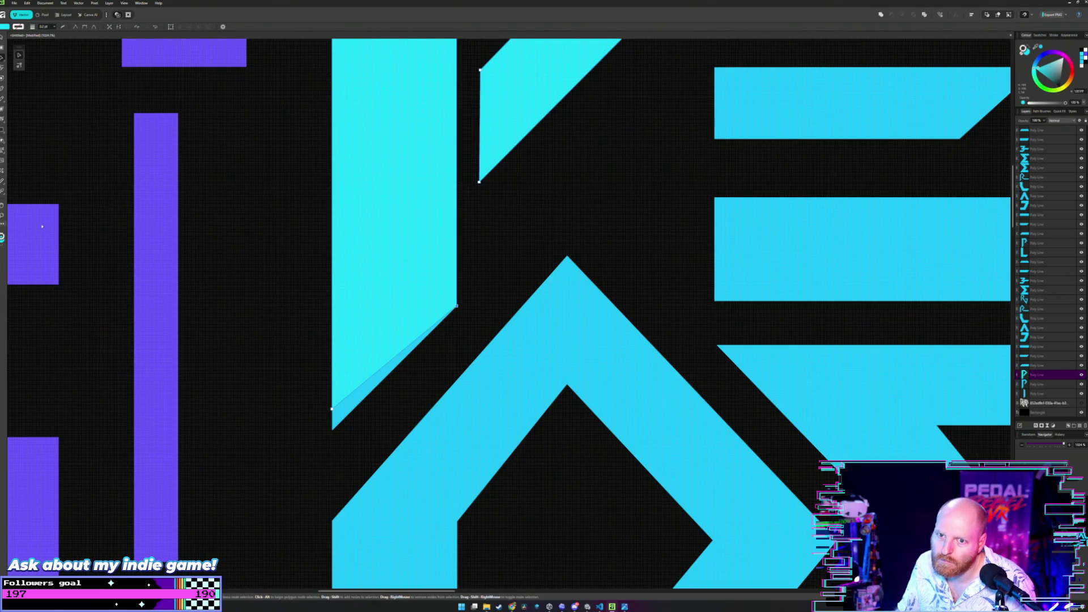
- Move the purple rectangle down to meet the P's stem and tidy the stem's lower-left corner
mouse_move(48, 227)
mouse_down()
mouse_move(232, 460)
mouse_move(303, 446)
mouse_up()
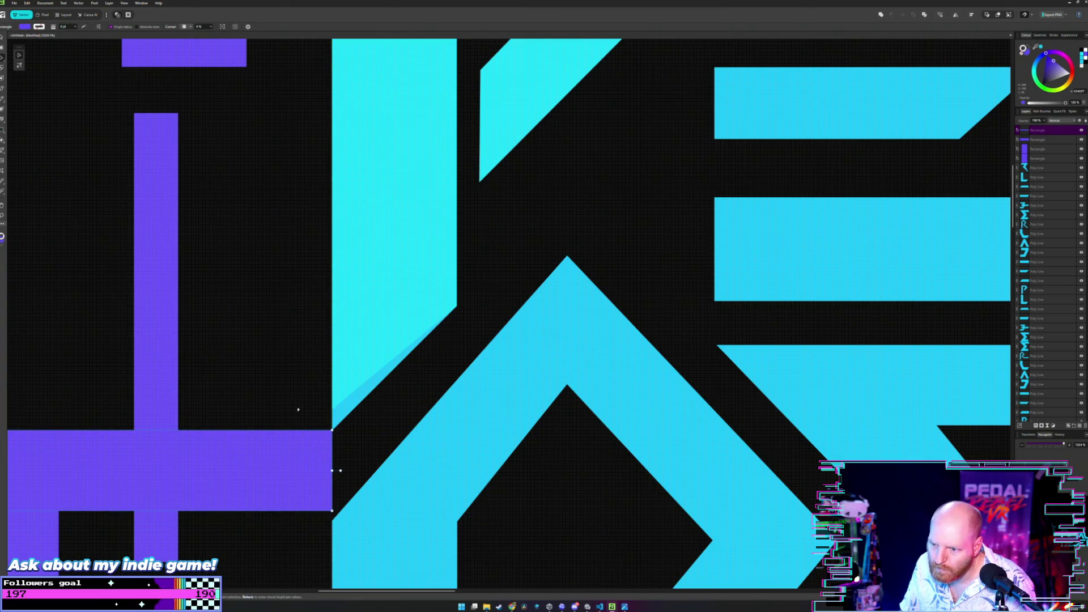
click(356, 408)
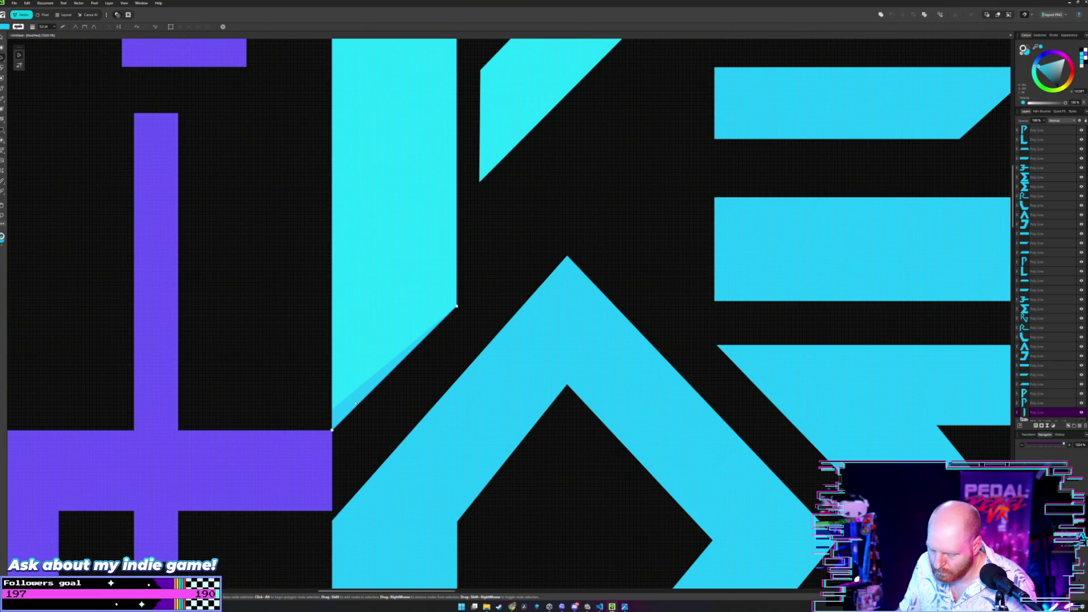
key(ctrl+z)
key(ctrl+z)
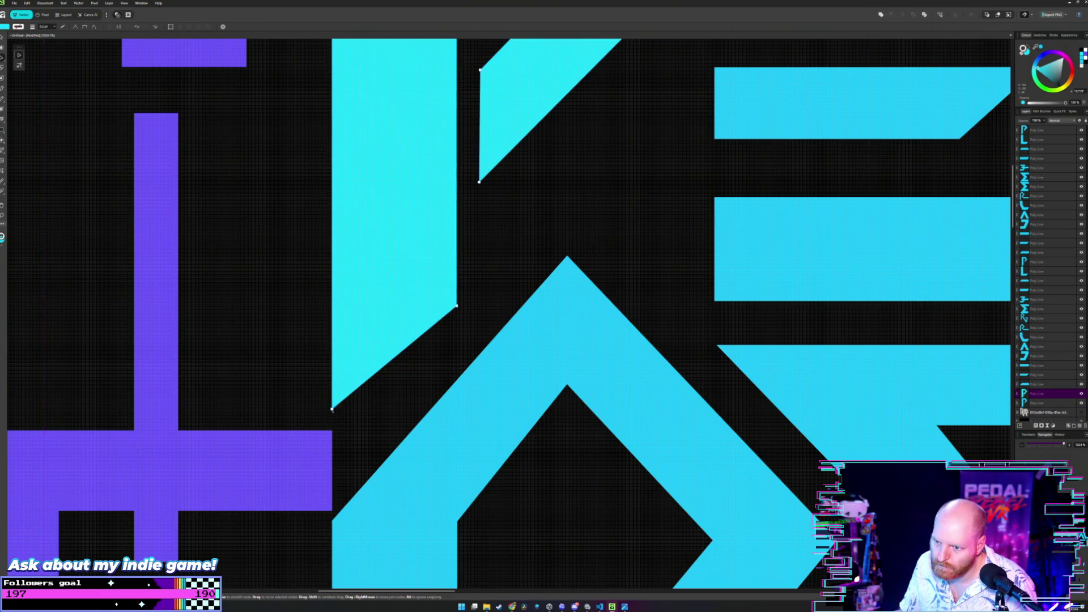
drag(332, 409, 342, 461)
key(ctrl+z)
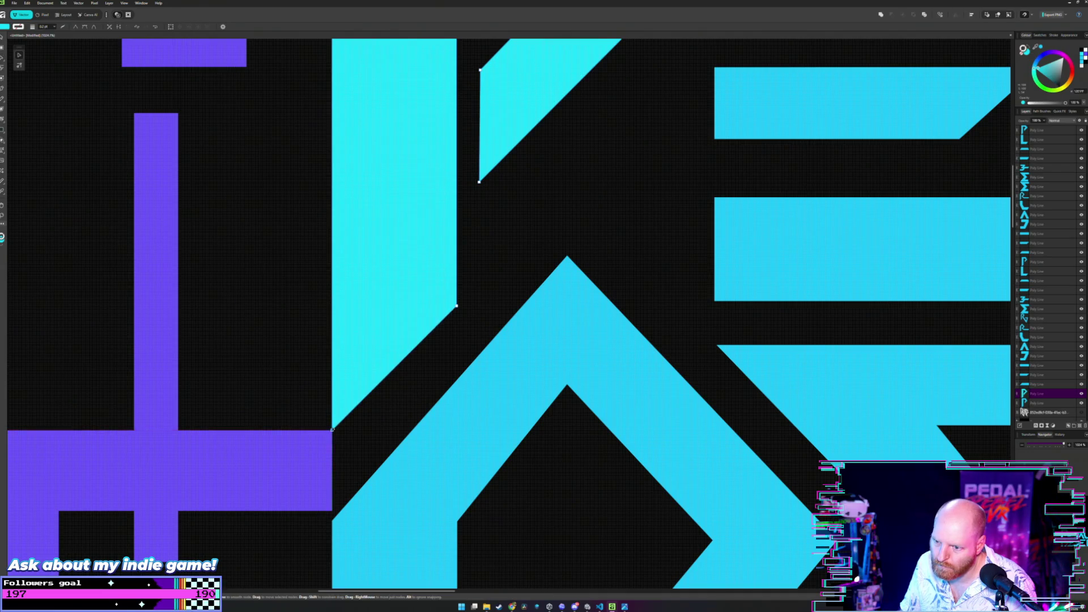
scroll(289, 272, down, 2)
scroll(288, 265, down, 2)
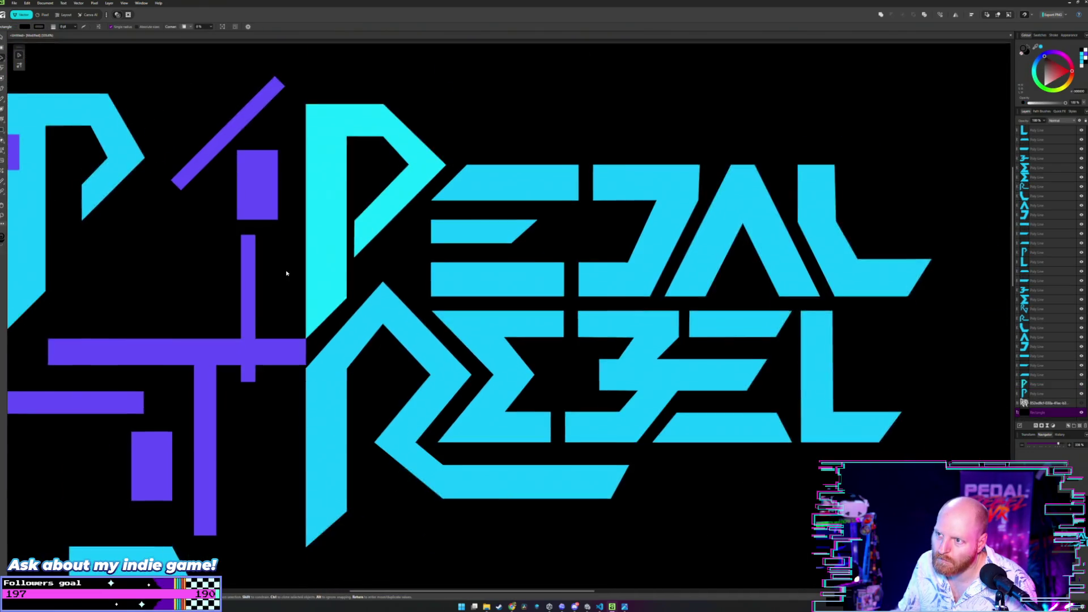
- Check the P's fill swatch, then nudge its inner vertical edge slightly to the right
mouse_move(286, 270)
mouse_down()
mouse_move(310, 392)
mouse_move(221, 363)
mouse_up()
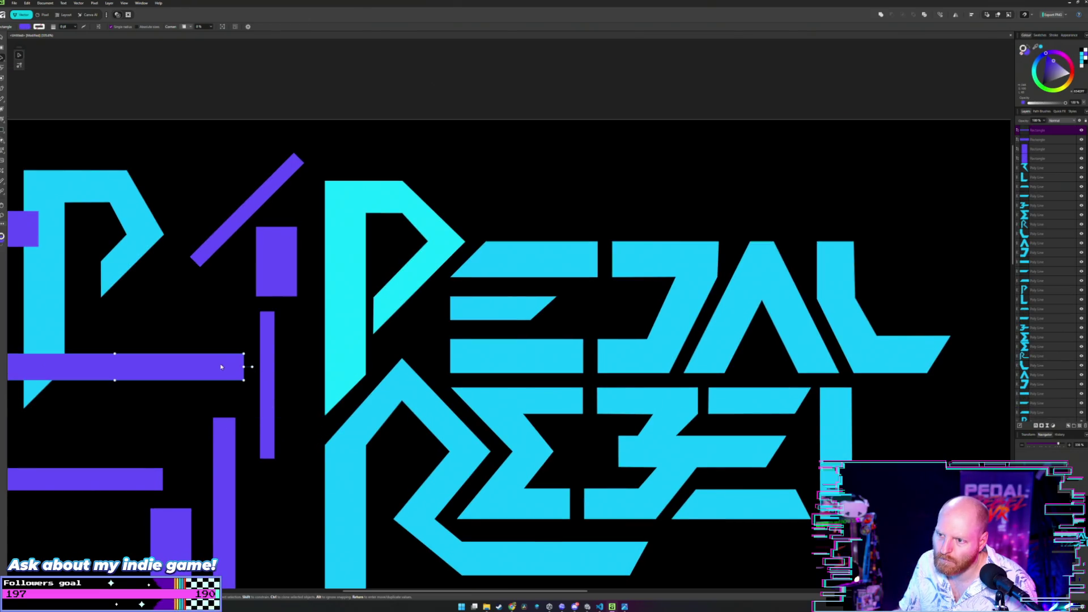
click(365, 197)
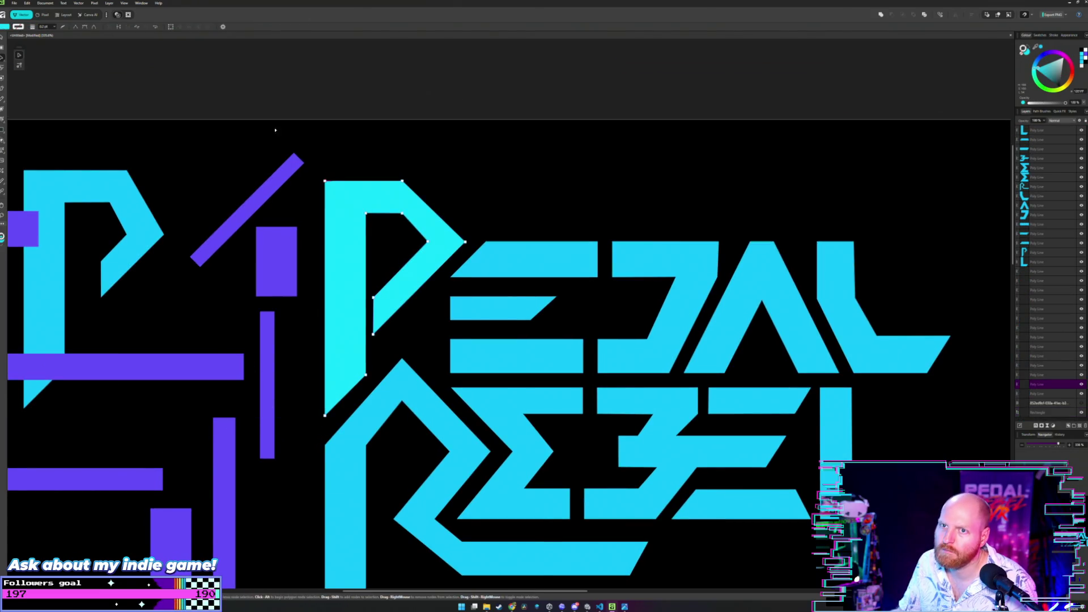
click(5, 26)
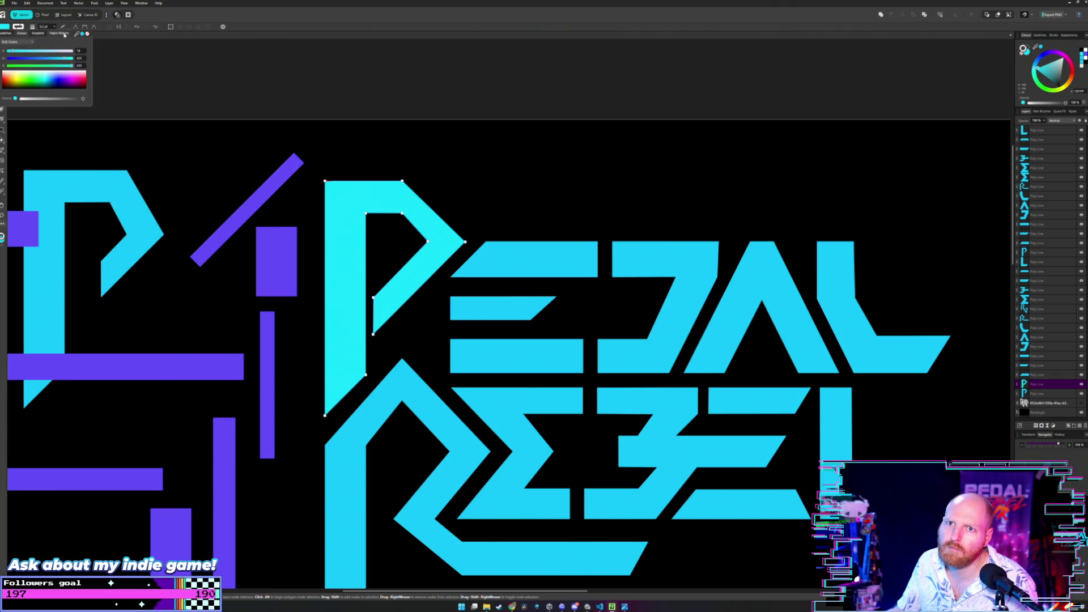
click(479, 170)
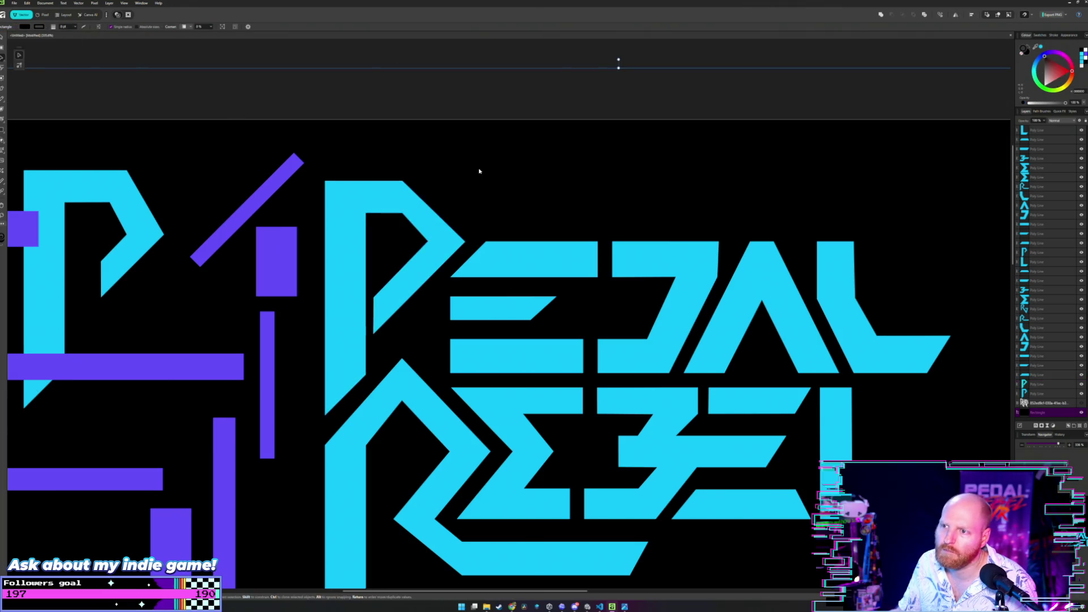
scroll(475, 194, down, 3)
scroll(440, 243, up, 3)
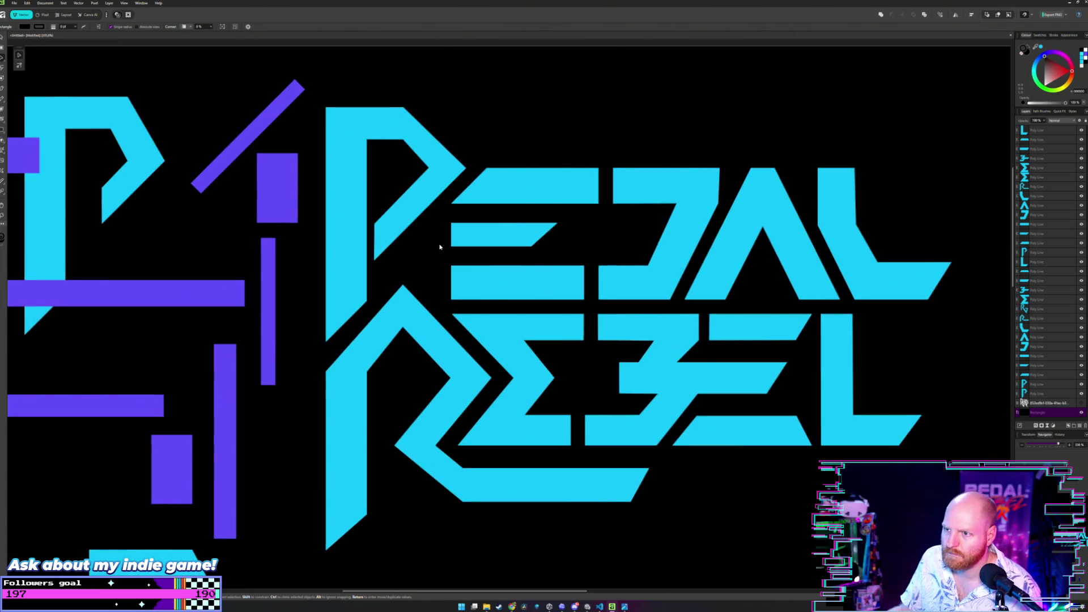
scroll(411, 253, up, 2)
scroll(388, 244, up, 2)
scroll(425, 315, up, 2)
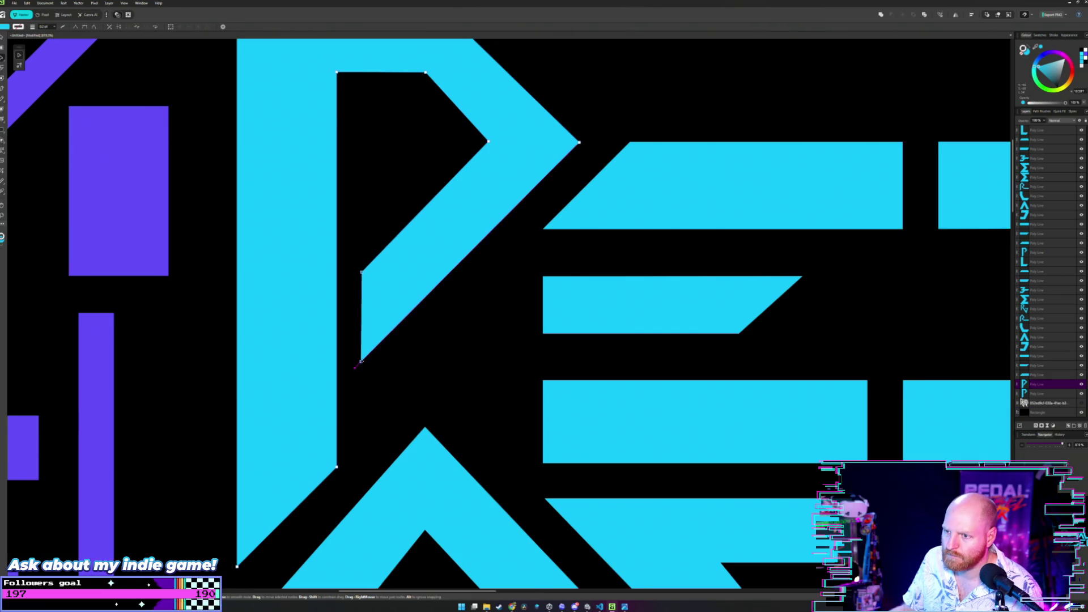
drag(356, 367, 367, 356)
scroll(491, 323, down, 2)
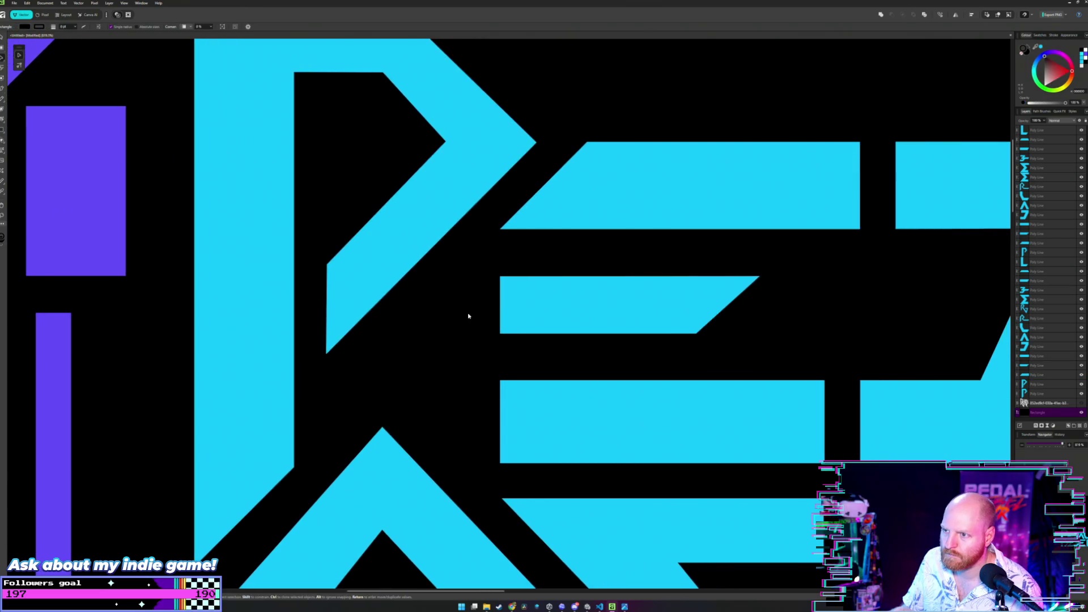
scroll(469, 316, down, 2)
scroll(467, 316, down, 2)
scroll(461, 292, down, 1)
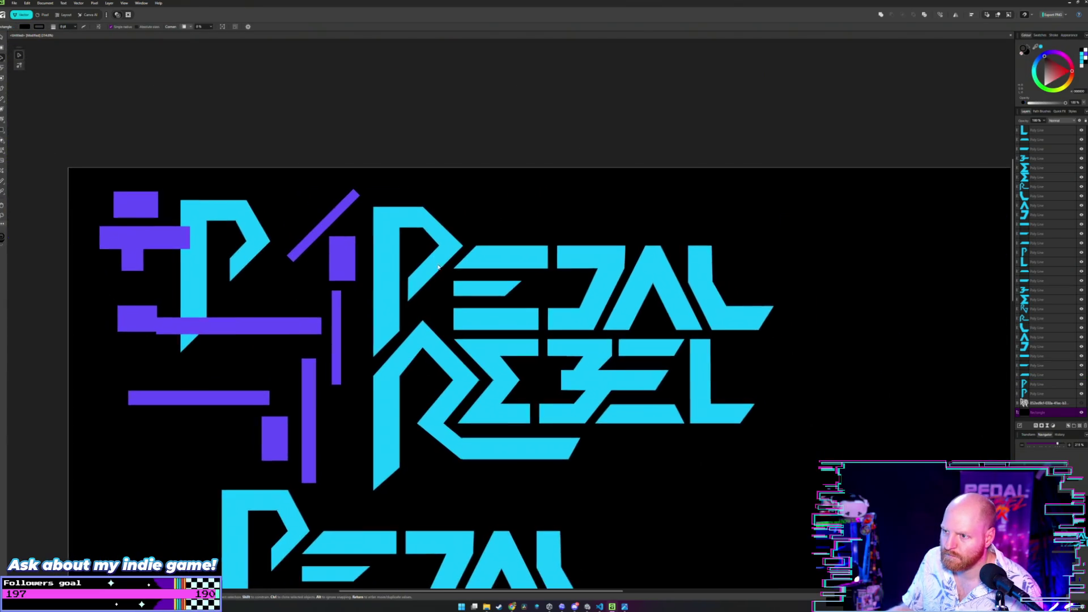
scroll(455, 300, down, 2)
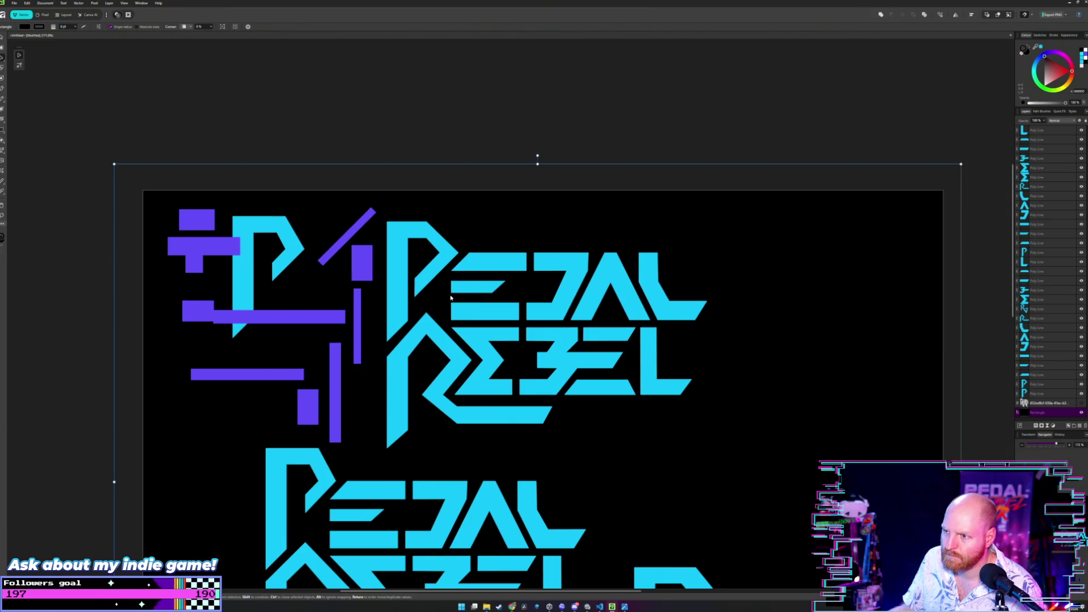
scroll(452, 298, up, 1)
scroll(451, 298, up, 3)
scroll(451, 298, up, 1)
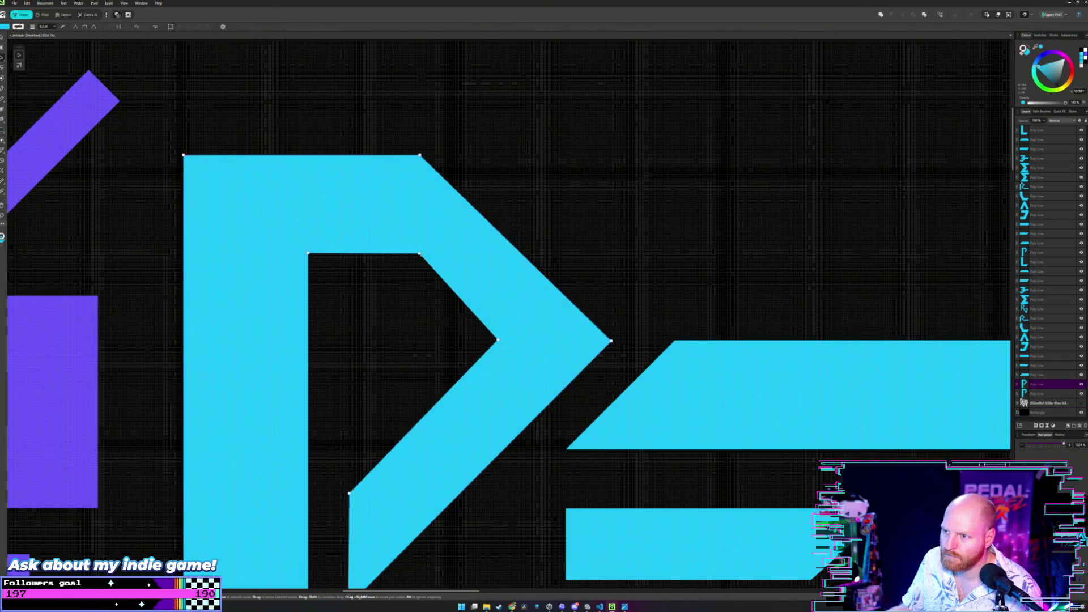
scroll(471, 234, down, 3)
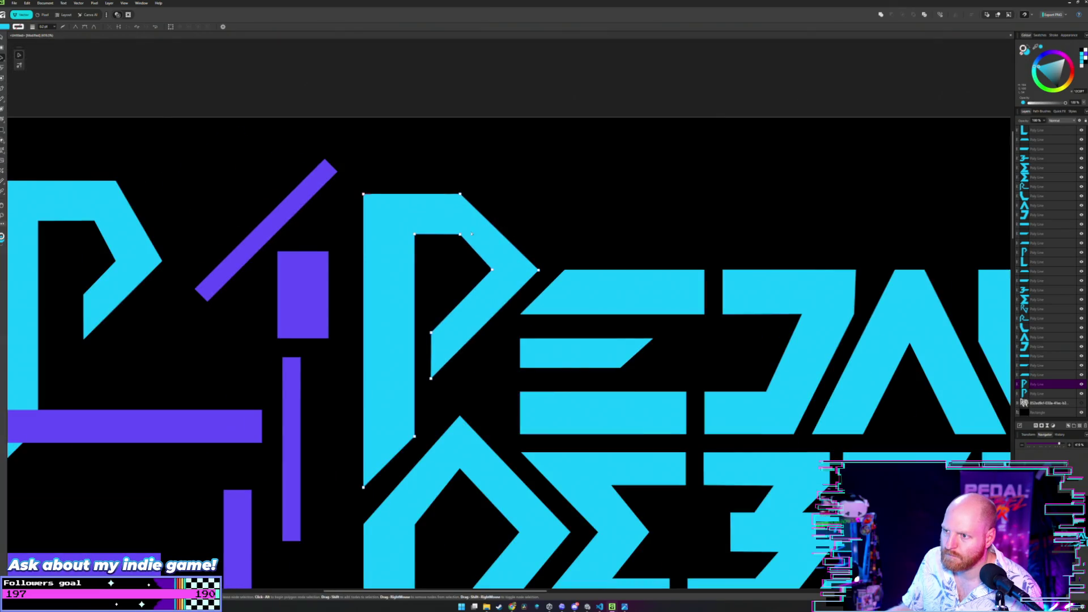
scroll(432, 255, up, 2)
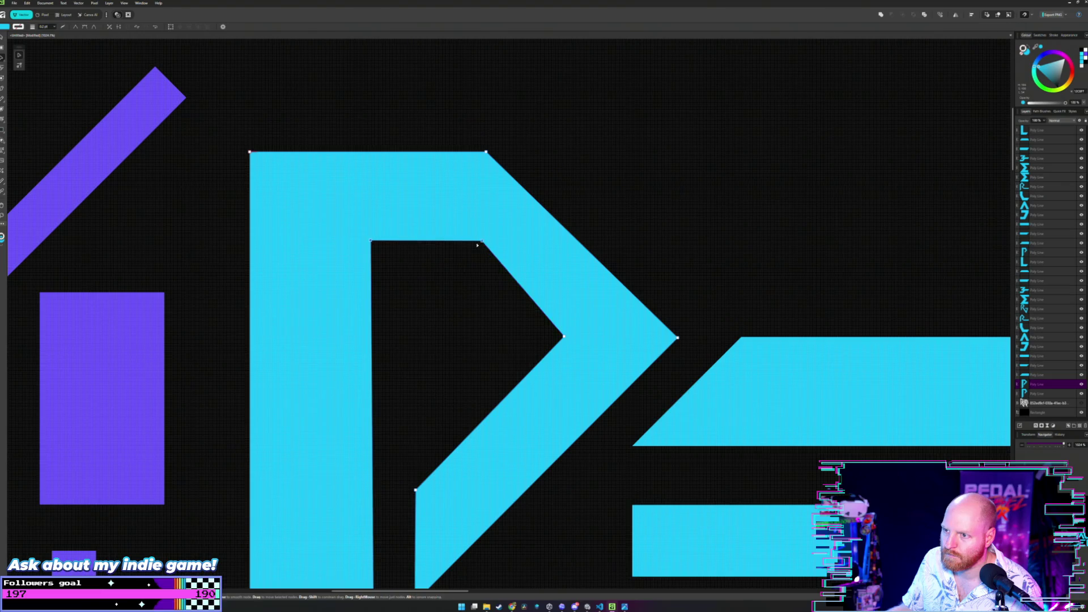
- Raise the P's inner top-left and top-right corner nodes so the counter's top edge sits level and higher
drag(369, 245, 374, 241)
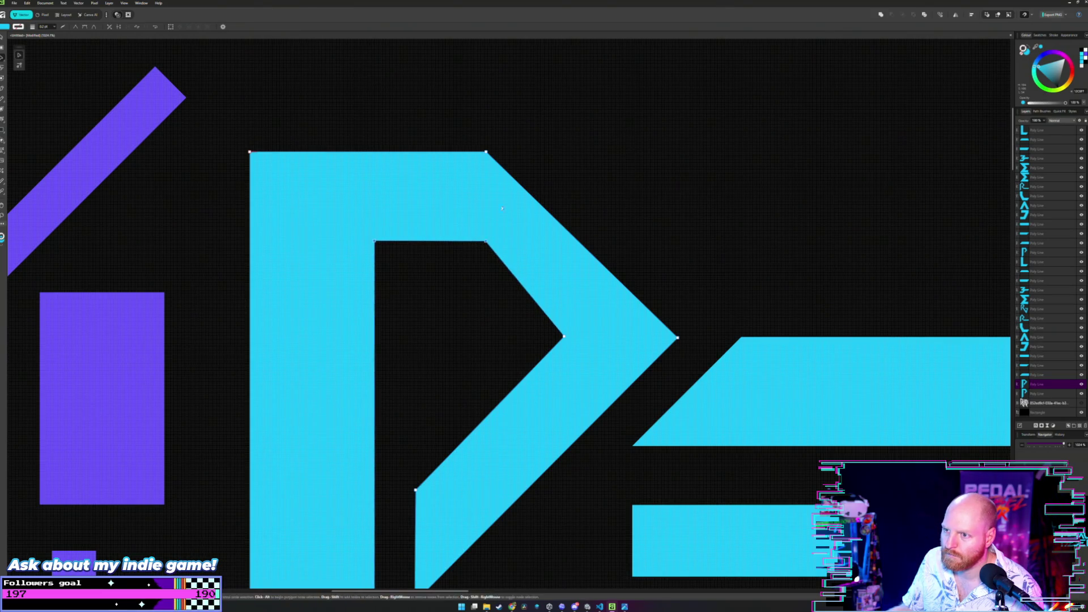
key(ctrl+z)
scroll(611, 200, down, 2)
scroll(611, 199, down, 2)
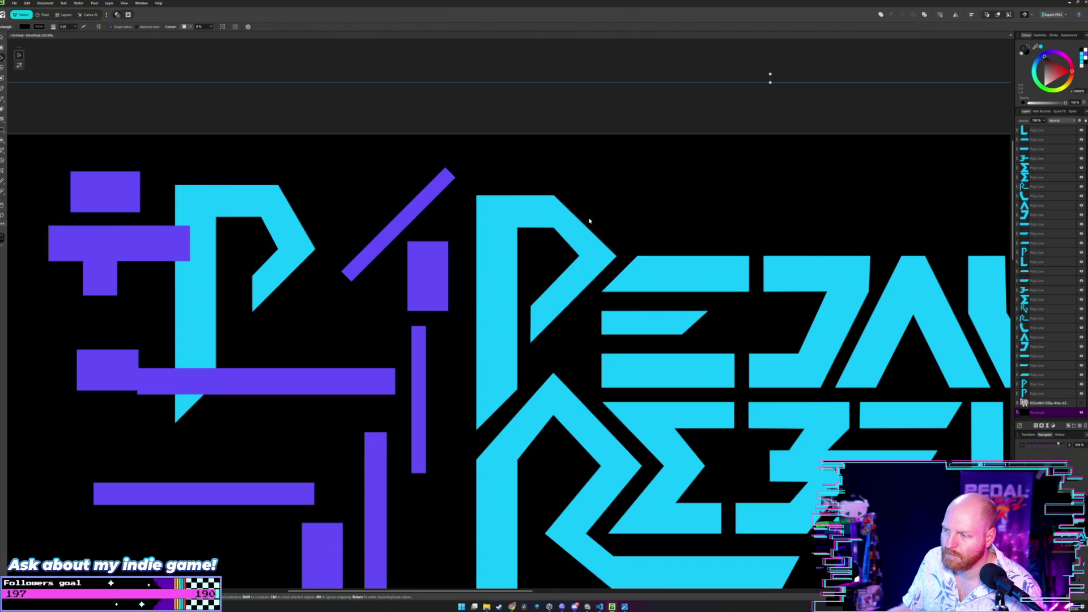
scroll(608, 212, down, 2)
key(v)
scroll(605, 230, up, 2)
scroll(553, 234, up, 2)
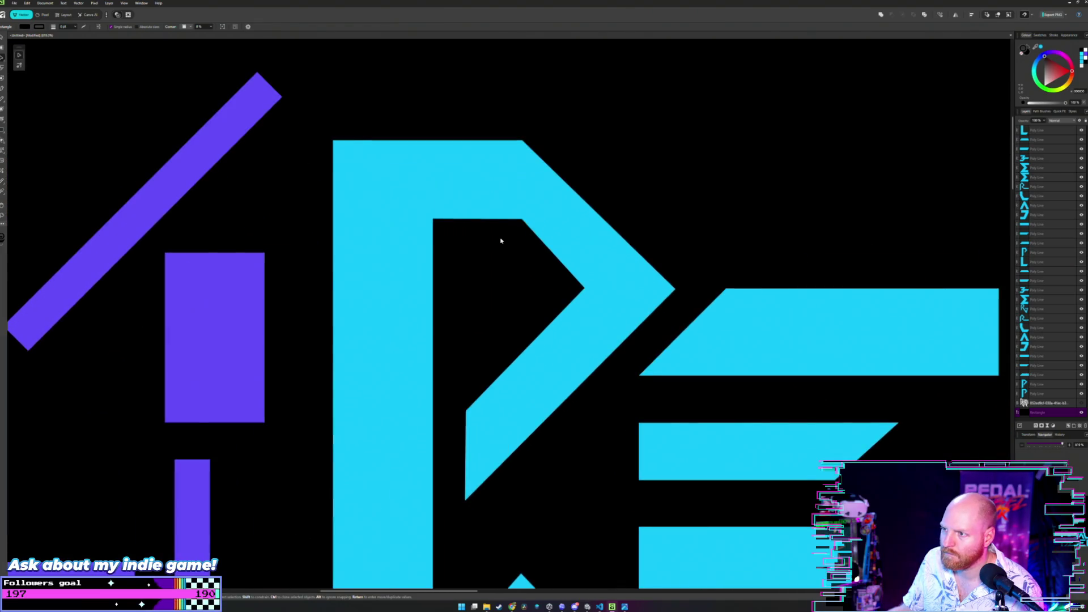
scroll(500, 239, up, 2)
drag(492, 231, 487, 280)
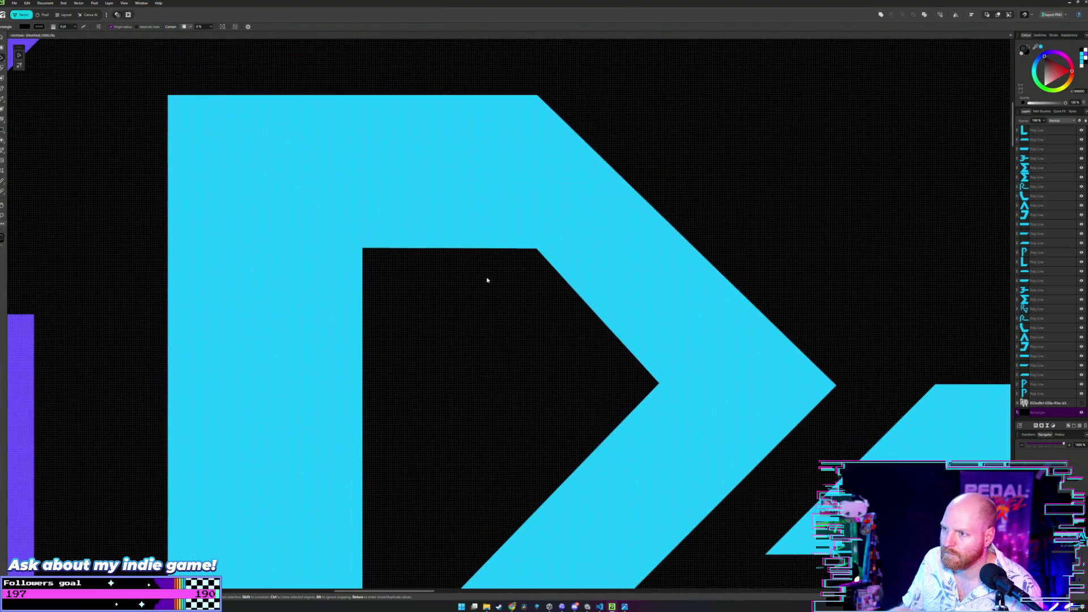
key(a)
click(466, 239)
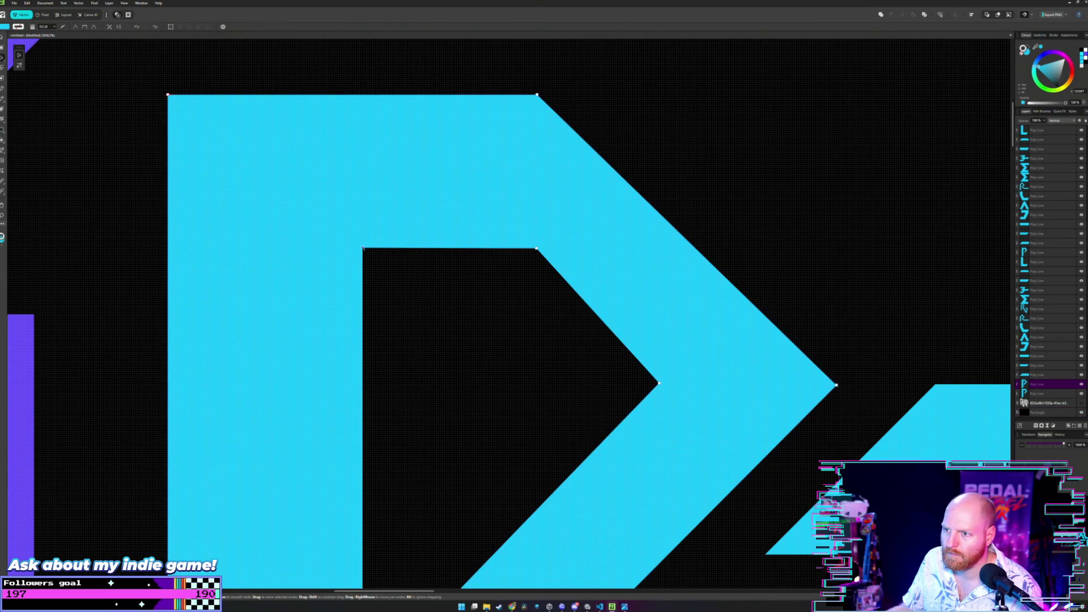
scroll(467, 237, down, 2)
scroll(466, 236, down, 1)
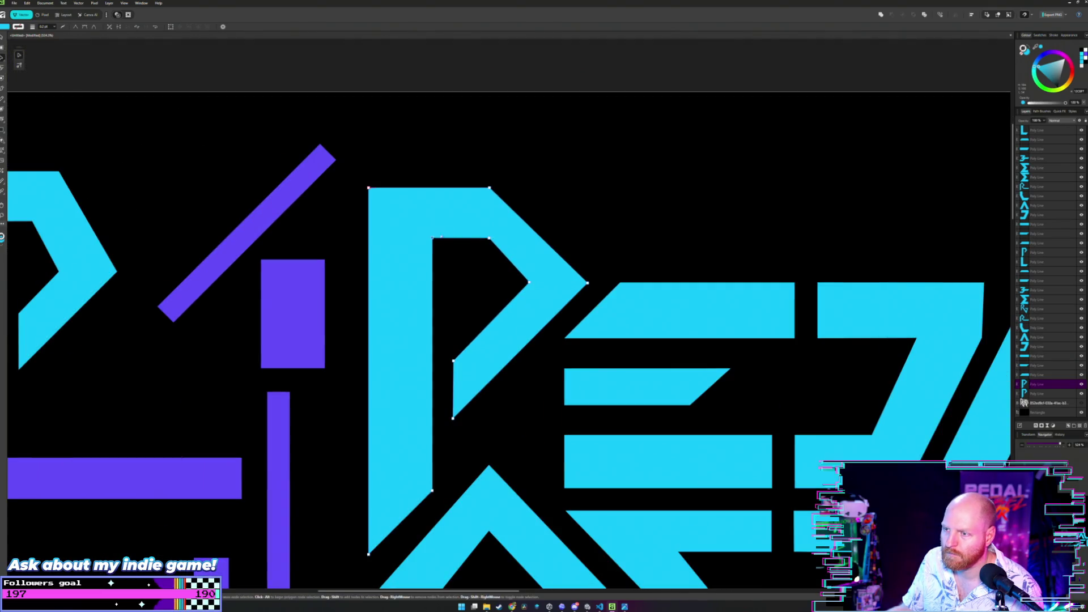
drag(434, 240, 432, 233)
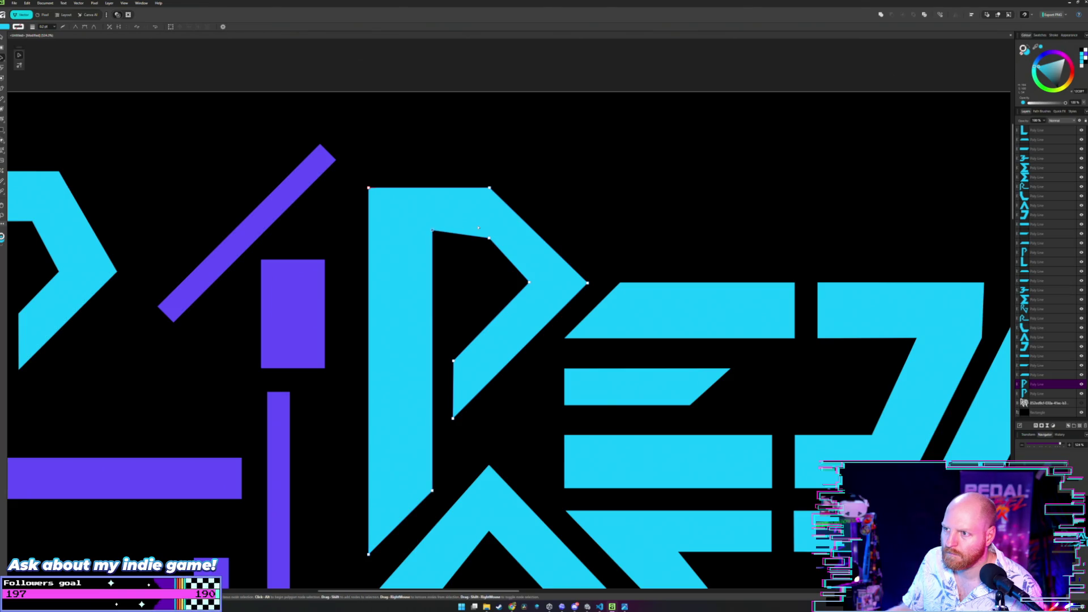
scroll(471, 226, up, 1)
scroll(471, 225, up, 2)
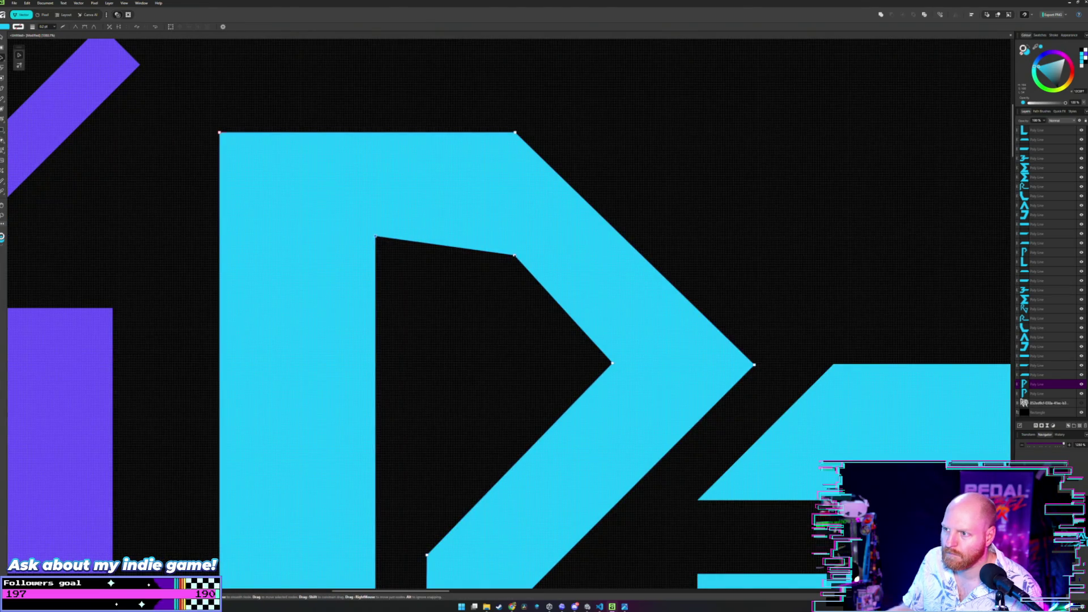
drag(514, 255, 505, 244)
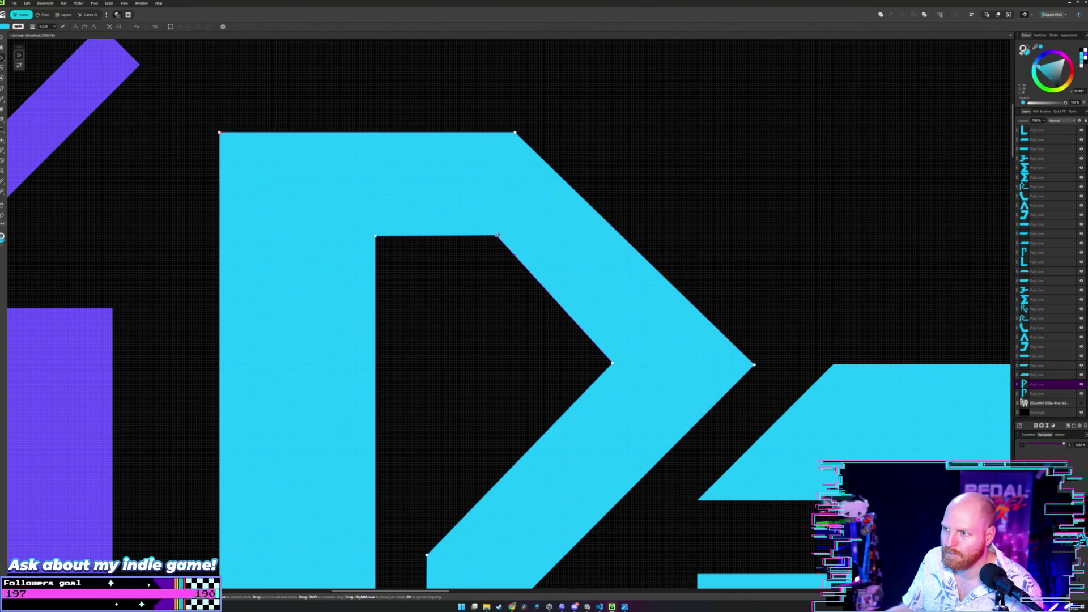
key(ctrl+0)
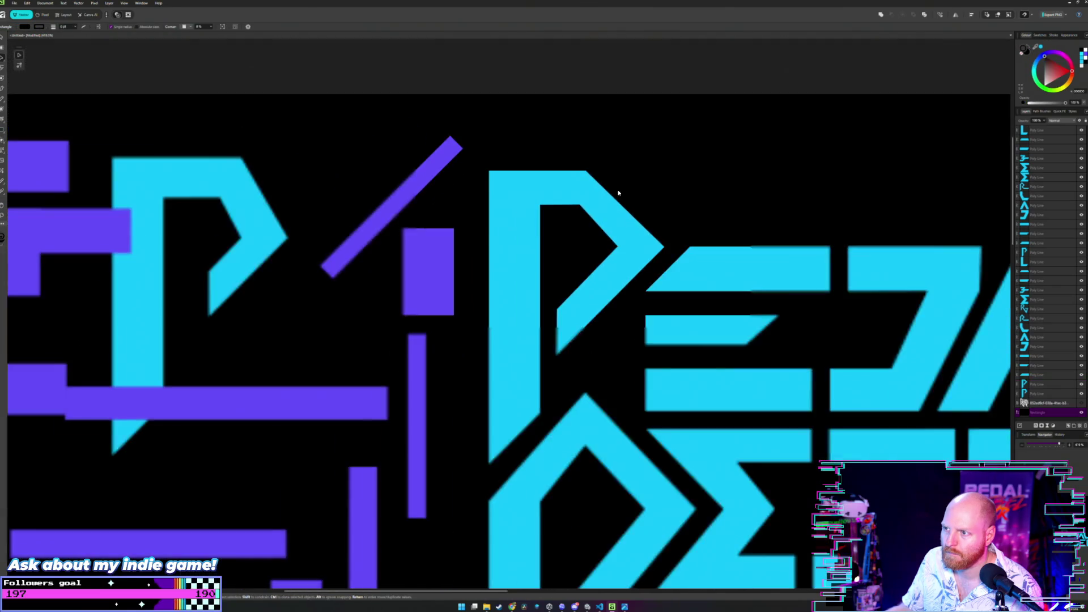
scroll(538, 220, down, 2)
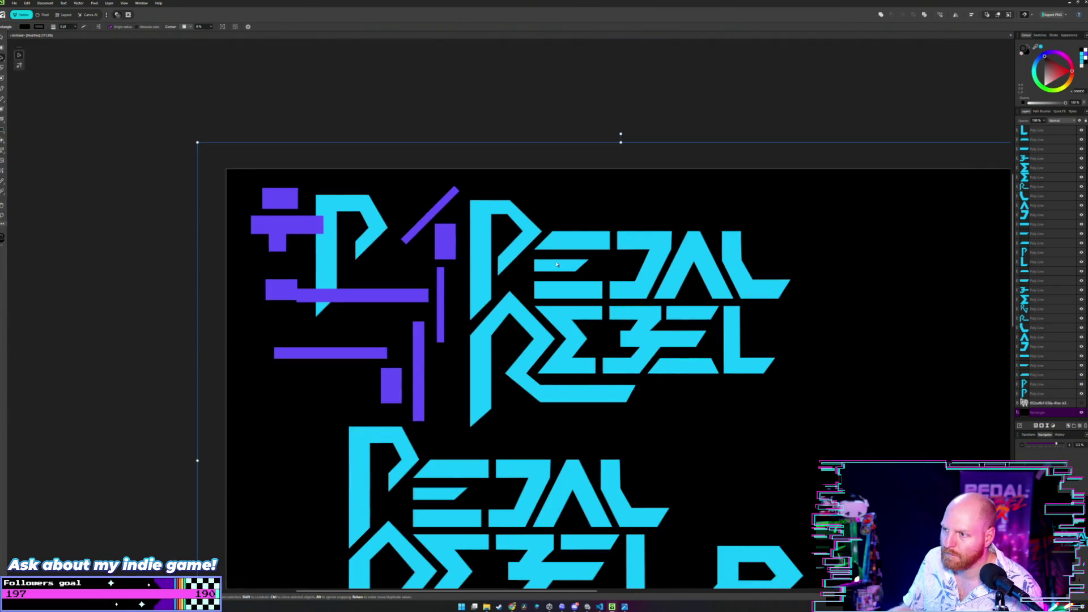
- Select the loose P among the purple bars inside its group and move it onto the PEDAL P
double_click(510, 215)
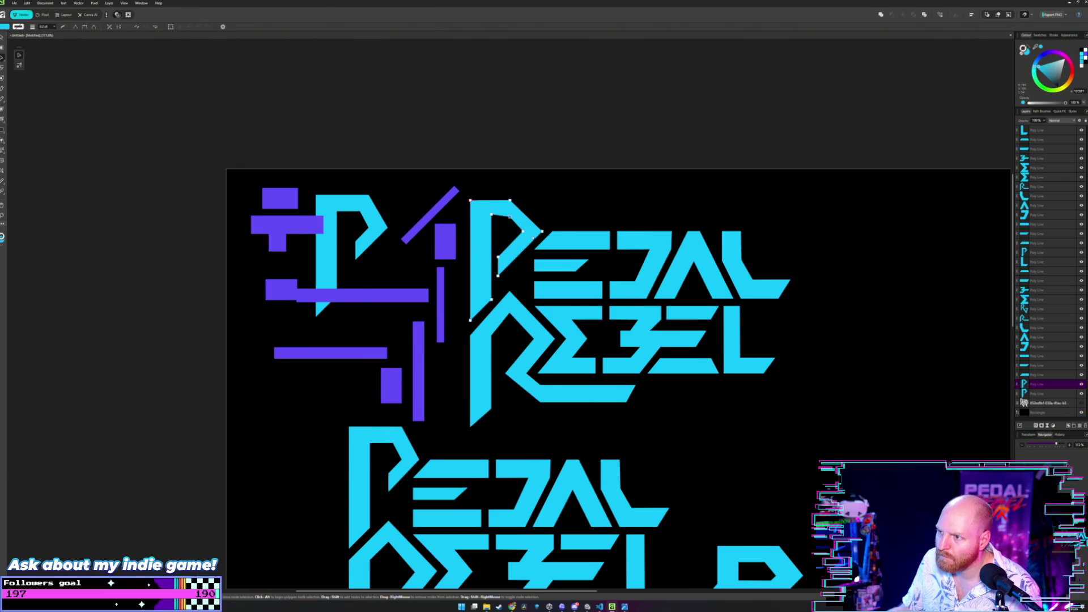
click(547, 207)
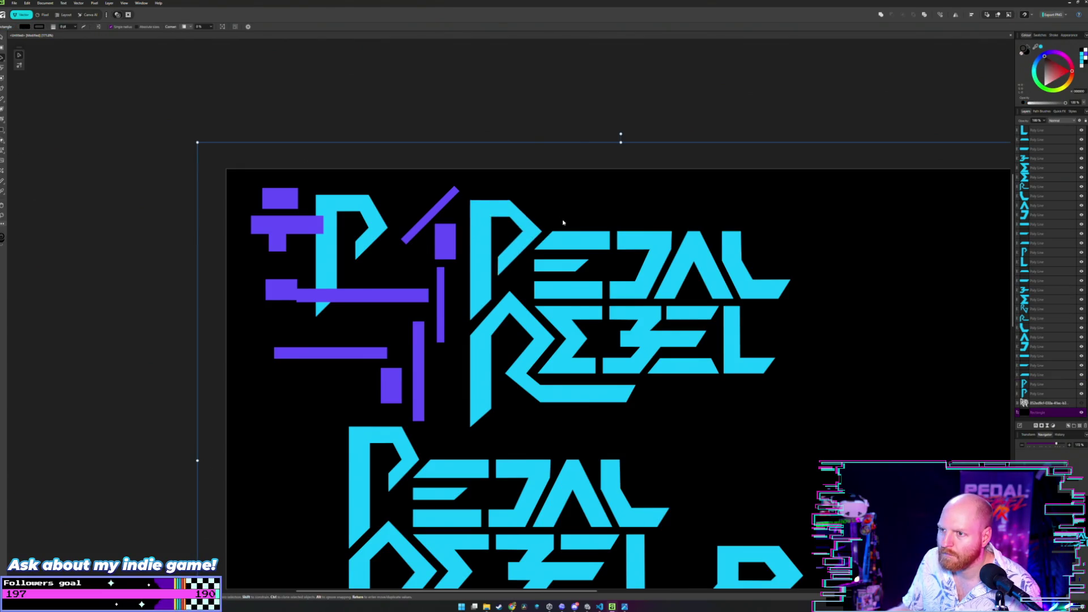
click(326, 210)
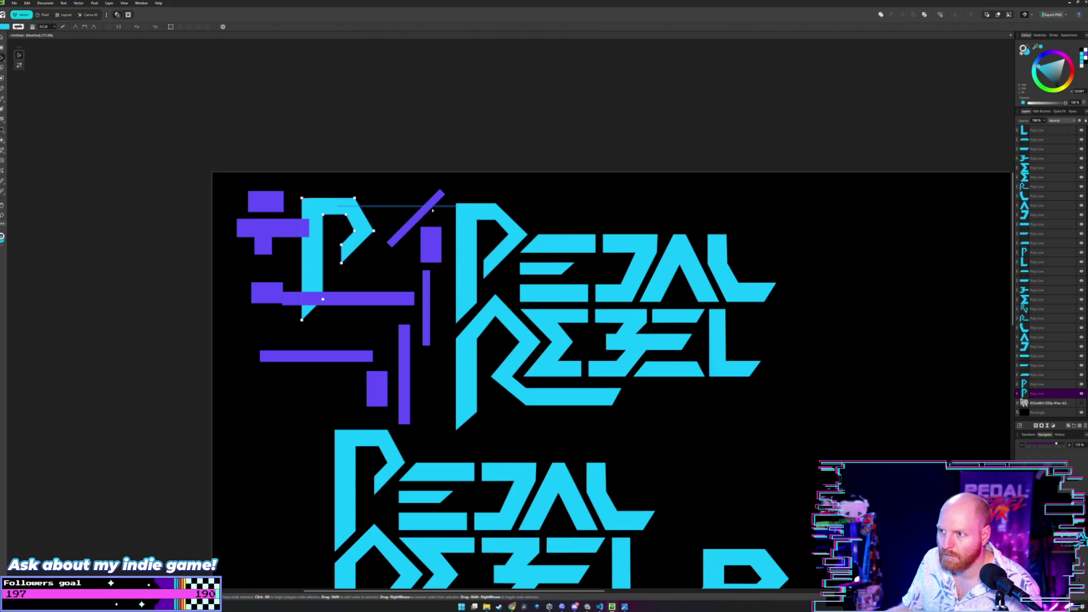
key(v)
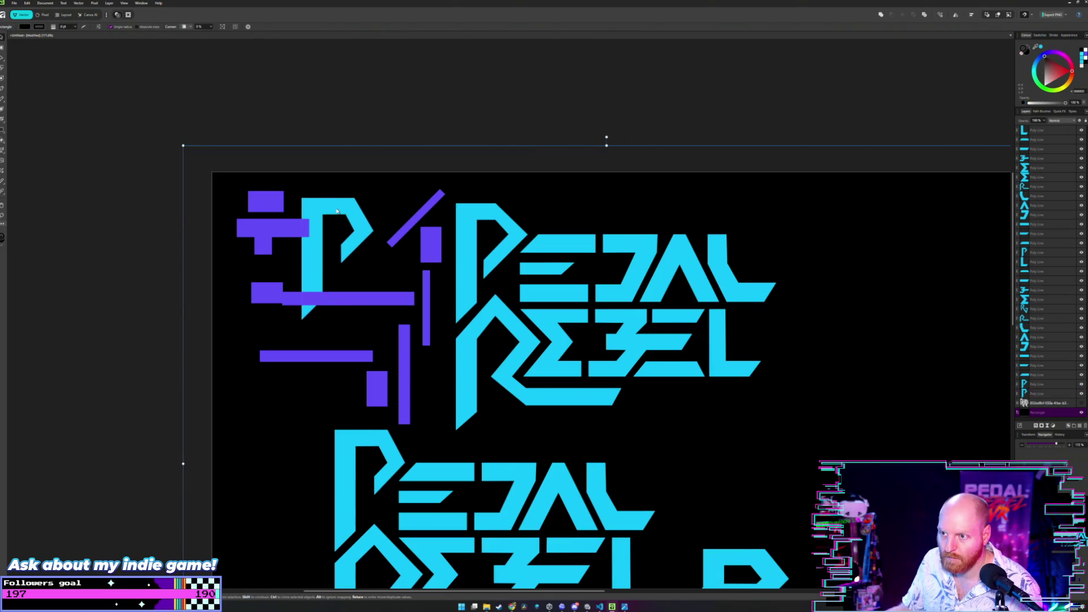
drag(358, 212, 491, 216)
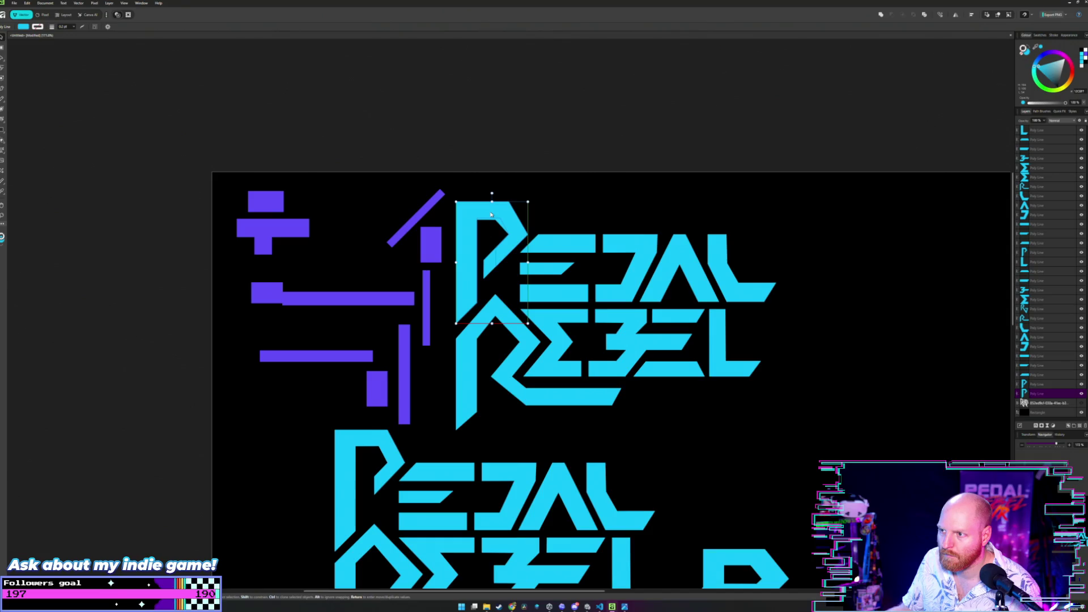
- Pick one of the stacked P copies and drag it left over the purple bars
drag(492, 216, 492, 216)
scroll(564, 215, up, 2)
scroll(559, 219, up, 1)
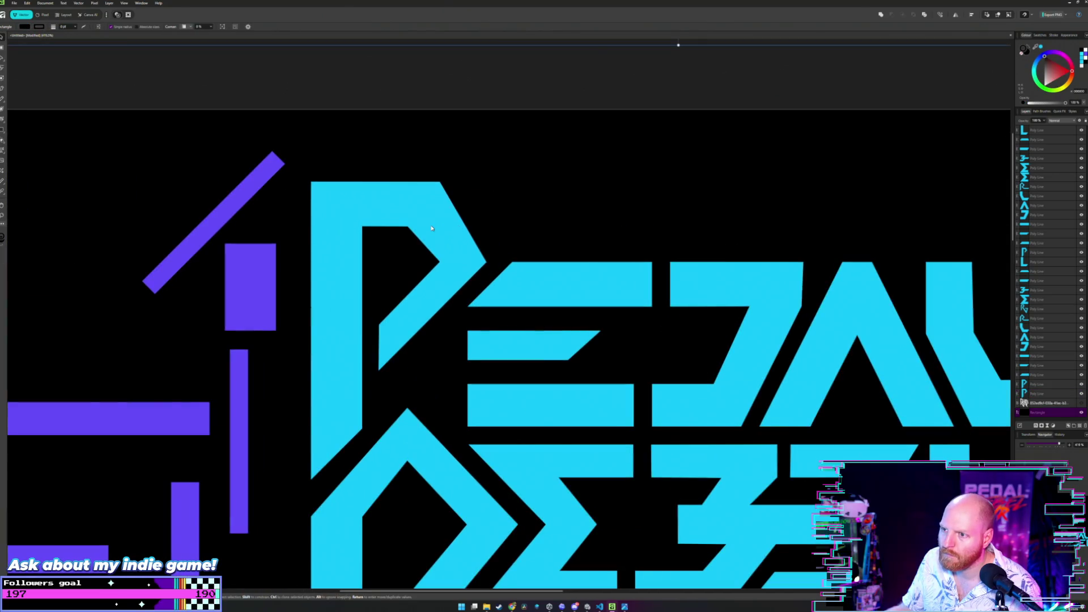
scroll(558, 219, up, 2)
scroll(417, 208, up, 1)
click(408, 217)
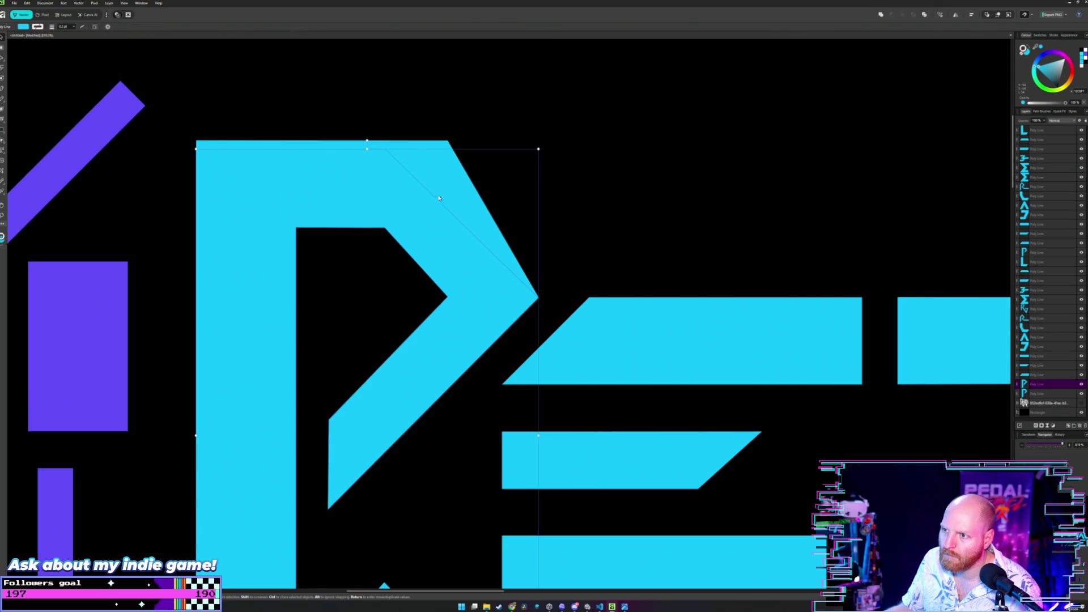
click(449, 182)
click(387, 234)
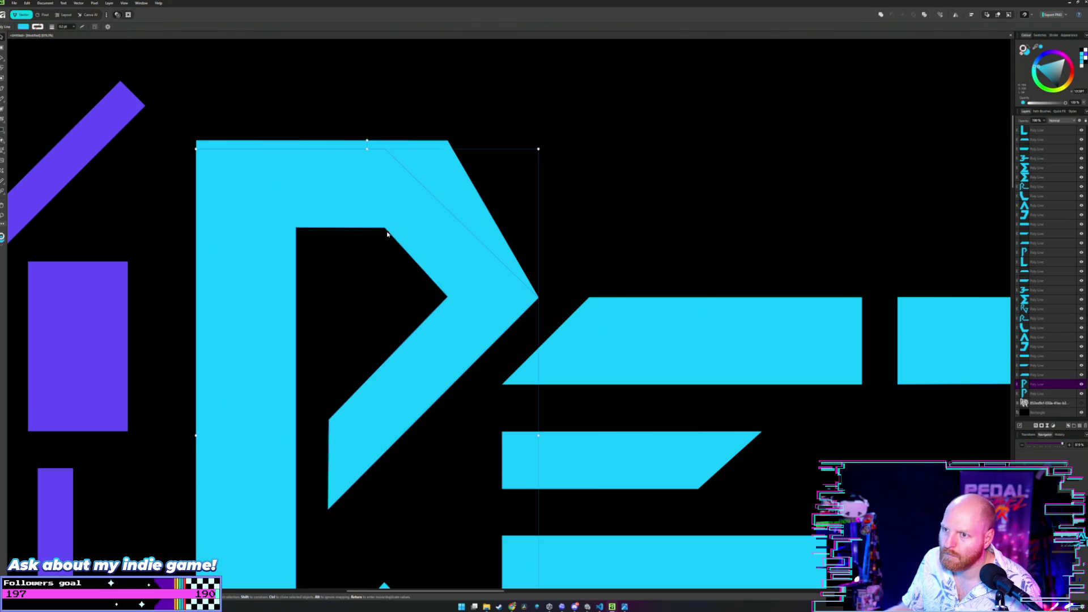
click(457, 185)
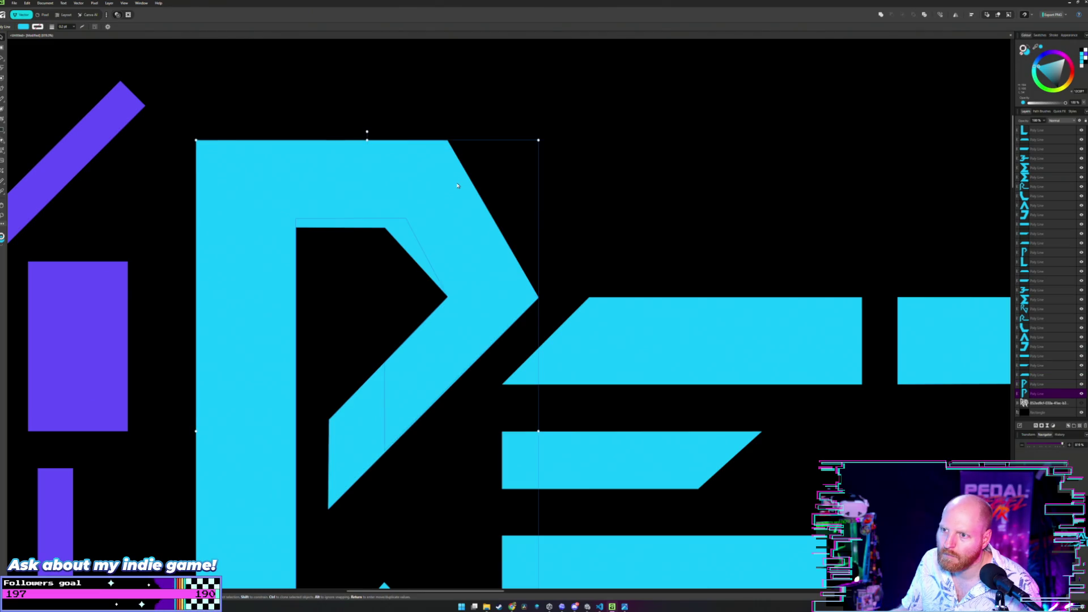
scroll(450, 183, down, 3)
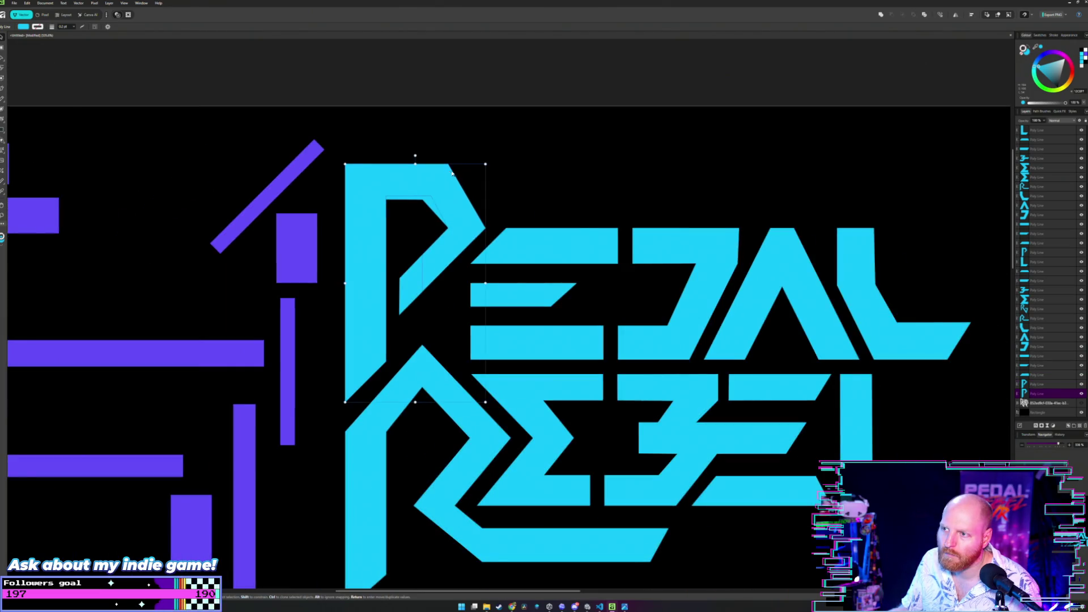
mouse_move(447, 169)
mouse_down()
mouse_move(200, 170)
mouse_move(369, 190)
mouse_up()
scroll(249, 162, down, 2)
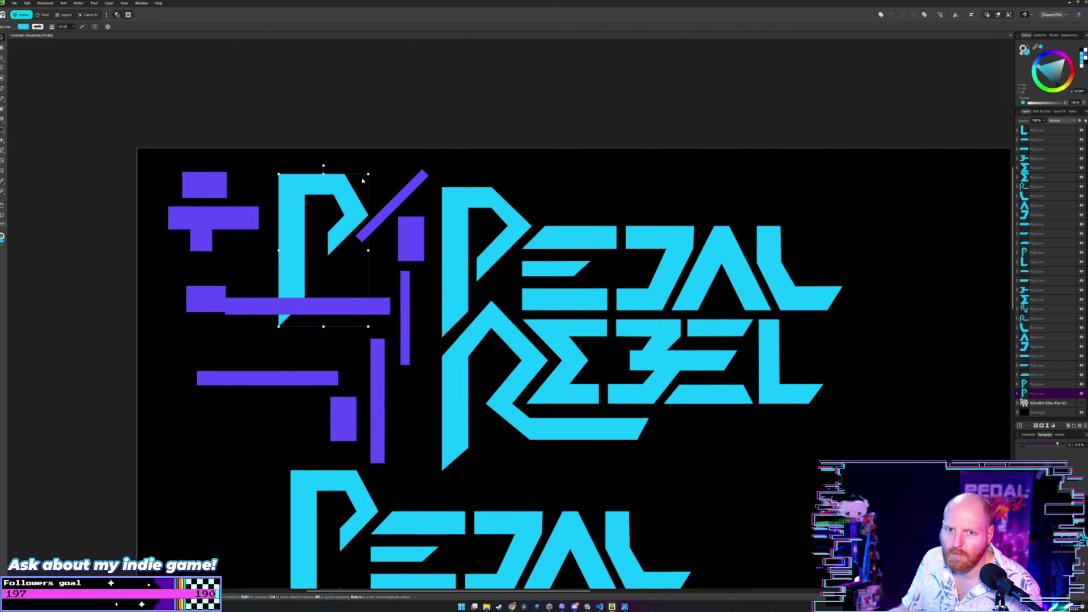
click(23, 27)
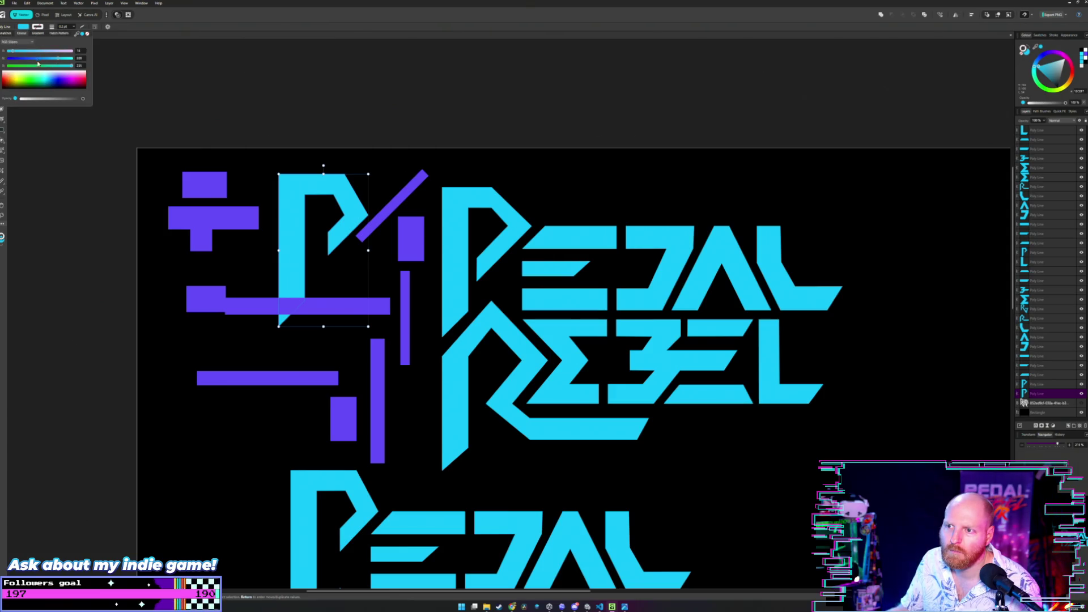
- Darken the P copy's fill to a deeper blue and set it back under the cyan P as a shadow edge
drag(49, 60, 47, 62)
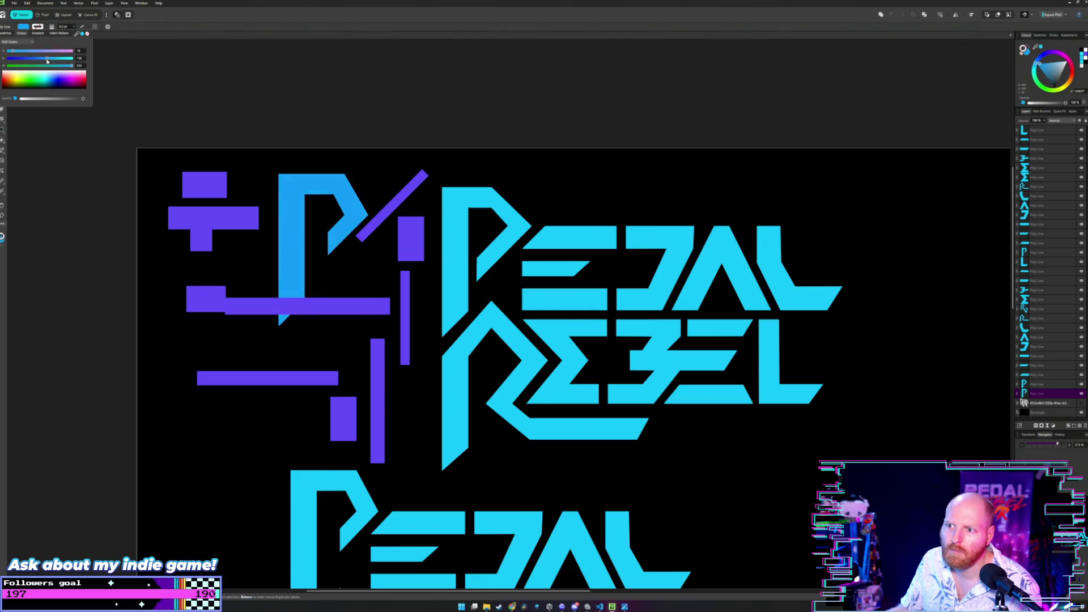
click(236, 167)
drag(293, 186, 450, 209)
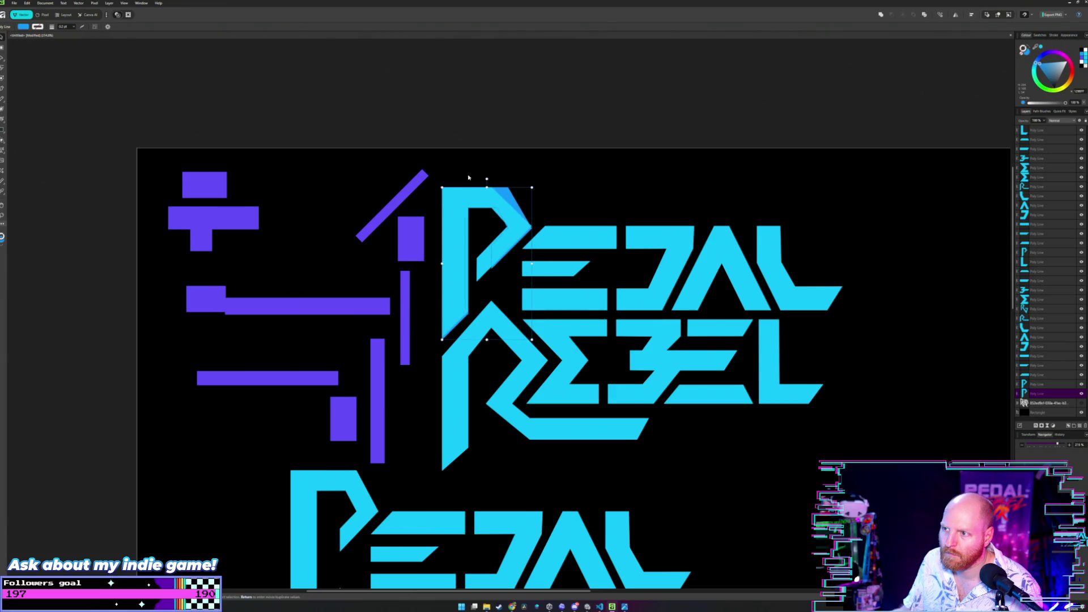
scroll(468, 175, up, 3)
scroll(460, 202, up, 2)
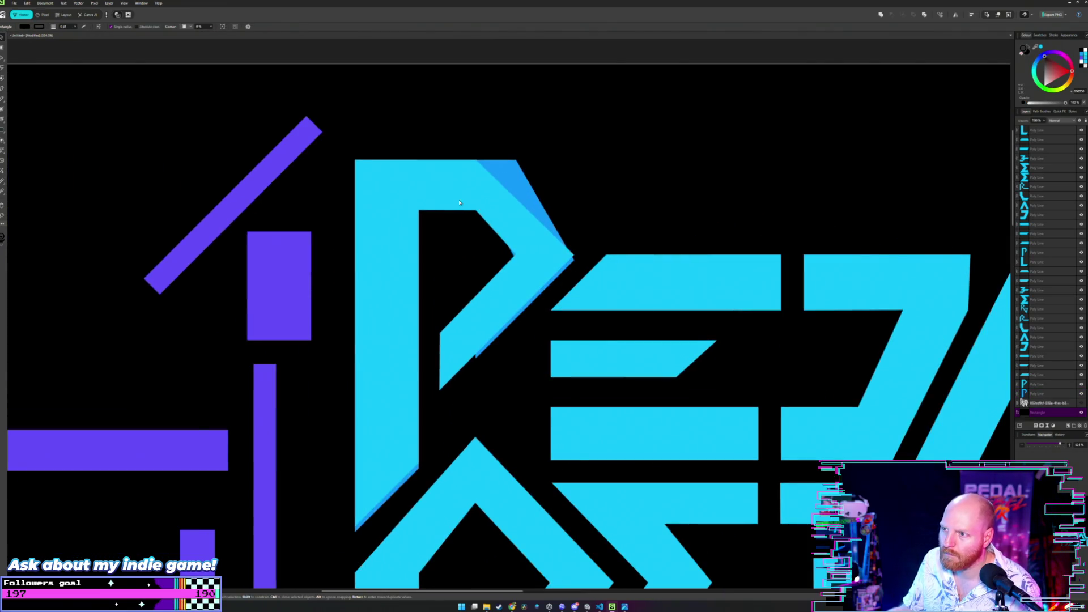
scroll(460, 203, up, 2)
scroll(467, 205, up, 1)
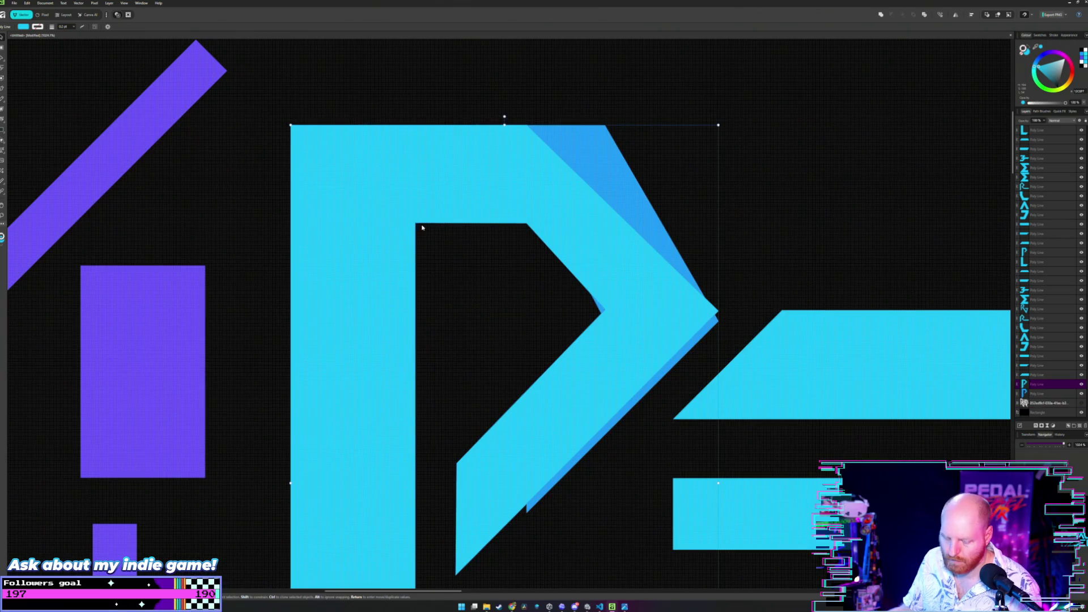
key(a)
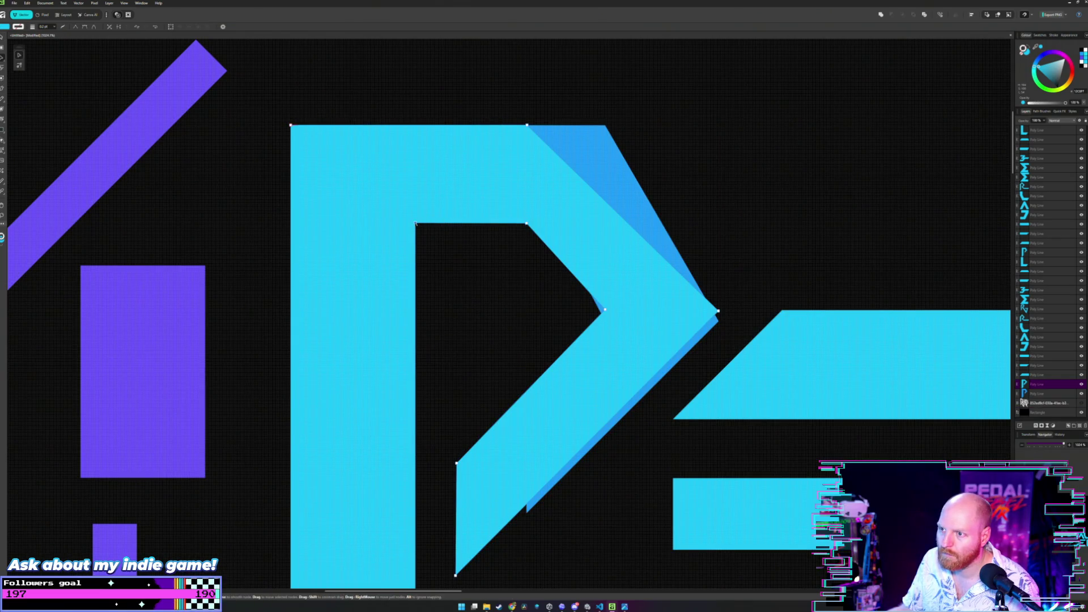
- Nudge the light-blue P slightly up and back down to align it over its shadow
mouse_move(416, 225)
mouse_down()
mouse_move(413, 197)
mouse_move(417, 224)
mouse_up()
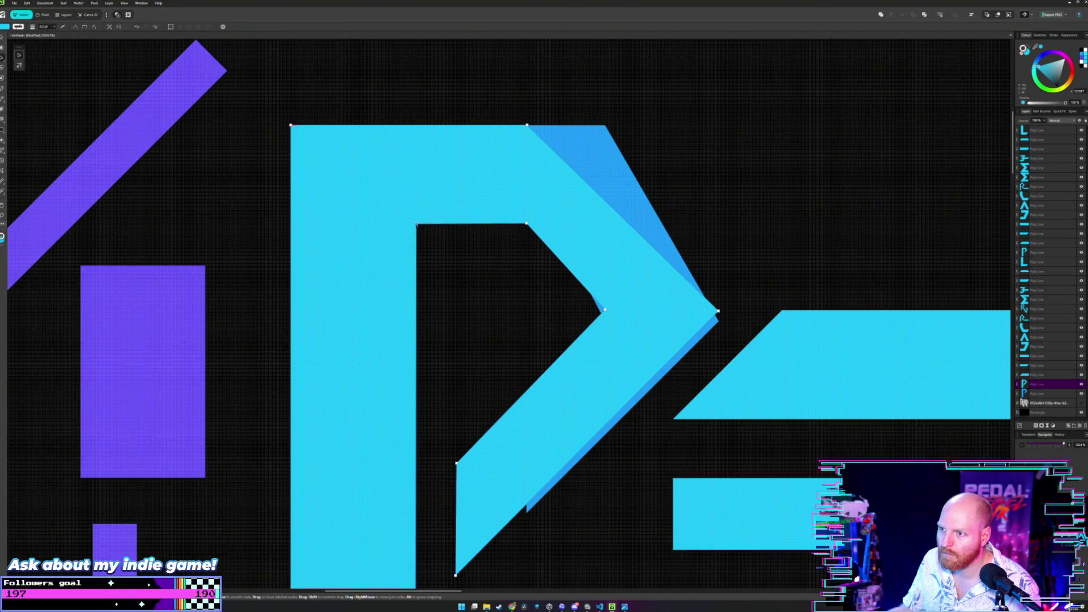
scroll(520, 228, down, 3)
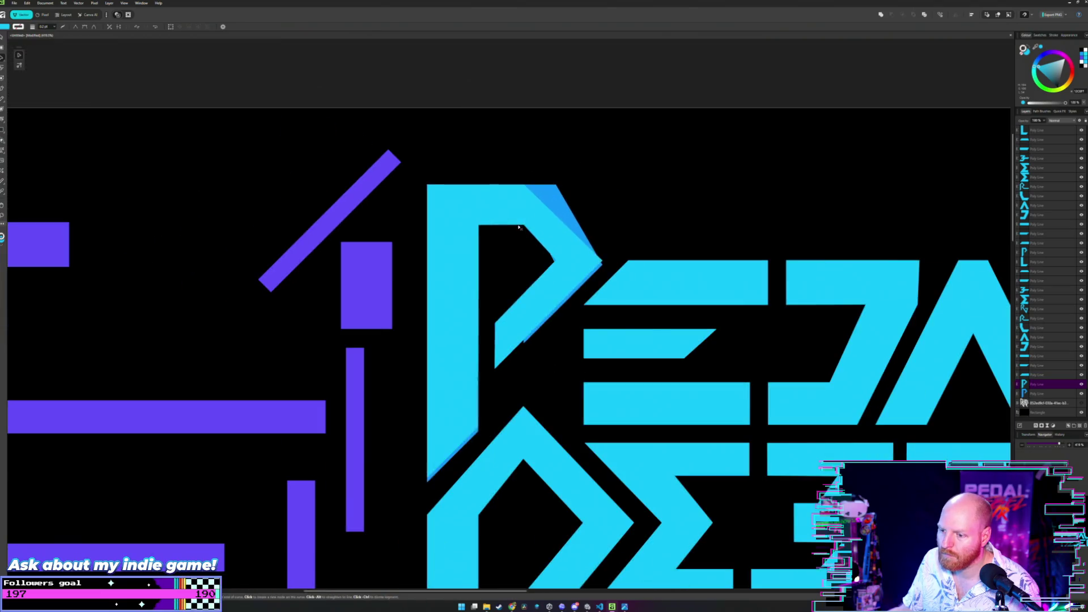
click(520, 228)
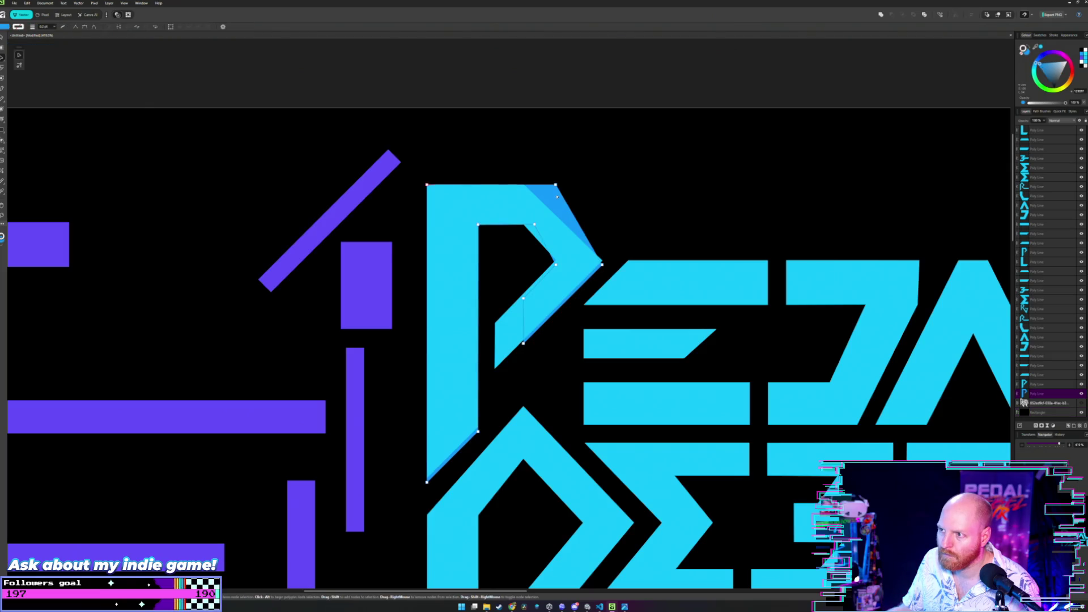
key(v)
drag(556, 198, 556, 193)
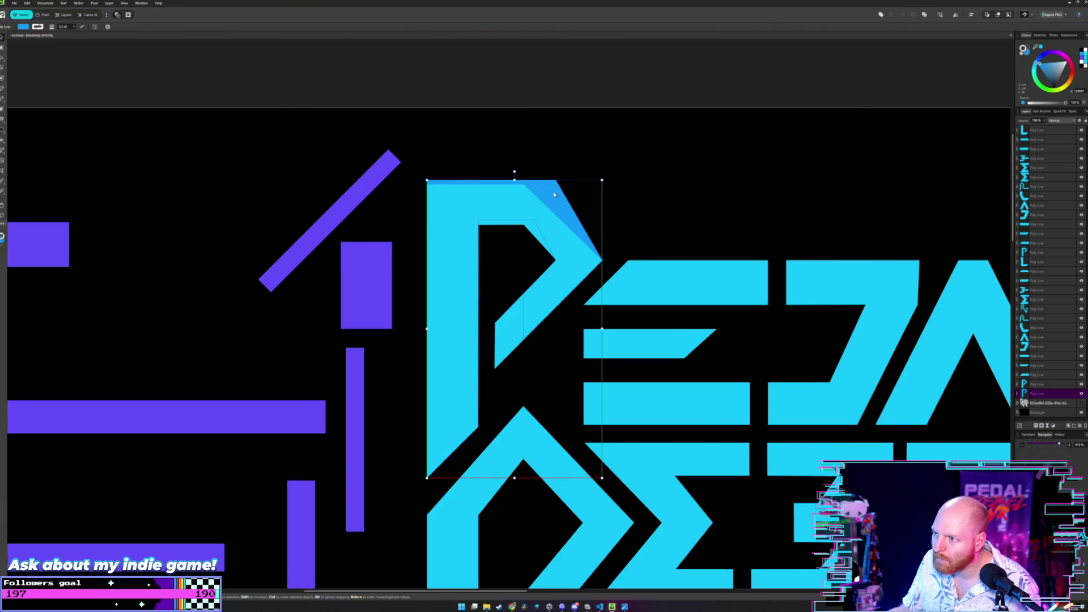
drag(554, 195, 555, 200)
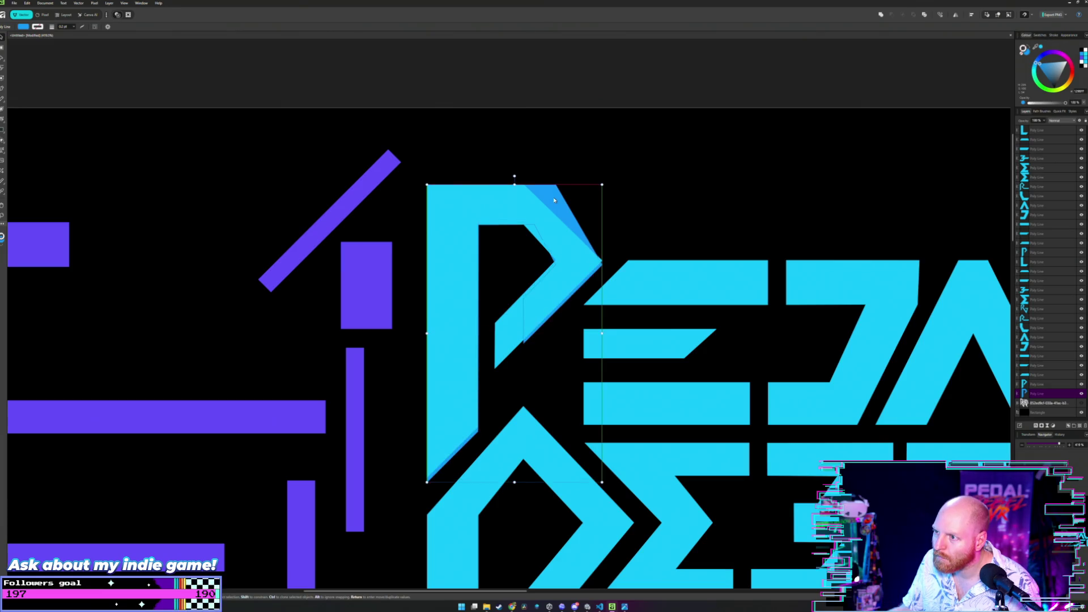
scroll(524, 223, up, 2)
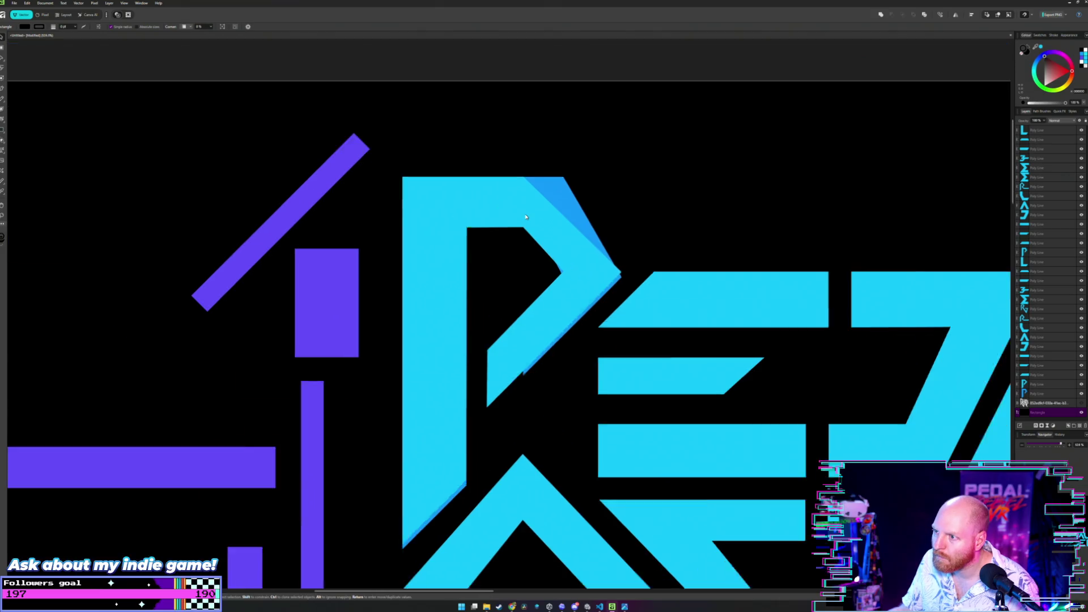
scroll(522, 229, up, 2)
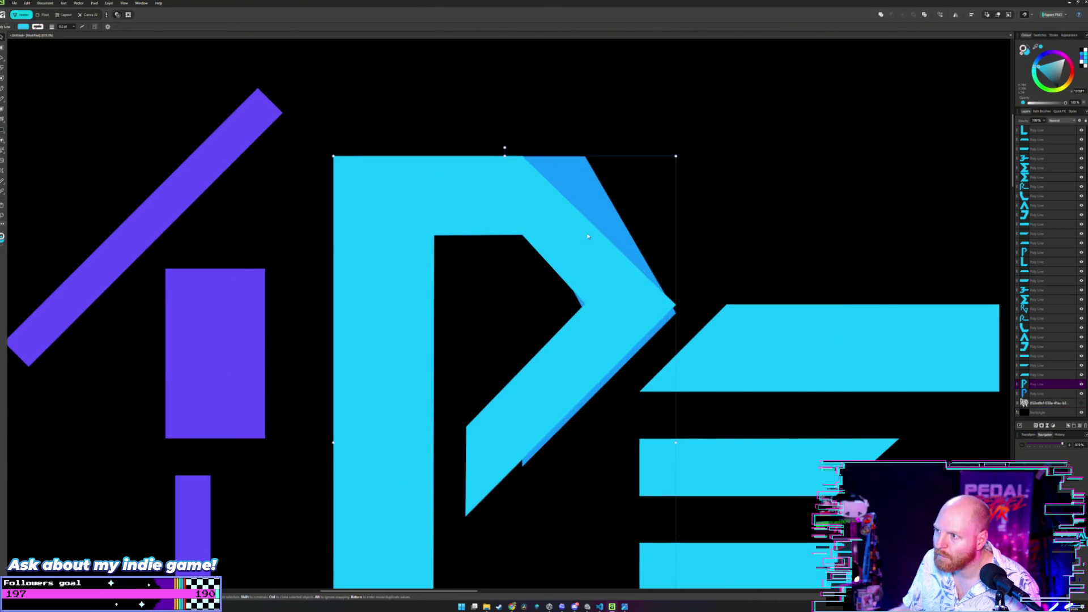
- Try raising the P's inner top corners, undoing a distorted top-left move
key(a)
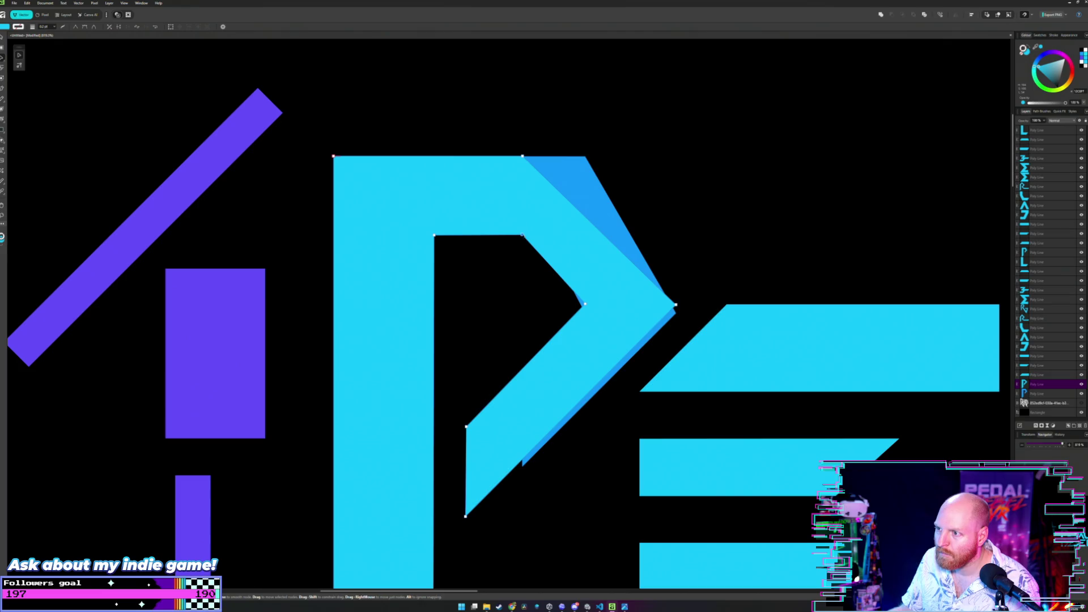
mouse_move(523, 235)
mouse_down()
mouse_move(533, 230)
mouse_move(522, 236)
mouse_up()
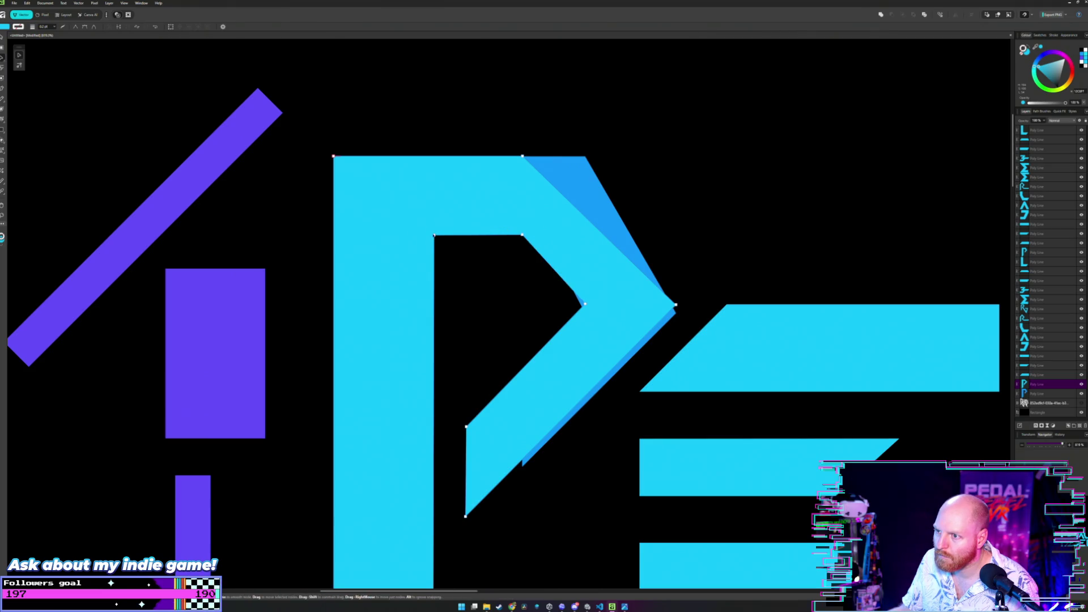
drag(435, 236, 431, 223)
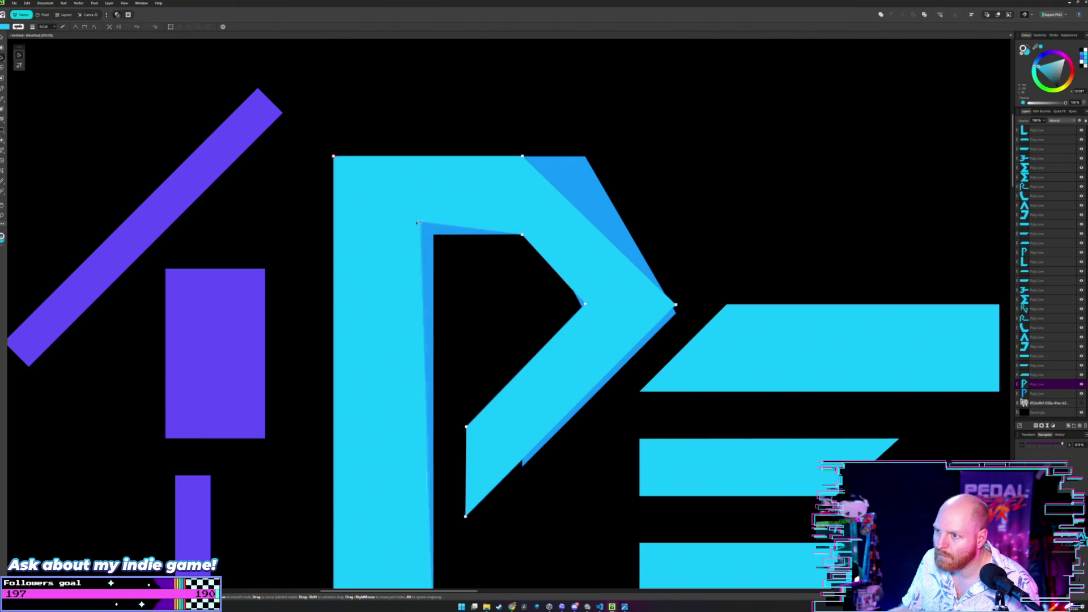
key(ctrl+z)
scroll(600, 190, up, 2)
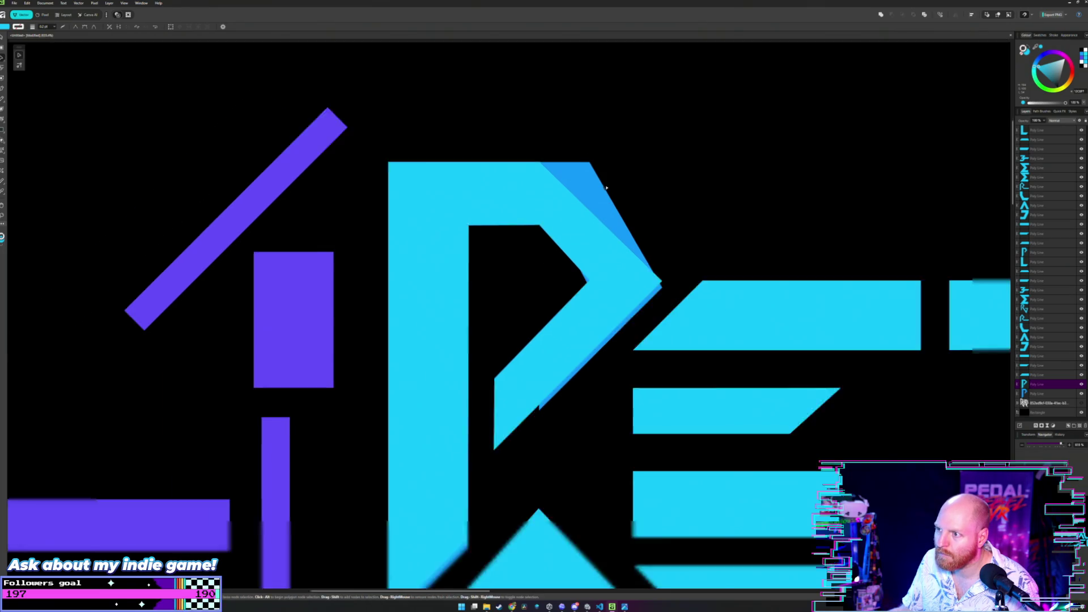
scroll(600, 190, up, 2)
scroll(600, 190, up, 1)
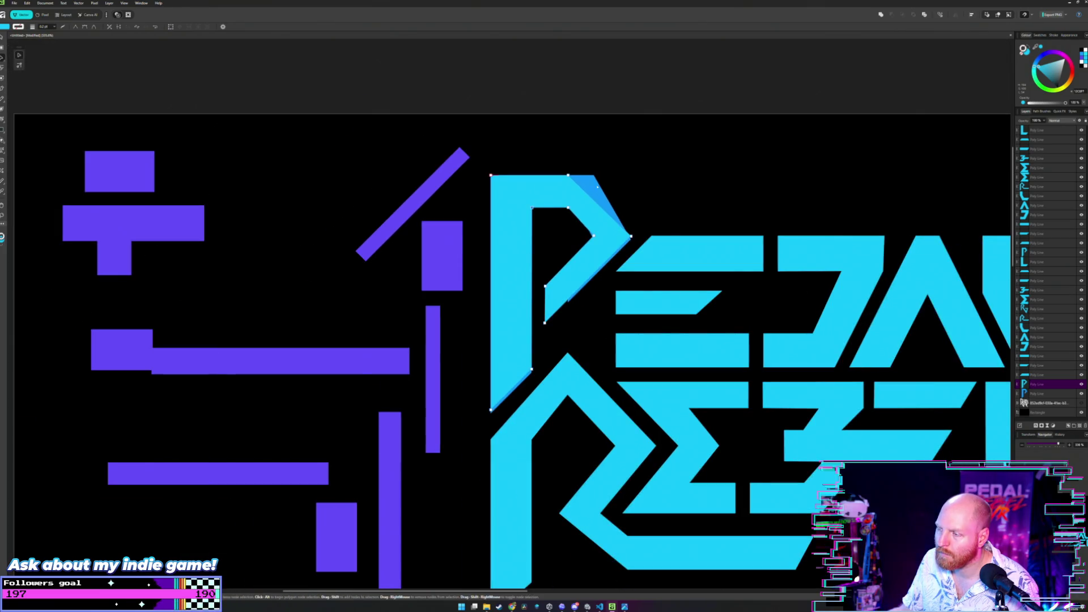
- Nudge the overlapping P right, then raise its inner top-left and top-right corners for a higher, tilted counter edge
click(589, 187)
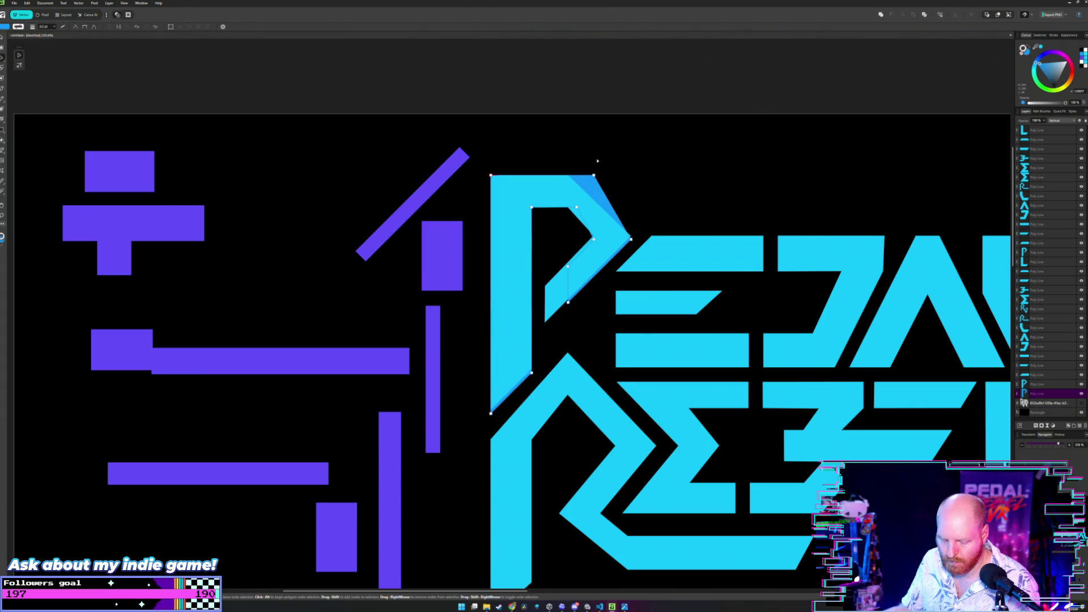
key(v)
drag(586, 181, 589, 183)
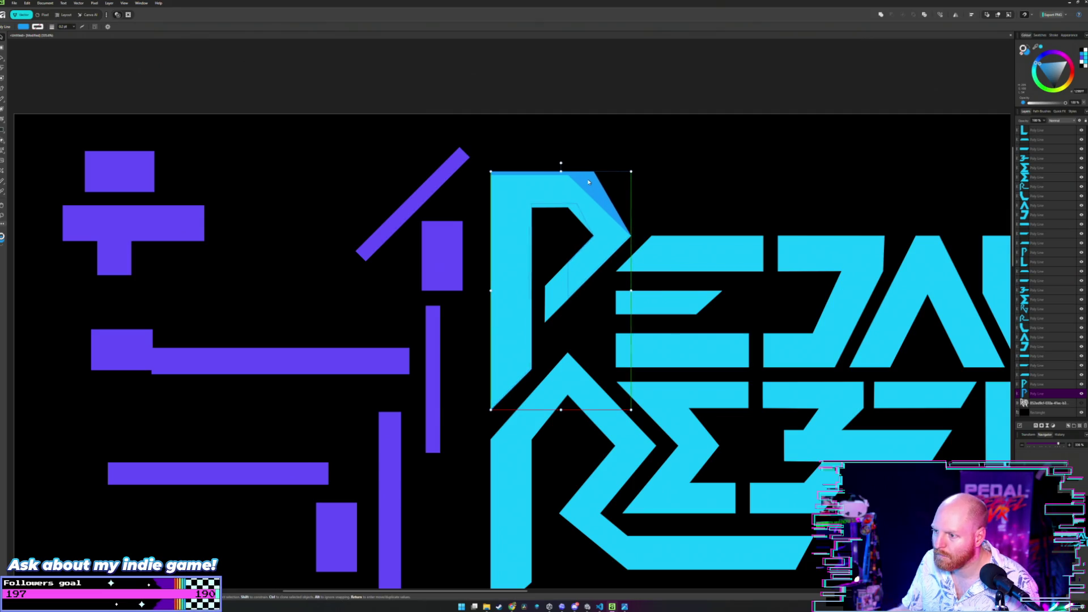
scroll(590, 181, up, 1)
scroll(584, 188, up, 1)
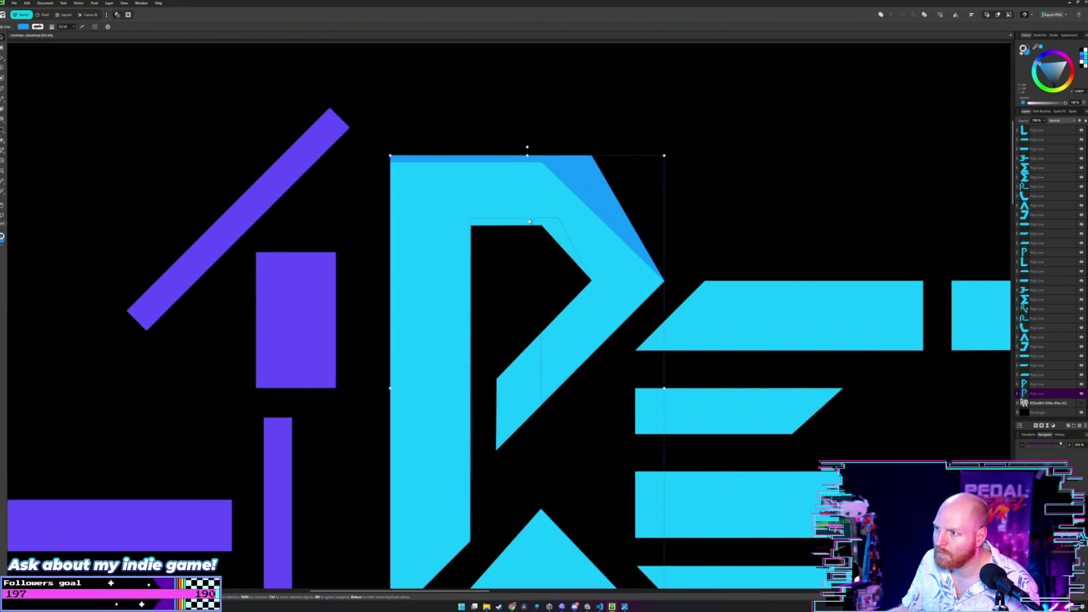
key(a)
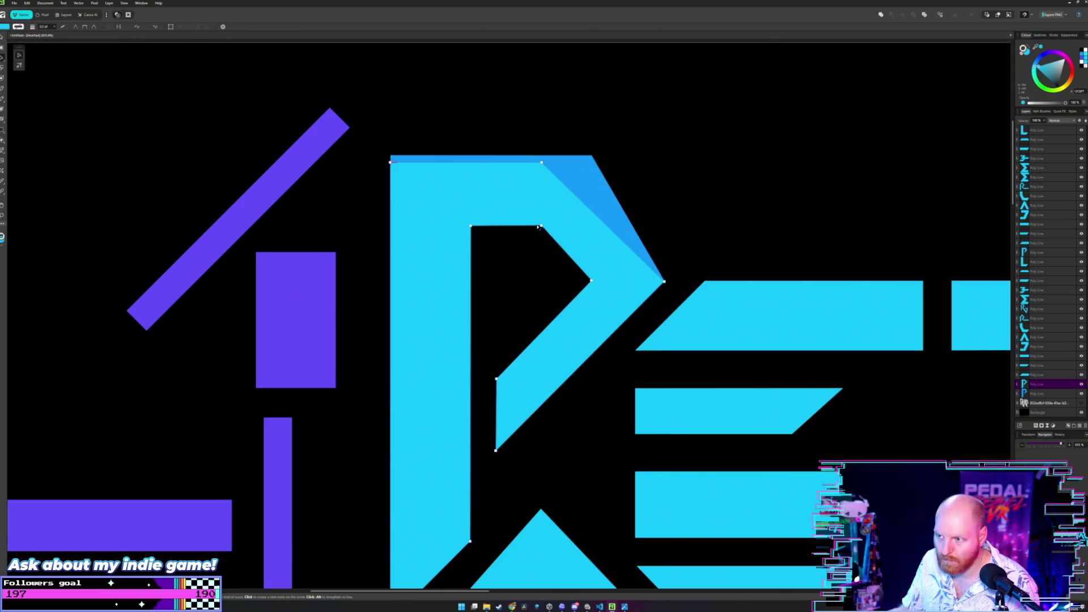
scroll(520, 228, up, 1)
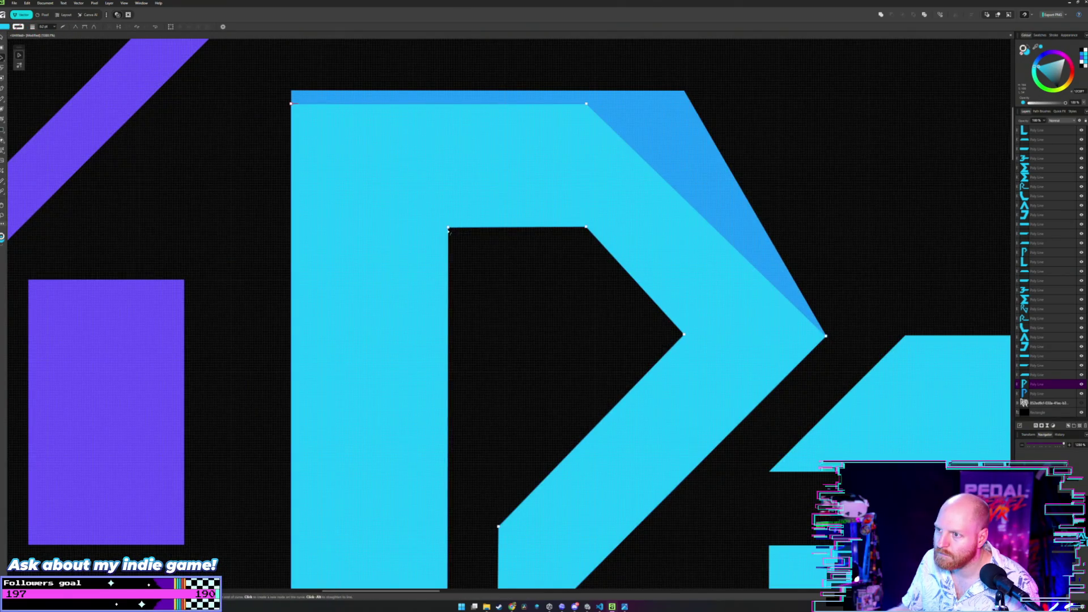
drag(448, 228, 448, 215)
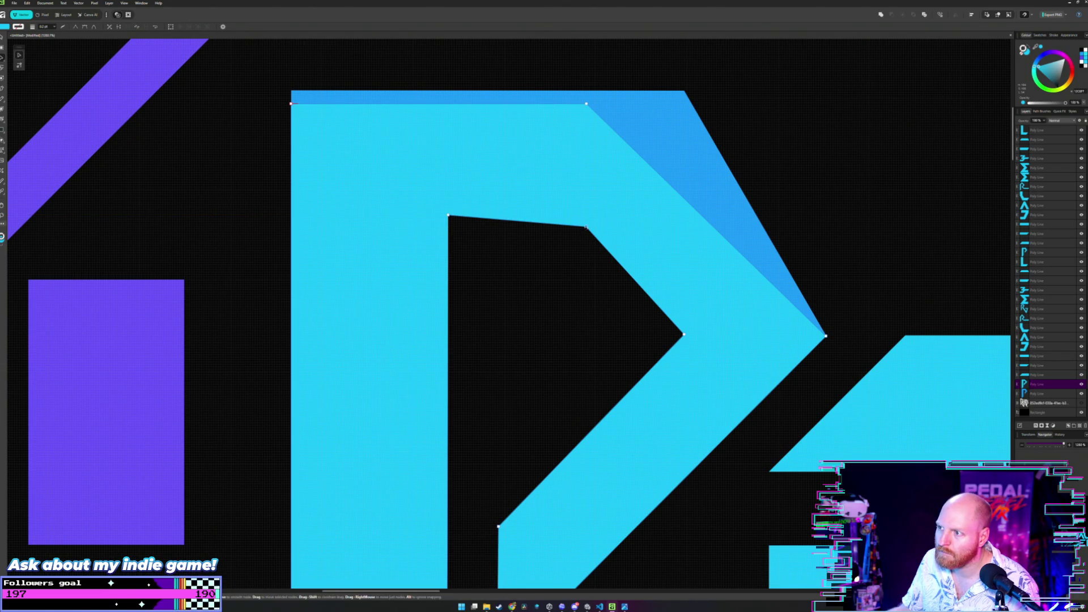
drag(585, 228, 571, 213)
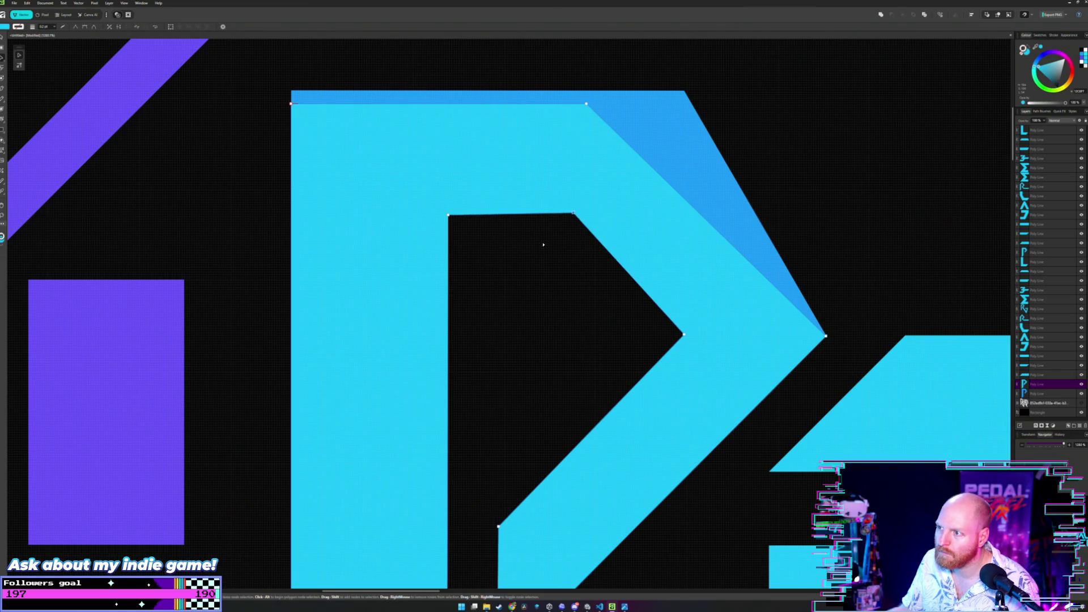
key(v)
scroll(543, 242, down, 3)
scroll(596, 209, down, 3)
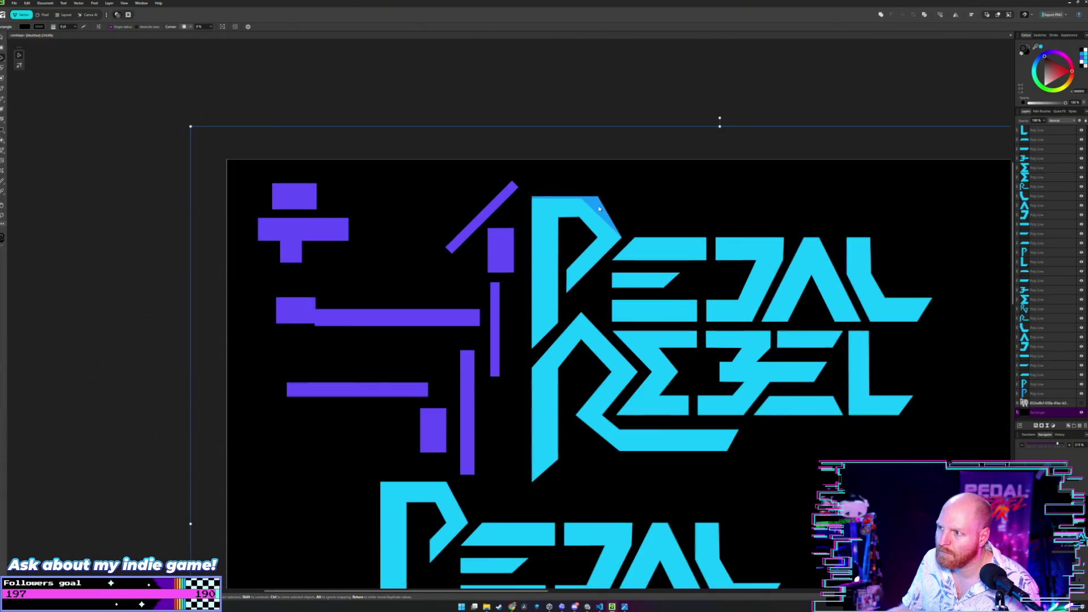
- Pull the darker blue P out to the left among the purple accent bars
drag(595, 202, 439, 203)
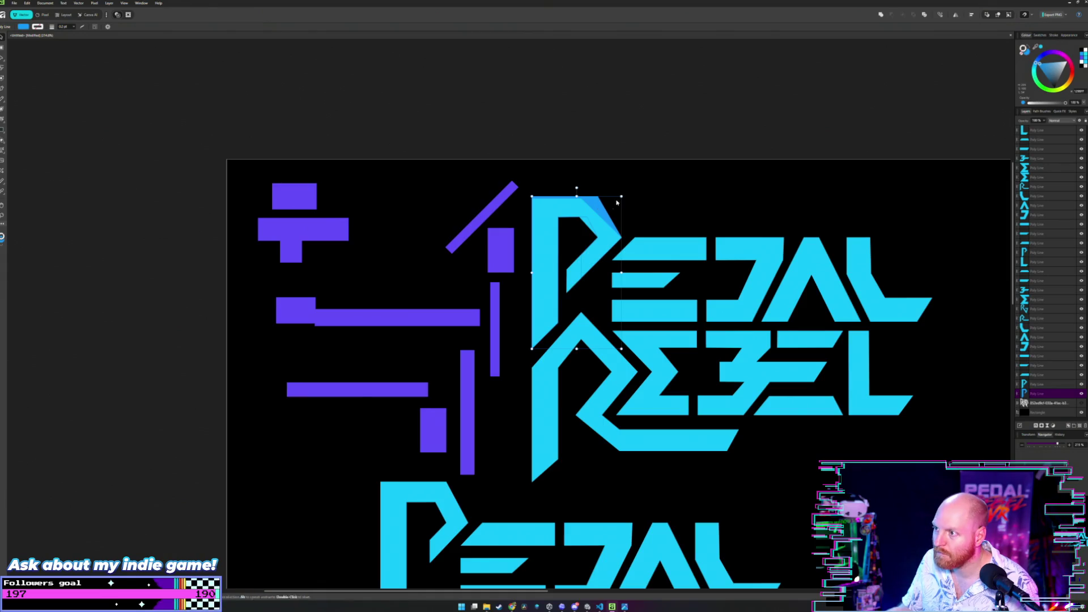
drag(597, 205, 431, 200)
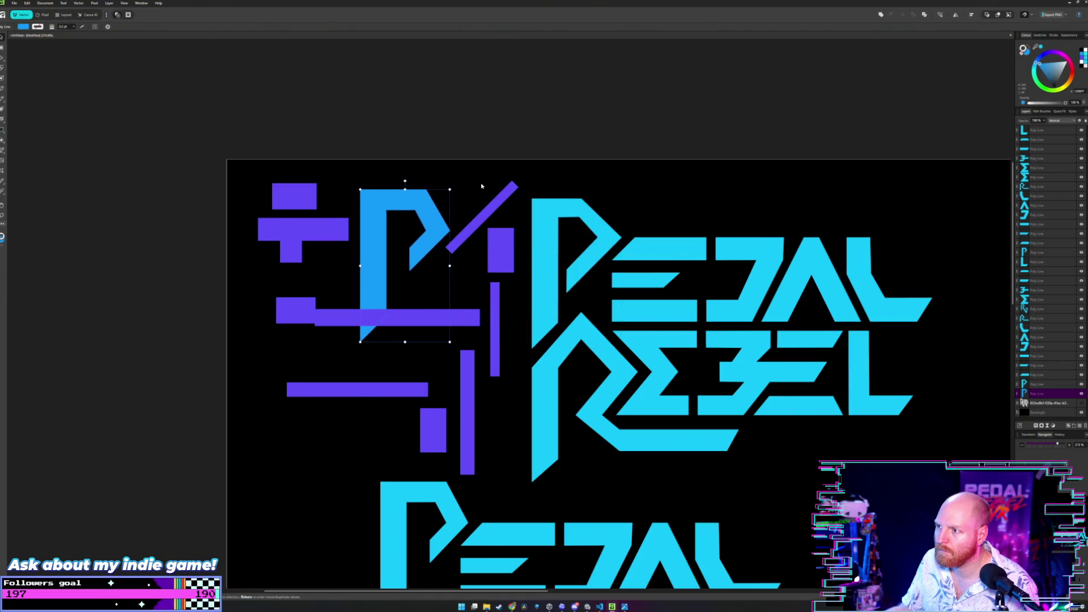
click(607, 207)
scroll(628, 199, down, 2)
scroll(628, 198, up, 3)
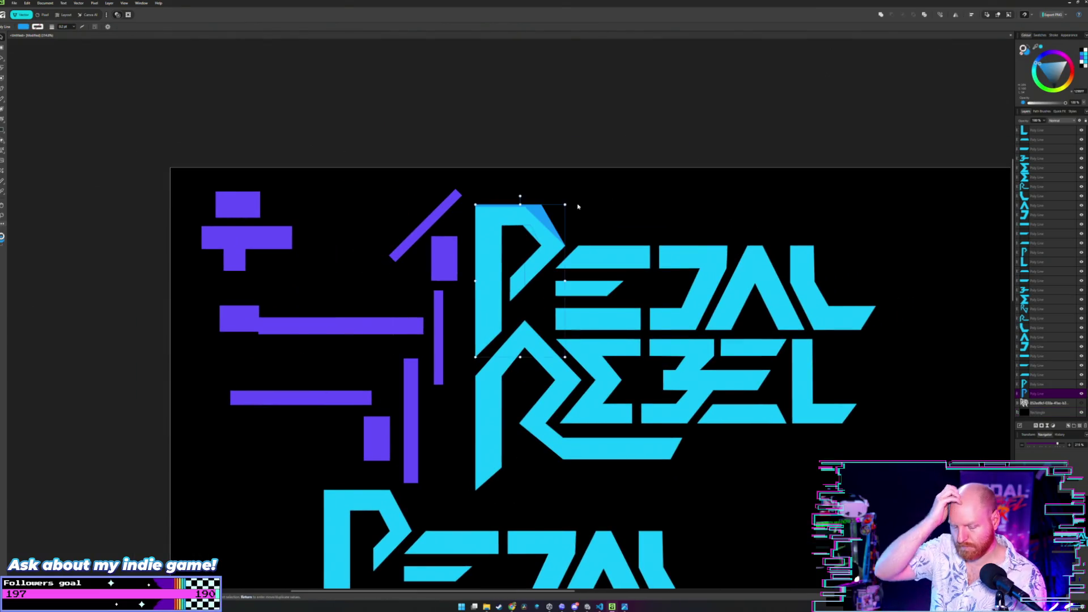
- Undo the blue P moves back through the history, then redo one step
key(ctrl+z)
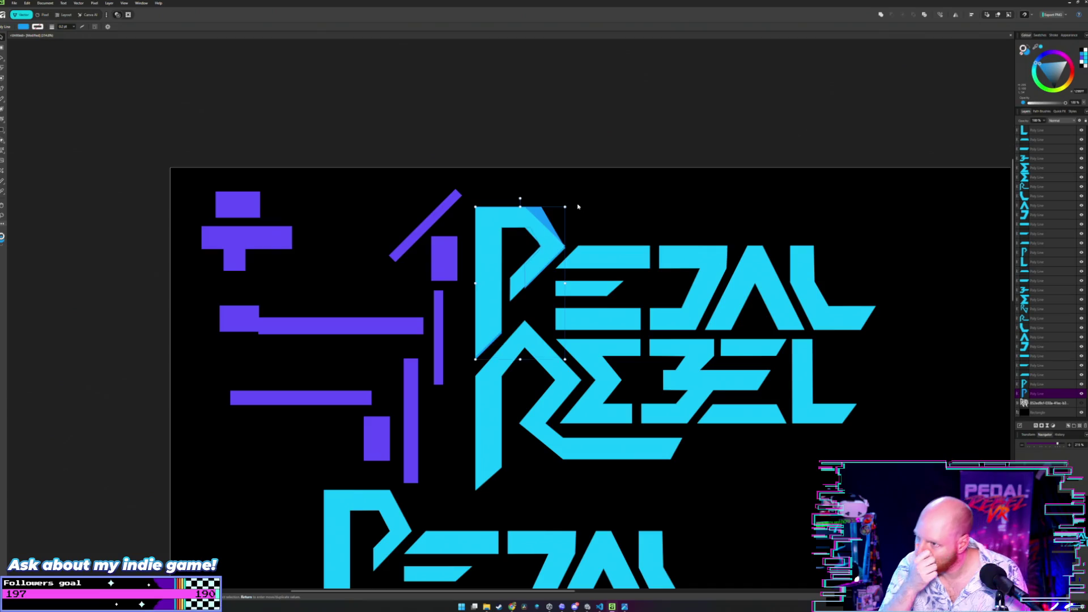
key(ctrl+z)
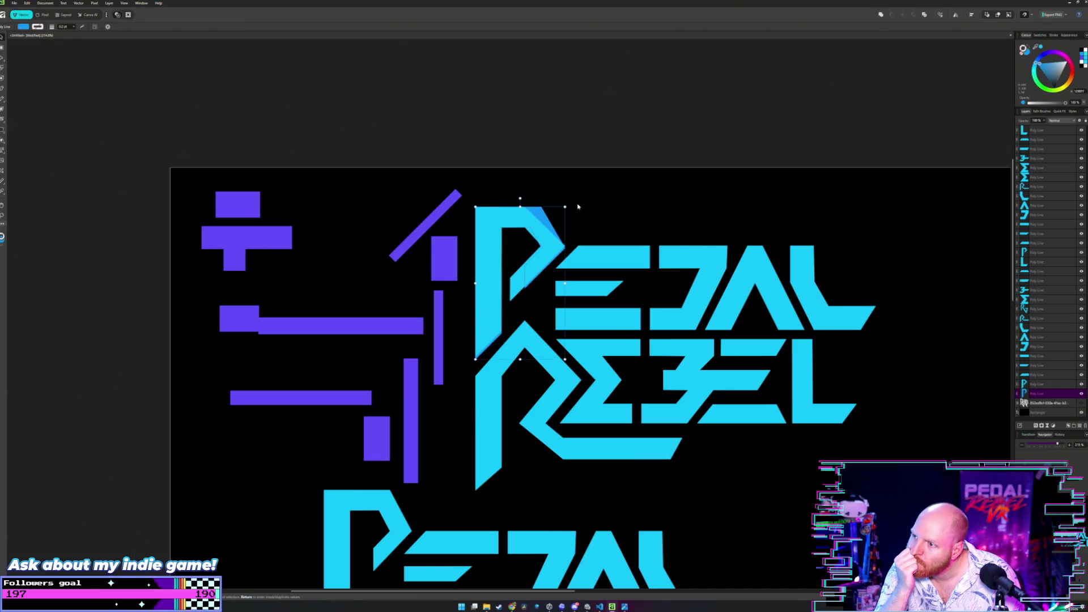
key(ctrl+z)
key(ctrl+shift+z)
key(ctrl+shift+z)
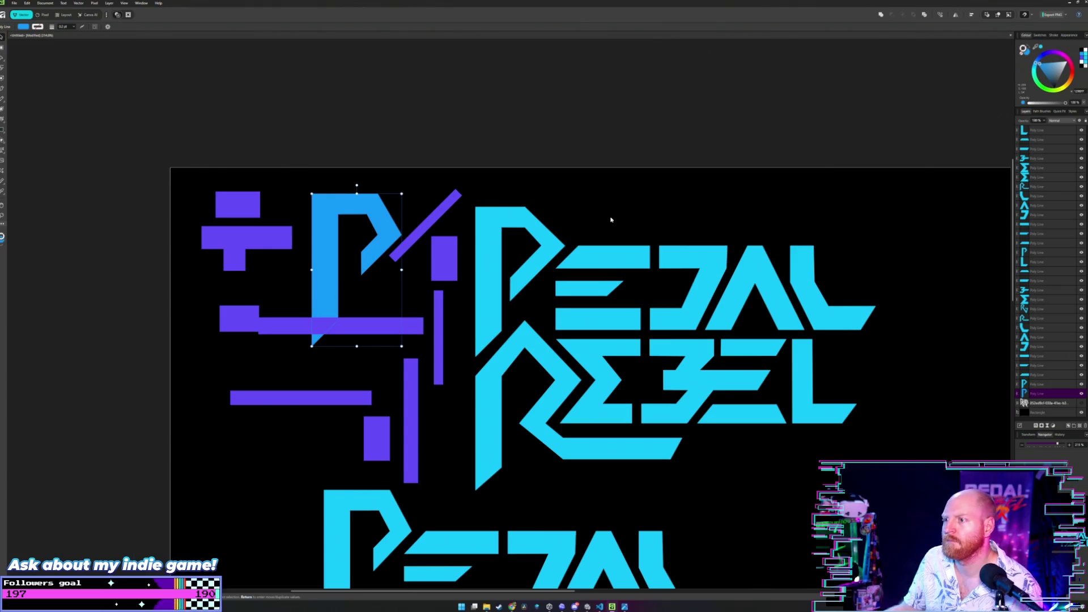
scroll(577, 207, down, 2)
scroll(558, 223, up, 1)
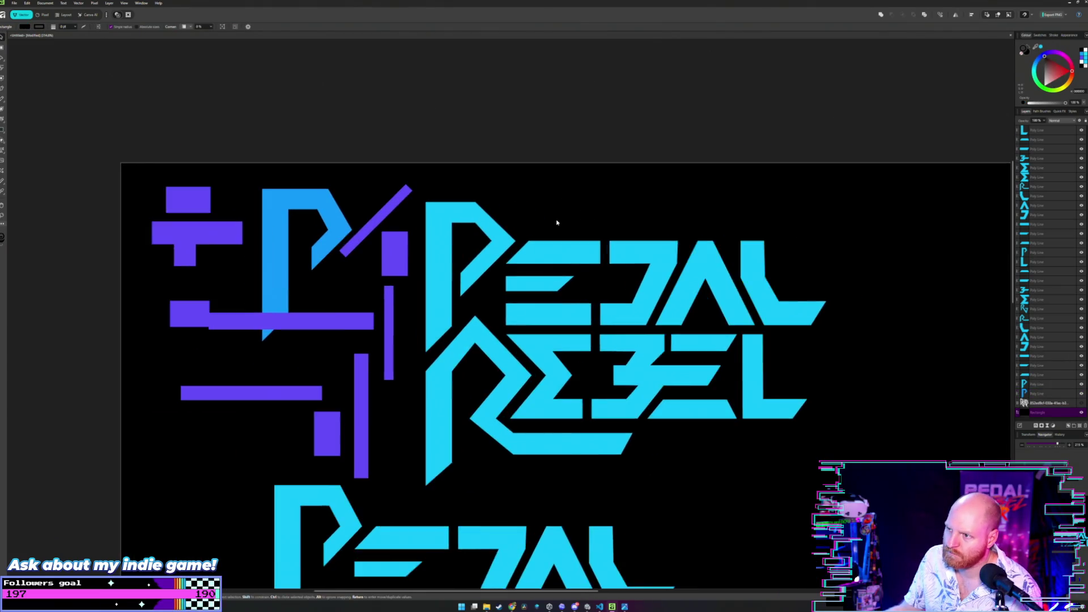
scroll(557, 223, up, 2)
scroll(506, 207, up, 2)
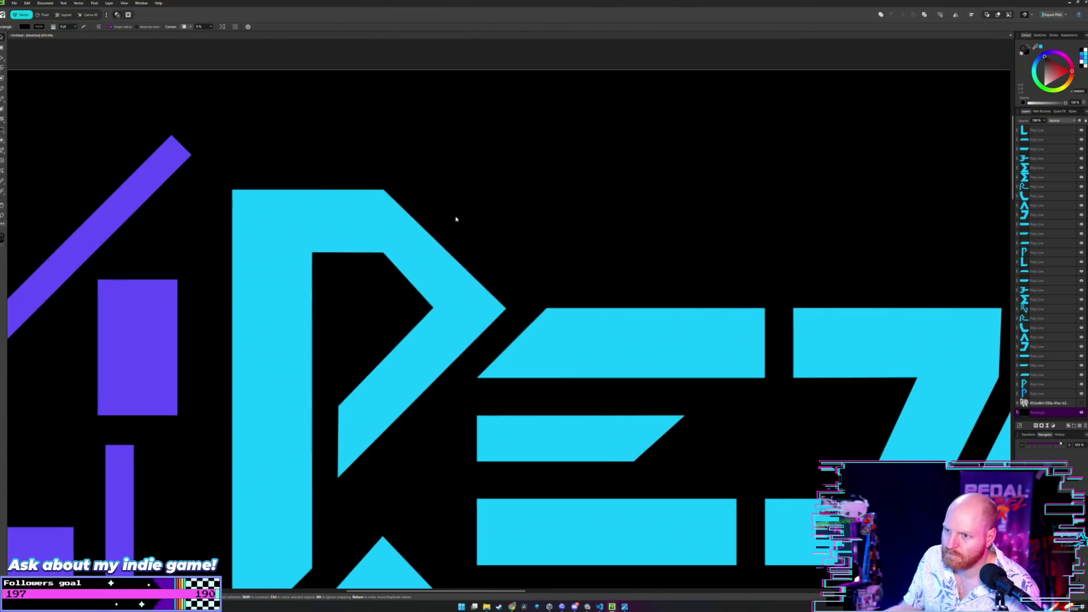
scroll(573, 227, down, 1)
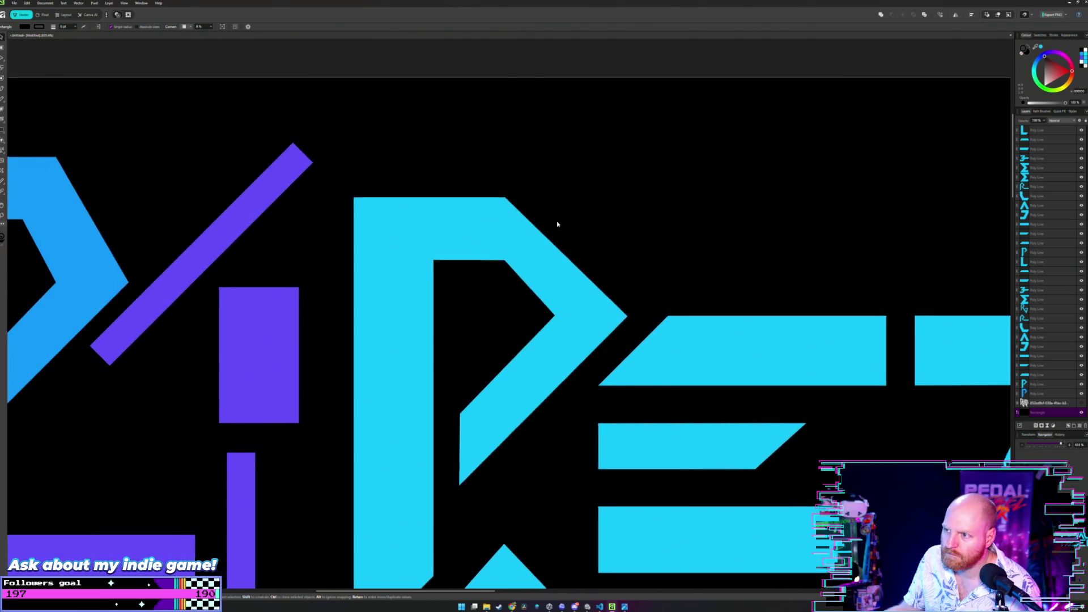
scroll(557, 224, up, 1)
scroll(554, 230, up, 2)
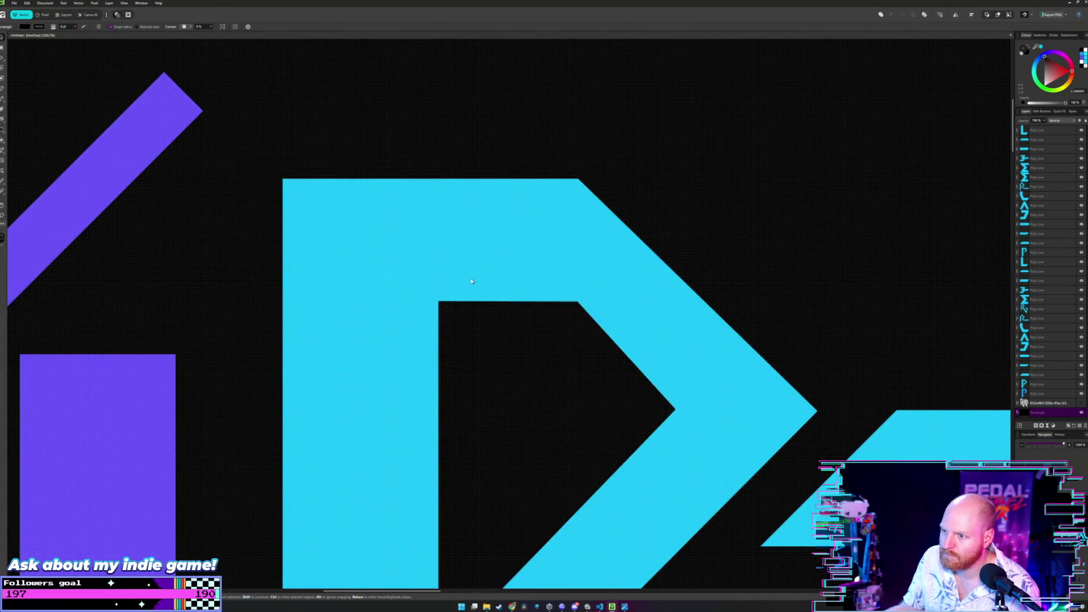
- Raise the cyan P's inner top-left corner node and drop a purple rectangle on its stem top
click(472, 281)
key(a)
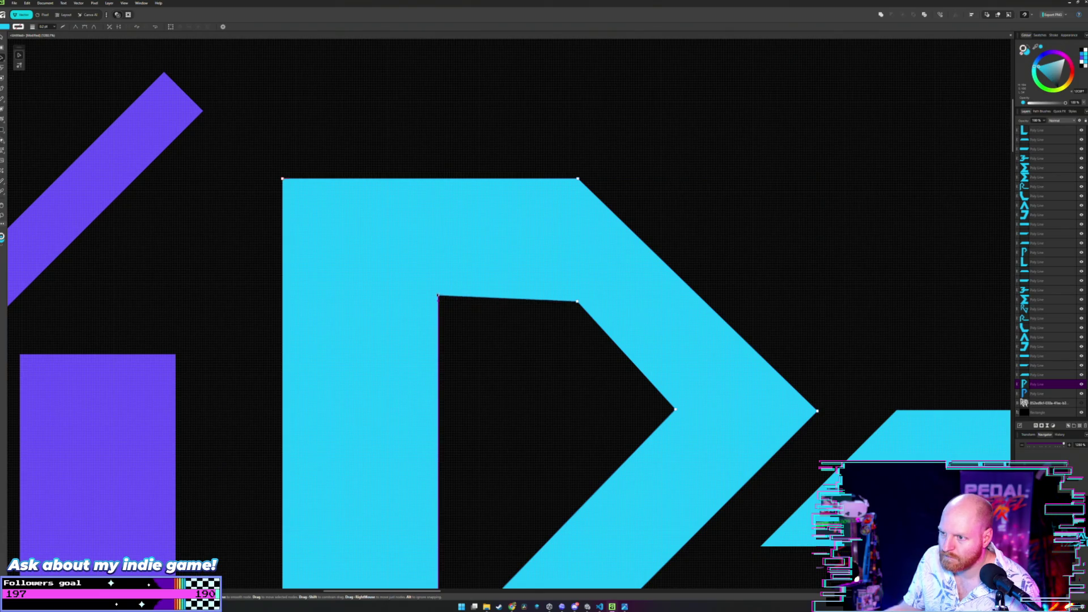
drag(439, 302, 438, 291)
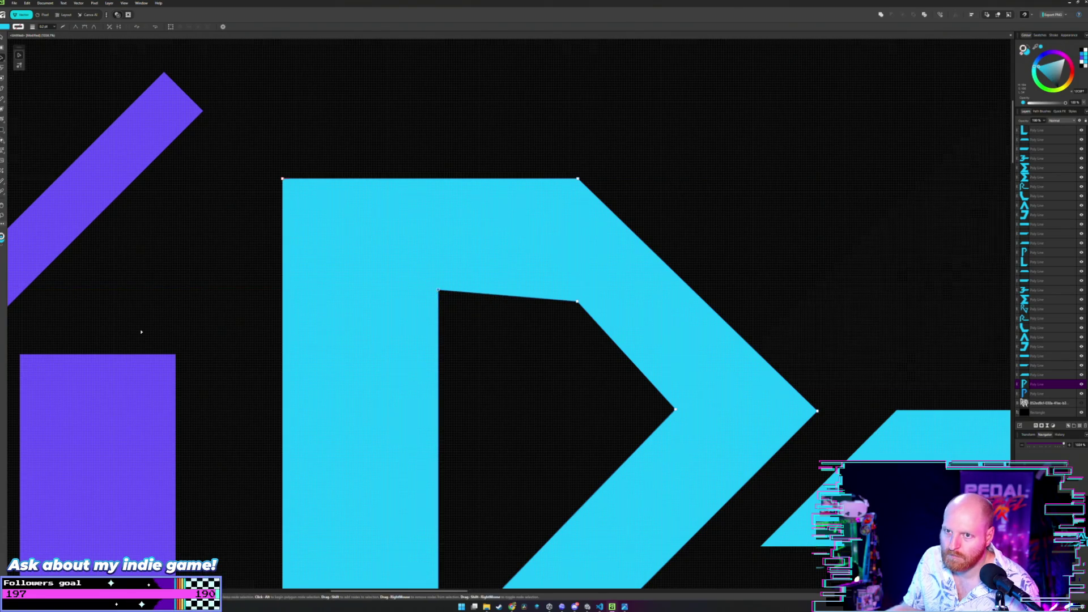
scroll(141, 332, down, 5)
drag(126, 375, 254, 269)
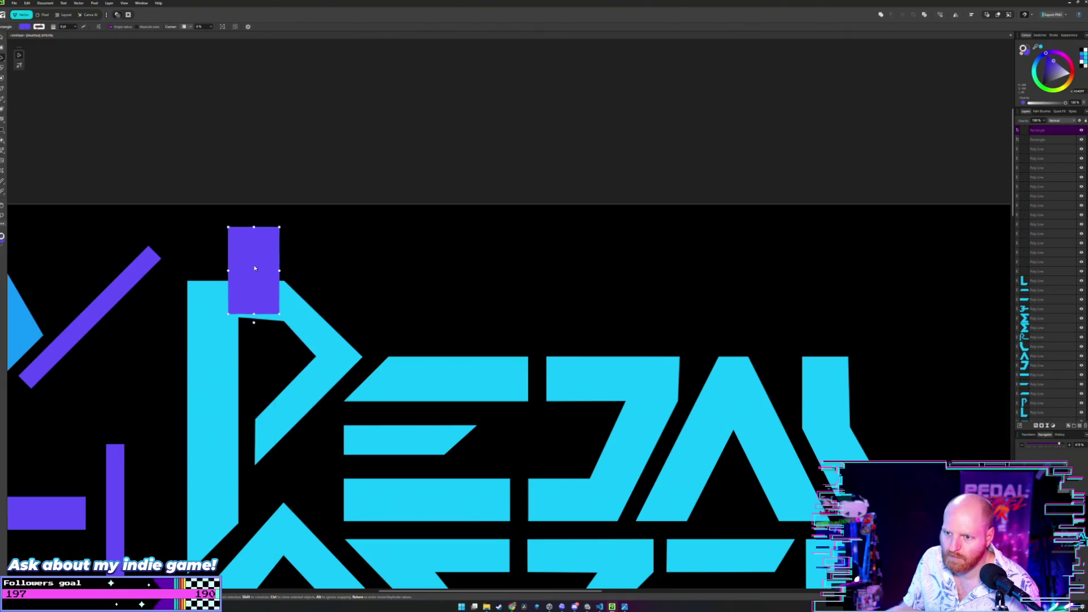
scroll(231, 304, up, 5)
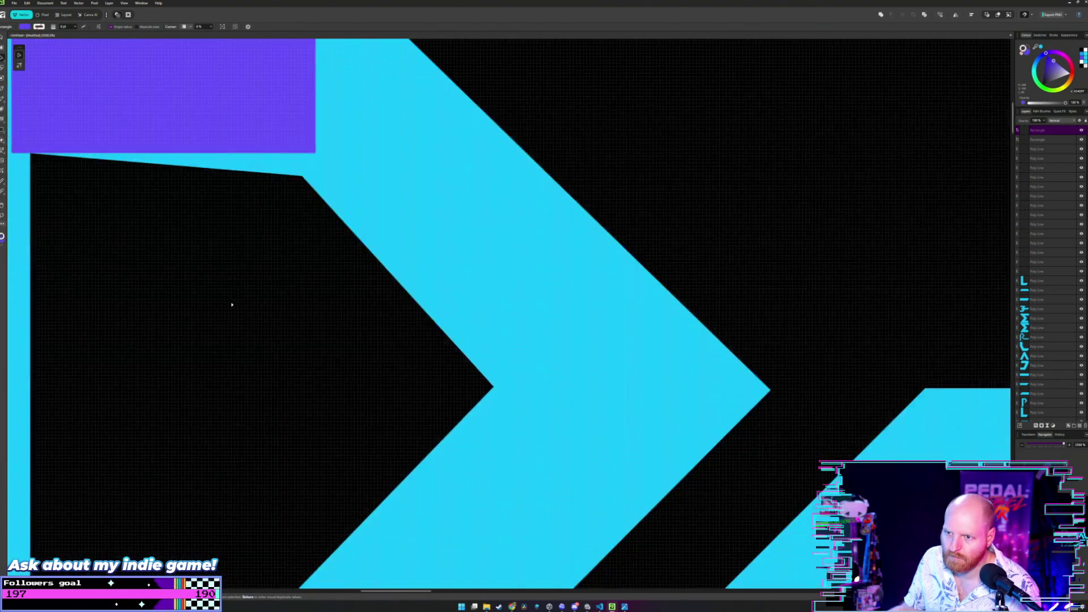
- Raise the black inner shape's top-right corner and move the purple rectangle onto the diagonal bar
drag(232, 304, 446, 372)
click(511, 246)
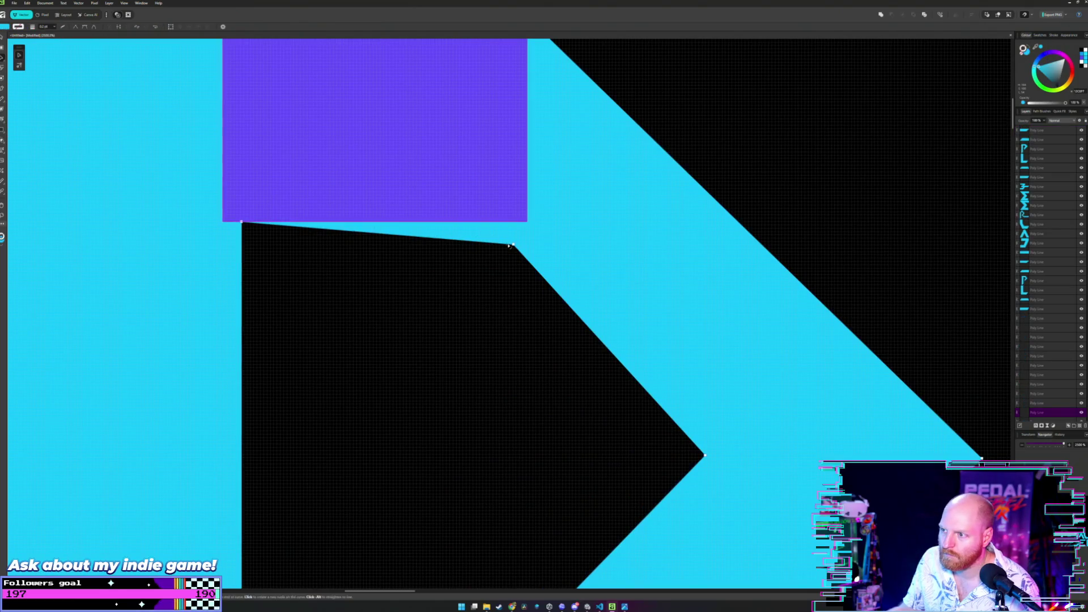
mouse_move(510, 246)
mouse_down()
mouse_move(499, 230)
mouse_move(527, 222)
mouse_up()
scroll(430, 254, down, 3)
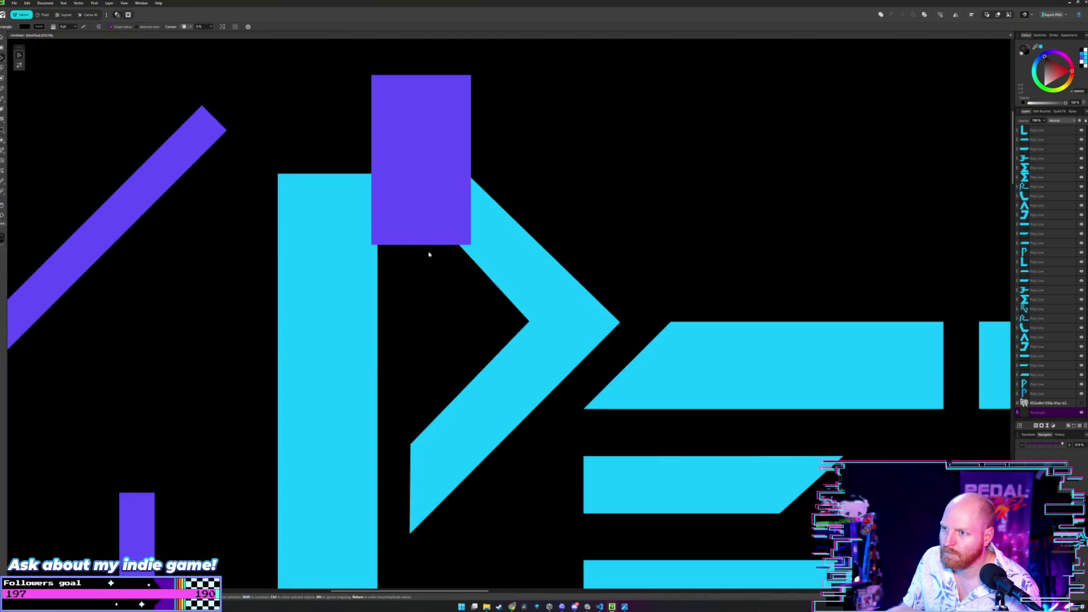
scroll(579, 206, down, 3)
drag(495, 174, 298, 189)
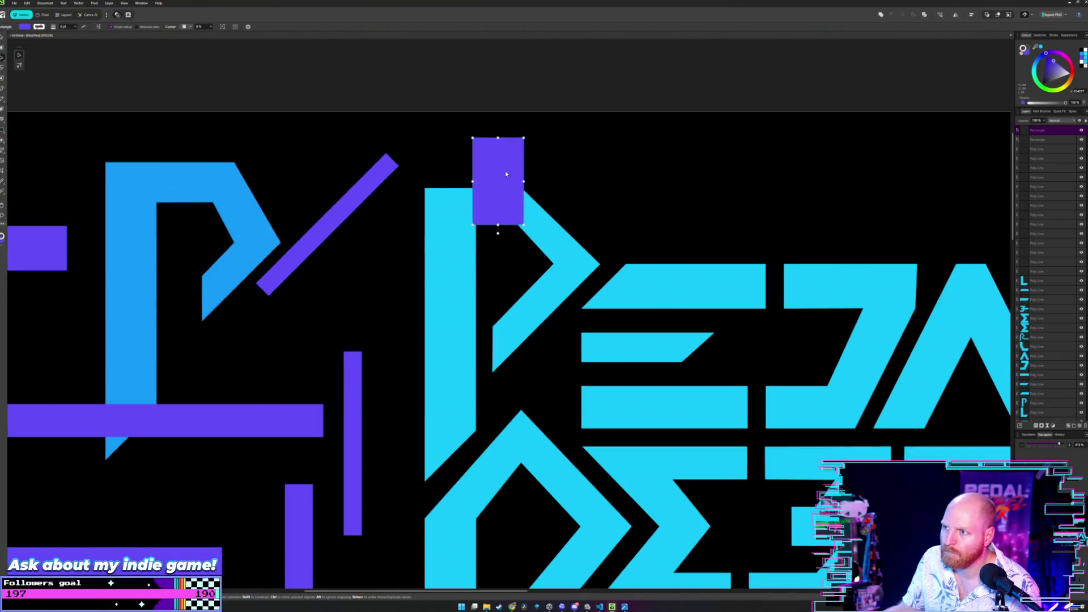
scroll(366, 188, down, 3)
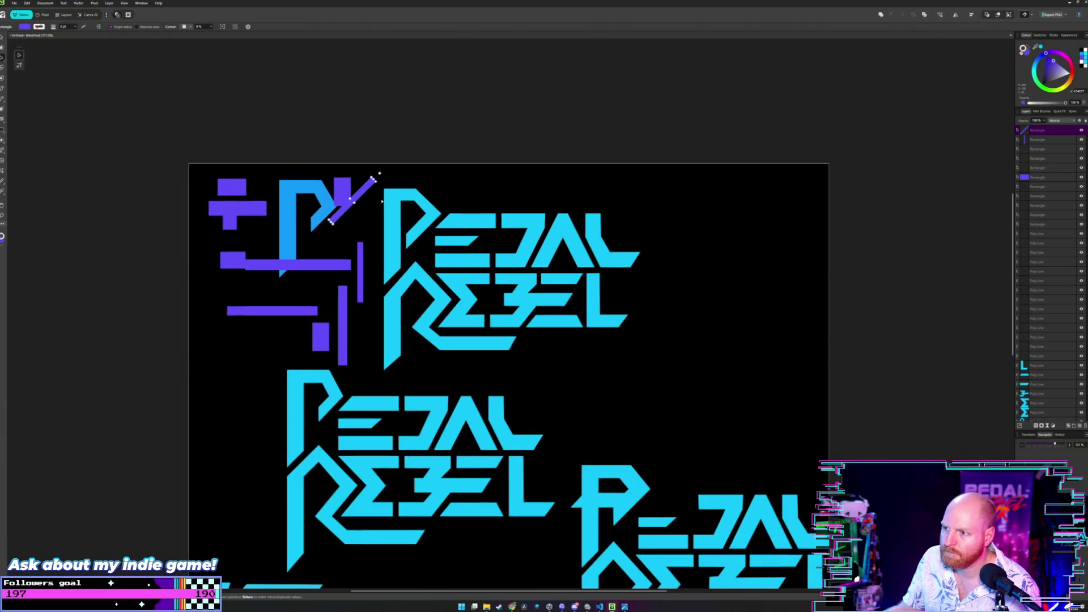
click(474, 178)
scroll(452, 195, up, 1)
scroll(524, 209, up, 2)
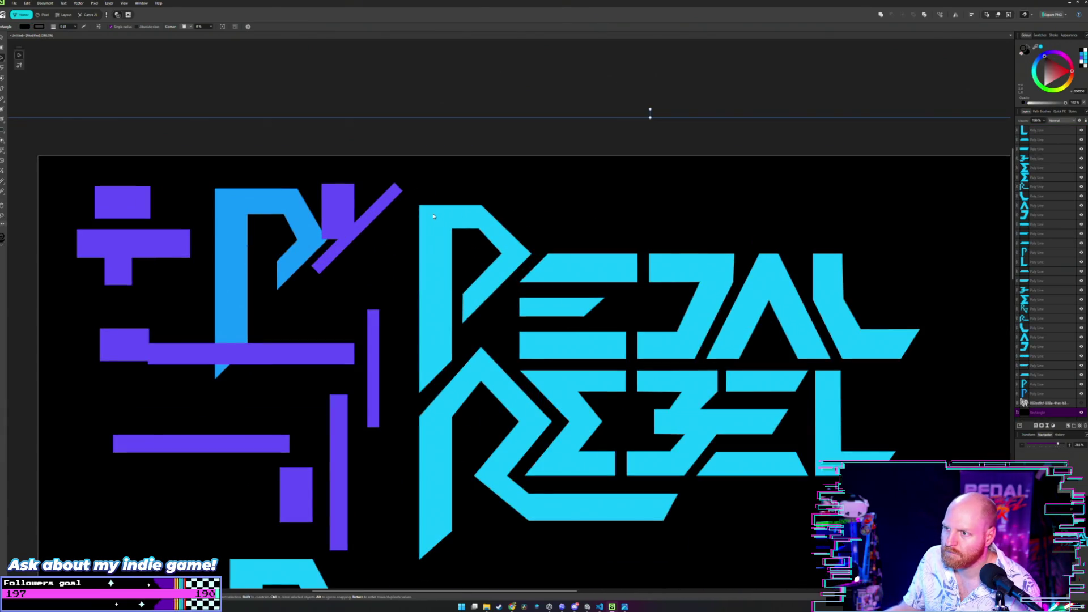
- Bring the purple rectangle back onto the P, nudge it down and snap it left onto the cyan stroke
drag(339, 202, 468, 199)
scroll(450, 217, up, 3)
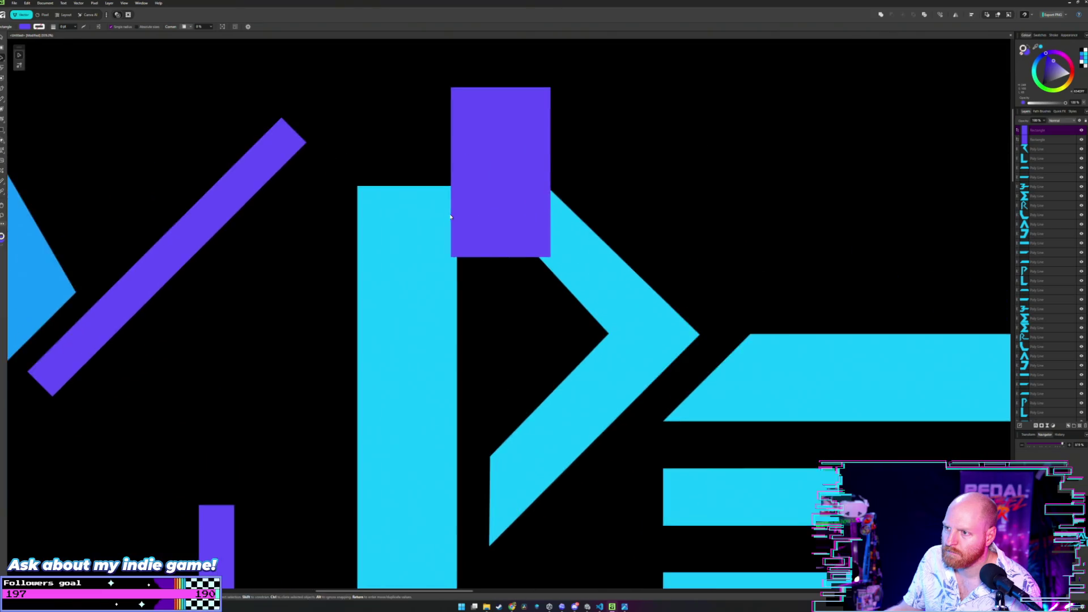
scroll(451, 217, up, 1)
click(519, 205)
key(Down)
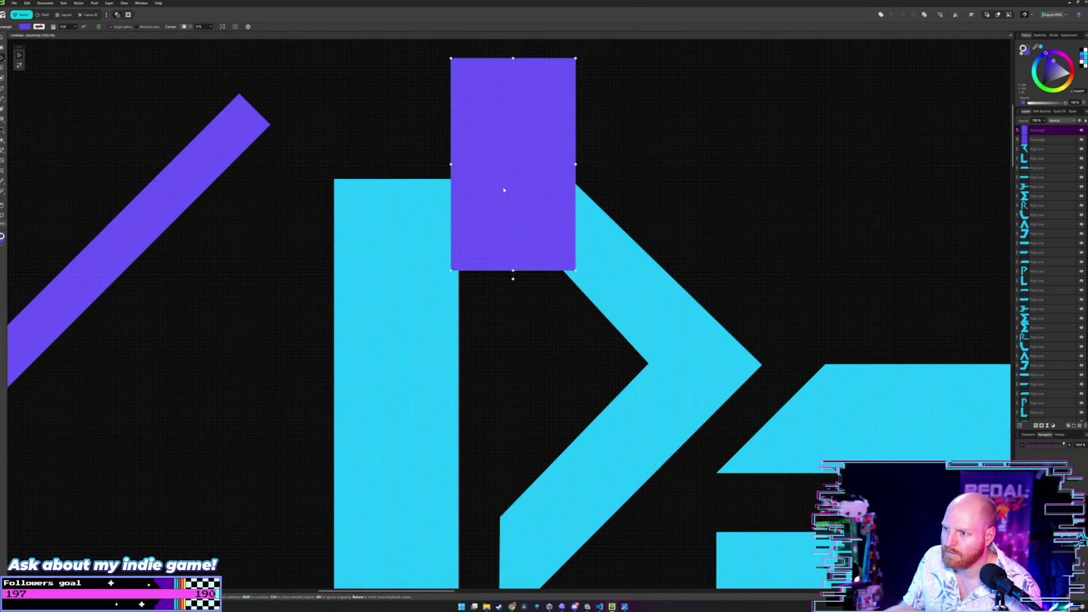
key(Down)
key(Down)
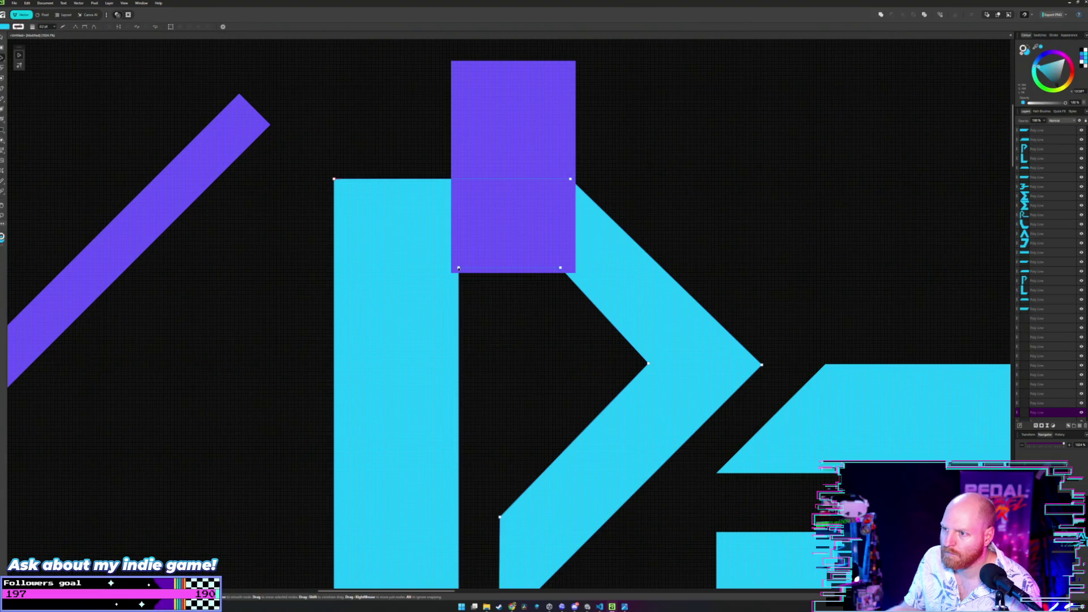
scroll(463, 272, up, 2)
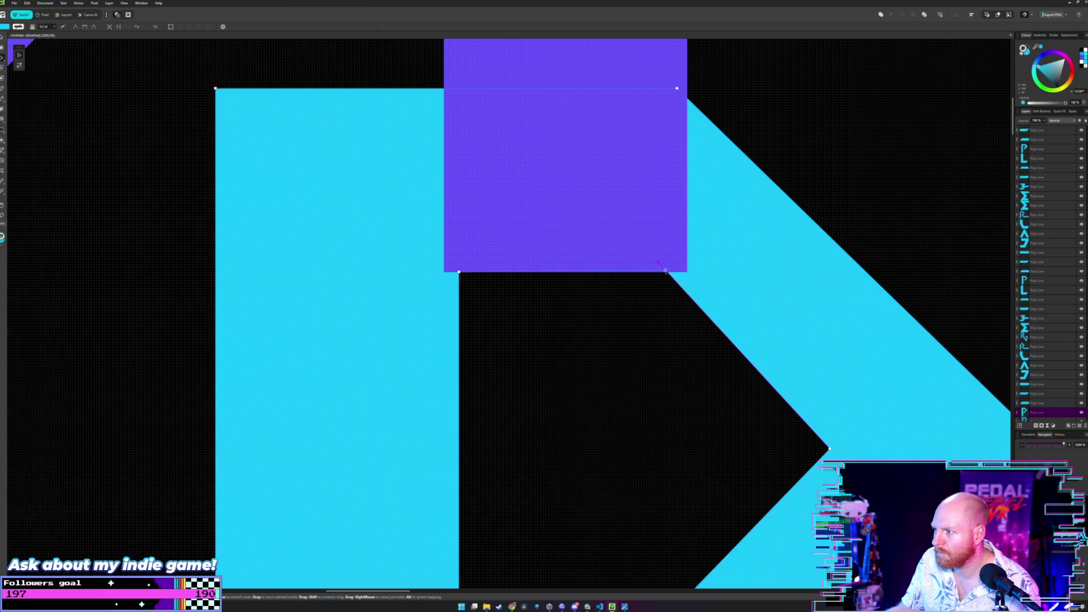
scroll(617, 312, down, 2)
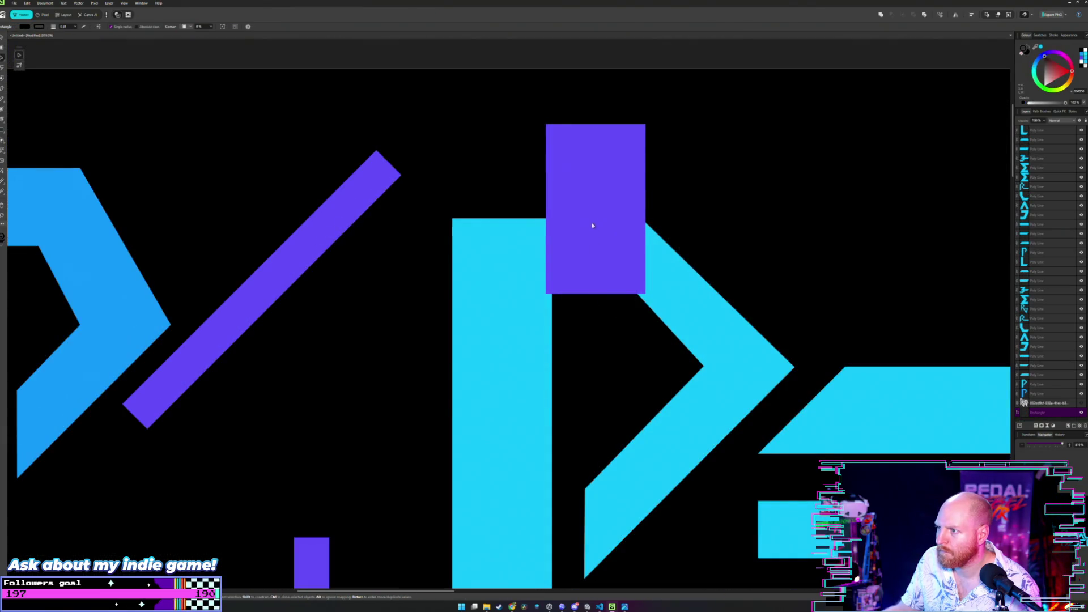
drag(590, 227, 282, 232)
scroll(425, 190, down, 1)
scroll(425, 191, down, 1)
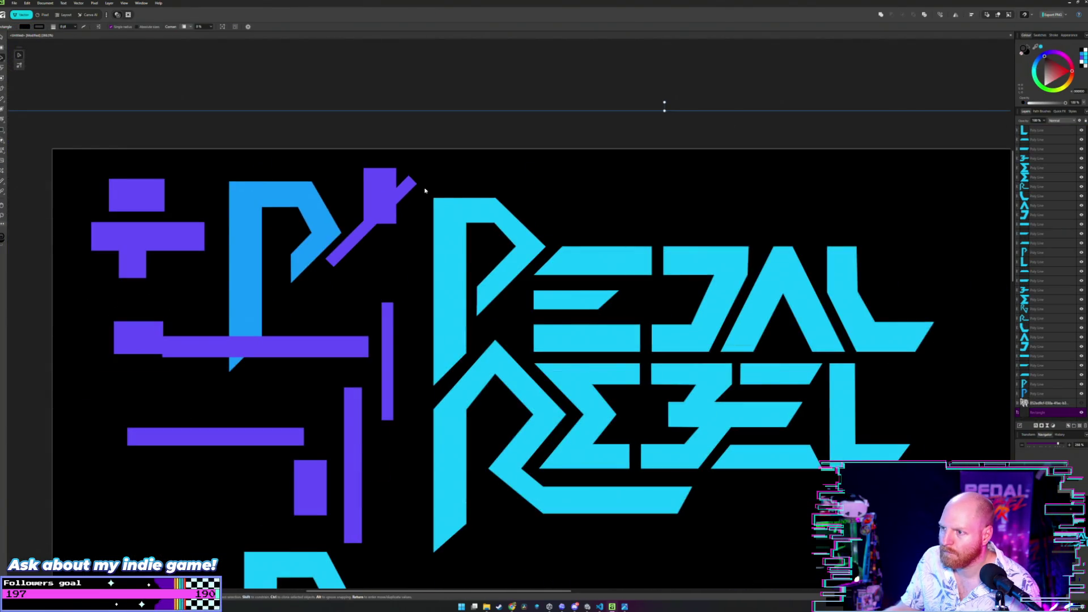
scroll(510, 175, down, 2)
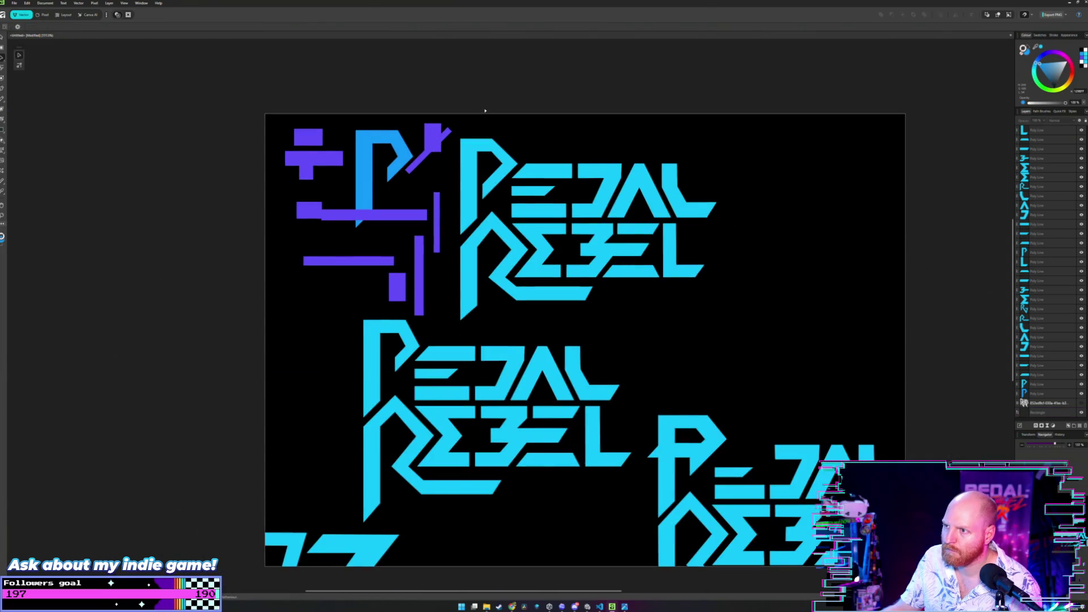
scroll(495, 169, up, 1)
scroll(629, 191, up, 1)
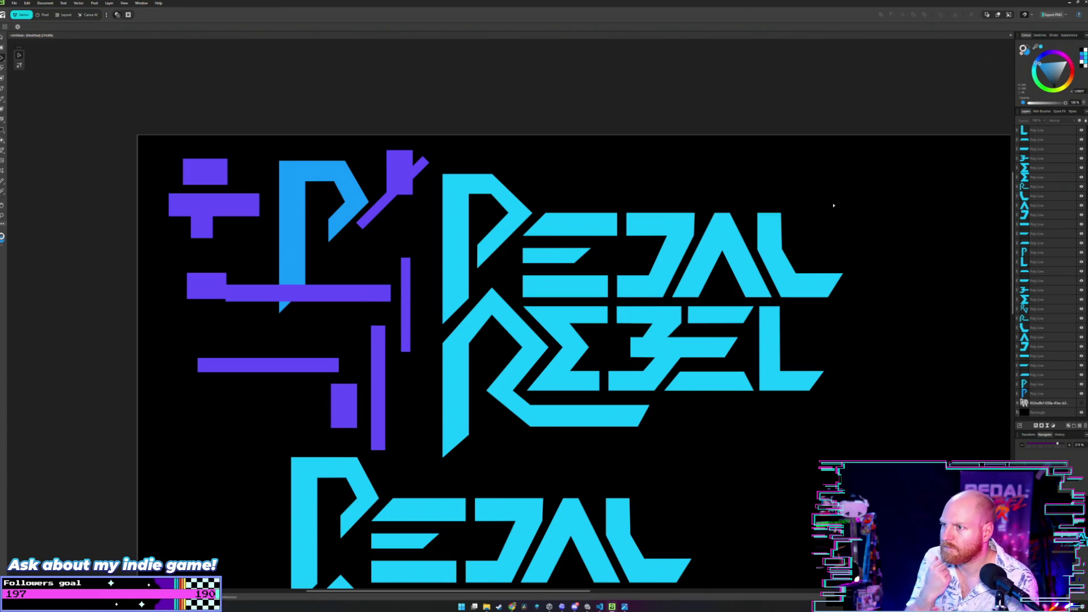
scroll(473, 215, up, 1)
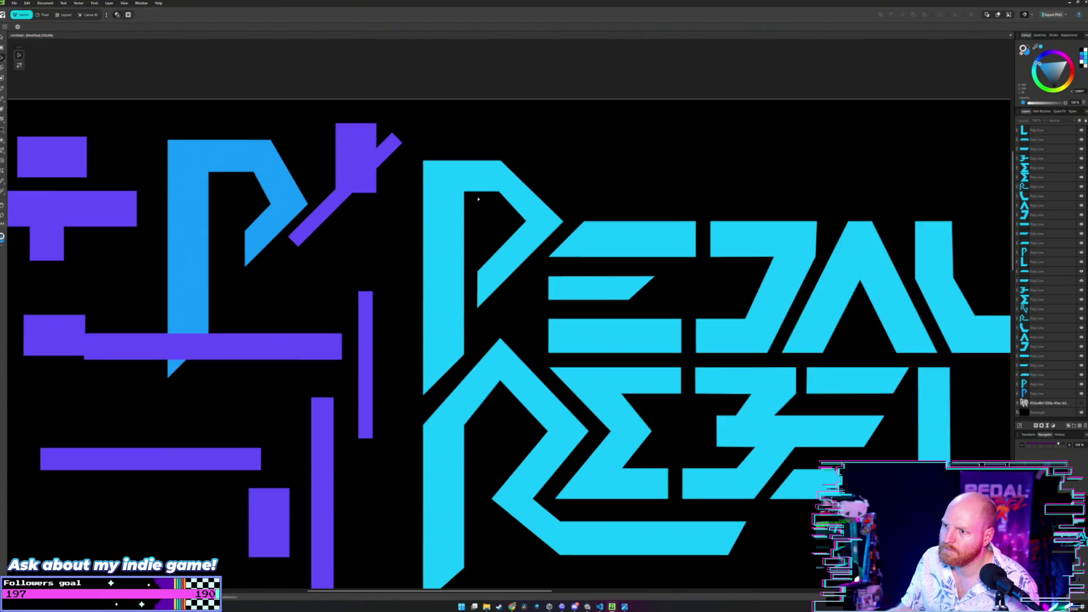
scroll(478, 203, up, 1)
scroll(479, 203, up, 1)
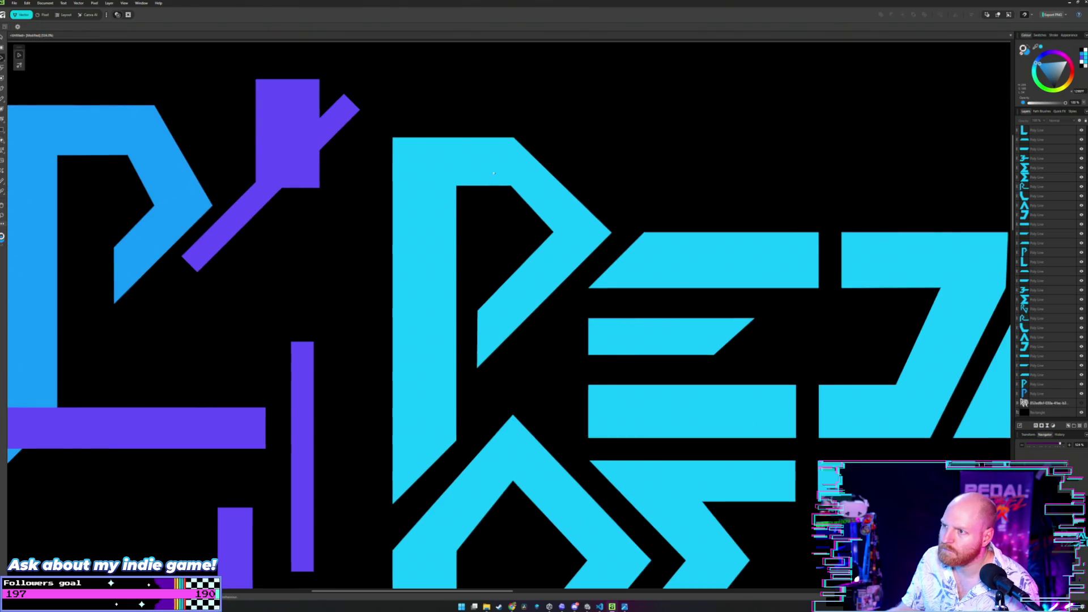
scroll(501, 148, up, 1)
scroll(522, 196, up, 1)
scroll(528, 203, down, 1)
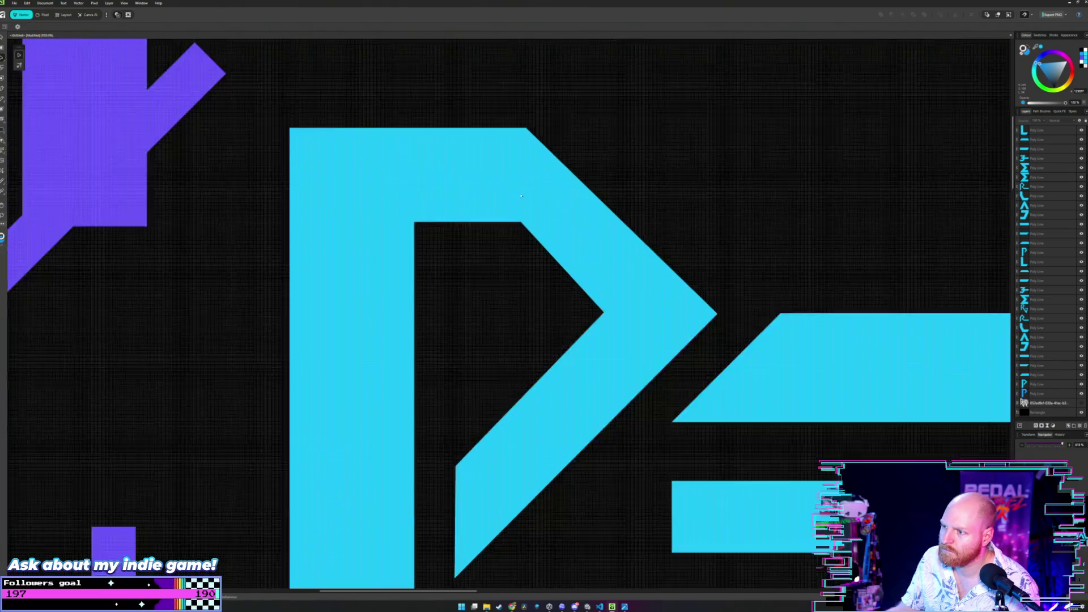
scroll(544, 212, down, 1)
scroll(560, 226, down, 1)
scroll(366, 216, down, 1)
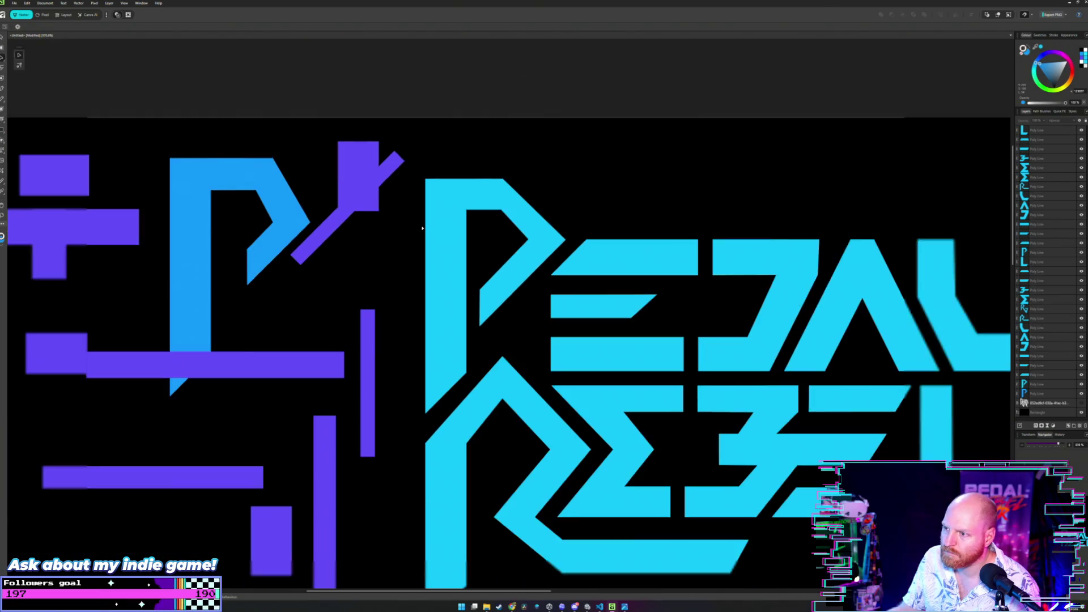
- Drag the thin purple diagonal bar off the left cluster onto PEDAL's cyan P
drag(324, 229, 472, 318)
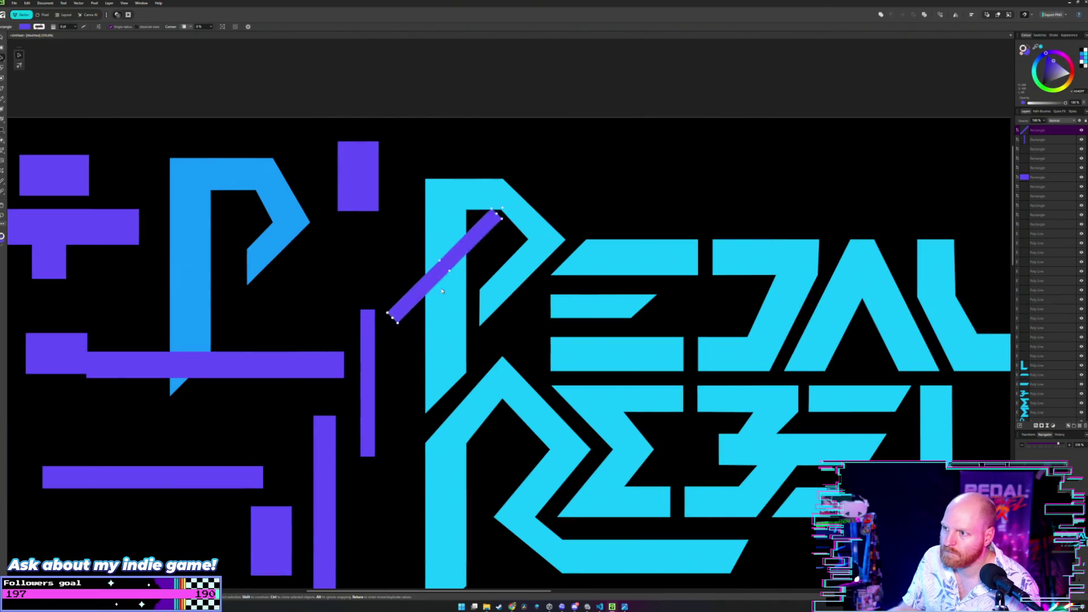
scroll(470, 318, up, 2)
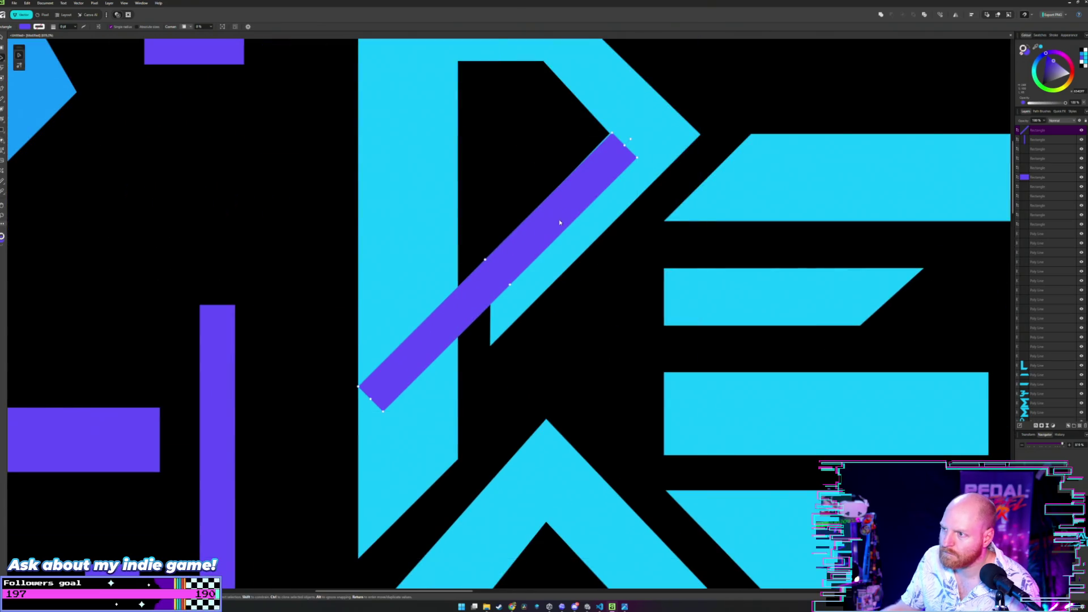
- Nudge and shift the purple bar until it lies flush along the P's inner diagonal edge
key(Down)
key(Up)
drag(559, 224, 558, 221)
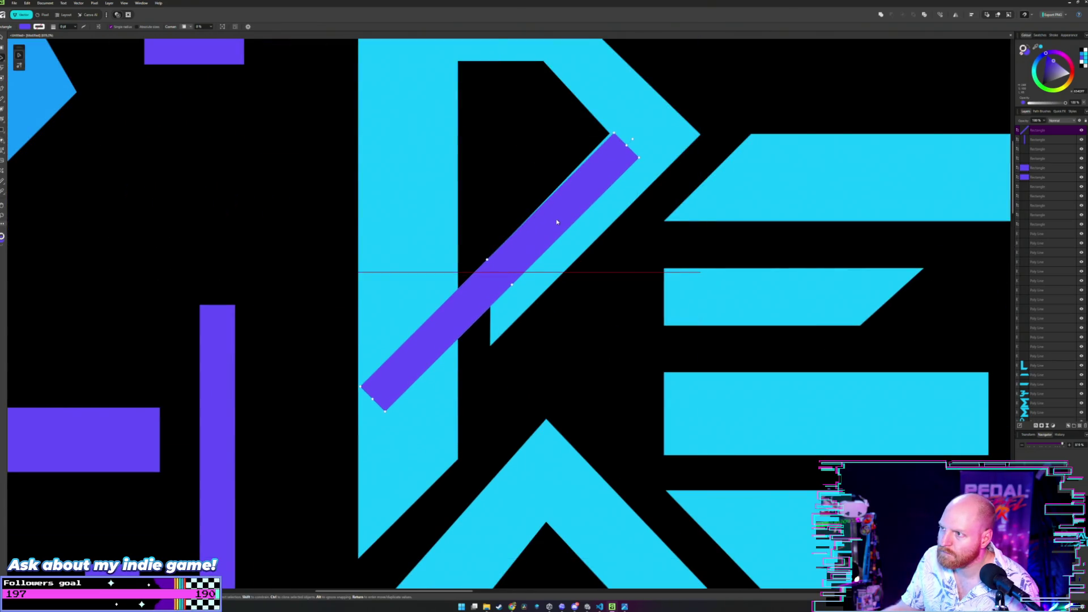
scroll(532, 167, up, 2)
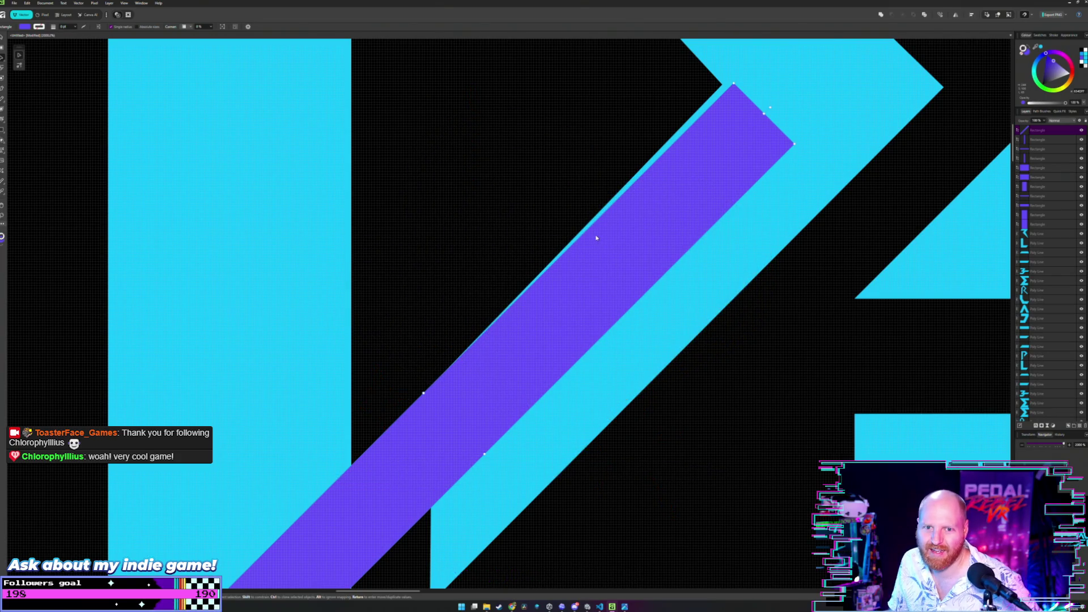
scroll(550, 178, down, 2)
scroll(550, 178, up, 2)
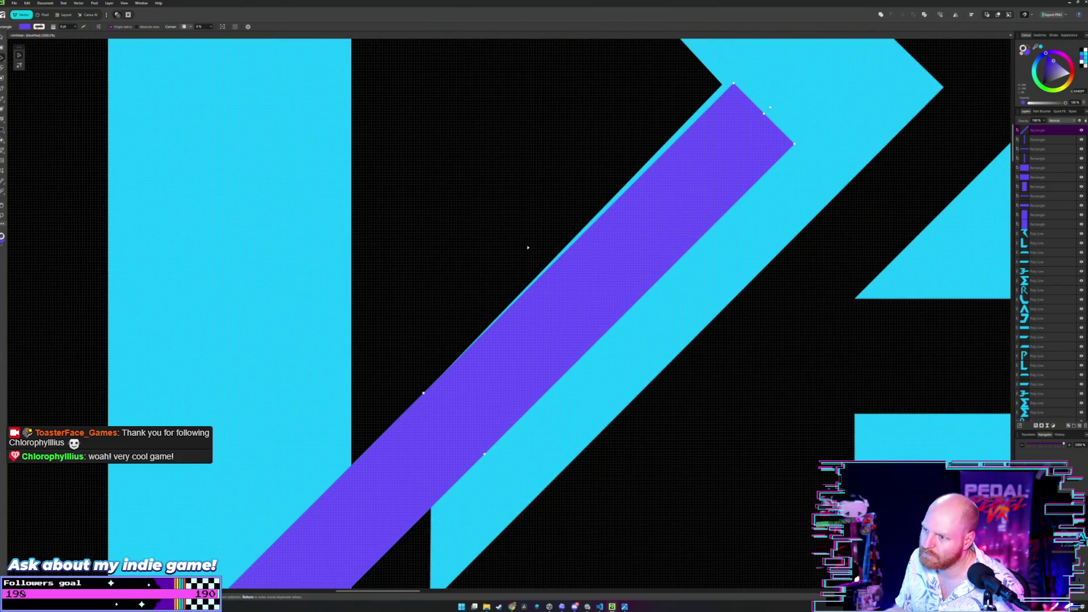
key(Return)
click(568, 308)
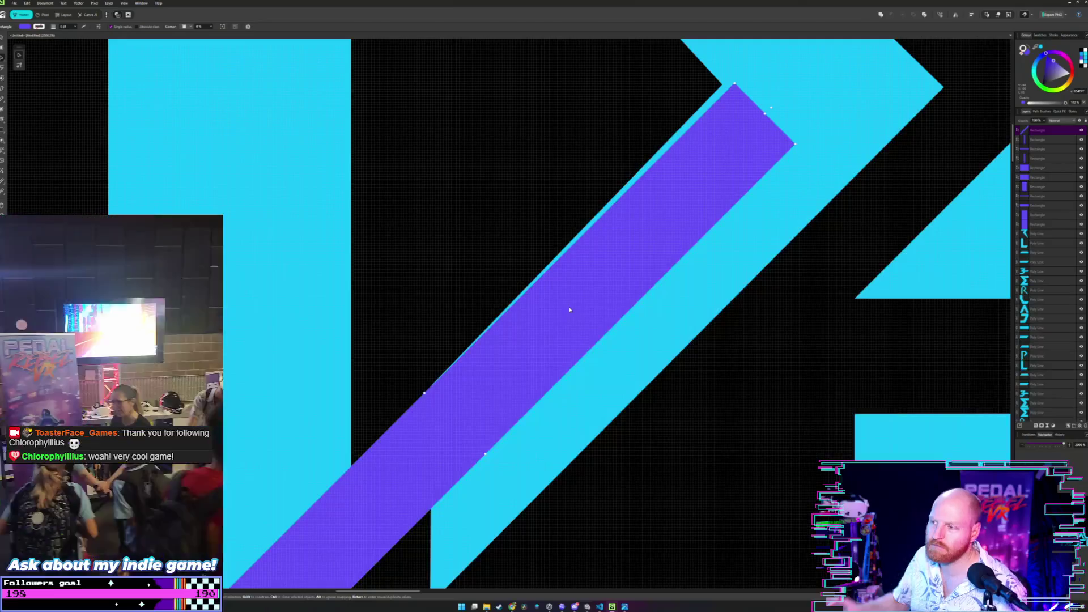
scroll(547, 183, down, 3)
scroll(558, 255, up, 1)
scroll(558, 263, up, 2)
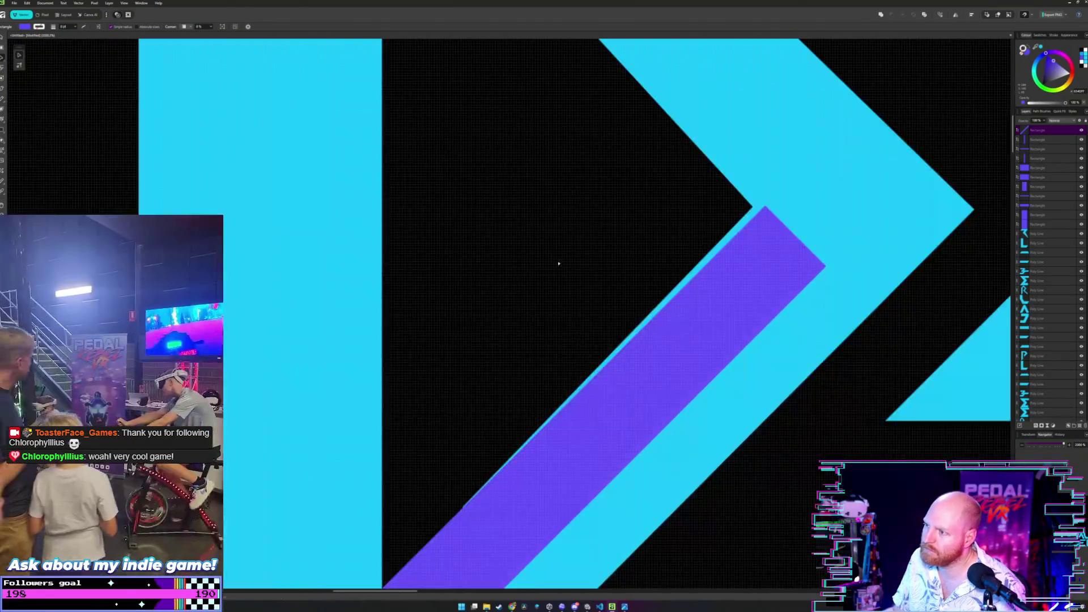
scroll(579, 395, down, 1)
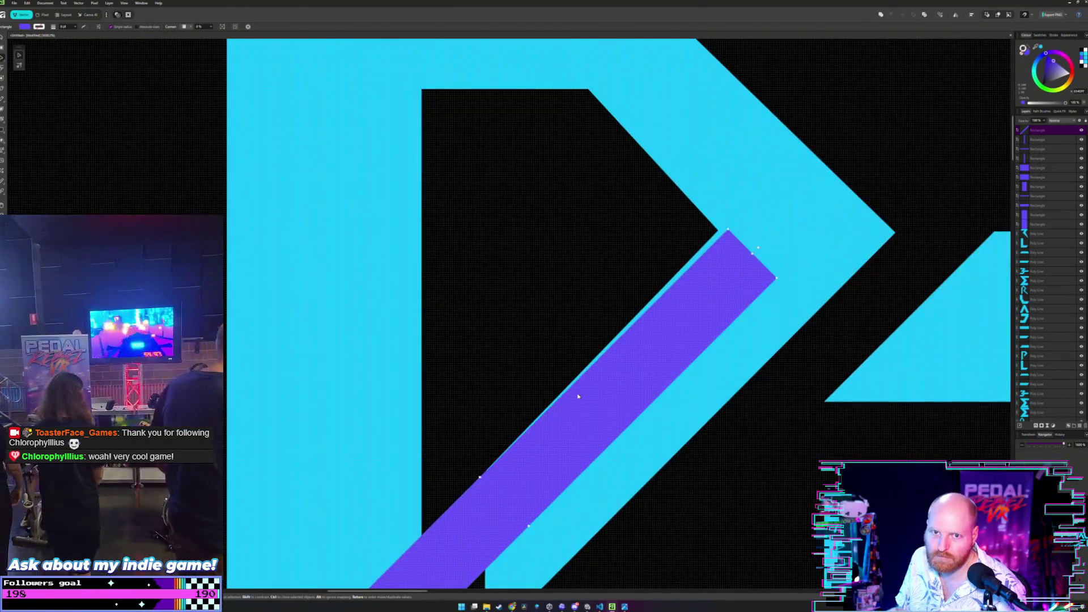
scroll(576, 394, up, 2)
scroll(583, 341, up, 1)
scroll(583, 309, down, 1)
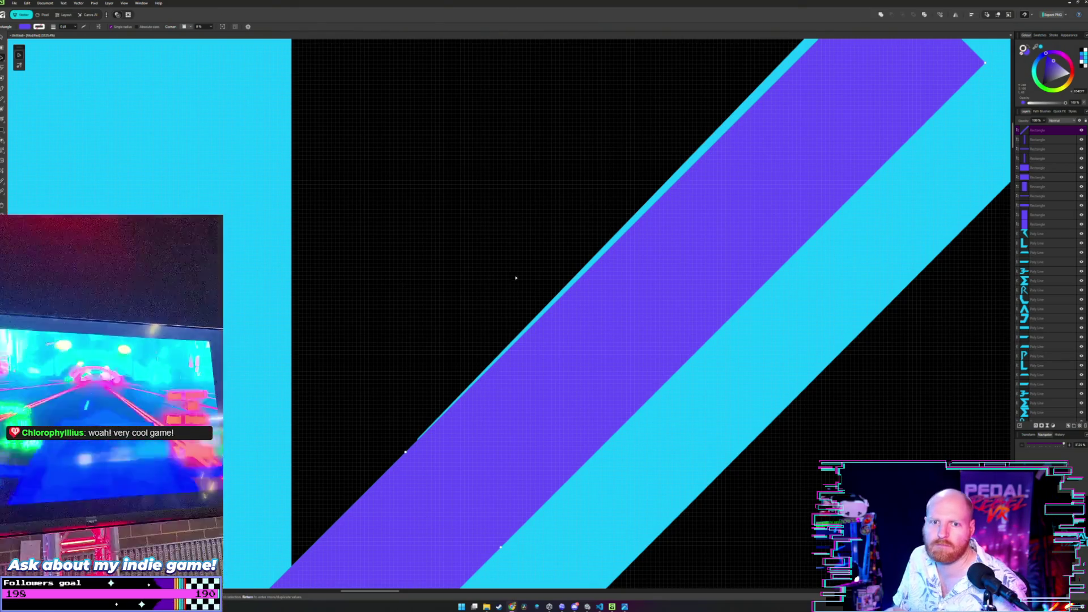
scroll(616, 285, down, 2)
scroll(595, 281, down, 2)
scroll(561, 273, down, 1)
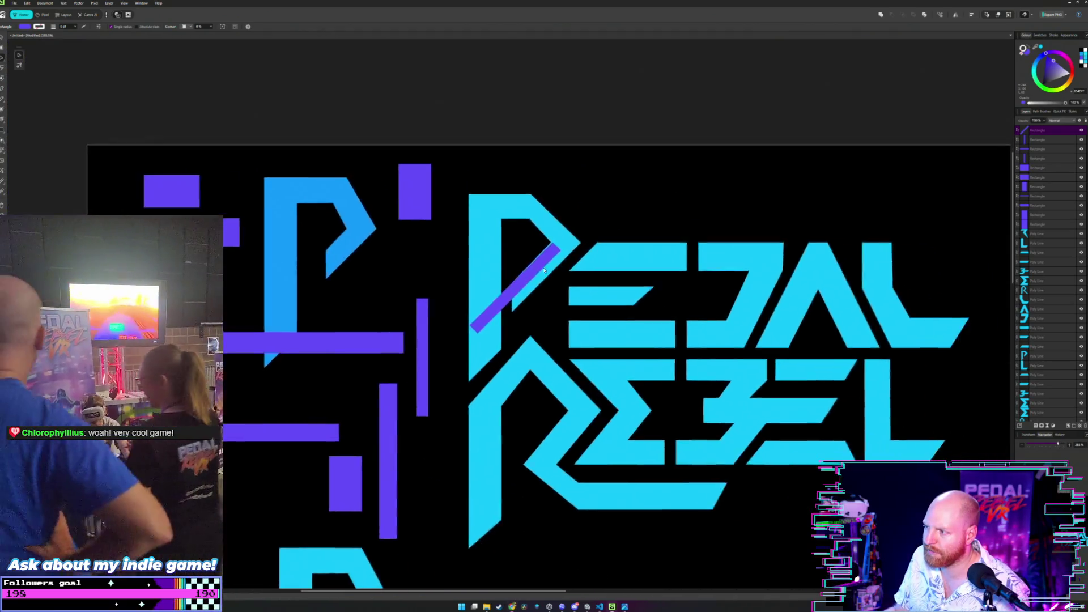
scroll(561, 274, down, 1)
scroll(552, 227, up, 1)
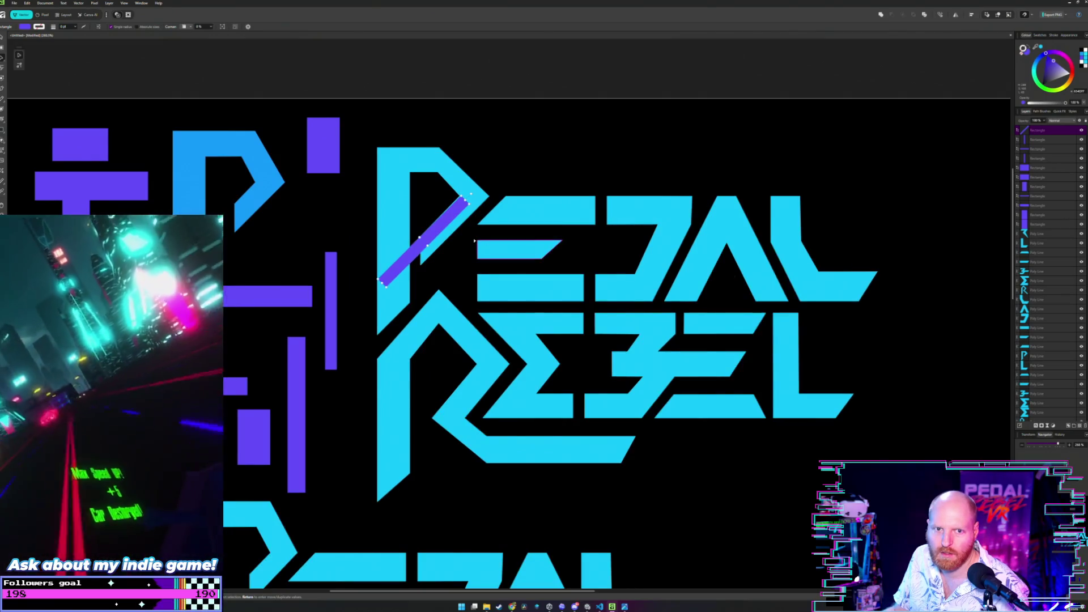
scroll(473, 239, up, 1)
scroll(492, 314, up, 5)
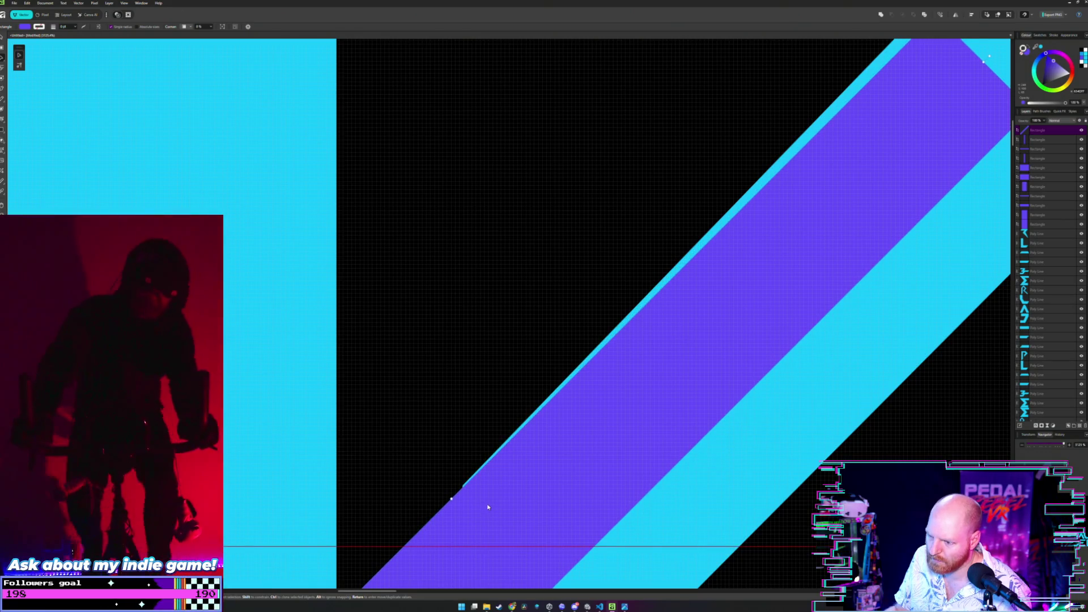
key(Left)
scroll(488, 507, down, 3)
scroll(539, 360, up, 1)
scroll(559, 360, up, 1)
scroll(559, 363, up, 1)
scroll(561, 363, down, 1)
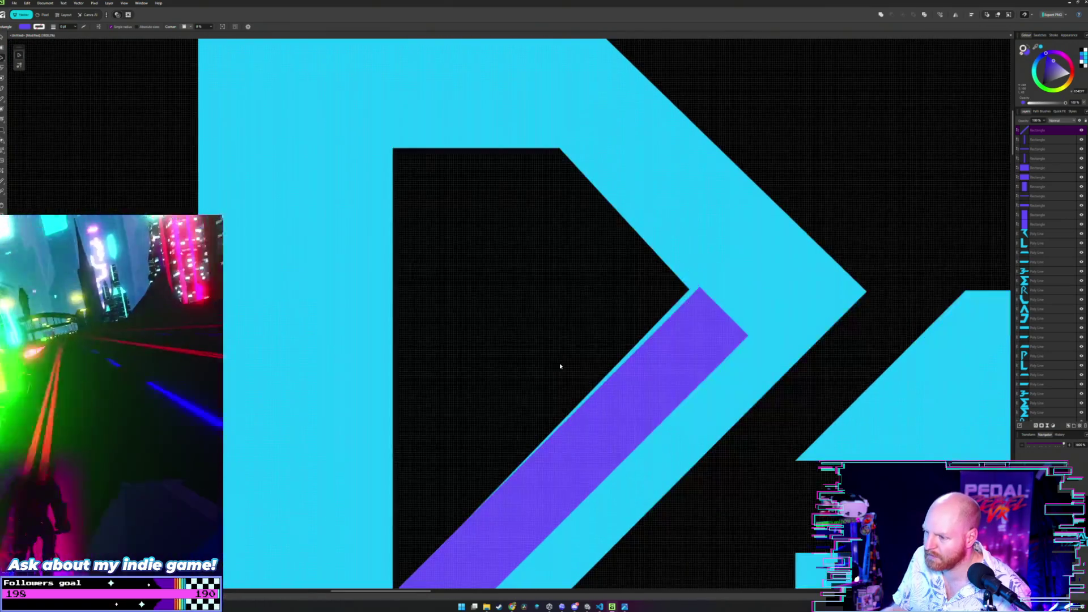
scroll(536, 354, up, 1)
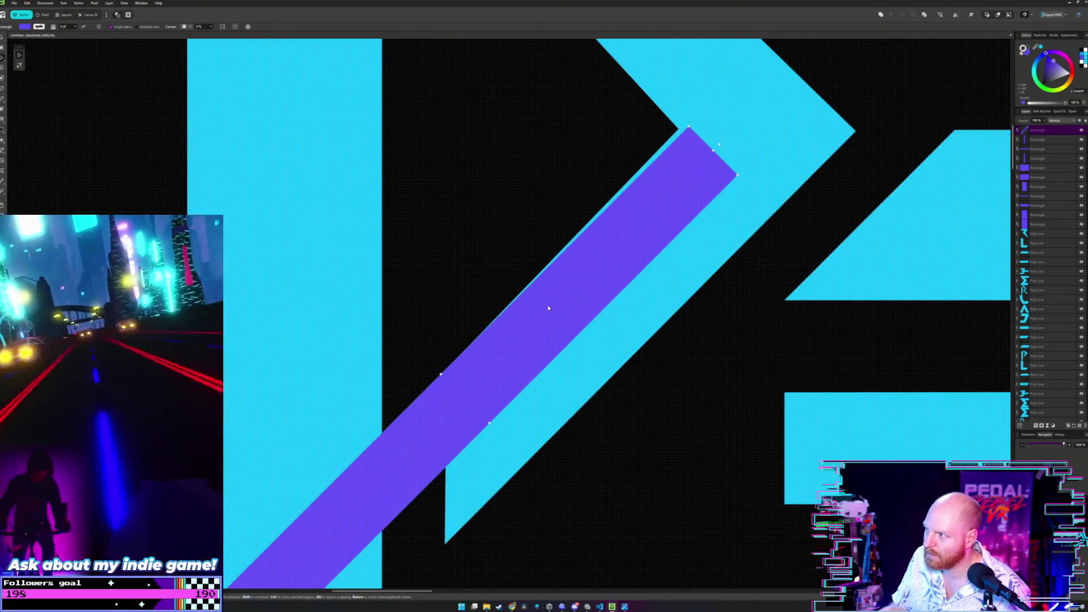
drag(548, 308, 670, 262)
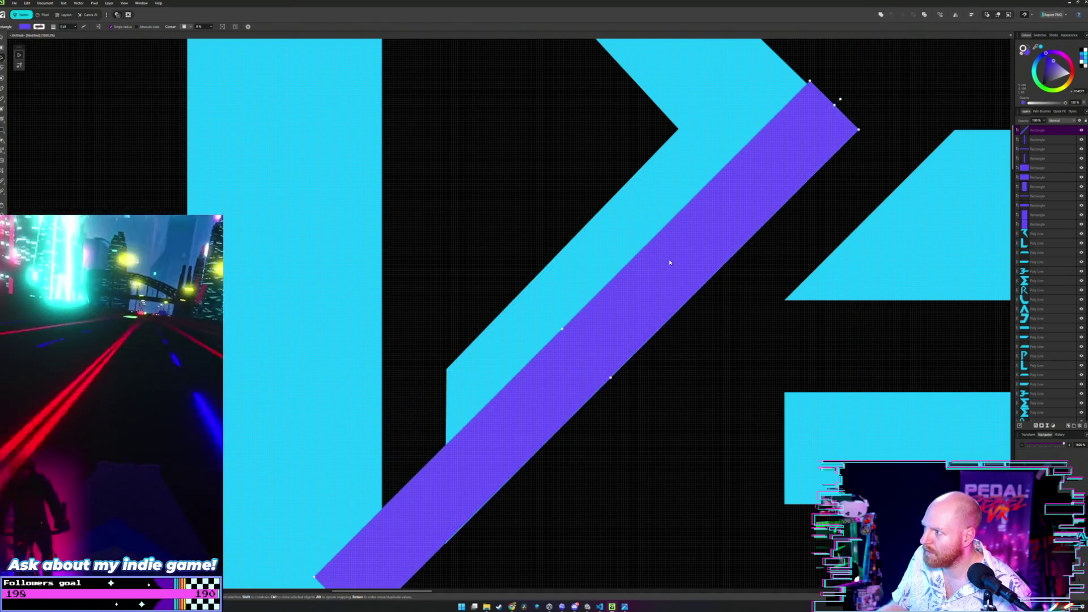
drag(670, 259, 666, 261)
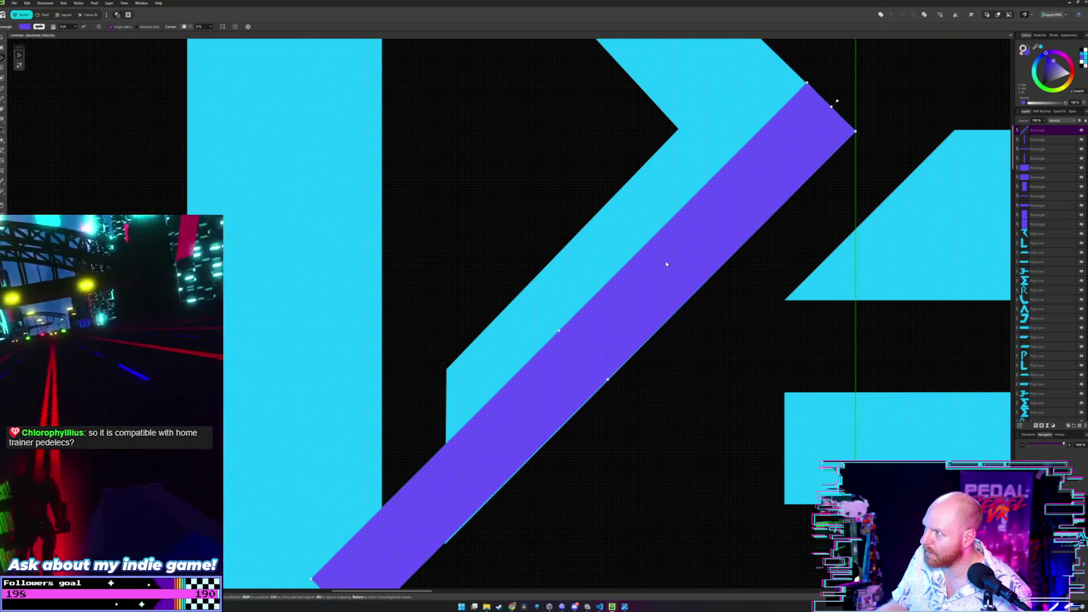
drag(752, 261, 621, 355)
scroll(620, 355, up, 1)
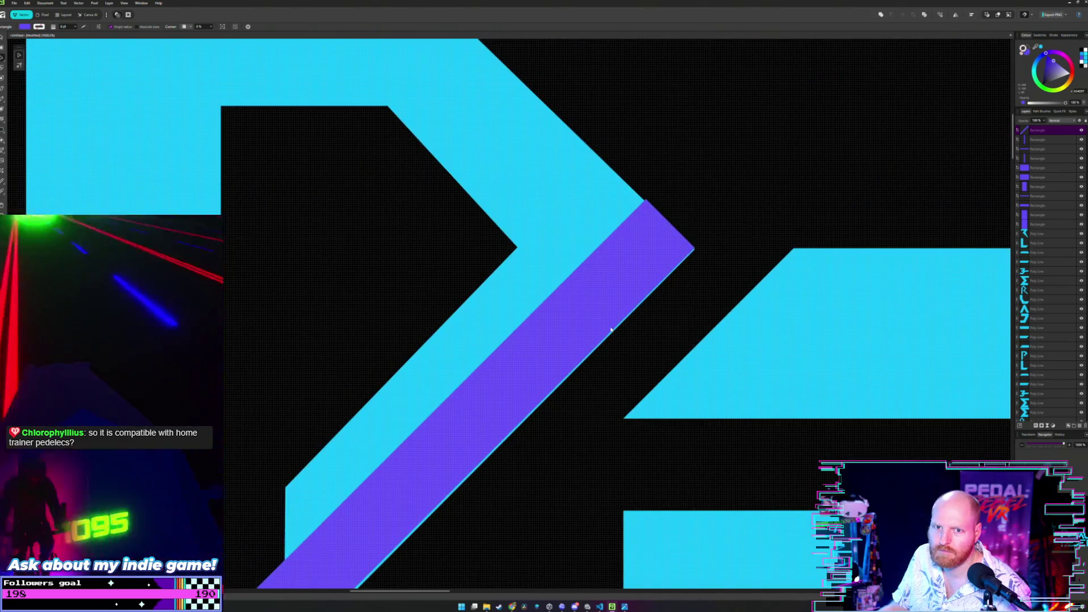
scroll(595, 340, up, 1)
scroll(586, 332, up, 1)
click(529, 330)
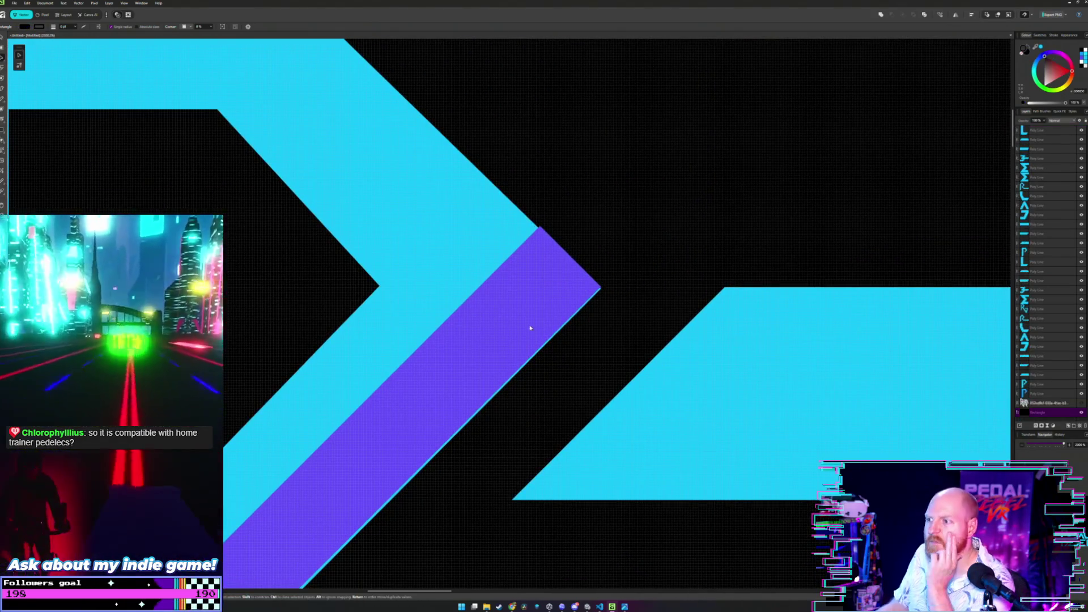
click(544, 300)
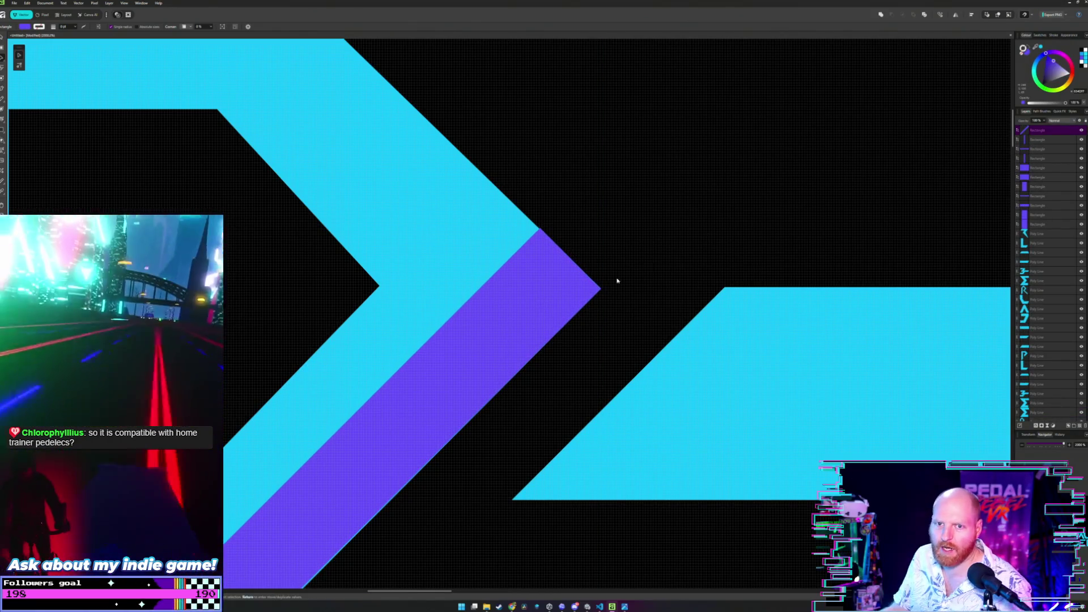
scroll(638, 272, down, 2)
scroll(639, 272, down, 2)
scroll(478, 319, down, 3)
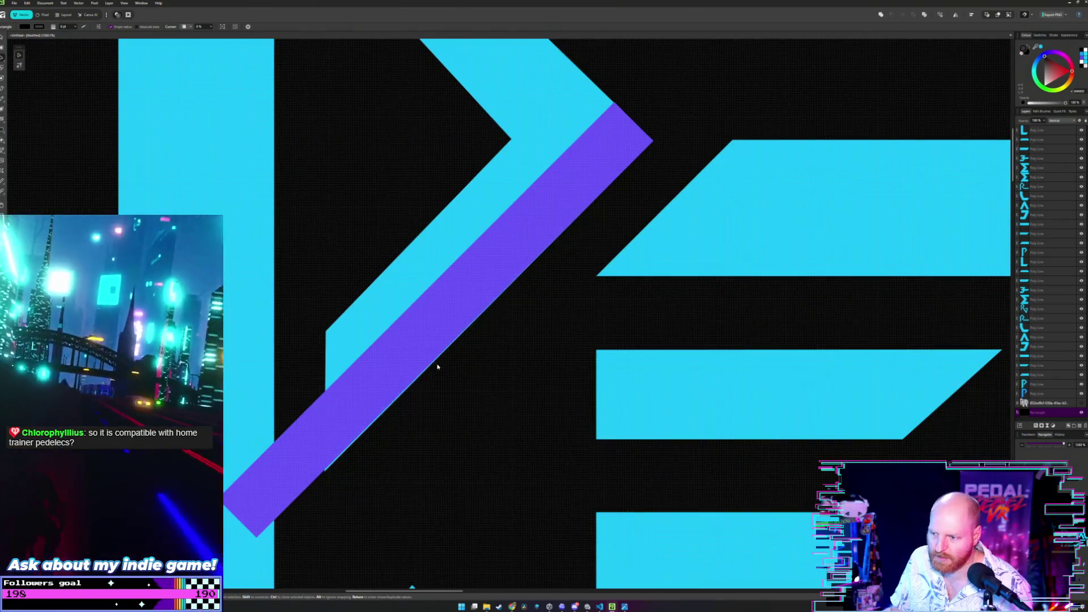
scroll(449, 409, up, 1)
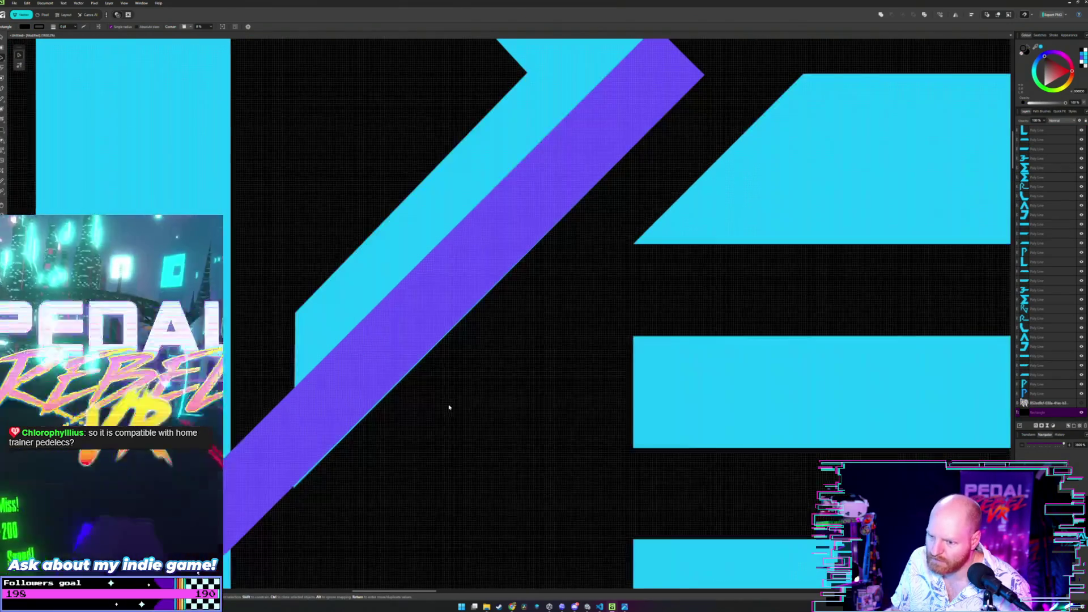
scroll(449, 409, up, 1)
scroll(437, 418, up, 1)
scroll(457, 369, up, 1)
scroll(490, 342, up, 1)
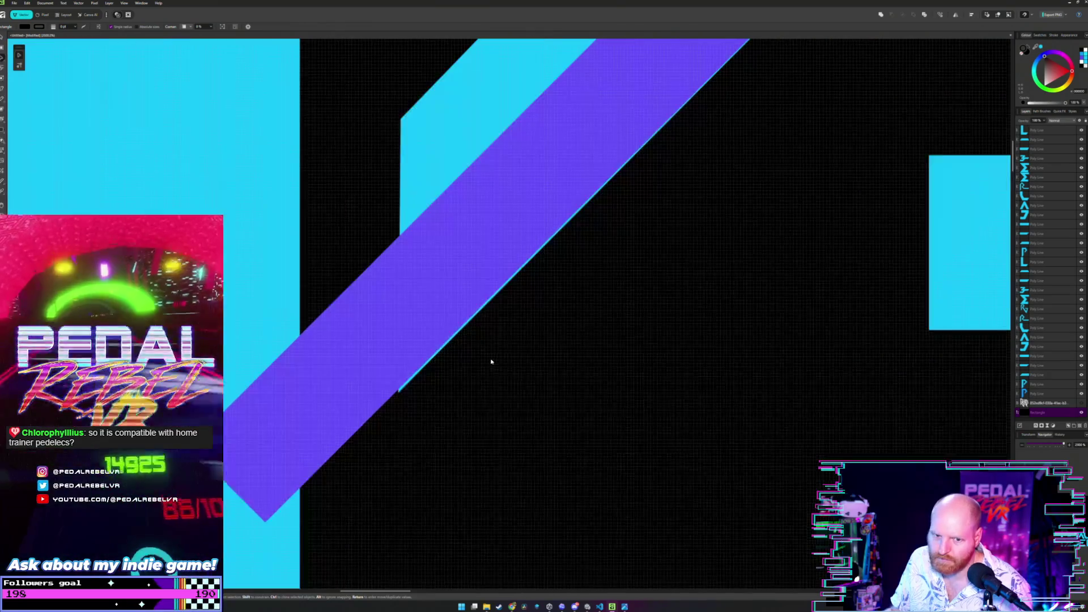
key(alt+Tab)
key(alt+Tab)
key(alt+Tab)
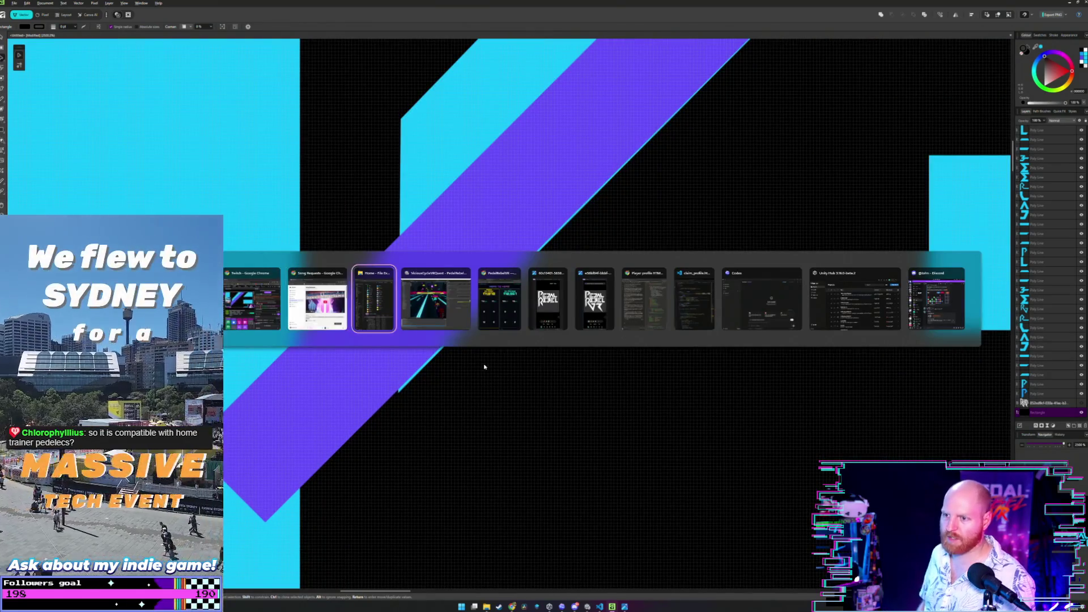
key(alt+Tab)
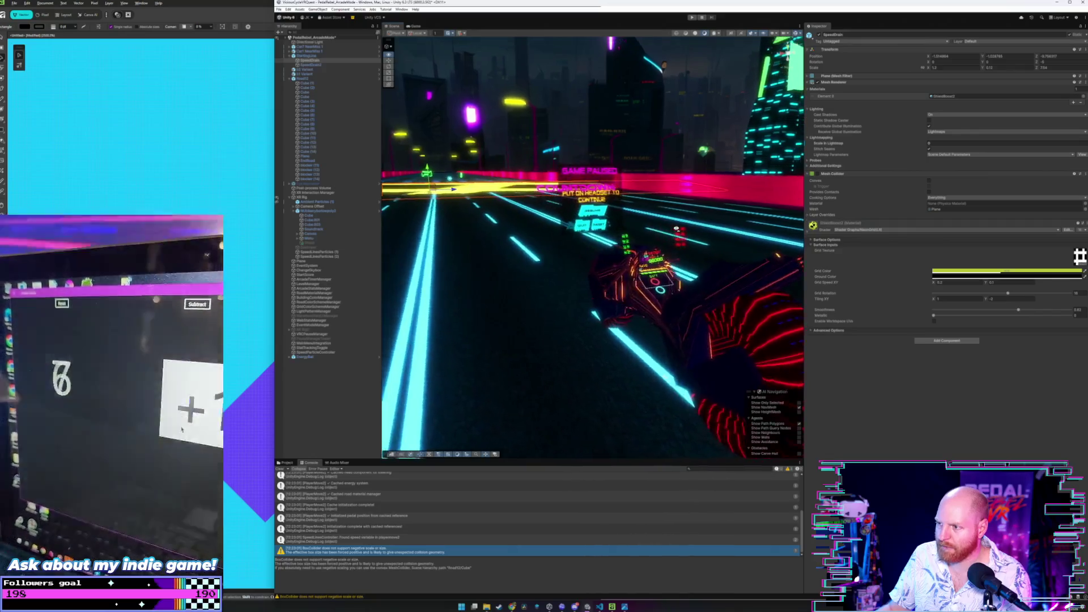
- Alt+Tab the Chrome window with the Head to Head rider comparison to the front
key(alt+Tab)
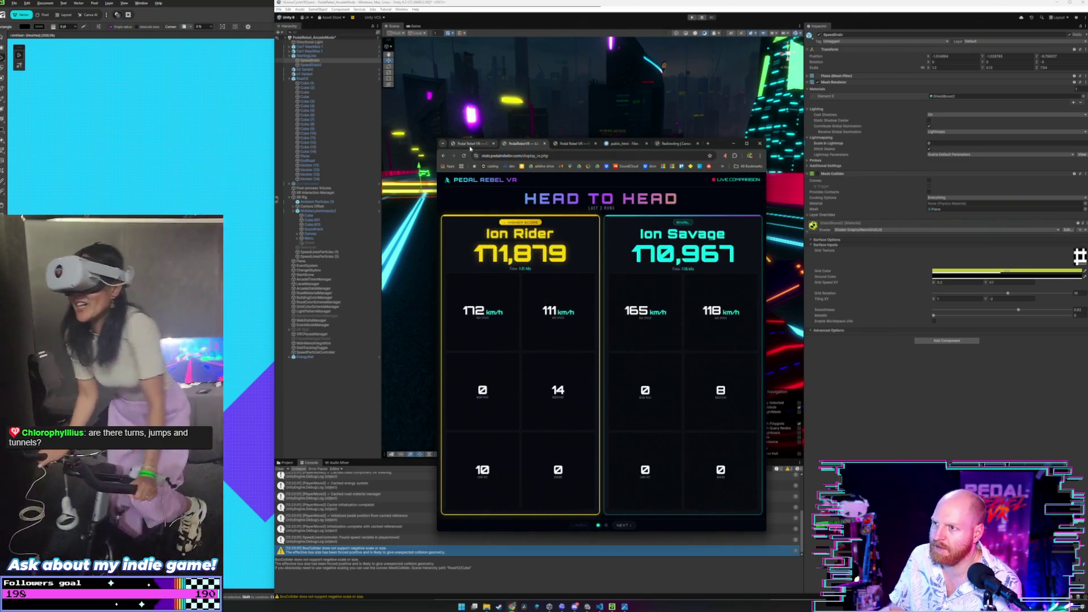
- Open a new tab and load the COOLRIDER Player Profile page from the address suggestions
click(520, 143)
click(575, 144)
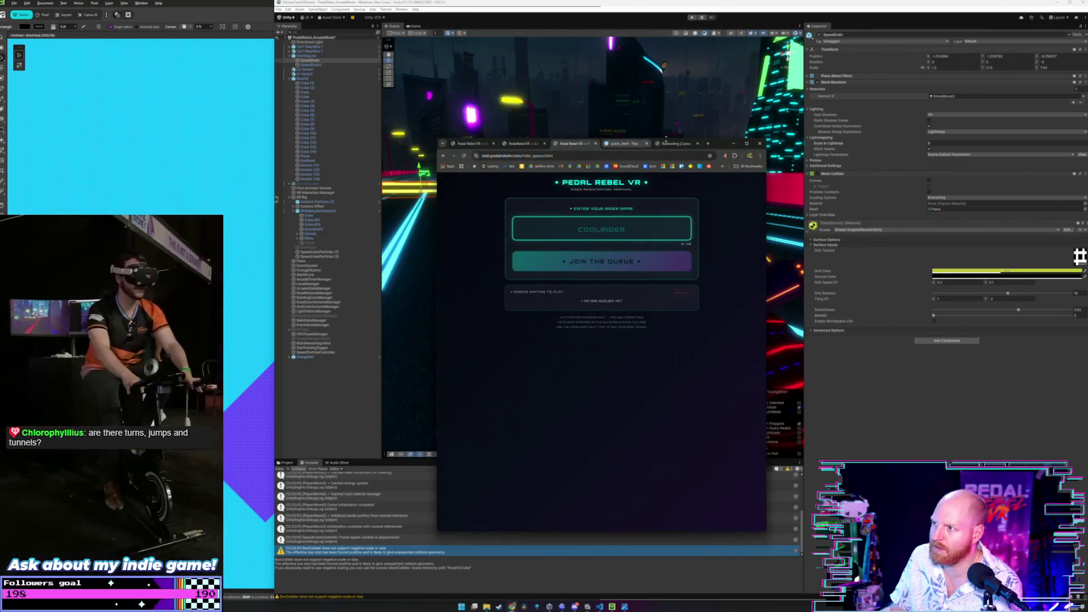
click(711, 145)
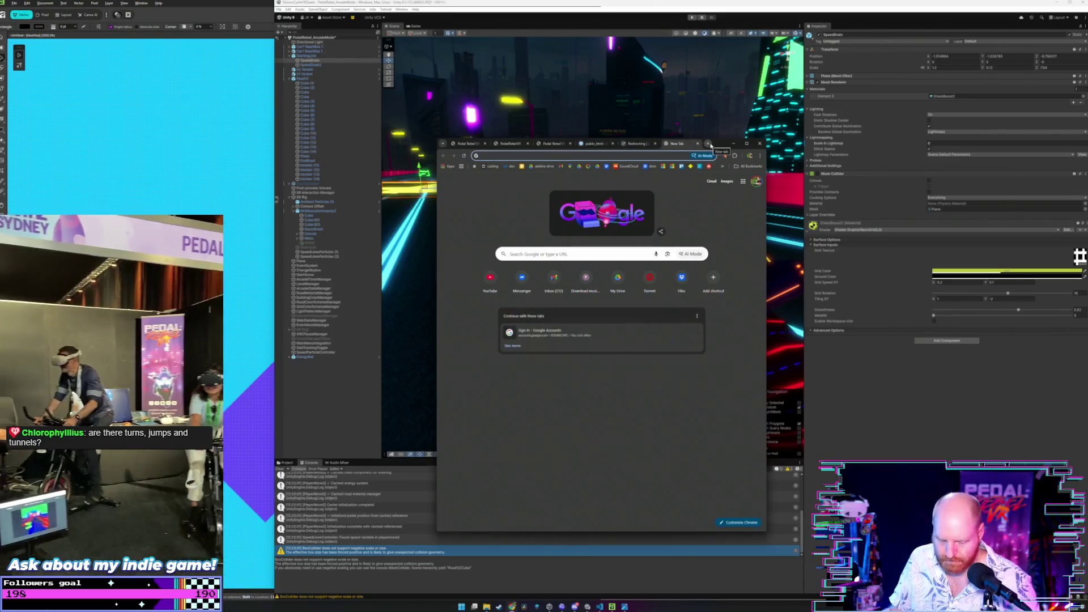
text(stats.pedalrebelvr.com)
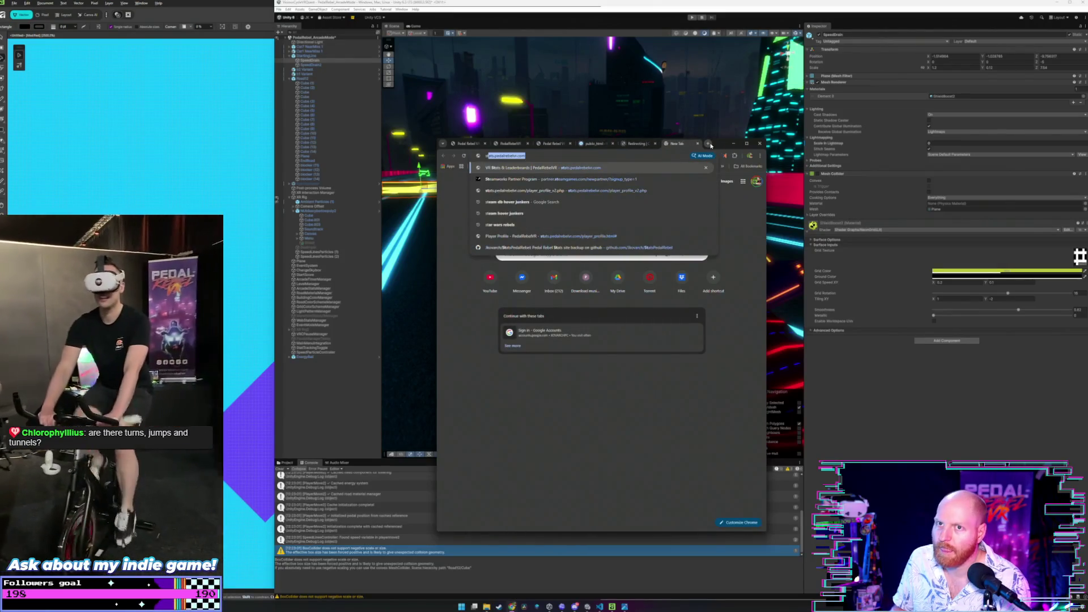
key(Down)
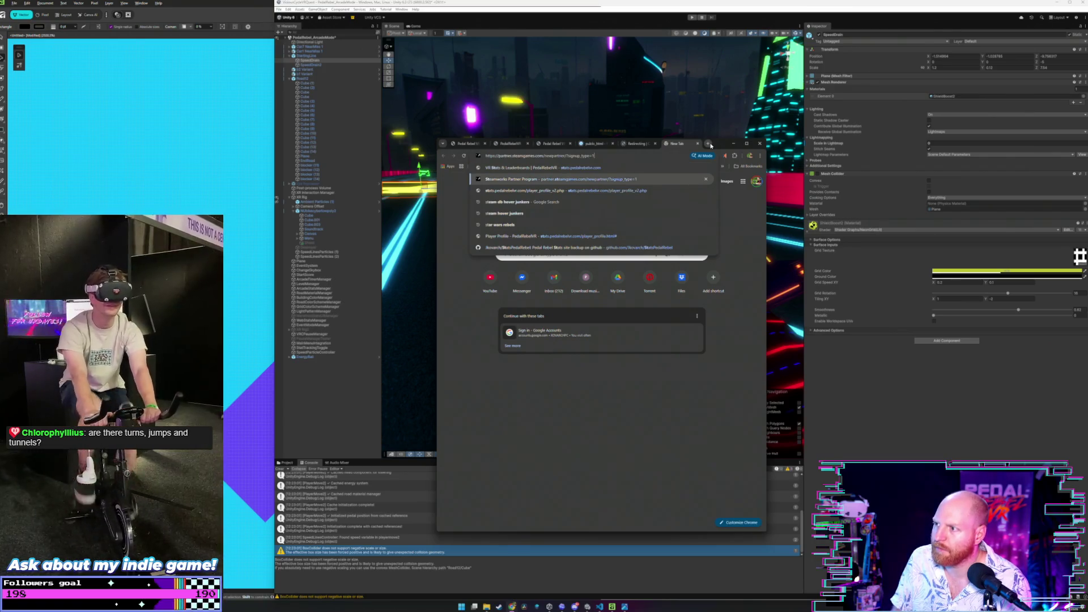
key(Down)
key(Down)
key(Down)
key(Down)
key(Down)
key(Return)
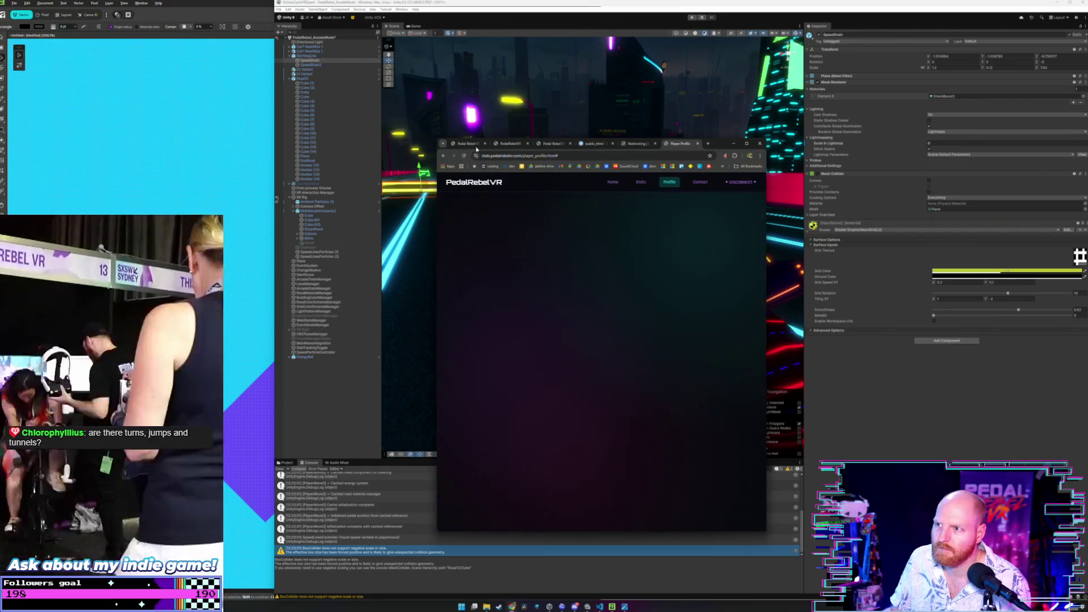
- Move and enlarge the browser window, then start another new tab
drag(713, 143, 615, 86)
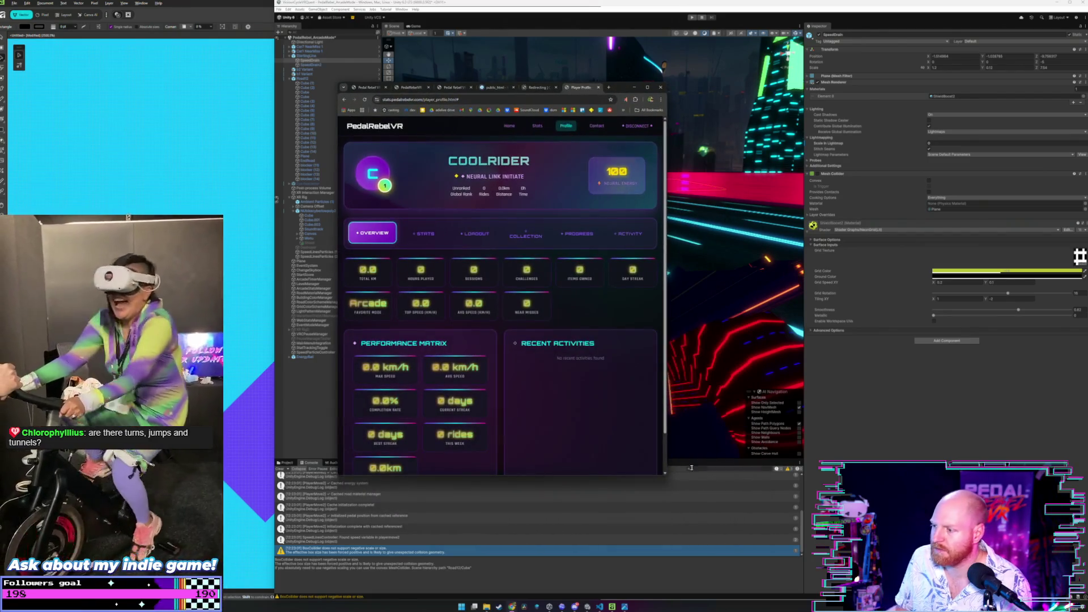
drag(665, 473, 891, 594)
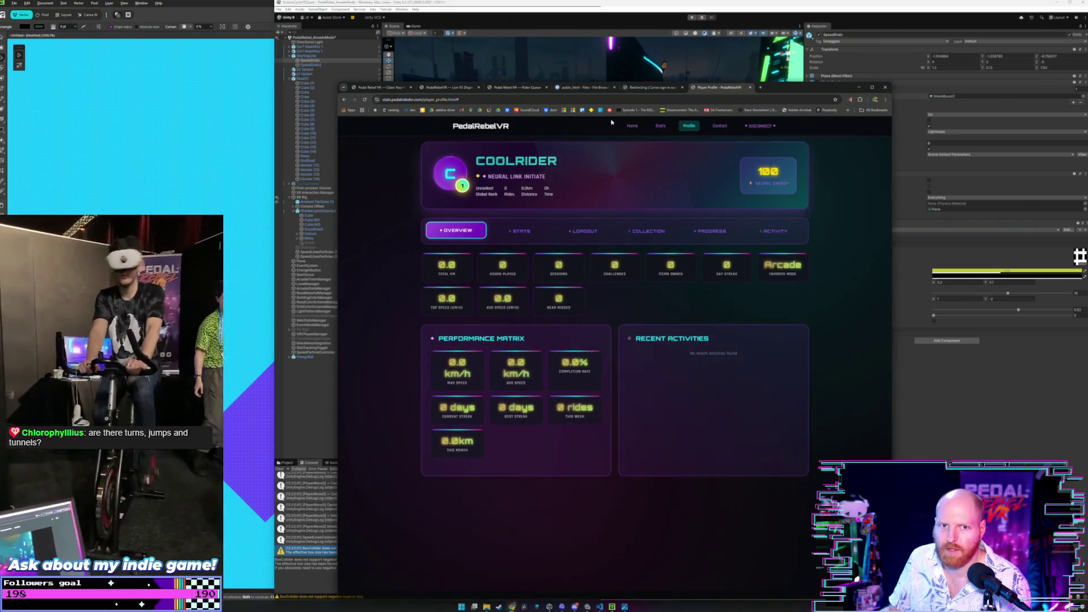
drag(767, 88, 808, 76)
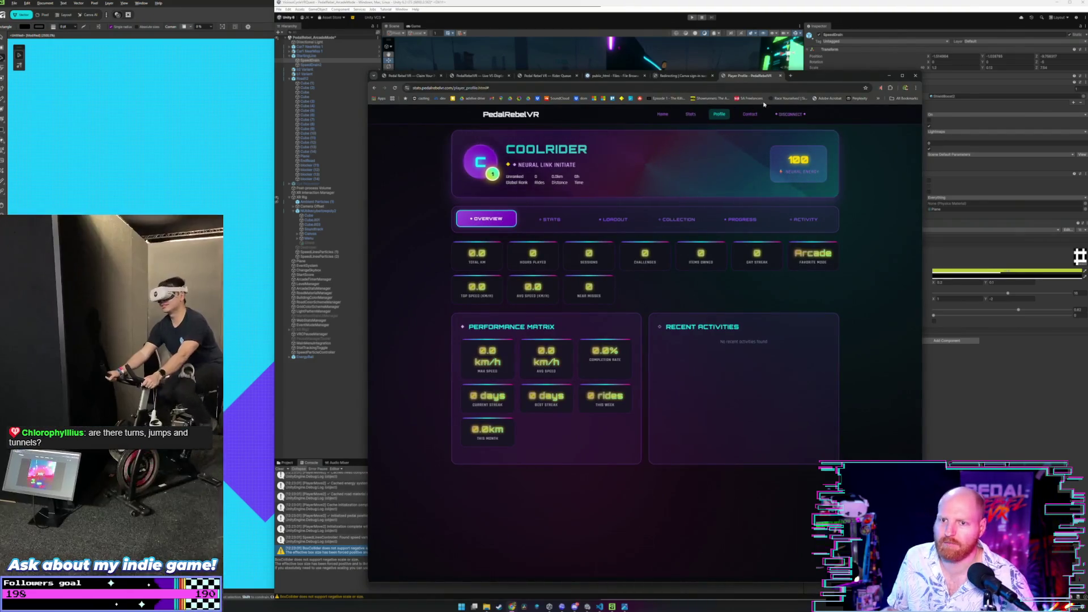
click(791, 75)
text(stats.pedalrebelvr.com)
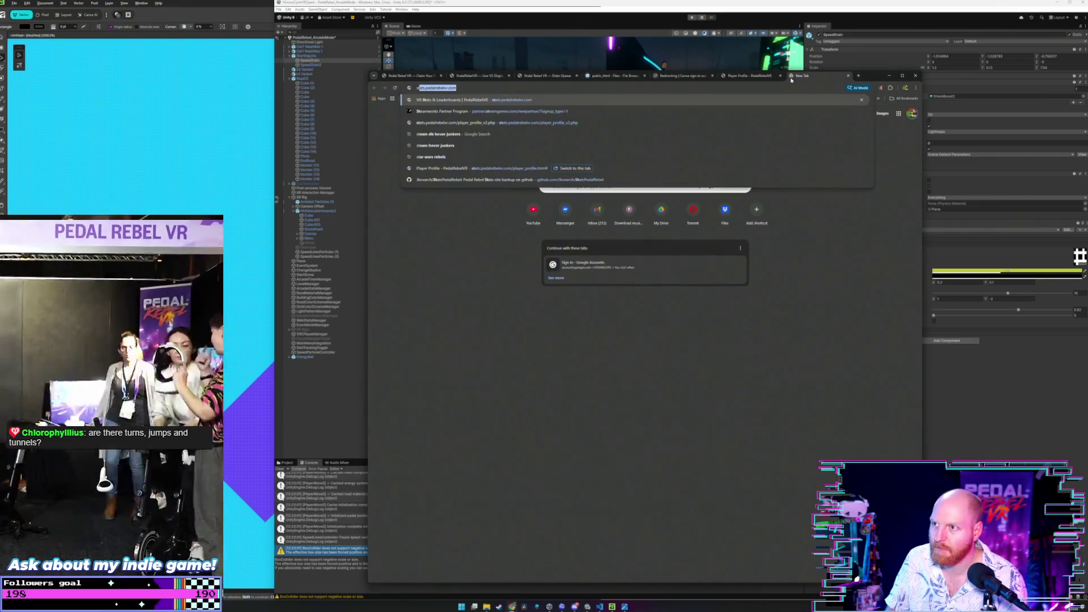
- Load the PedalRebelVR stats site, review it, close that tab and open a fresh one
key(Return)
scroll(643, 340, down, 1)
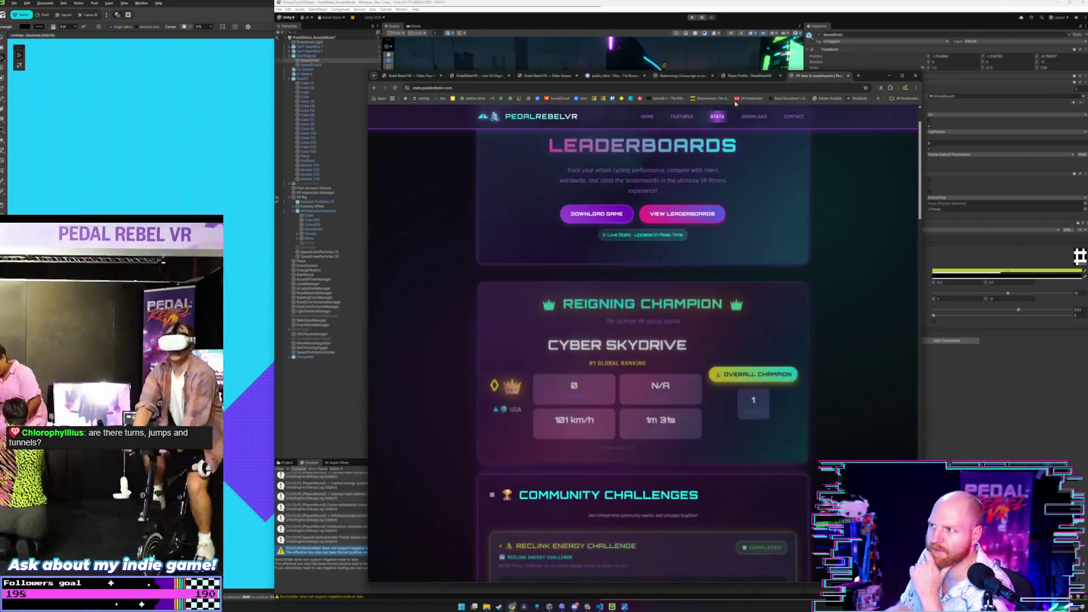
drag(868, 76, 827, 57)
scroll(641, 216, down, 2)
scroll(641, 216, down, 1)
scroll(598, 242, down, 2)
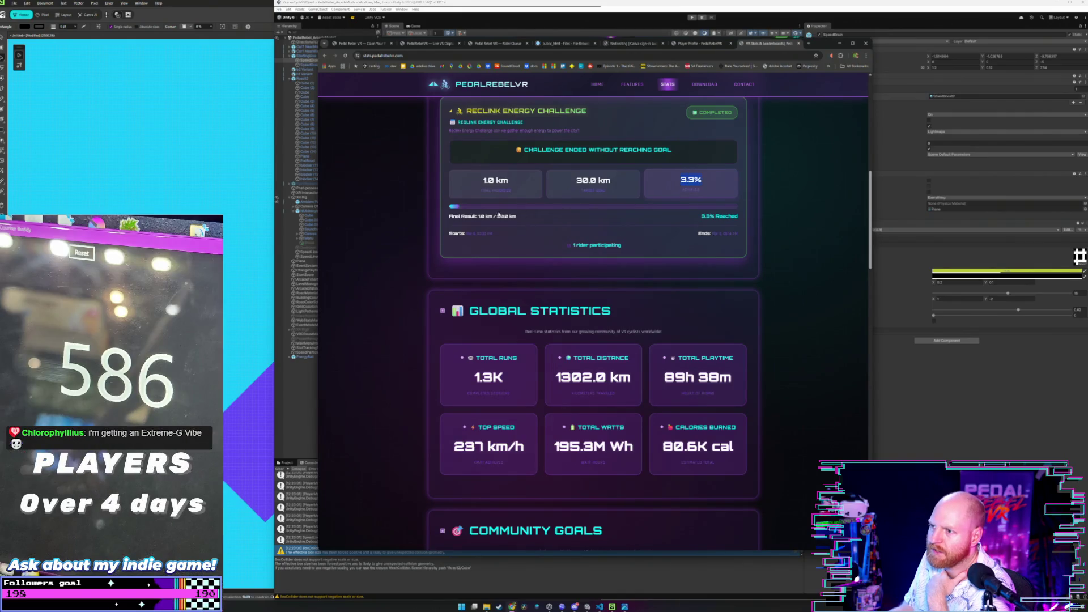
scroll(486, 252, down, 2)
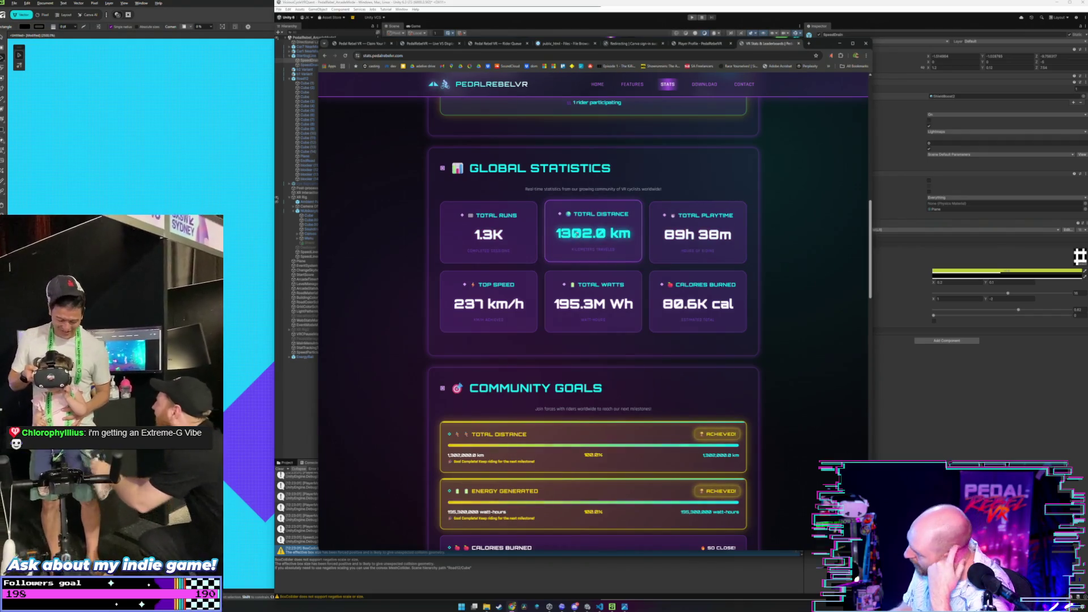
scroll(535, 230, down, 1)
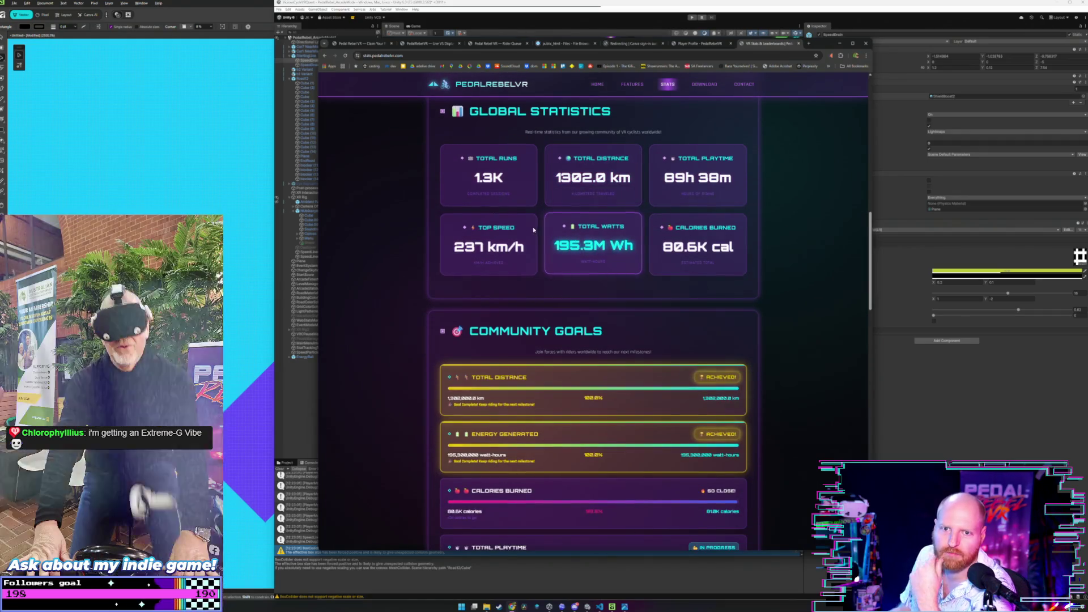
scroll(534, 230, up, 5)
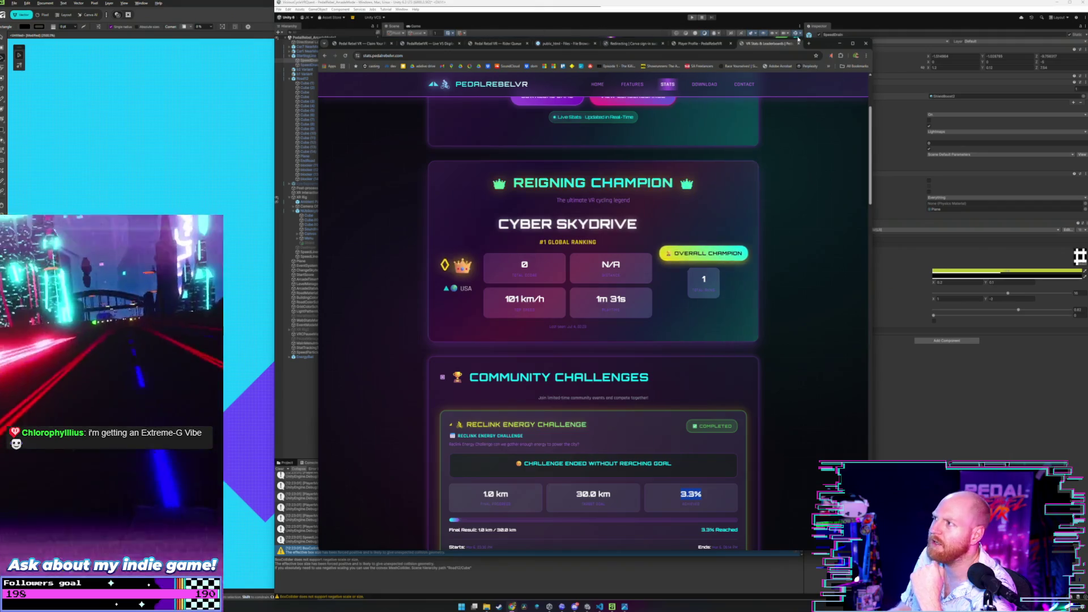
drag(818, 49, 826, 74)
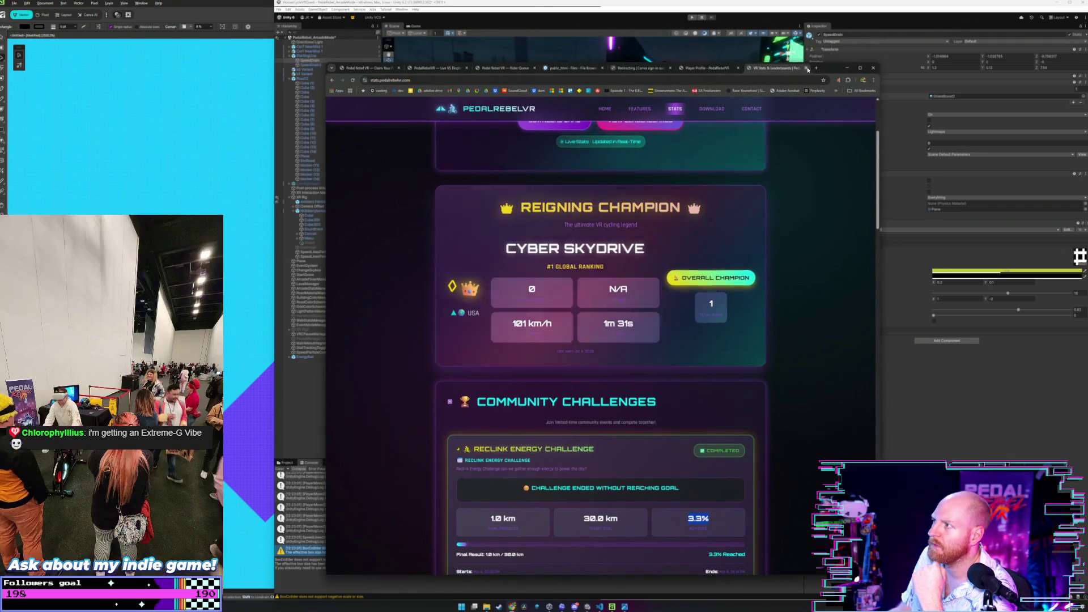
middle_click(778, 70)
click(750, 68)
text(e)
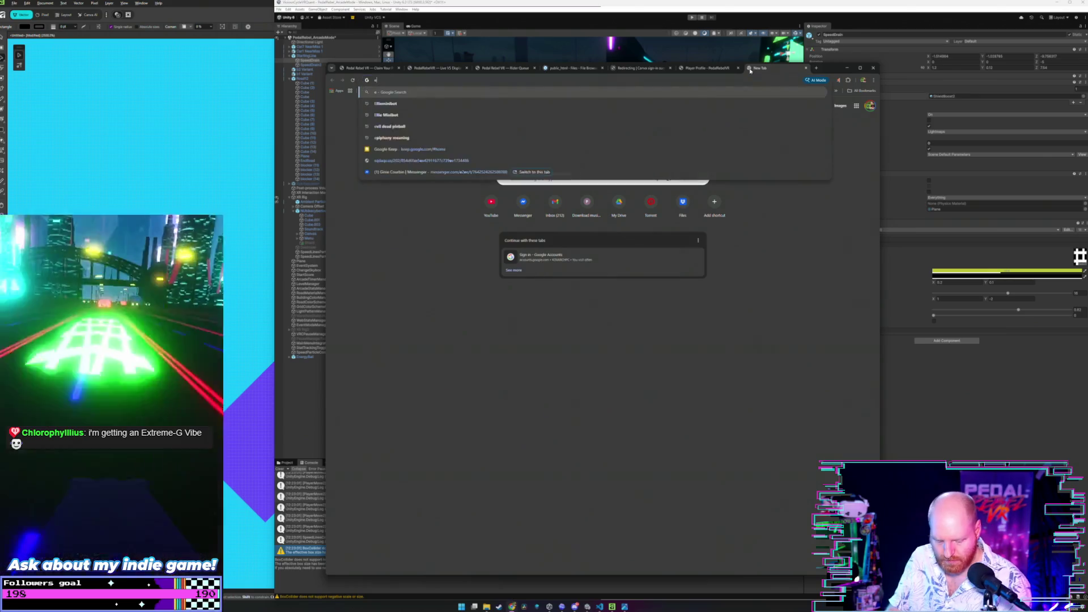
text(xtreme g)
- Search Google for Extreme-G and browse its image results, opening the XG3 image in a new tab
key(Return)
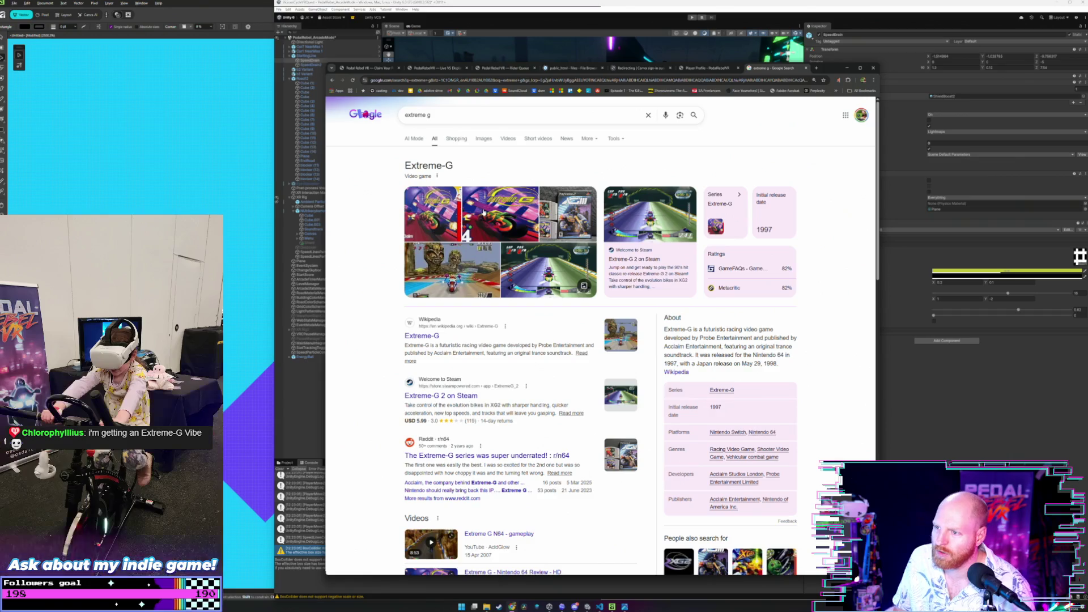
click(432, 214)
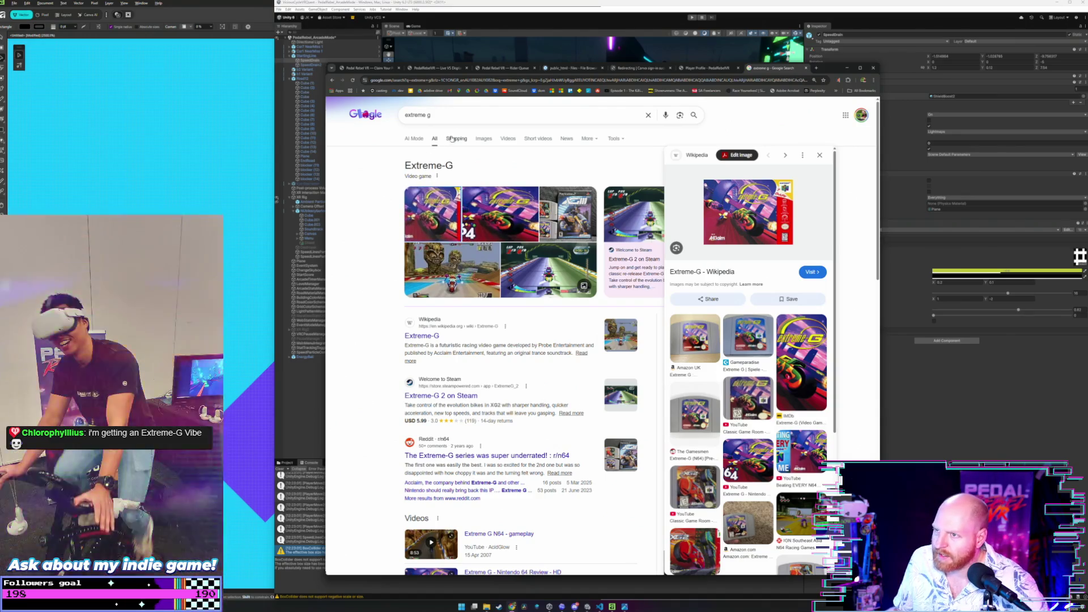
click(481, 141)
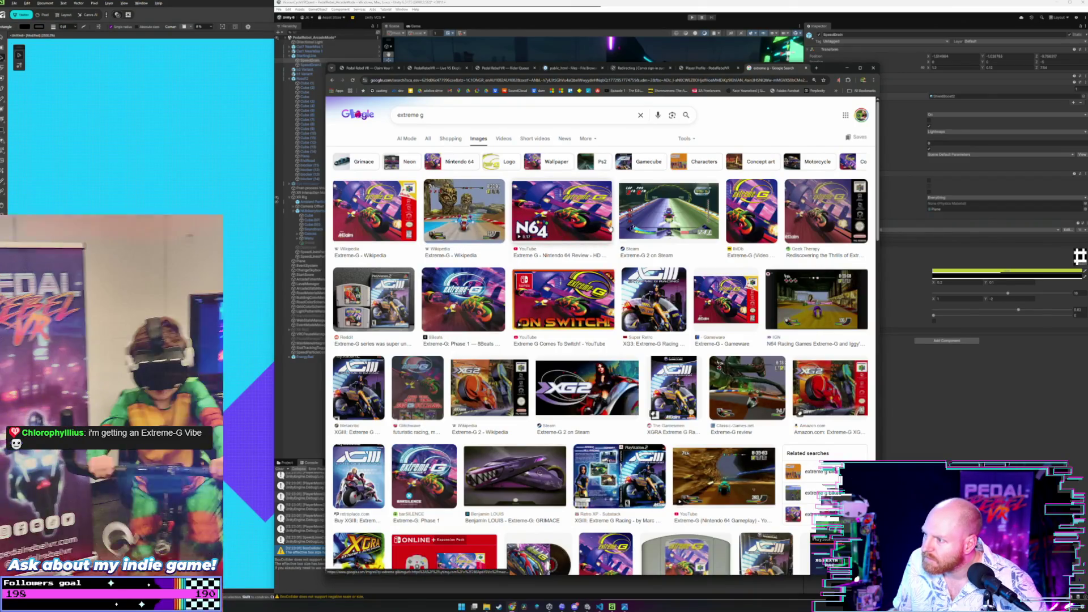
right_click(653, 304)
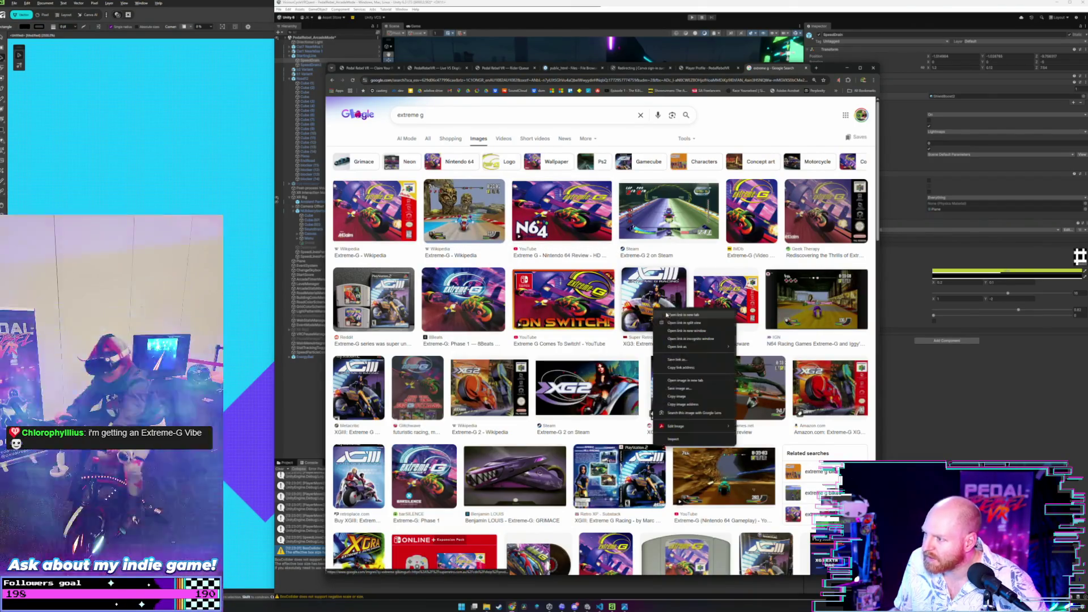
click(681, 318)
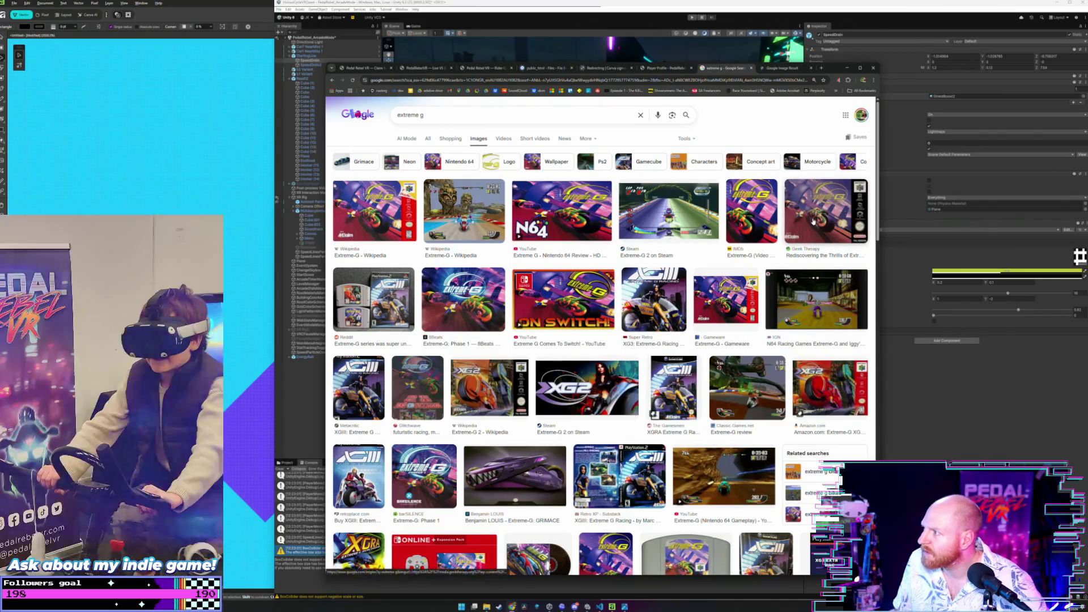
click(815, 299)
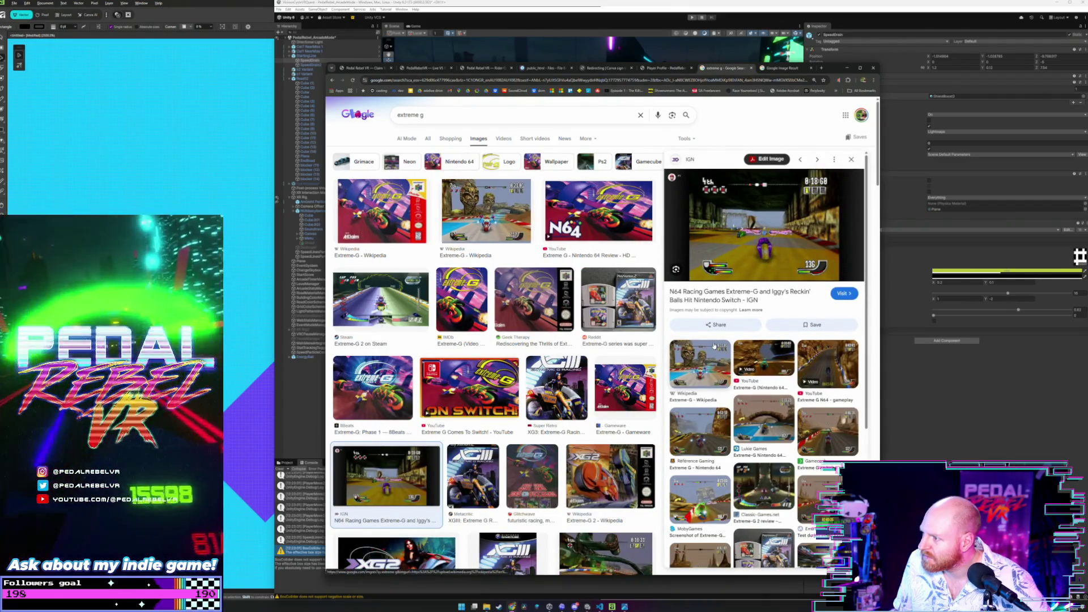
scroll(525, 367, down, 2)
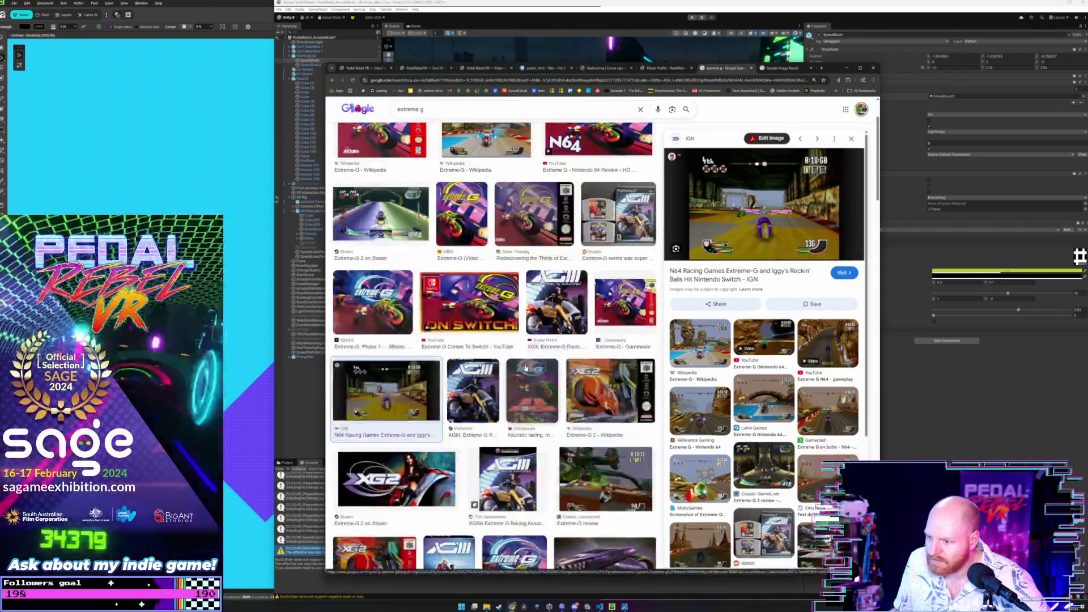
scroll(524, 368, down, 1)
scroll(525, 367, down, 1)
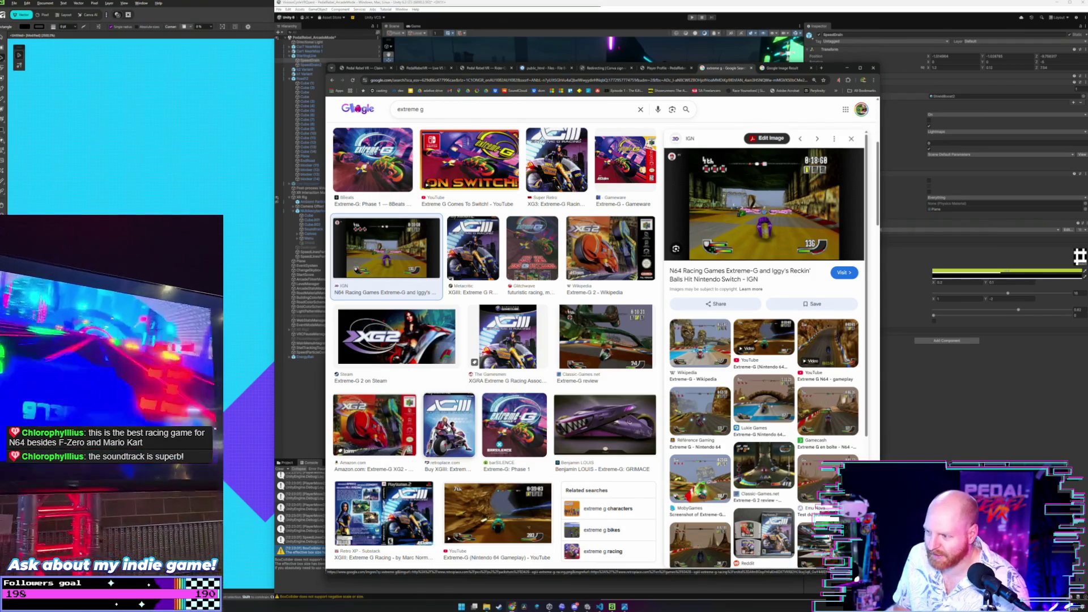
scroll(454, 195, up, 3)
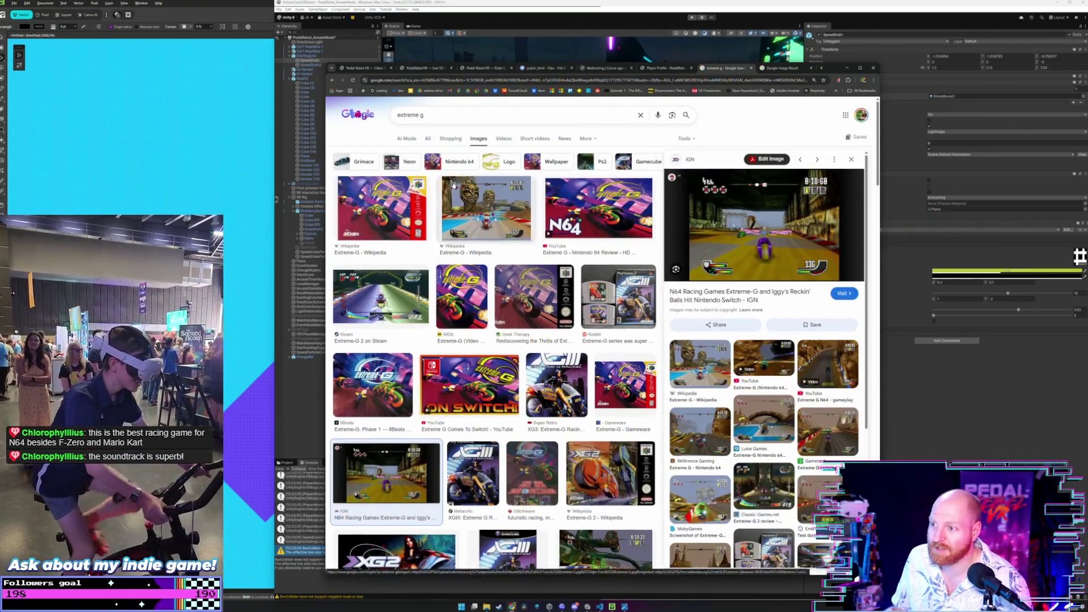
- Go to youtube.com from the address bar
click(425, 79)
text(youtube.com)
key(Return)
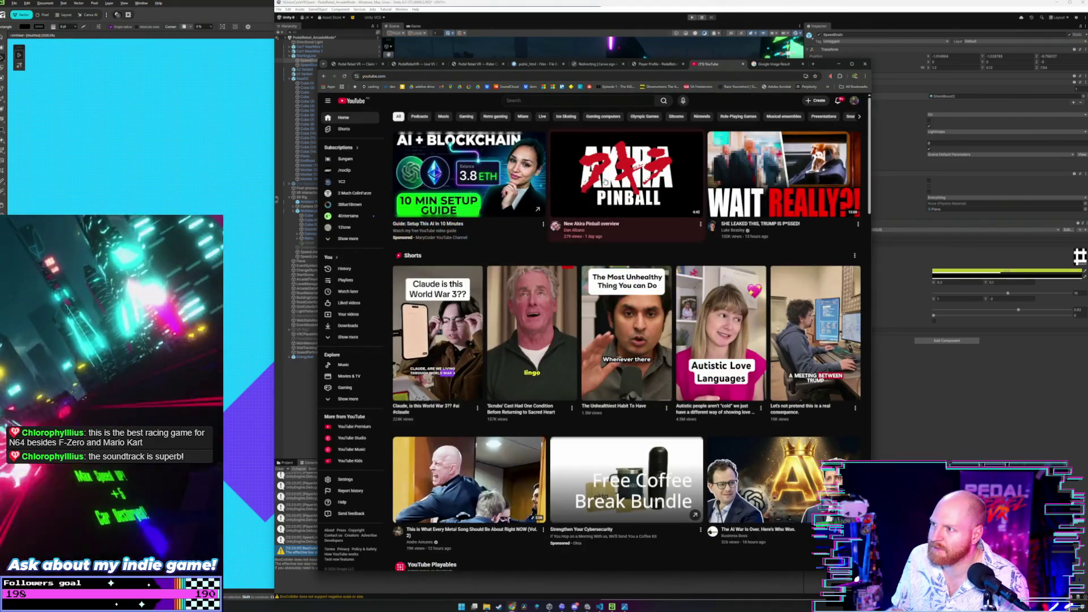
mouse_move(626, 175)
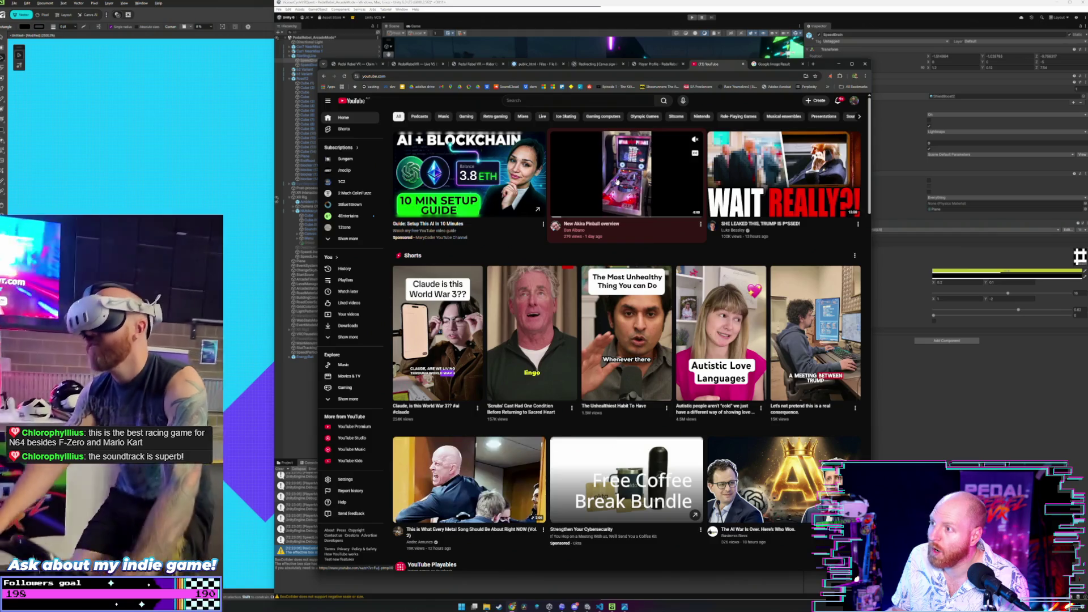
- Peek at the Akira Pinball video's options, then search YouTube for 'extreme g'
right_click(626, 184)
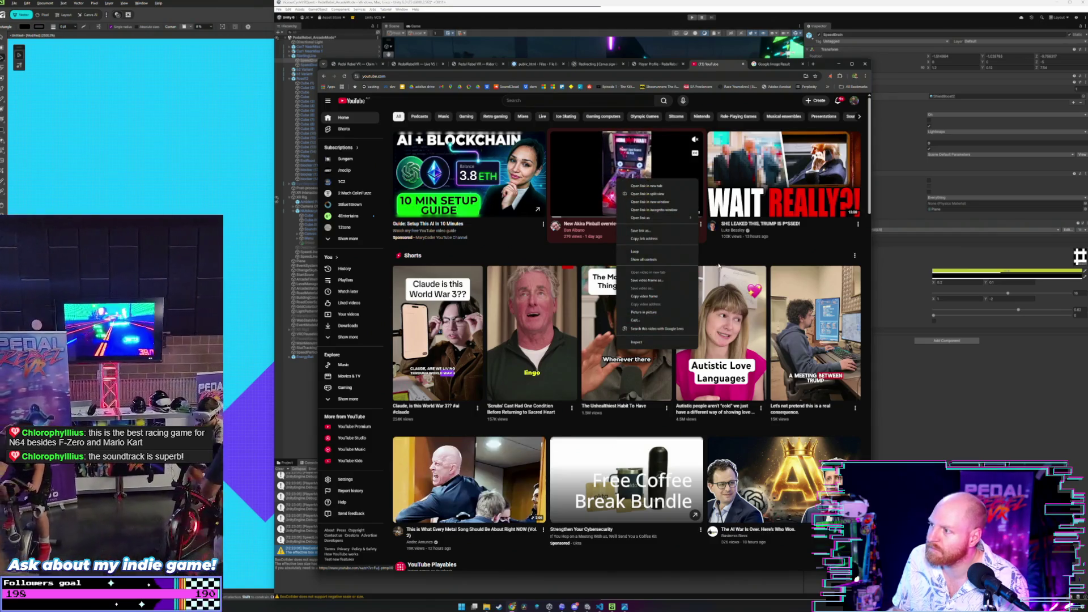
click(701, 223)
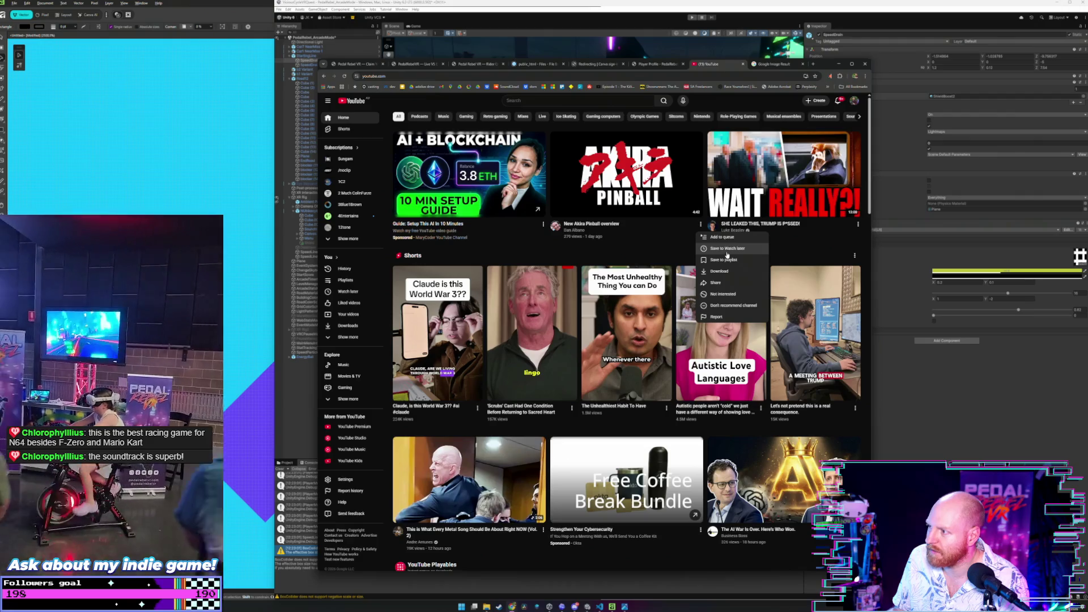
key(Escape)
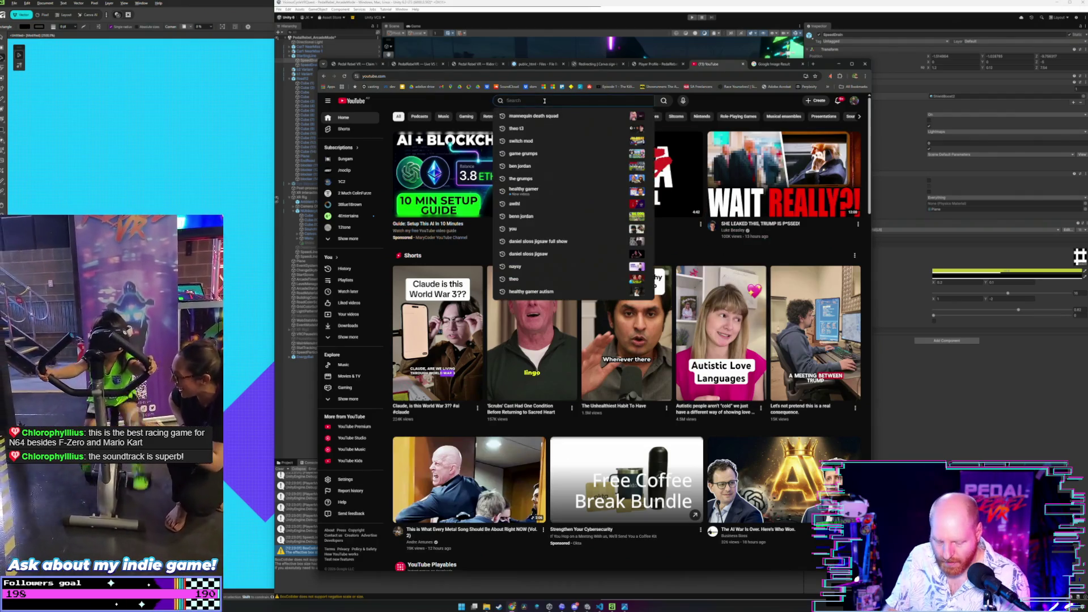
text(extreme g)
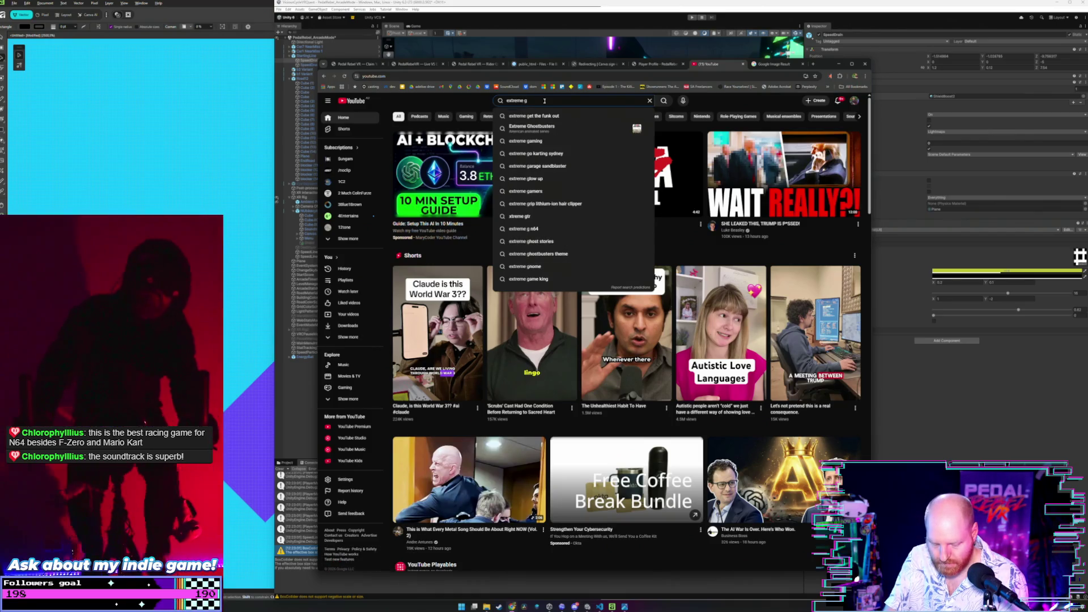
key(Return)
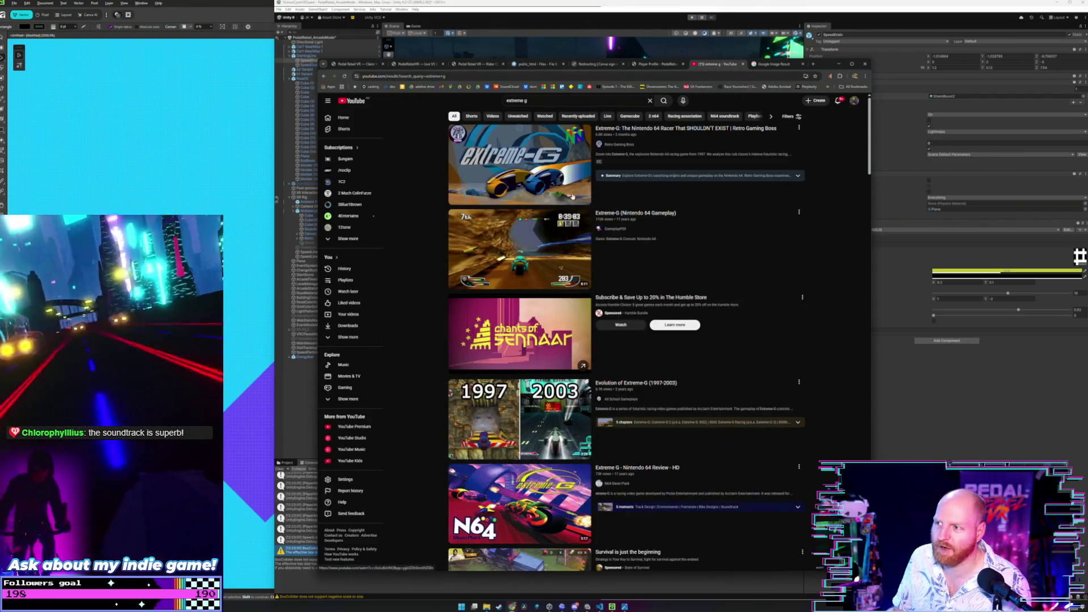
mouse_move(520, 166)
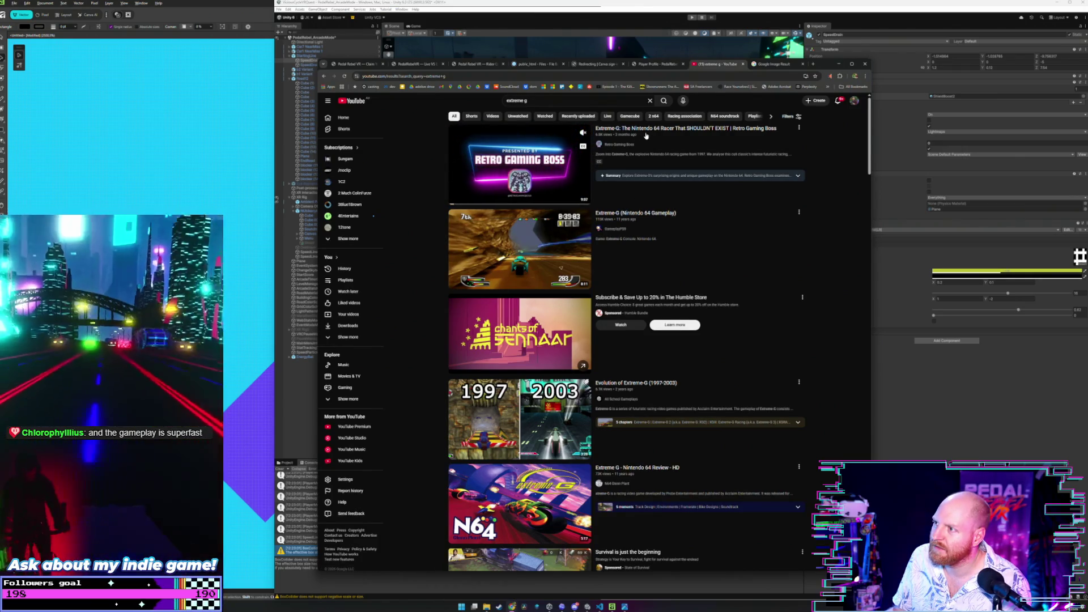
- Check the first result's options and open the Extreme-G Nintendo 64 gameplay video
click(799, 128)
click(609, 252)
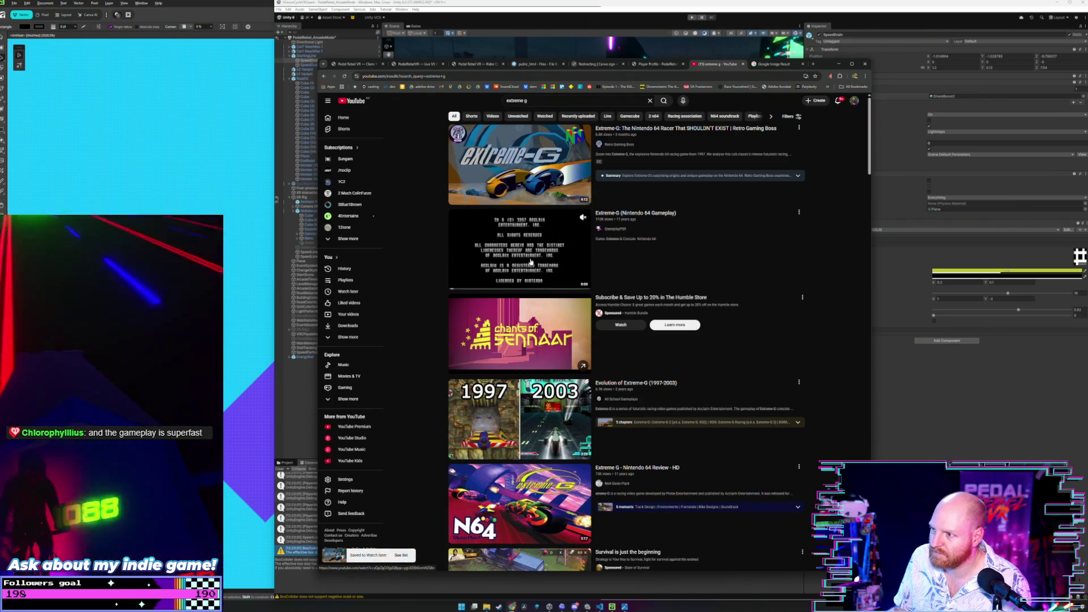
click(531, 263)
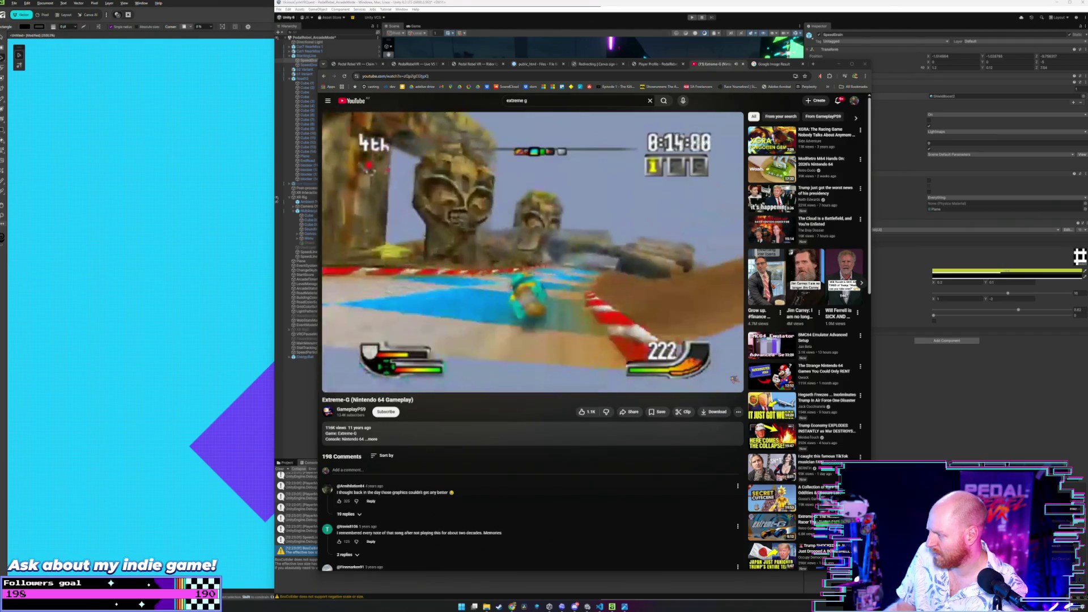
- Minimise the browser so the Unity project shows instead of the Extreme-G video
click(1017, 451)
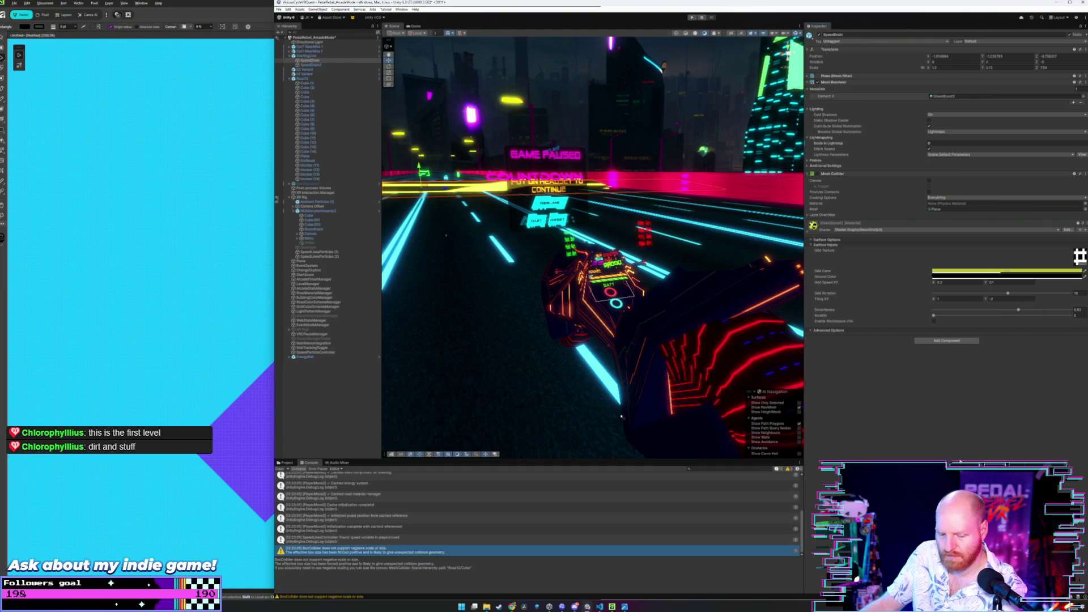
- Switch back to the Chrome window playing the Extreme-G gameplay video
key(alt+Tab)
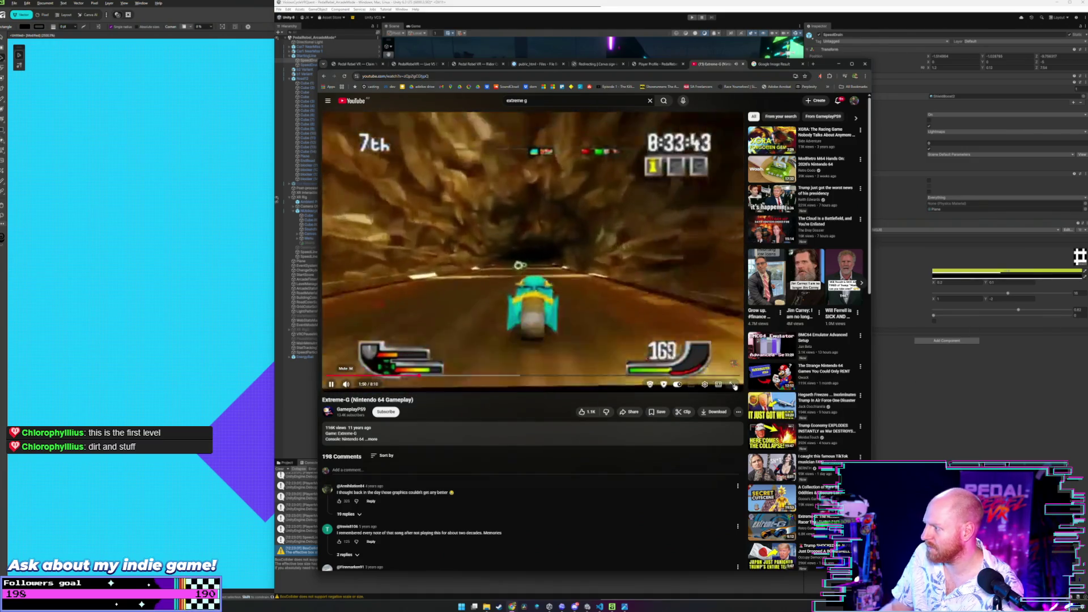
- Watch the gameplay full screen, skip to the third lap, leave full screen and go back to the search results
click(733, 381)
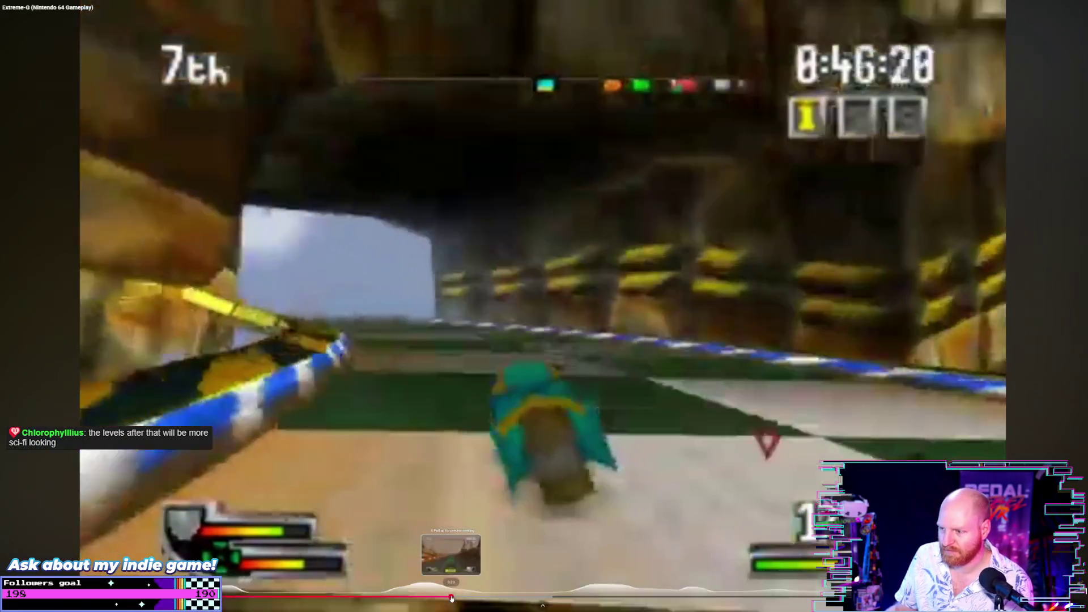
click(452, 599)
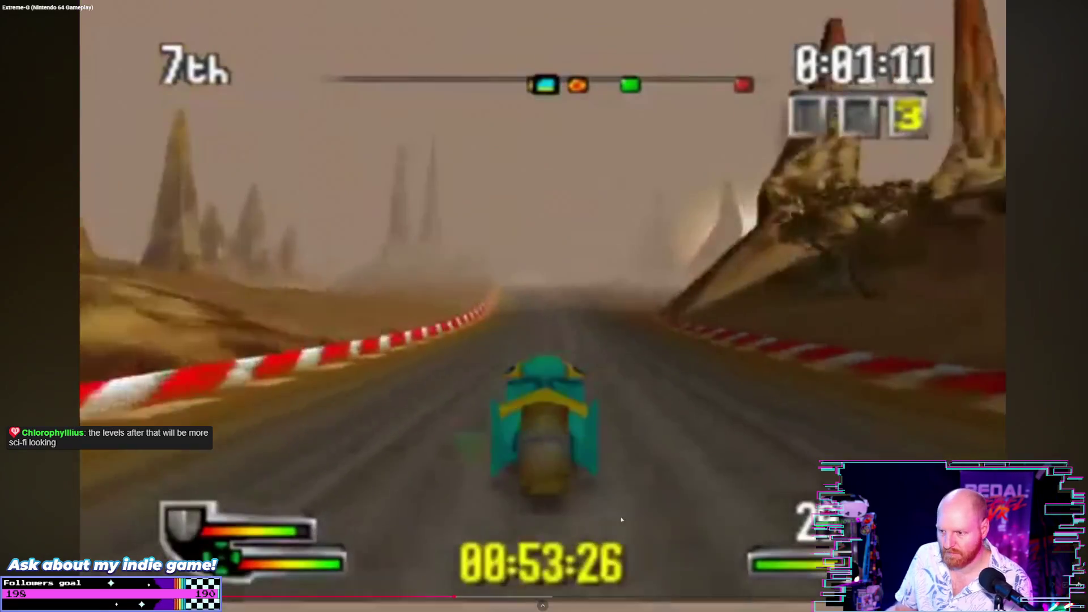
key(Escape)
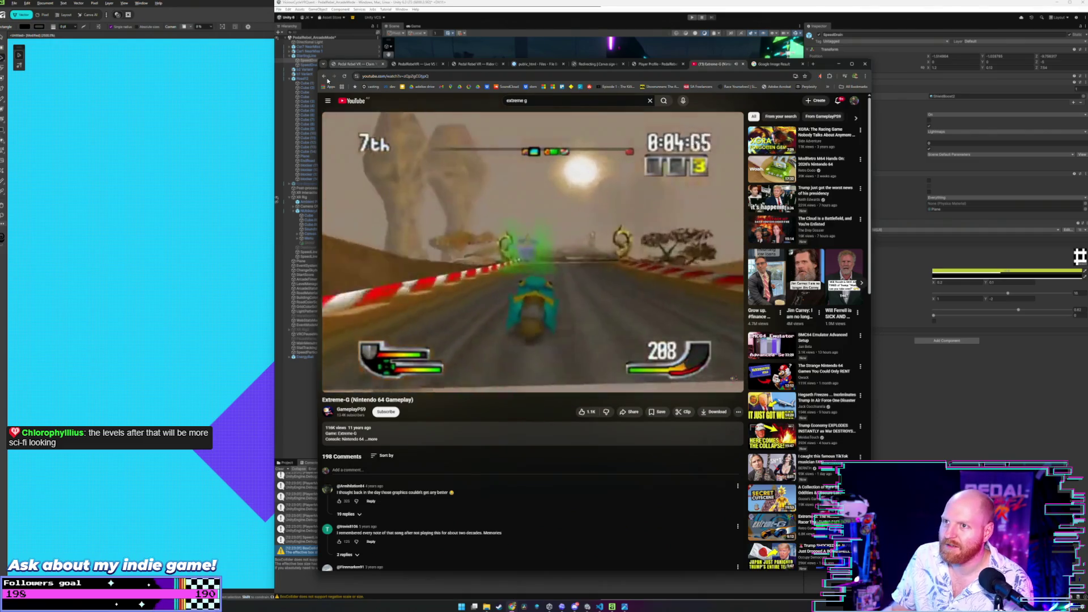
key(alt+Left)
scroll(545, 316, down, 2)
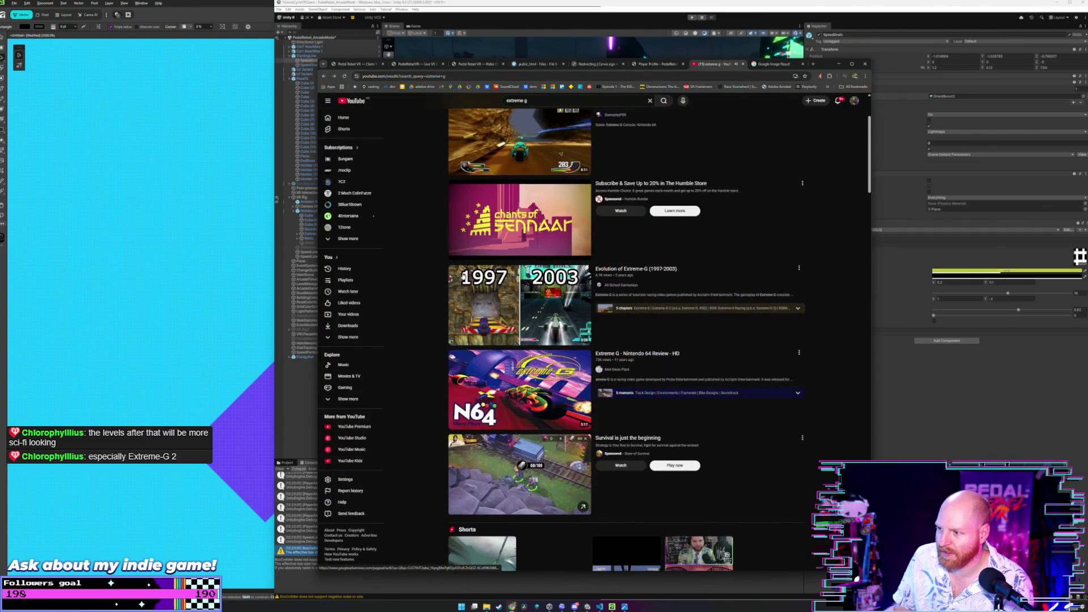
- Play the Evolution of Extreme-G video and skip ahead to the Extreme-G 2 and XGRA footage
click(545, 315)
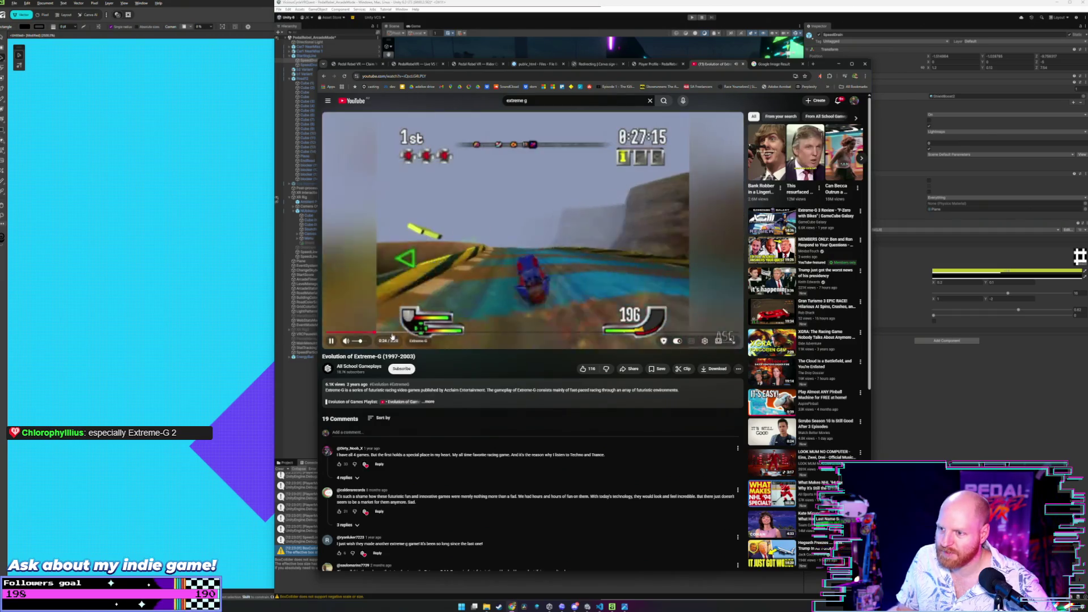
click(442, 333)
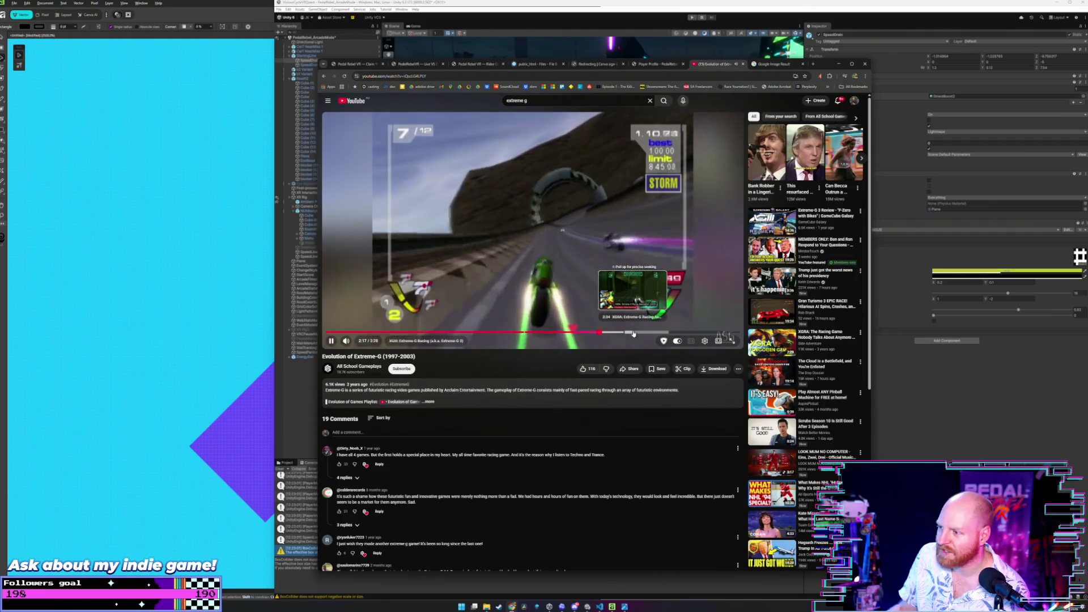
click(634, 334)
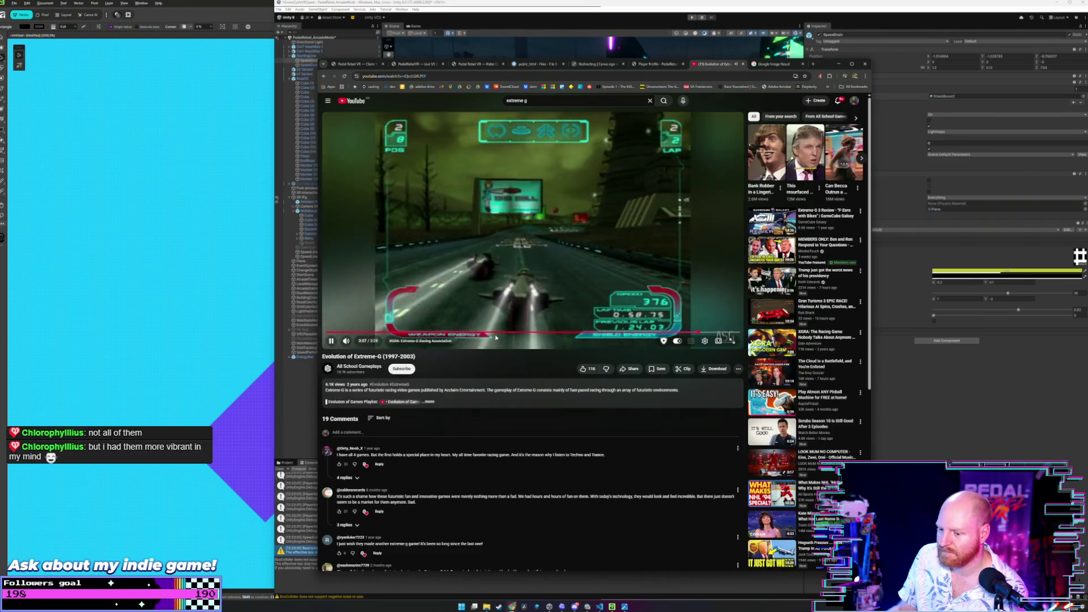
- Close the YouTube tab, leaving the Extreme-G 2 Steam store page showing
key(ctrl+w)
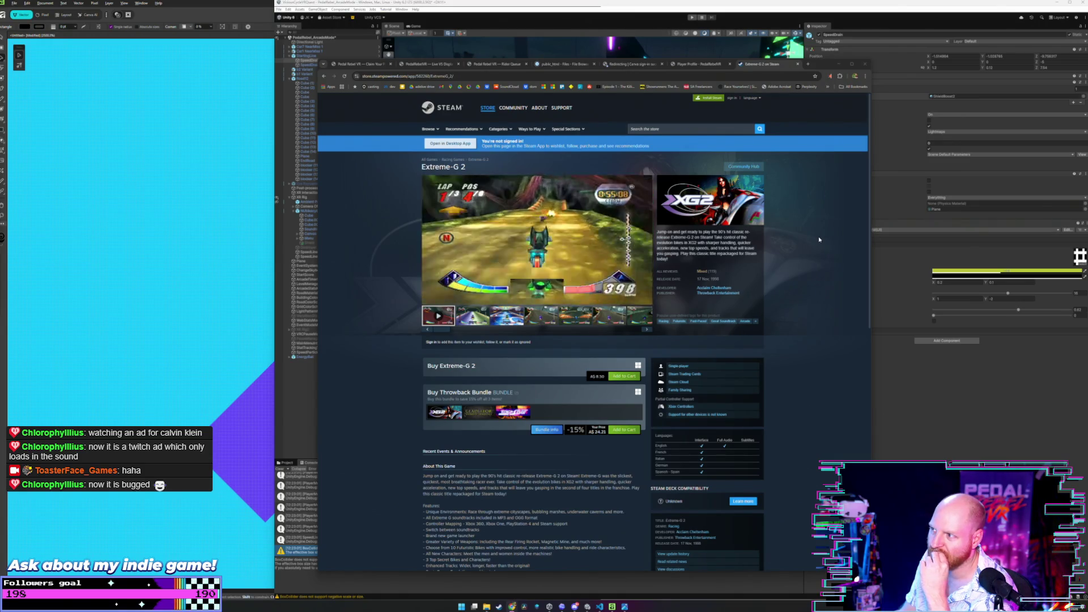
click(733, 294)
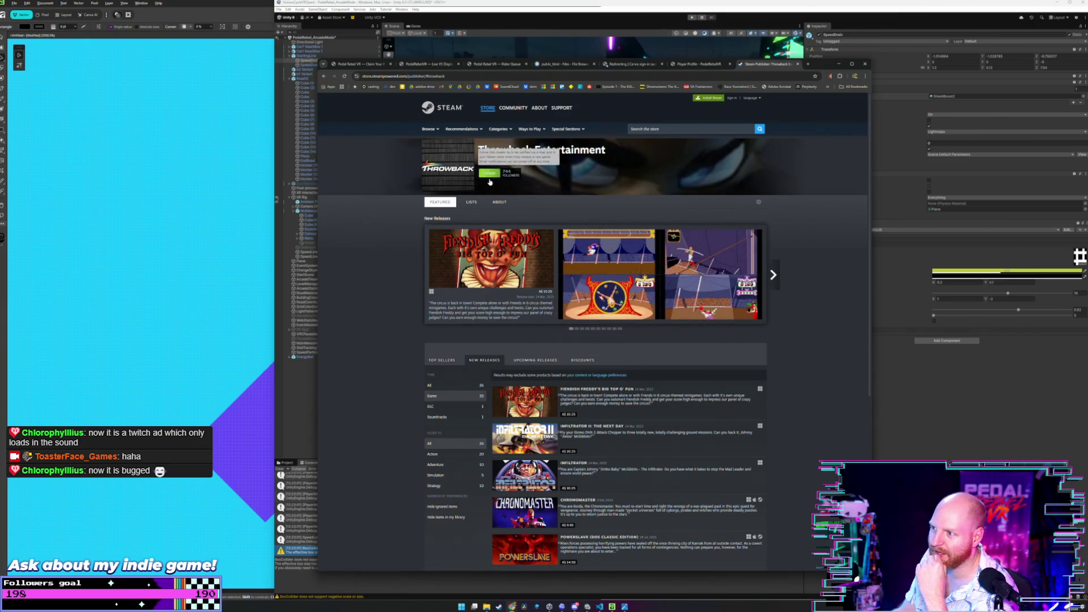
scroll(472, 242, down, 3)
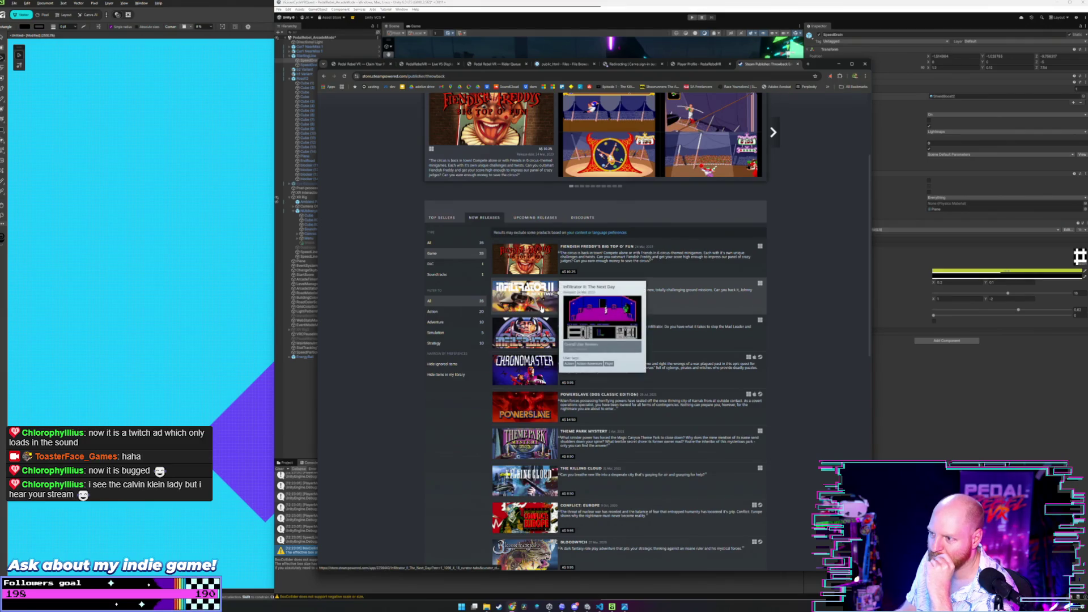
mouse_move(525, 514)
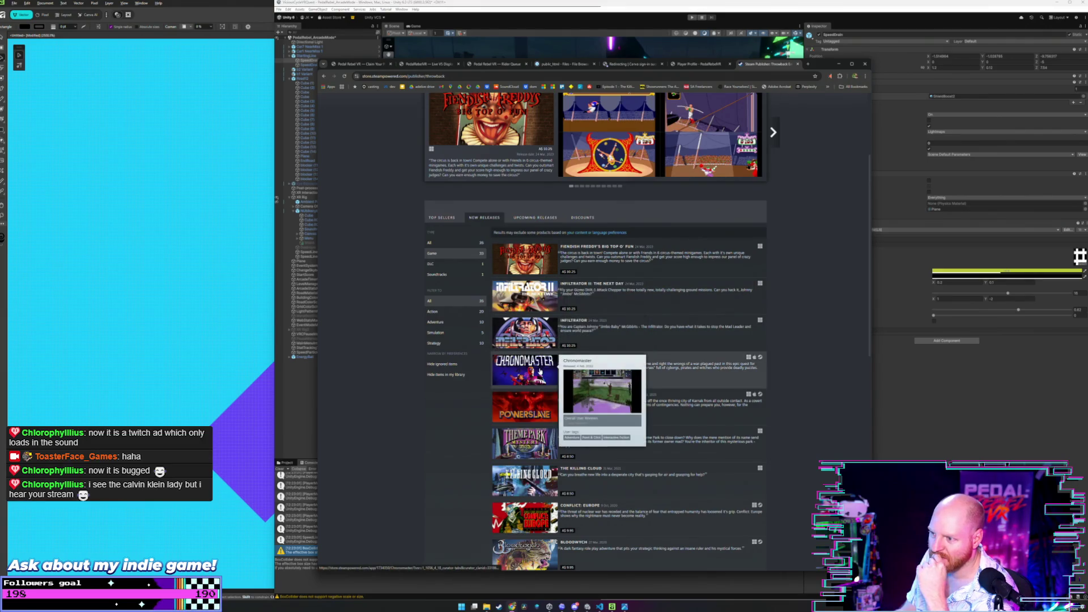
scroll(541, 370, down, 2)
scroll(541, 364, down, 2)
scroll(538, 358, down, 2)
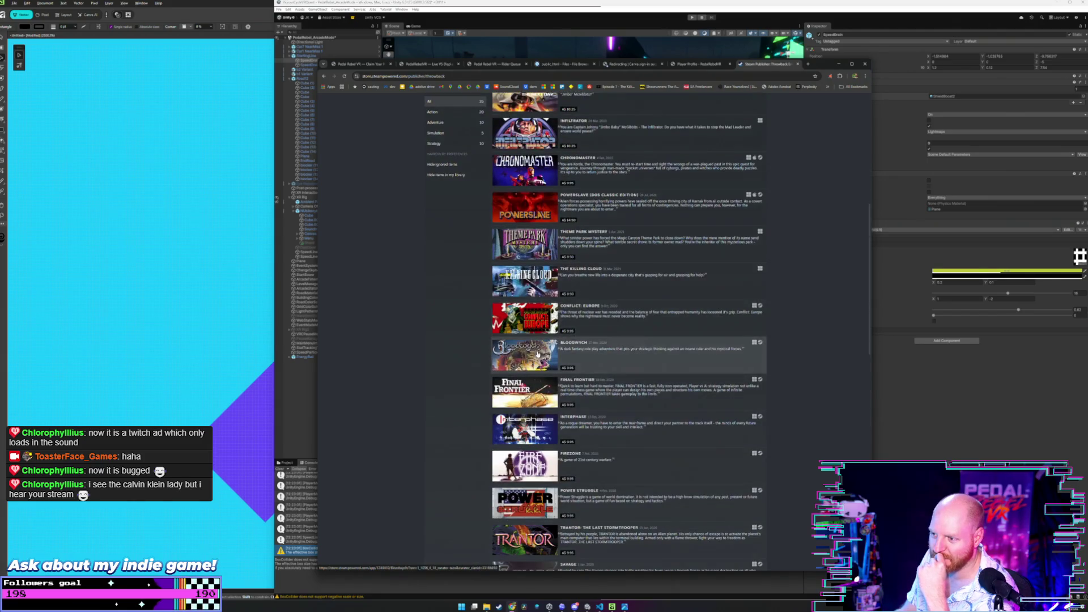
scroll(537, 354, down, 1)
scroll(537, 340, down, 1)
scroll(534, 323, down, 1)
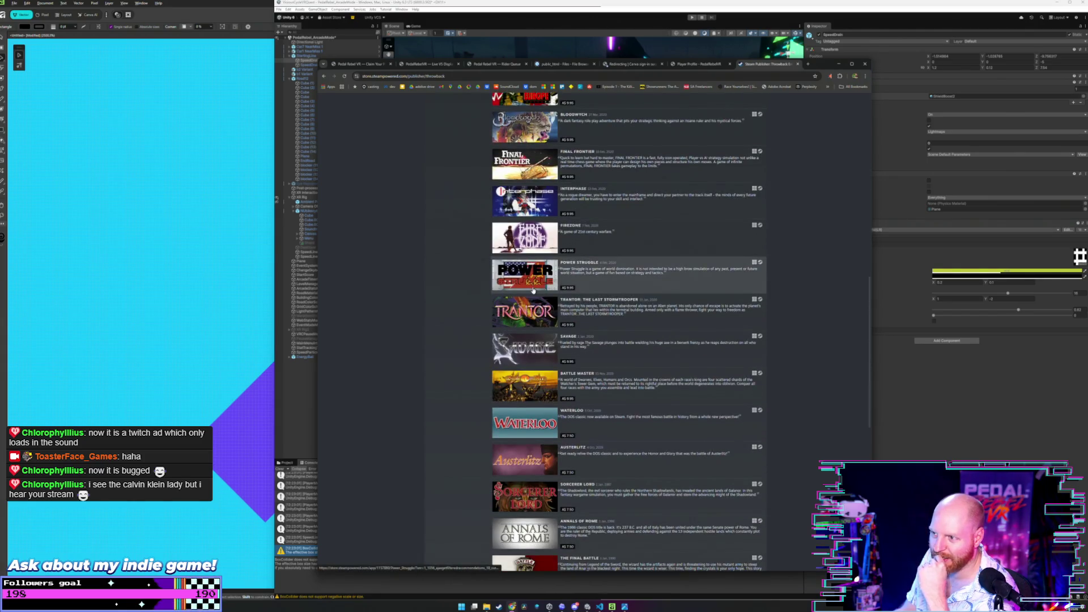
scroll(533, 292, down, 1)
scroll(533, 292, down, 2)
scroll(534, 293, down, 2)
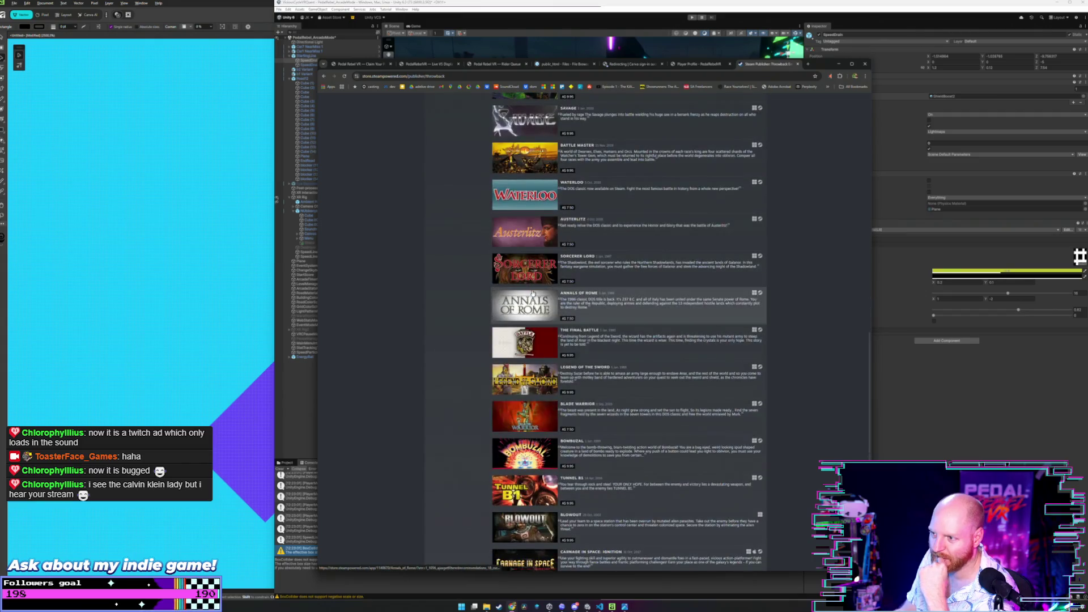
scroll(531, 292, down, 1)
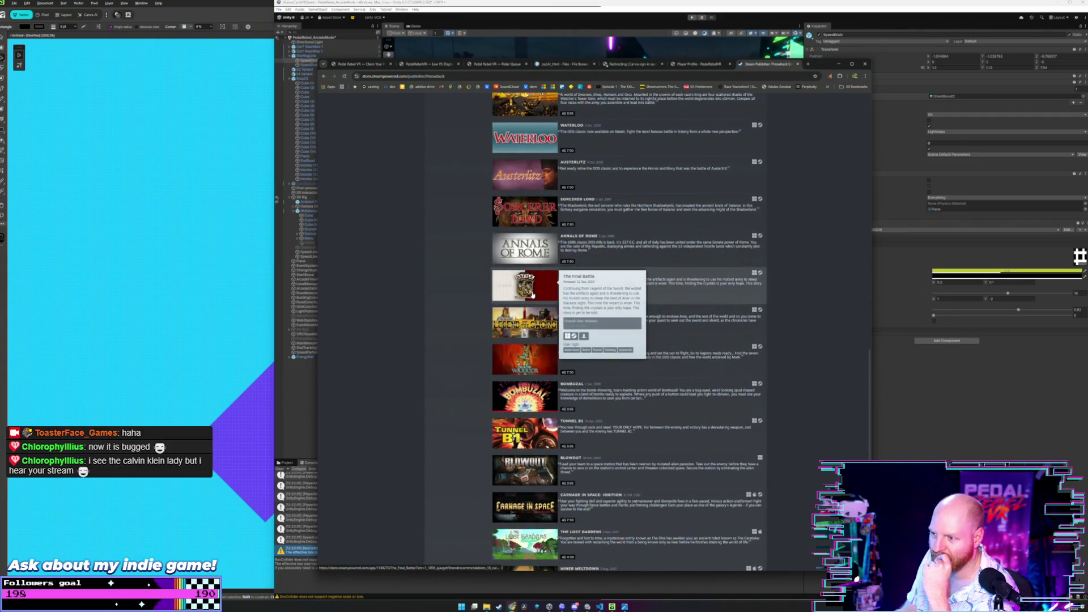
scroll(533, 299, down, 1)
scroll(531, 302, down, 1)
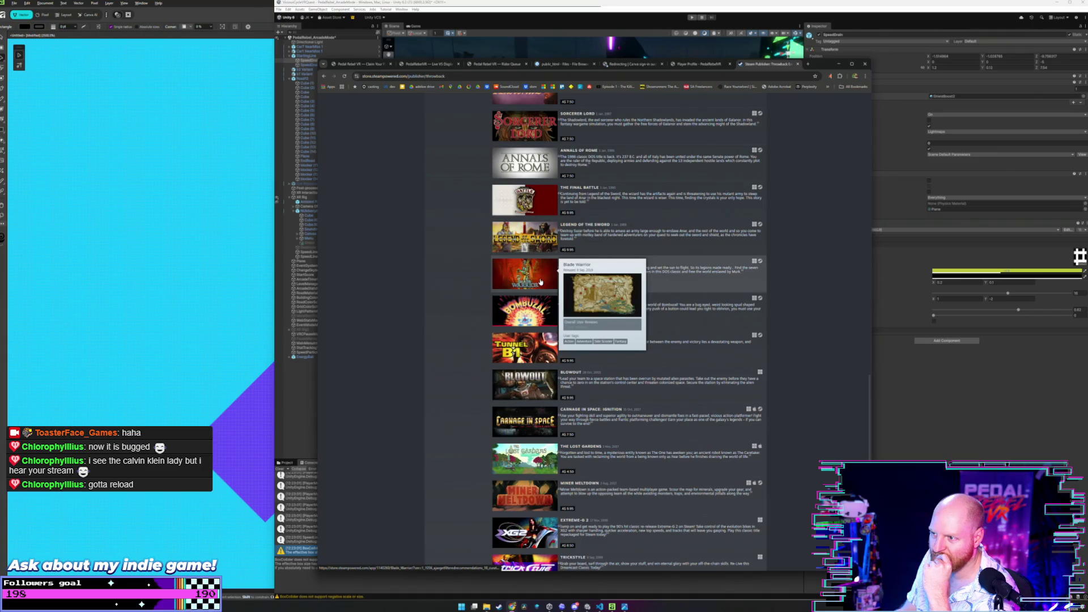
scroll(539, 282, down, 2)
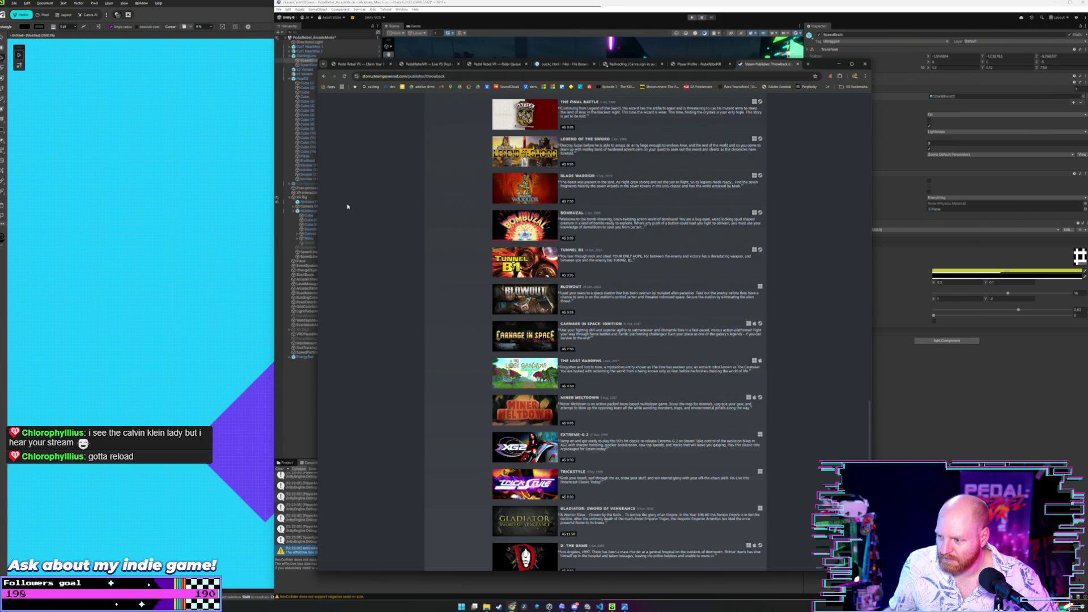
scroll(347, 205, down, 3)
click(325, 76)
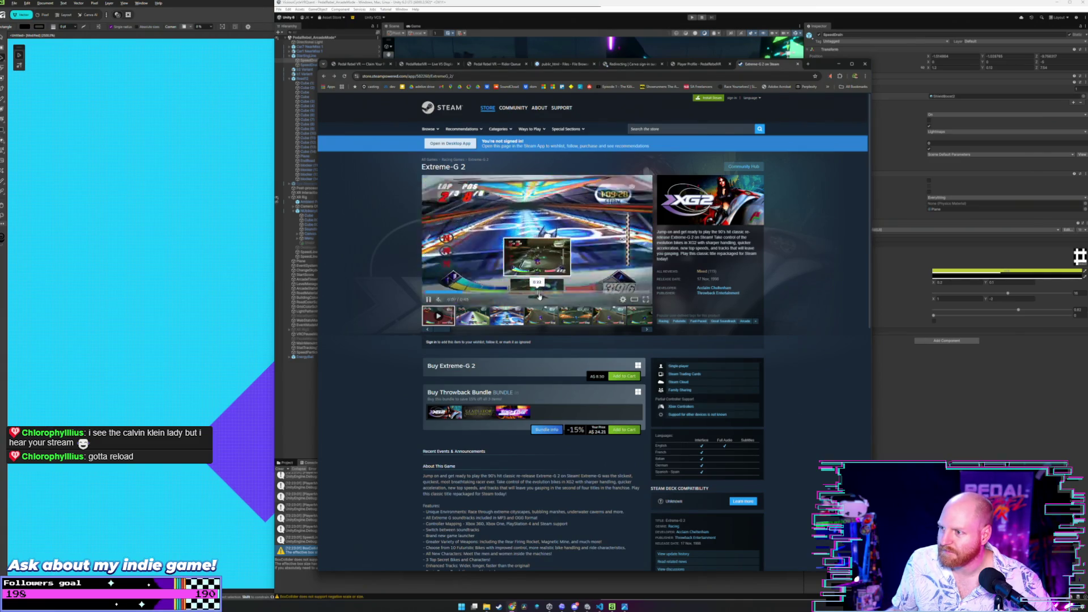
- View several Extreme-G 2 screenshots, return to the Google results and show only image results
click(578, 319)
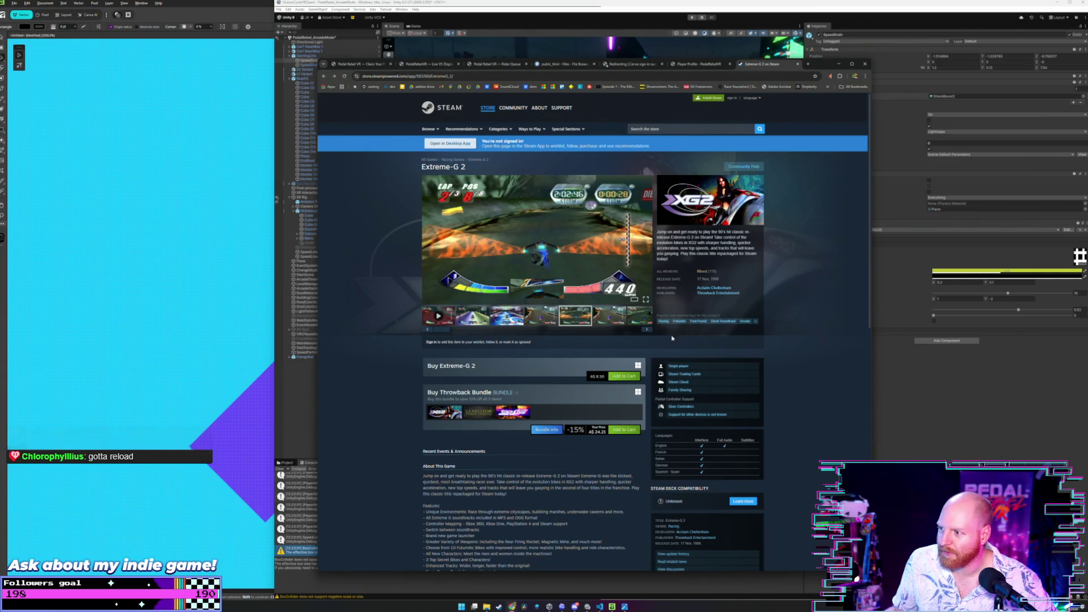
click(647, 332)
click(644, 331)
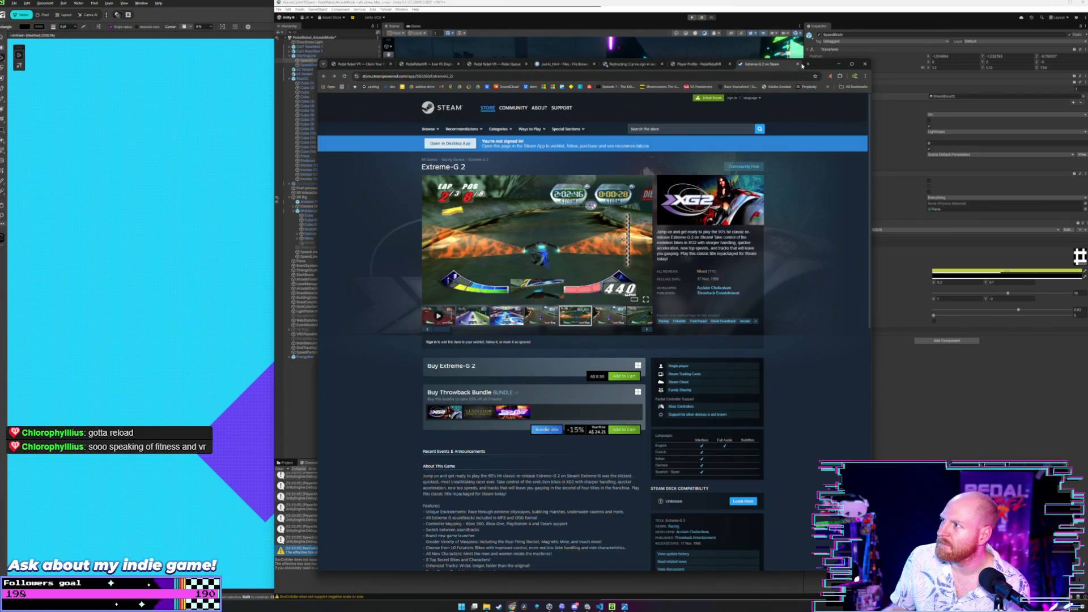
click(322, 77)
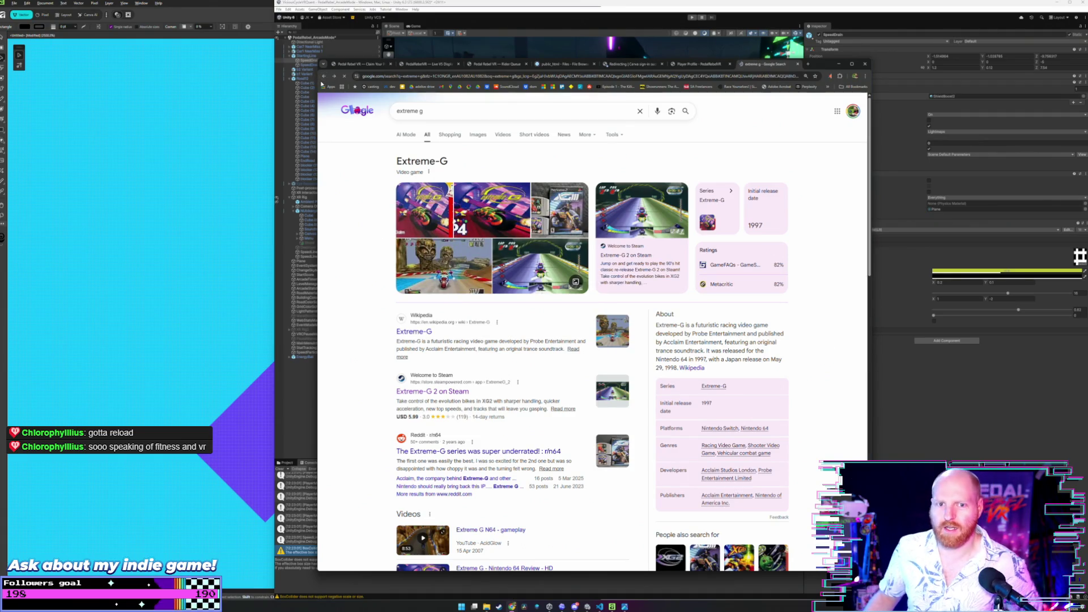
click(478, 134)
scroll(536, 276, down, 3)
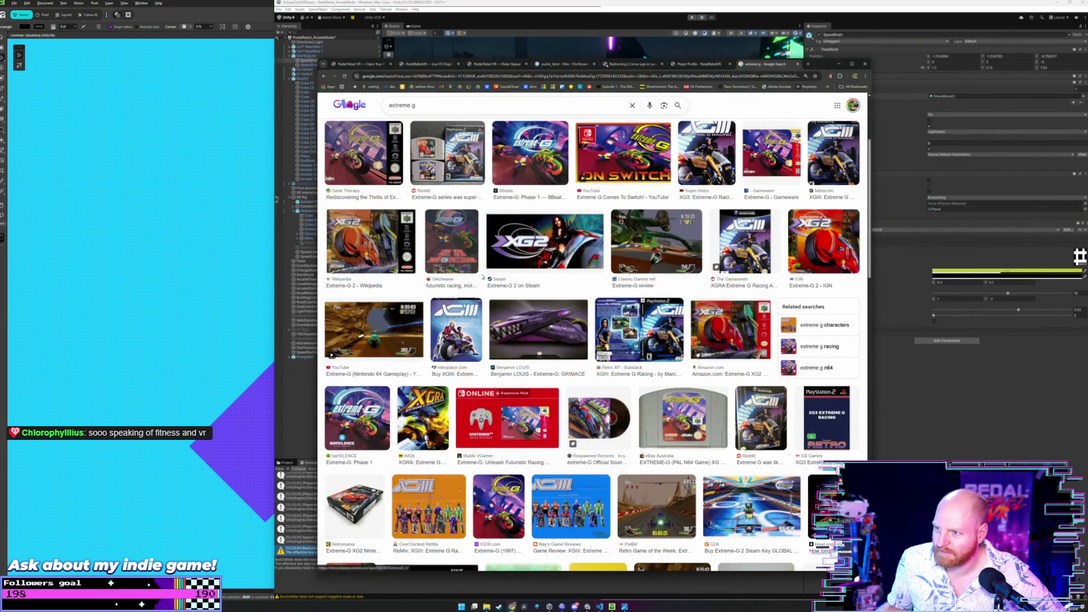
scroll(482, 277, up, 3)
- Preview the Reddit cartridges image, the XGIII PS2 cover and the Extreme-G 2 PC cover
click(474, 242)
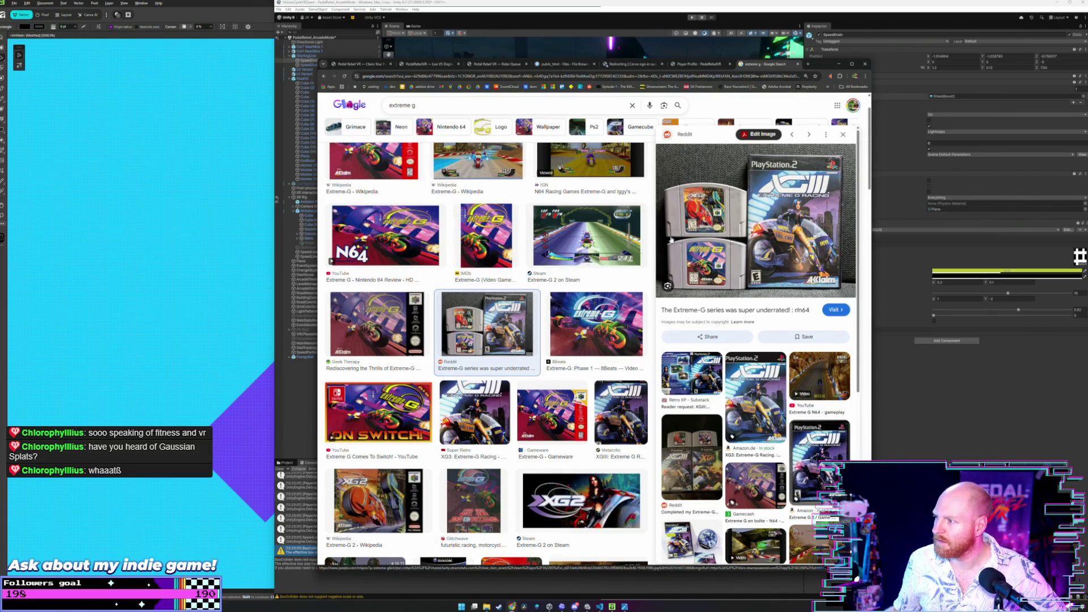
scroll(616, 249, down, 1)
scroll(623, 298, down, 2)
scroll(627, 345, down, 1)
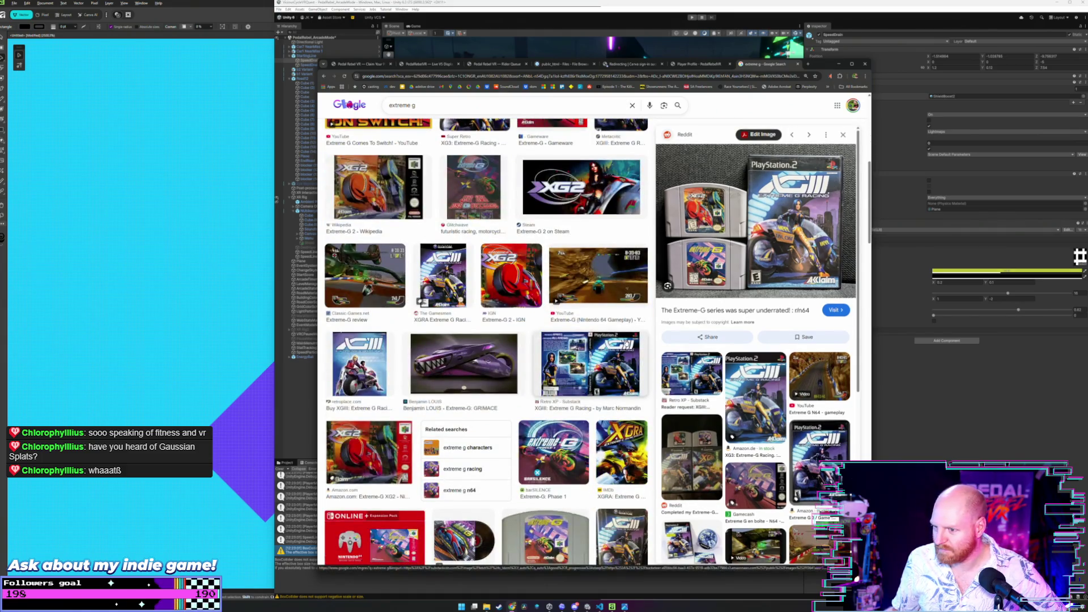
scroll(596, 357, down, 2)
click(359, 224)
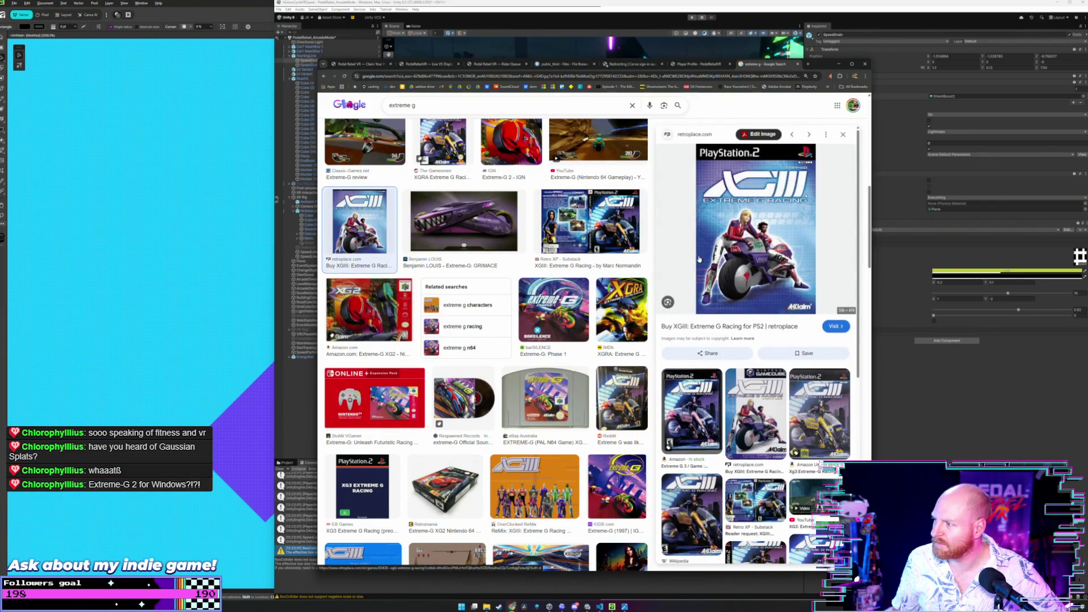
scroll(599, 267, down, 2)
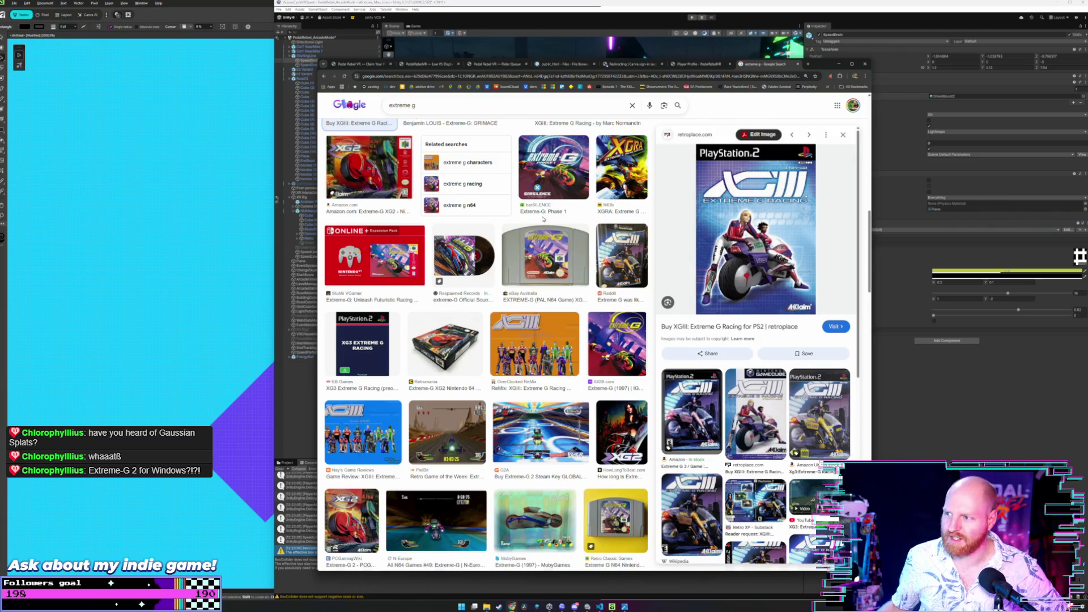
scroll(544, 255, down, 3)
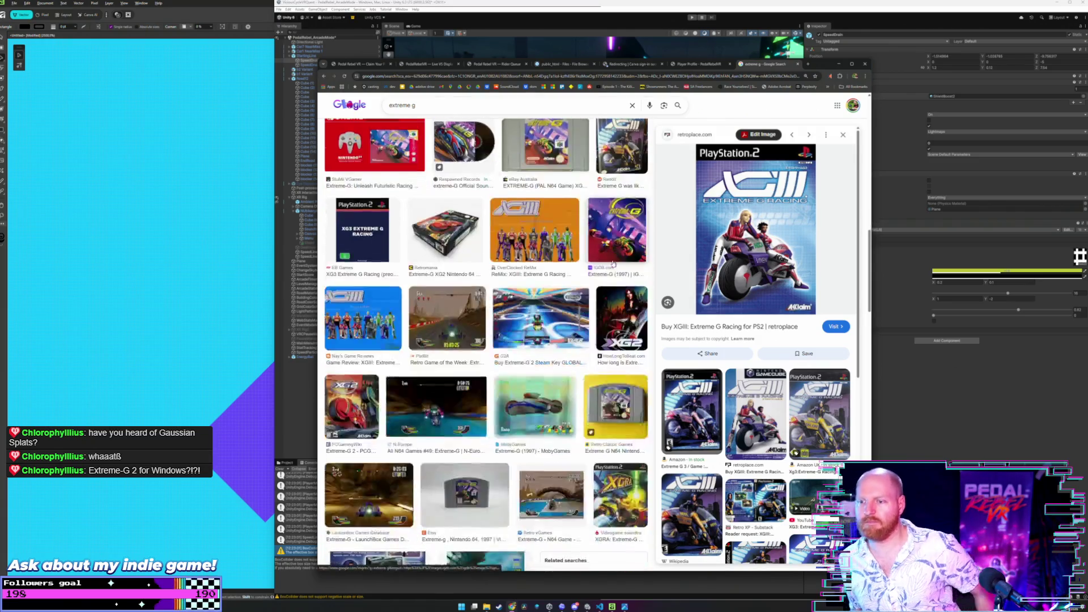
click(351, 349)
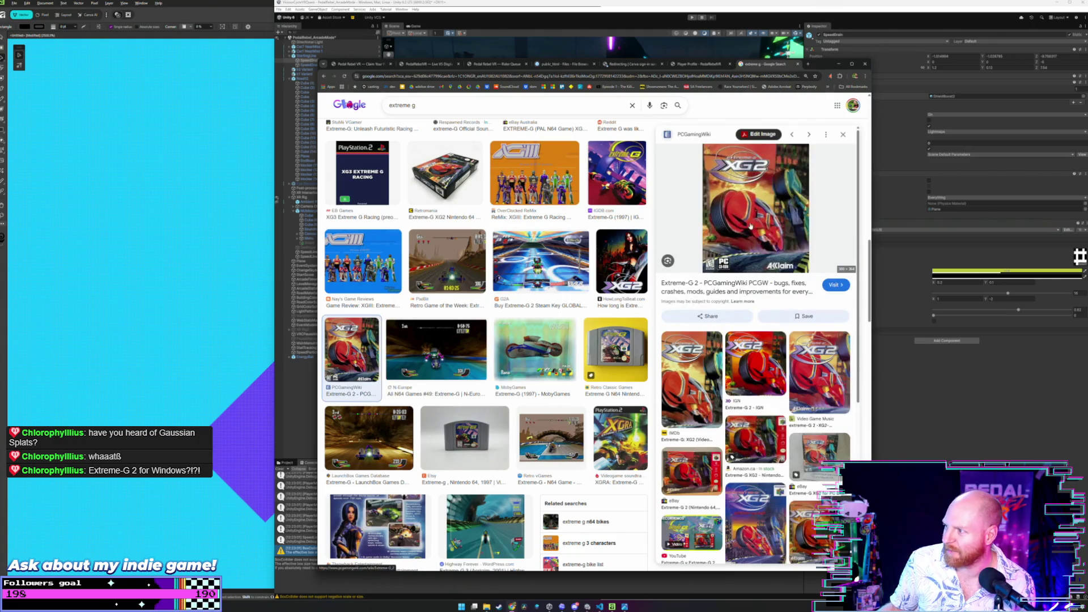
scroll(534, 269, down, 2)
- Preview the MobyGames Extreme-G bike image and the G-Spark Re-Volt World image
click(515, 268)
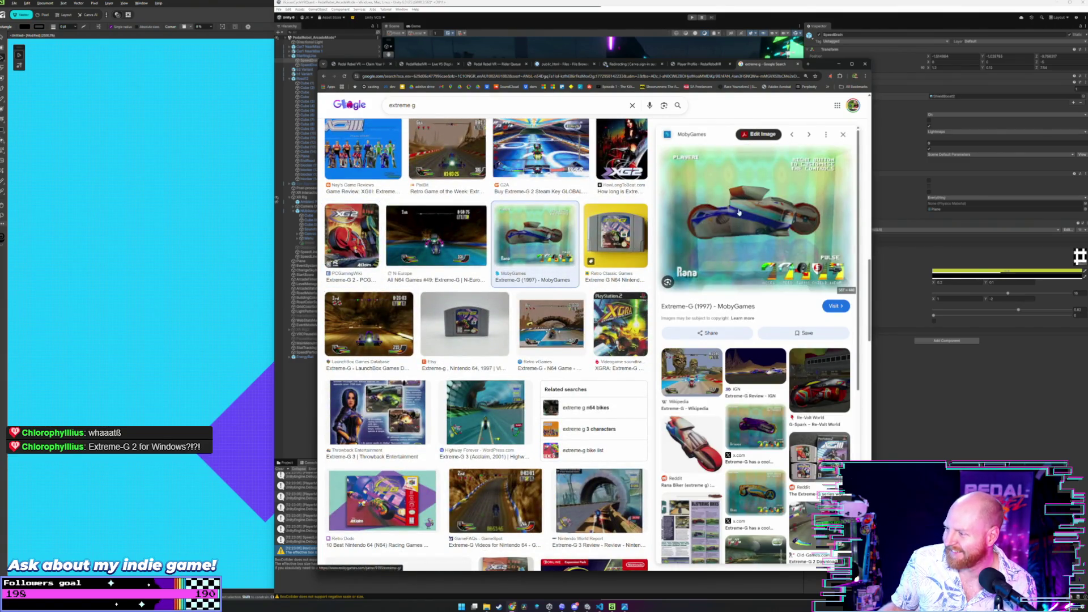
click(814, 378)
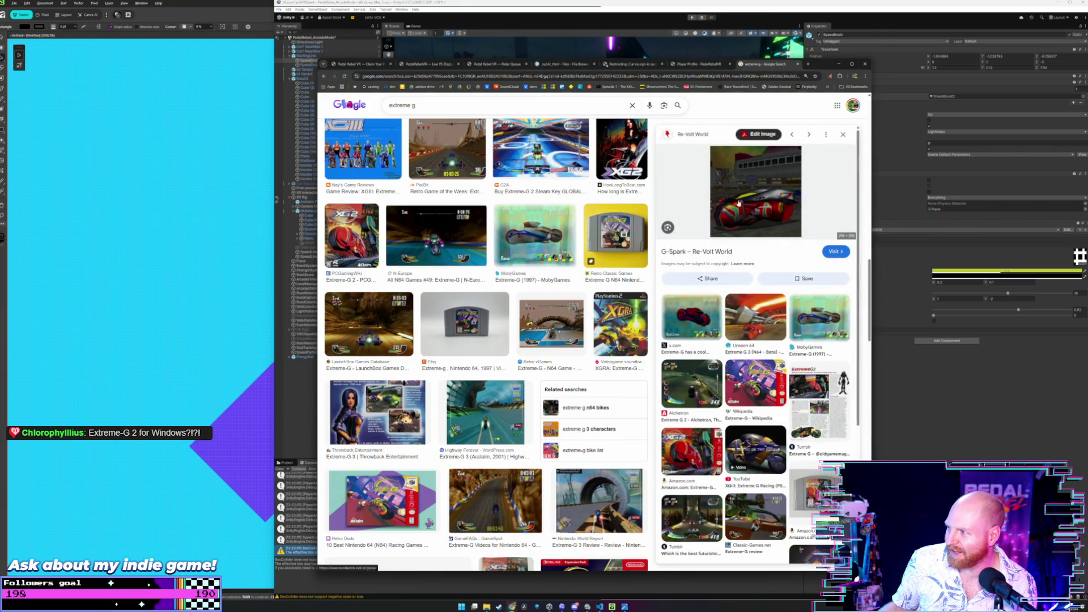
scroll(757, 205, down, 2)
scroll(757, 204, down, 1)
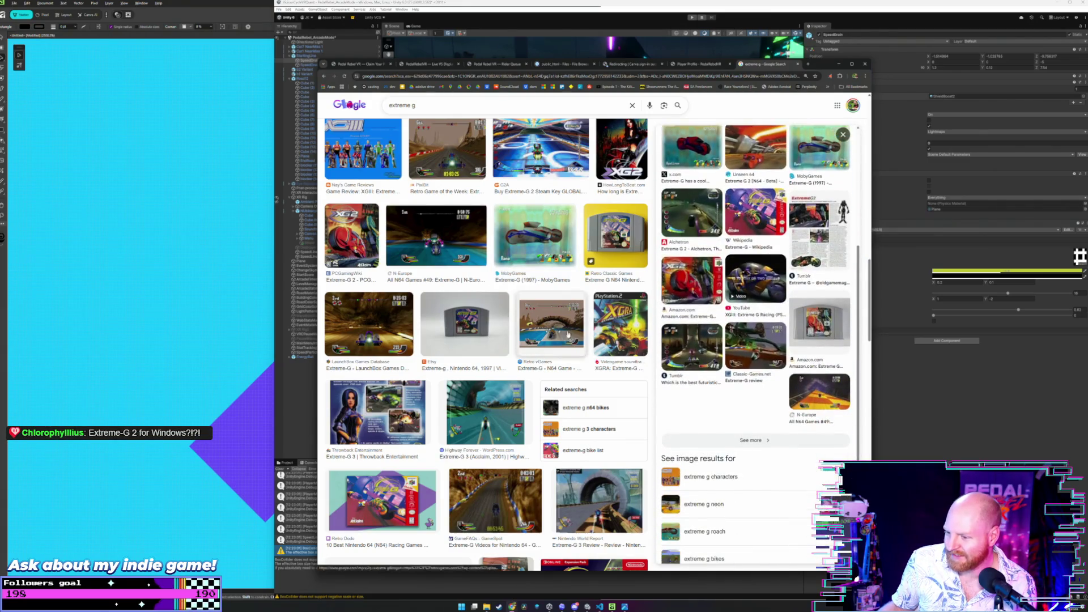
scroll(567, 335, down, 2)
scroll(538, 316, down, 1)
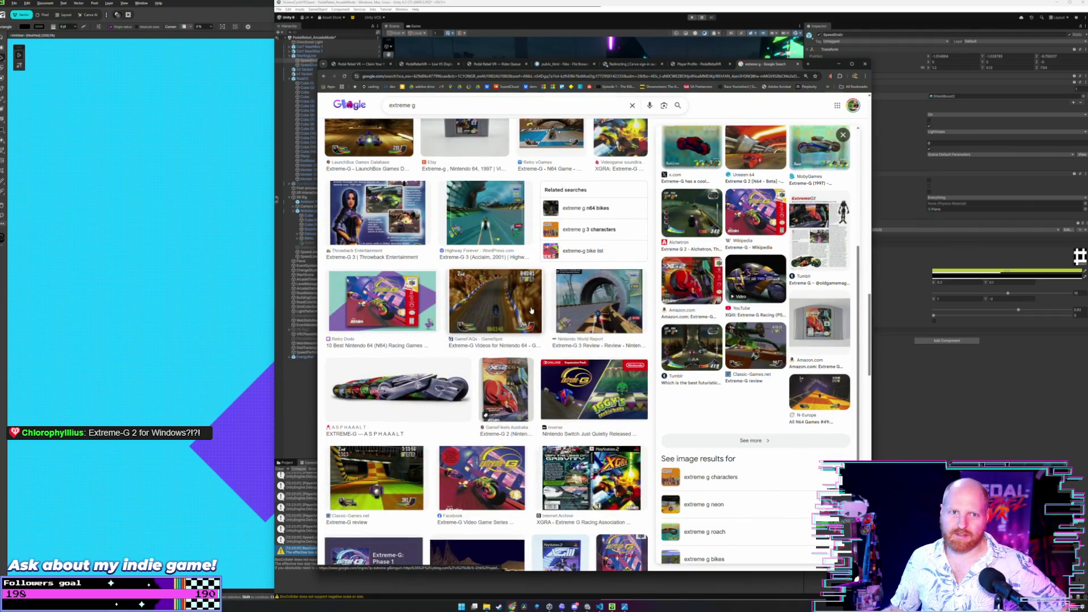
scroll(536, 313, down, 1)
scroll(535, 286, down, 1)
scroll(534, 287, down, 1)
scroll(534, 286, down, 1)
scroll(533, 286, down, 1)
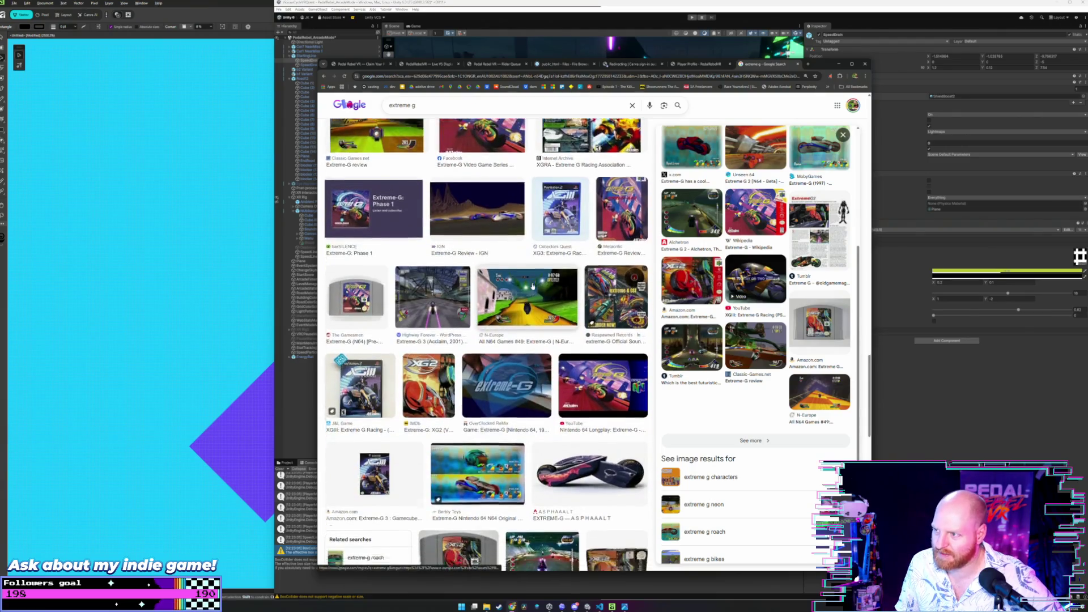
scroll(533, 286, down, 1)
scroll(533, 285, down, 1)
scroll(534, 285, down, 1)
scroll(533, 286, down, 1)
scroll(533, 286, down, 1)
scroll(532, 286, down, 1)
scroll(533, 286, down, 1)
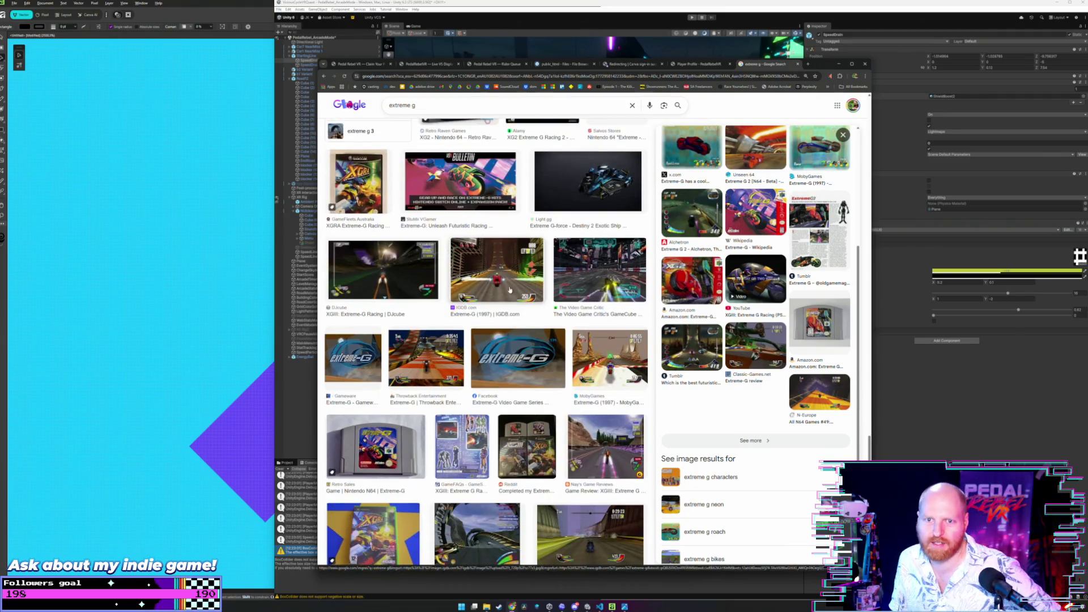
scroll(510, 293, down, 1)
scroll(478, 302, down, 1)
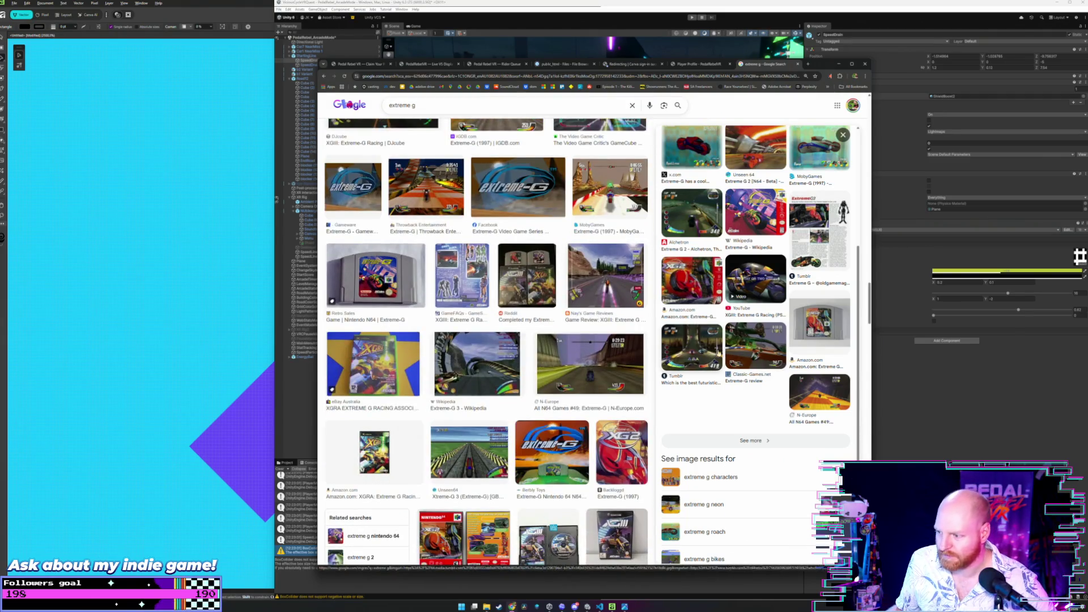
scroll(511, 314, down, 2)
scroll(595, 358, down, 1)
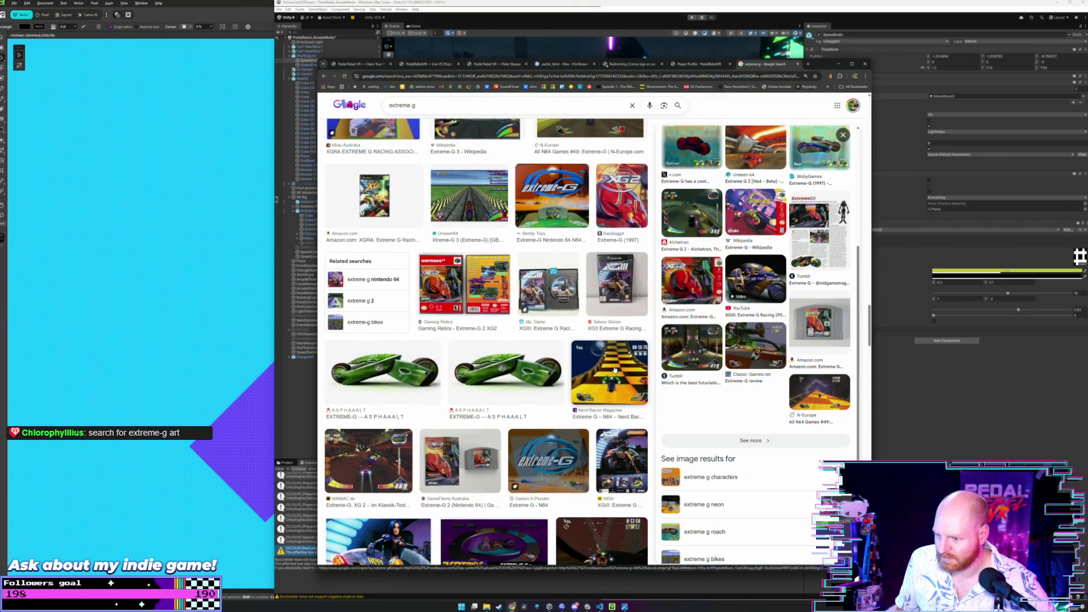
scroll(615, 370, down, 1)
scroll(615, 371, down, 1)
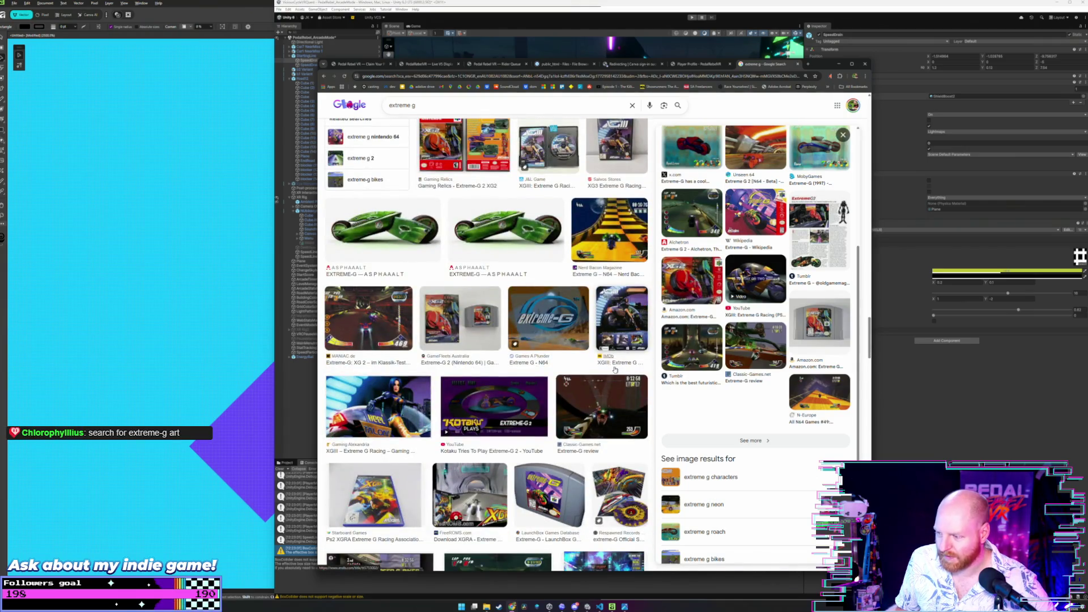
scroll(615, 369, down, 1)
scroll(615, 369, down, 1)
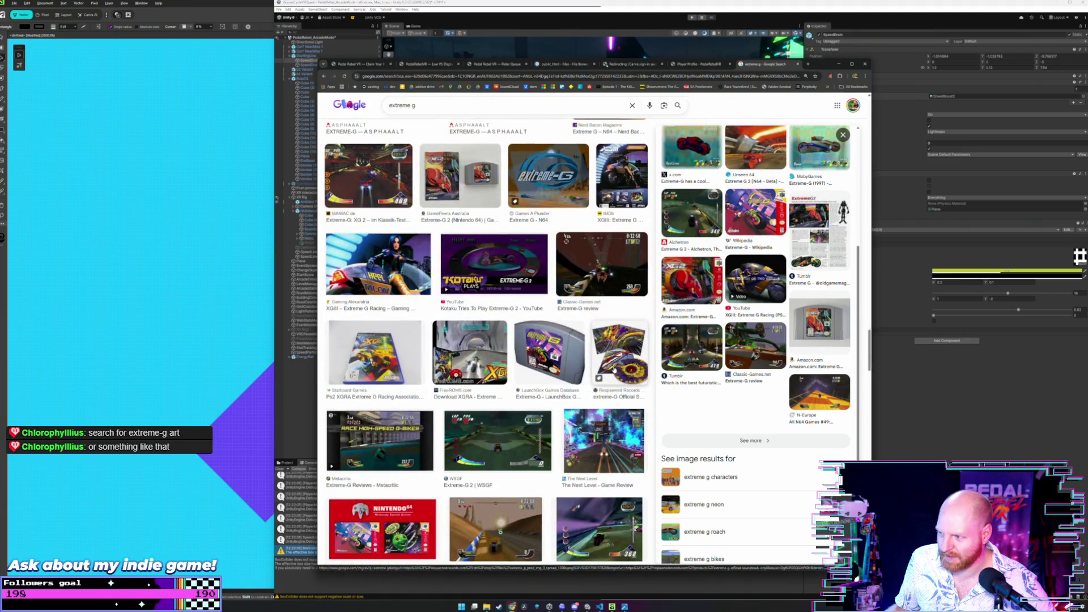
scroll(614, 370, down, 2)
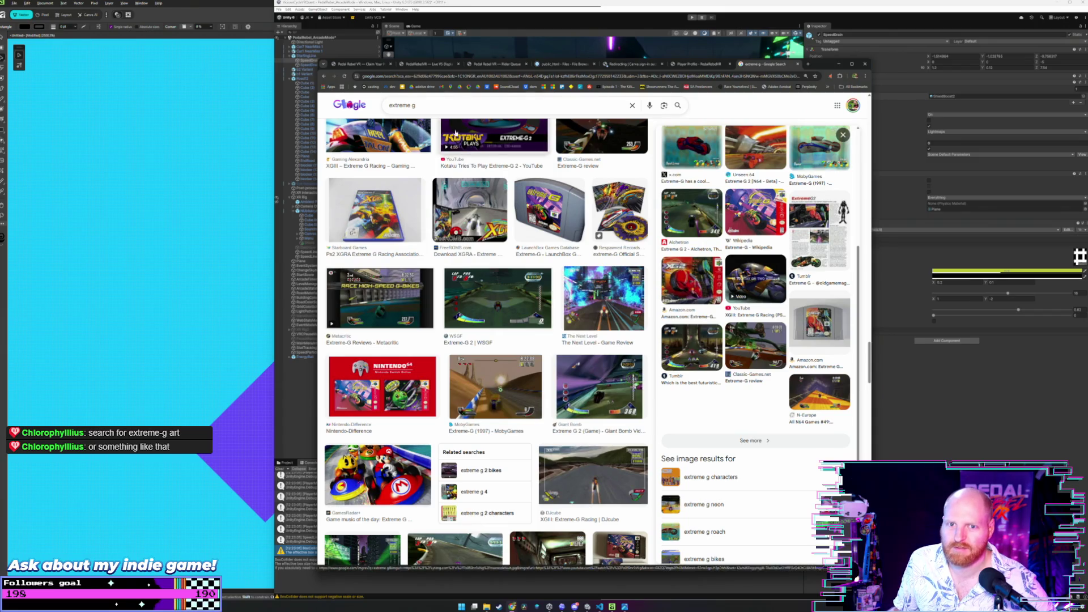
scroll(445, 123, up, 2)
scroll(445, 124, up, 1)
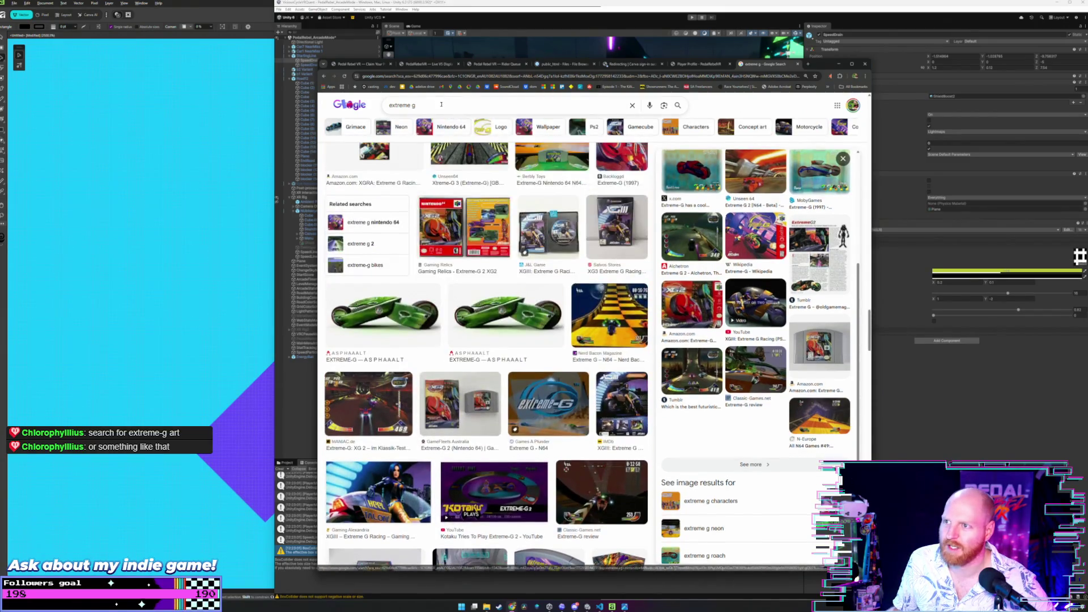
click(443, 106)
text(art)
key(Return)
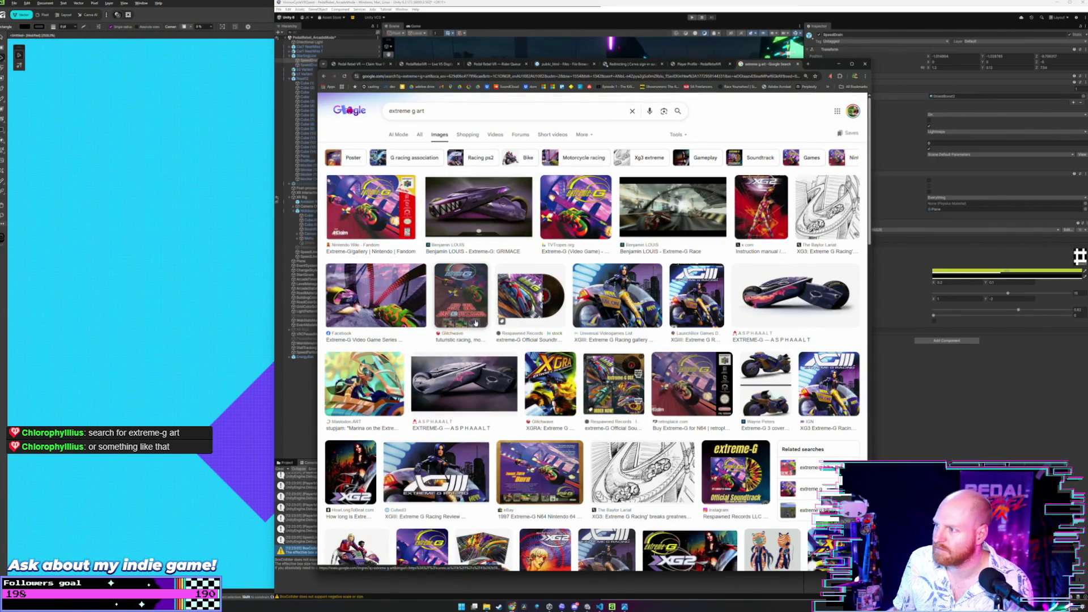
click(648, 228)
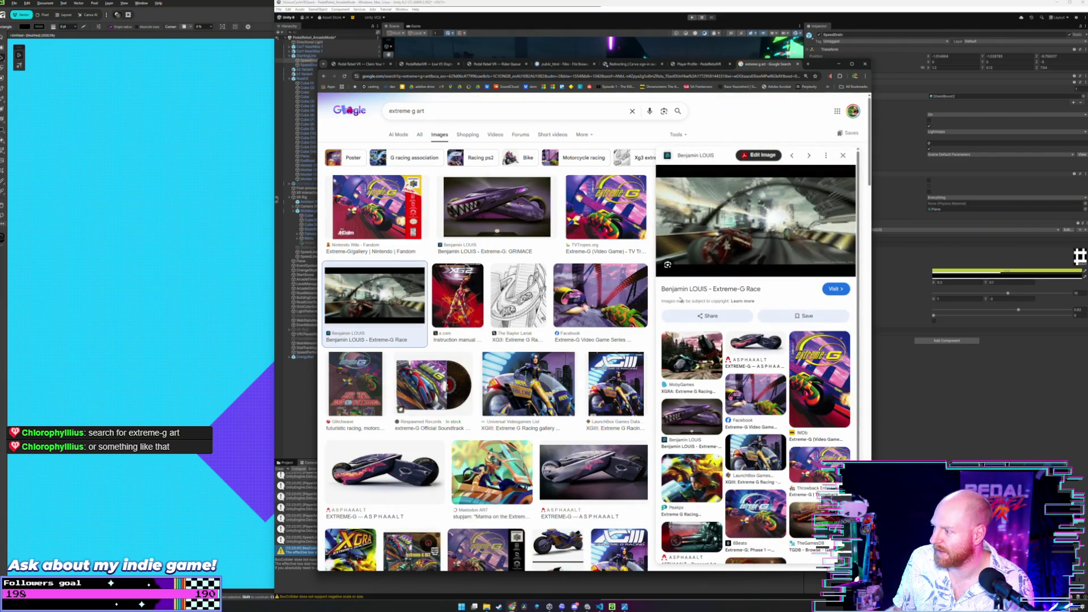
mouse_move(755, 222)
click(836, 291)
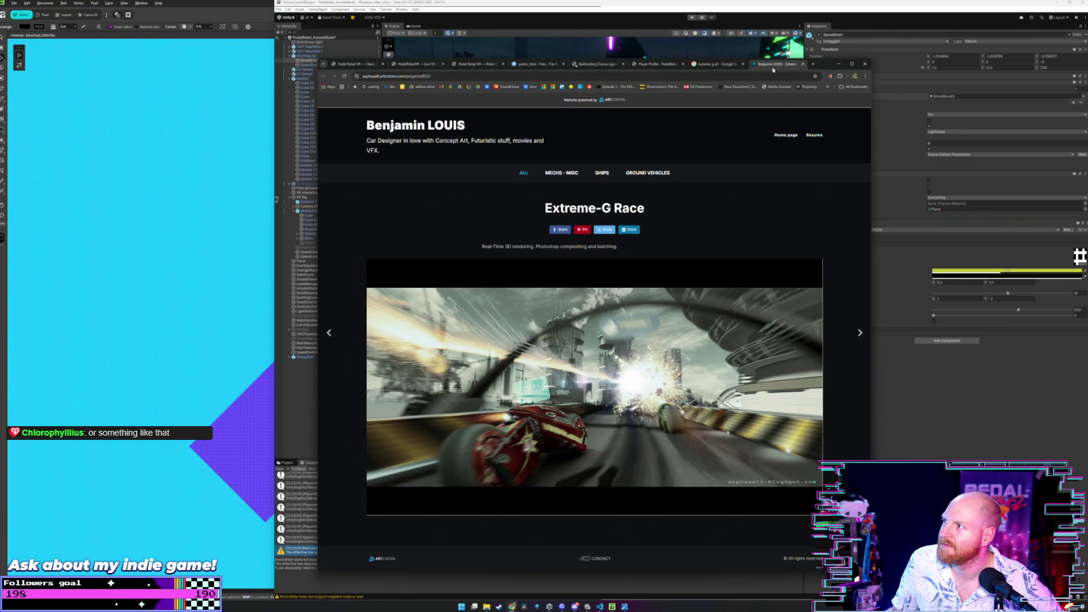
click(802, 65)
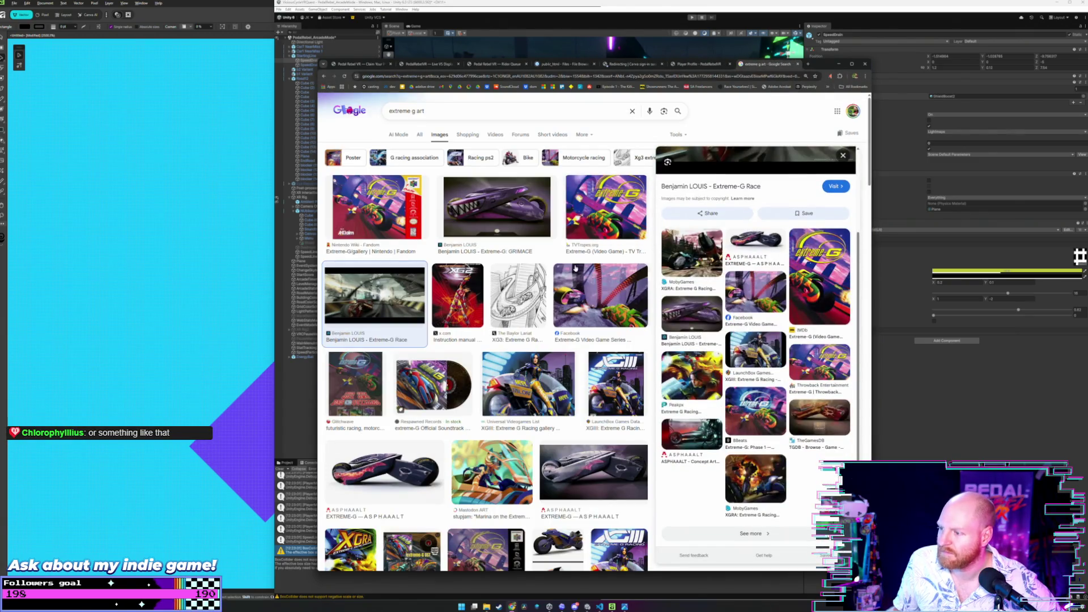
scroll(549, 265, down, 3)
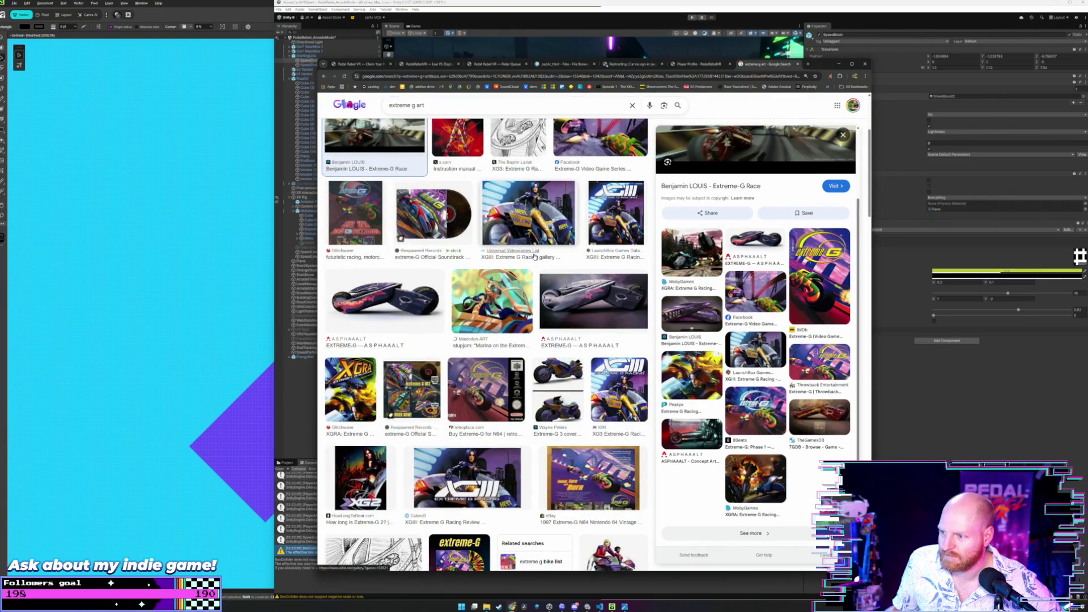
scroll(535, 258, down, 1)
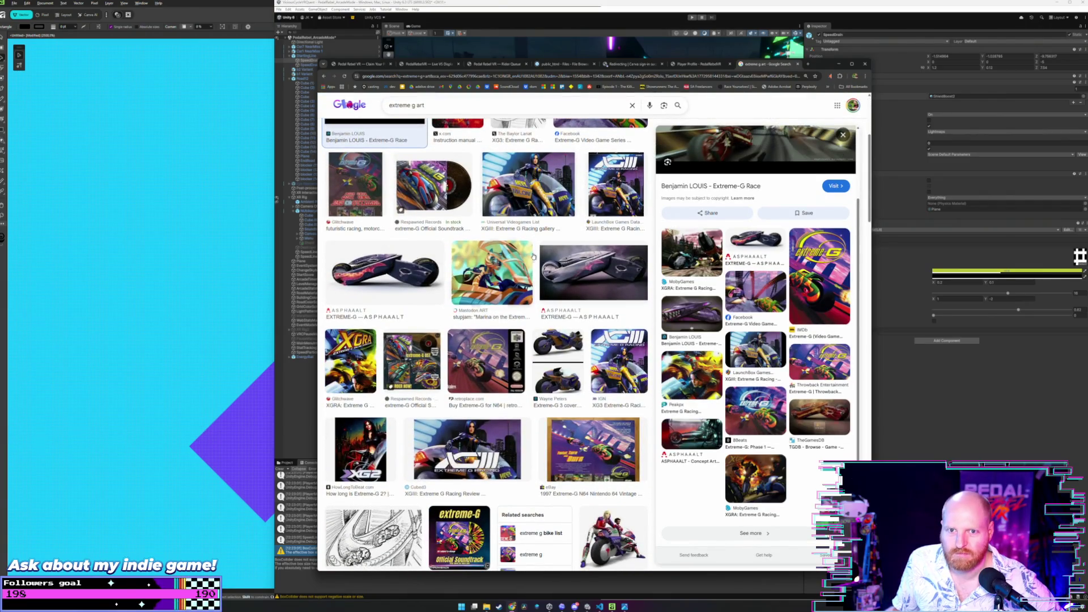
scroll(534, 255, down, 2)
scroll(500, 240, down, 2)
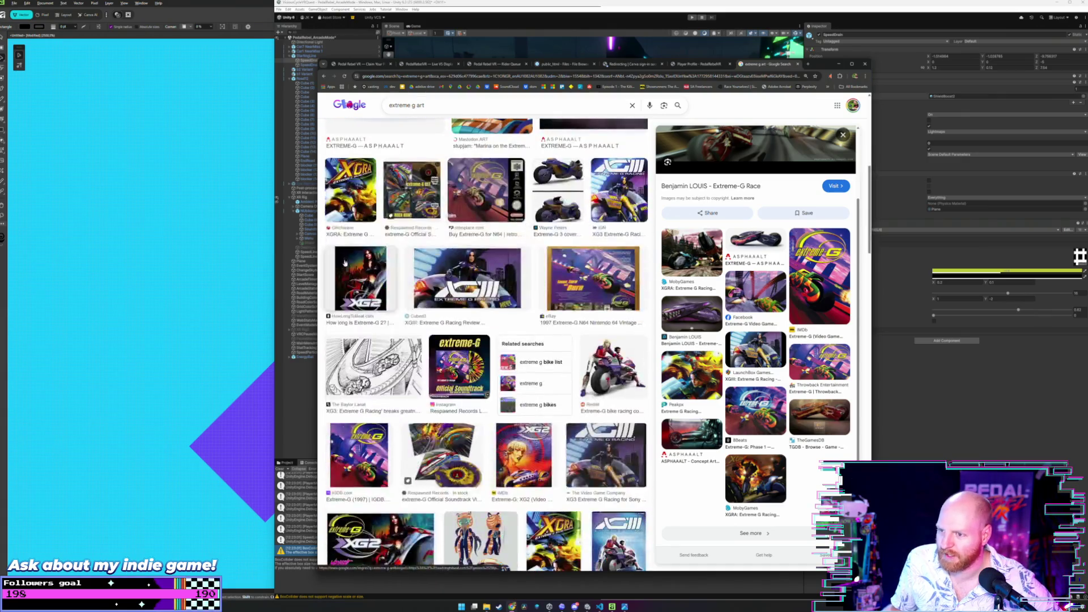
scroll(454, 274, down, 3)
scroll(455, 274, down, 3)
scroll(454, 274, down, 3)
scroll(455, 274, down, 2)
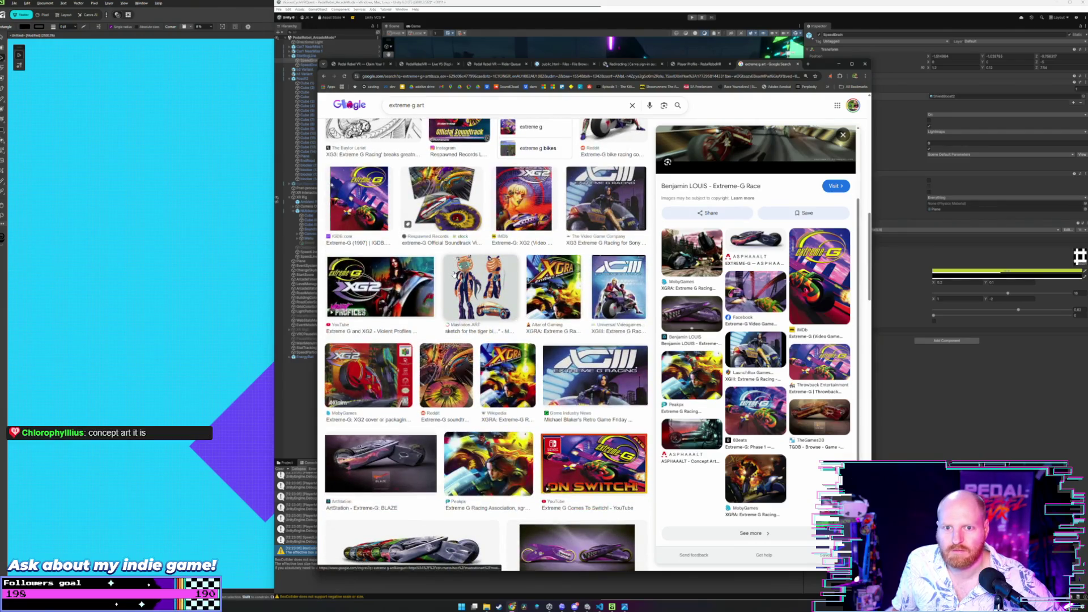
scroll(453, 275, up, 3)
scroll(453, 275, up, 3)
scroll(453, 275, up, 3)
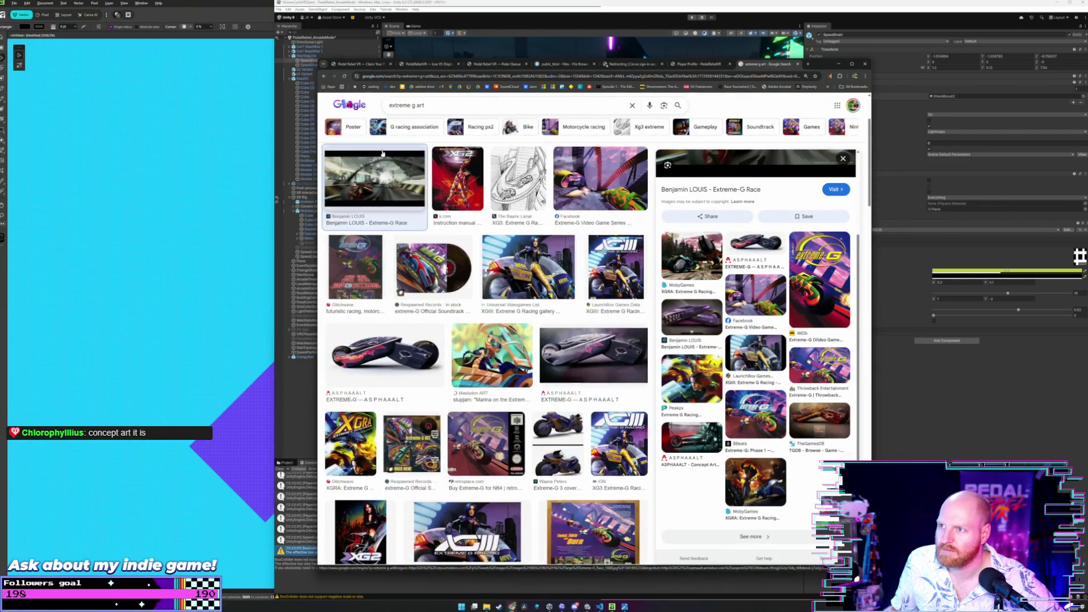
- Search 'extreme g concept art', preview the neon motorcycle tunnel image and open its Reddit post
click(415, 105)
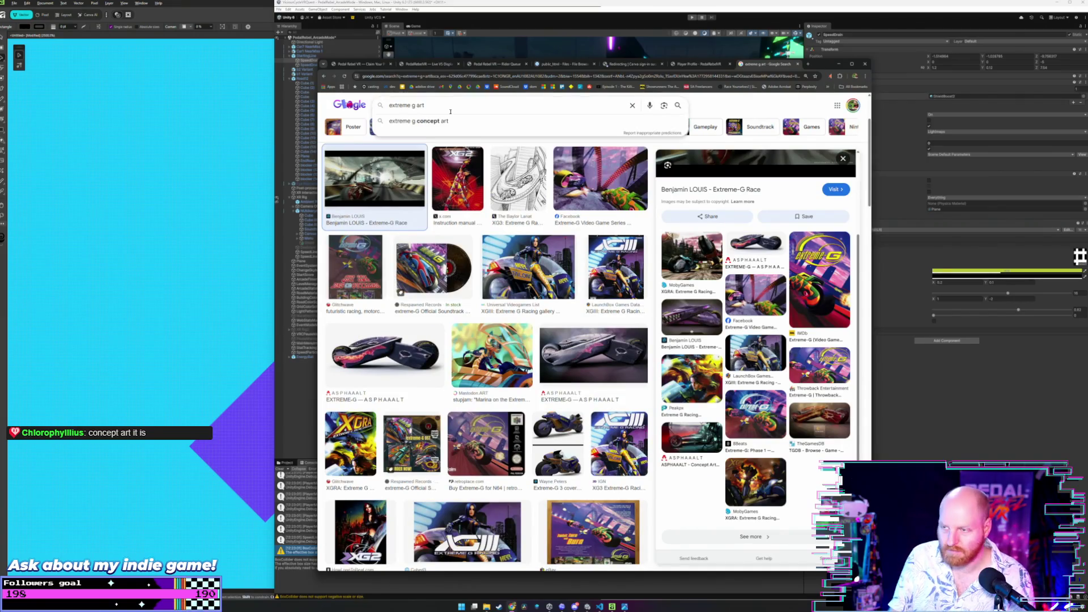
text(concept)
key(Return)
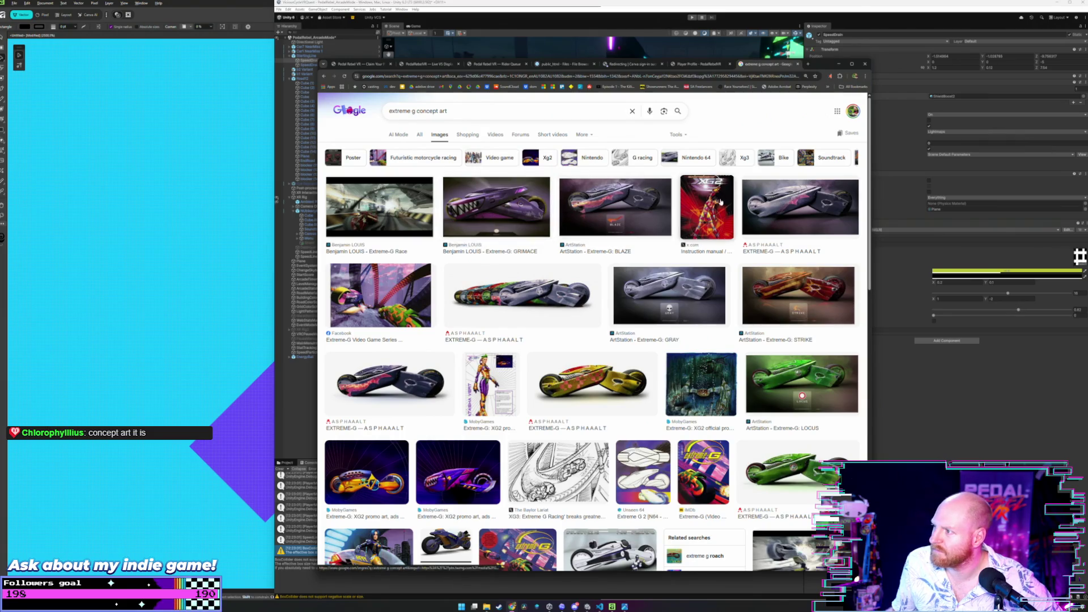
scroll(611, 275, down, 1)
scroll(610, 275, down, 1)
scroll(604, 272, down, 1)
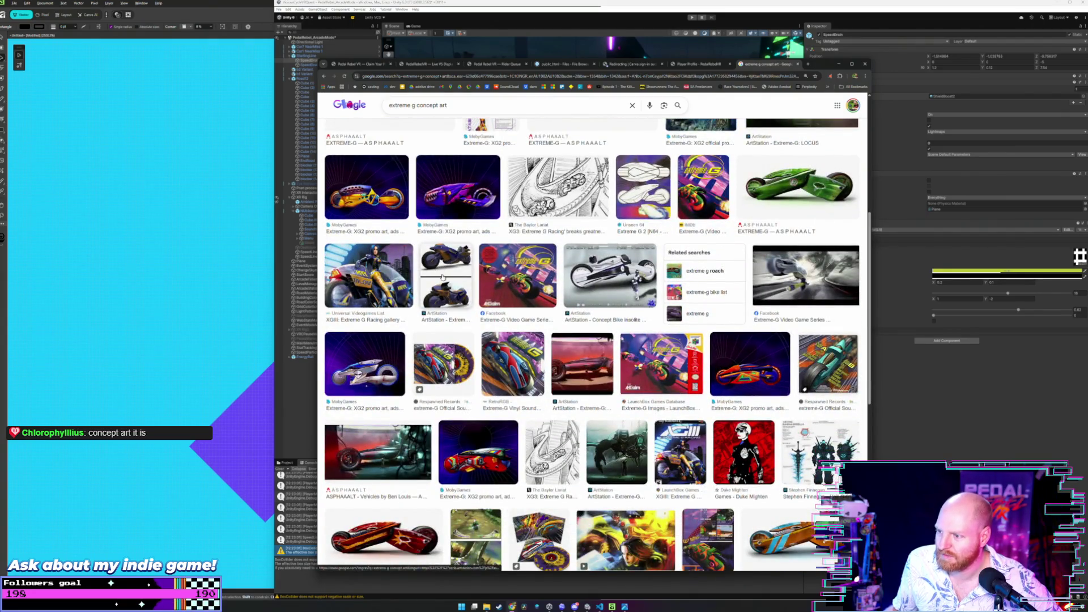
scroll(443, 276, down, 1)
scroll(600, 378, down, 1)
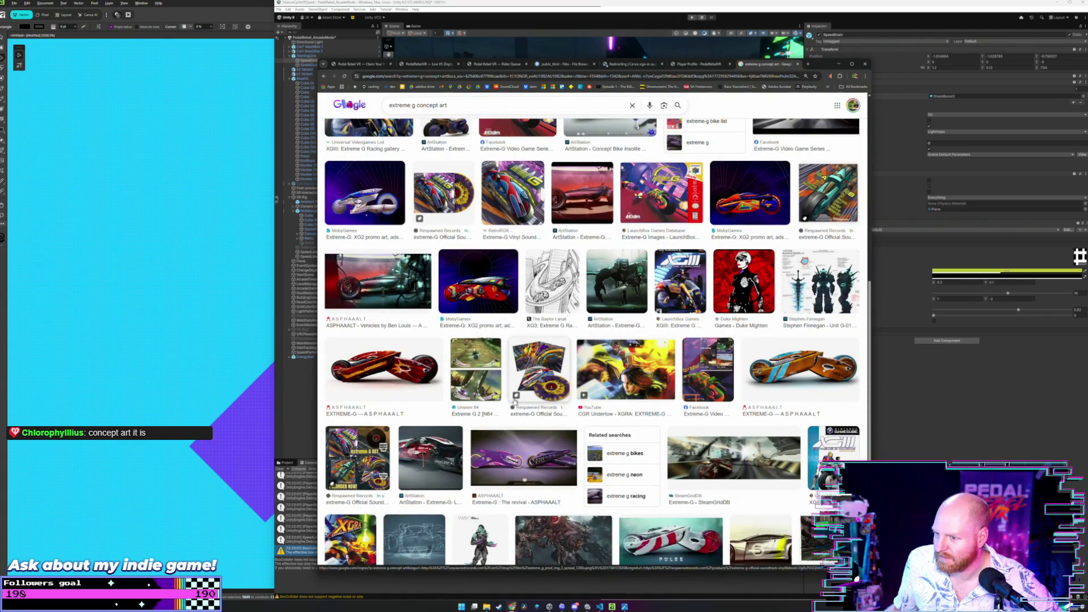
scroll(515, 402, down, 2)
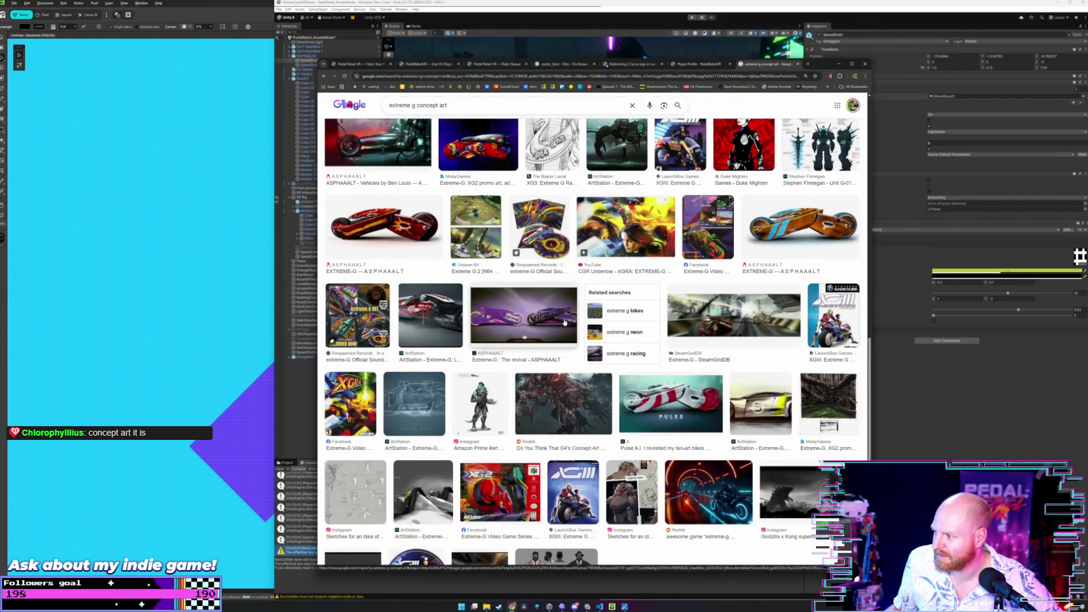
scroll(562, 321, down, 1)
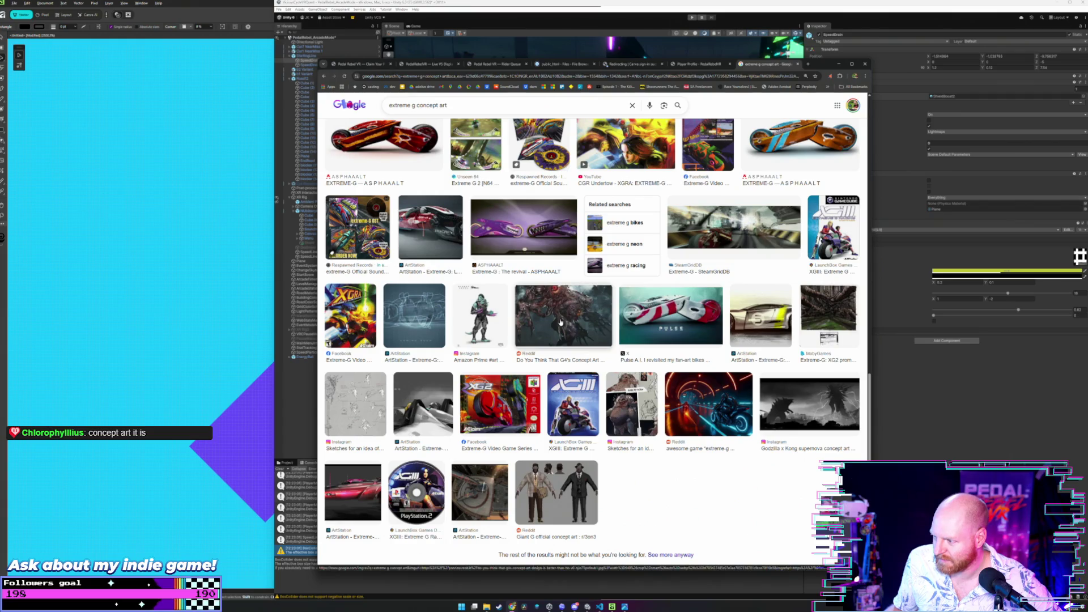
click(708, 404)
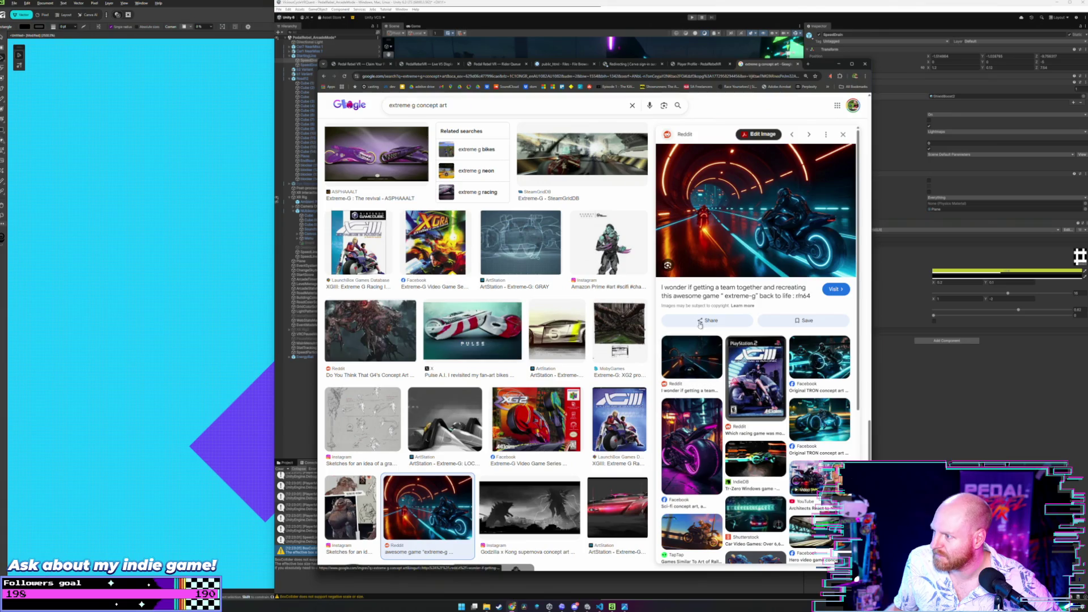
click(740, 298)
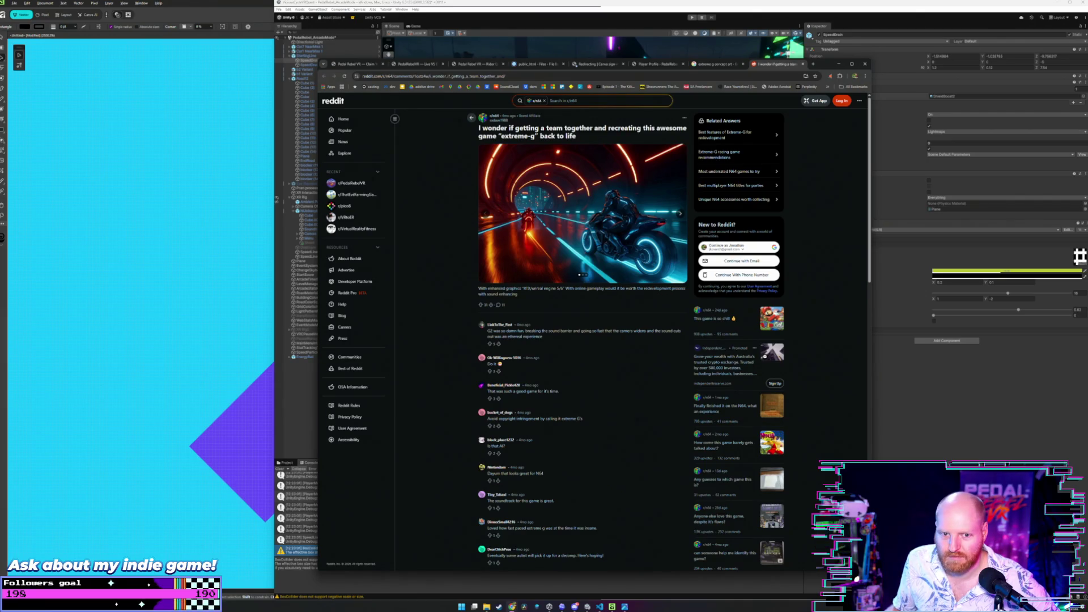
- Read the Extreme-G revival Reddit post, close it and put away Chrome and Unity to reveal the logo drawing
click(117, 398)
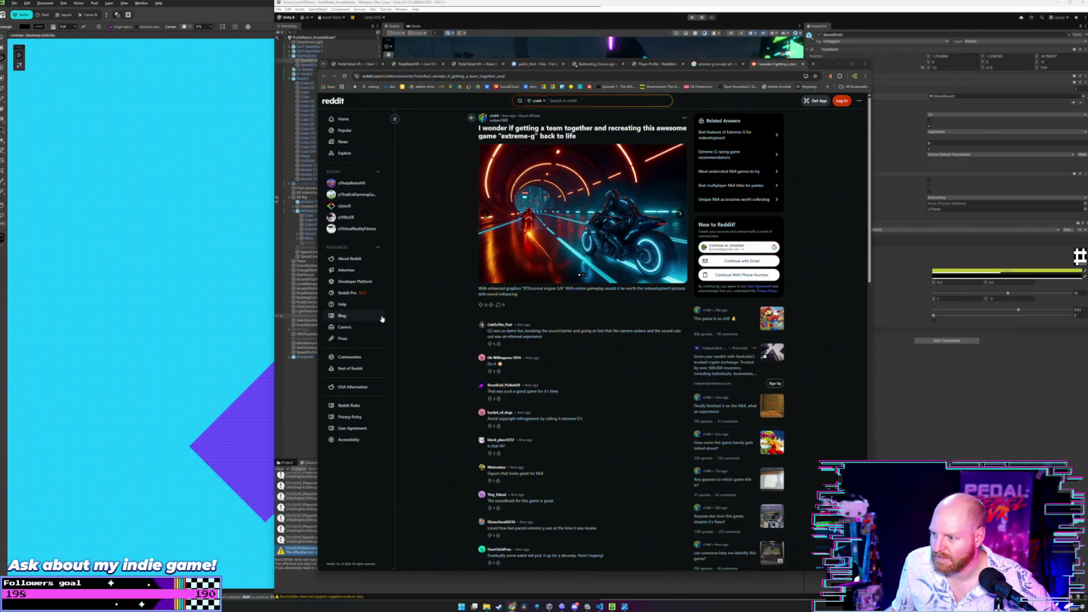
click(428, 322)
scroll(428, 321, down, 1)
scroll(428, 322, down, 1)
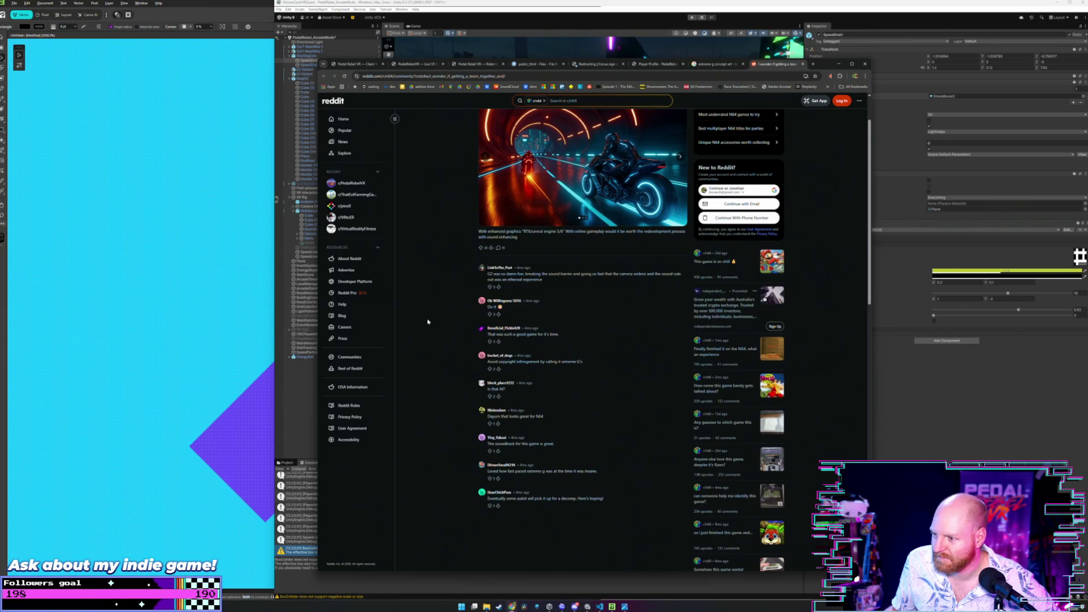
scroll(428, 322, up, 1)
scroll(428, 322, down, 2)
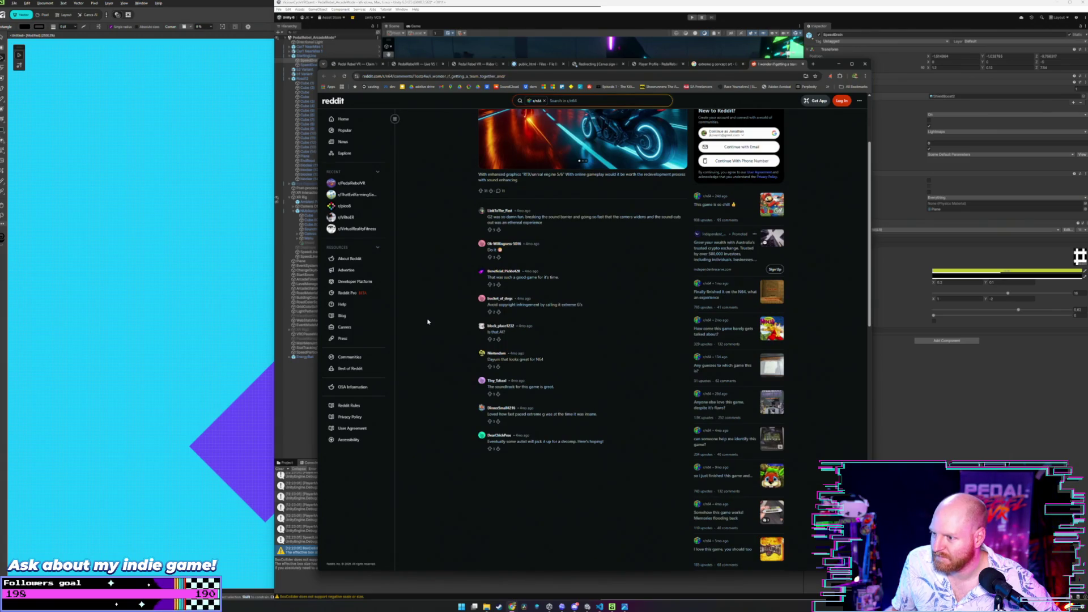
scroll(428, 322, up, 1)
scroll(428, 321, up, 3)
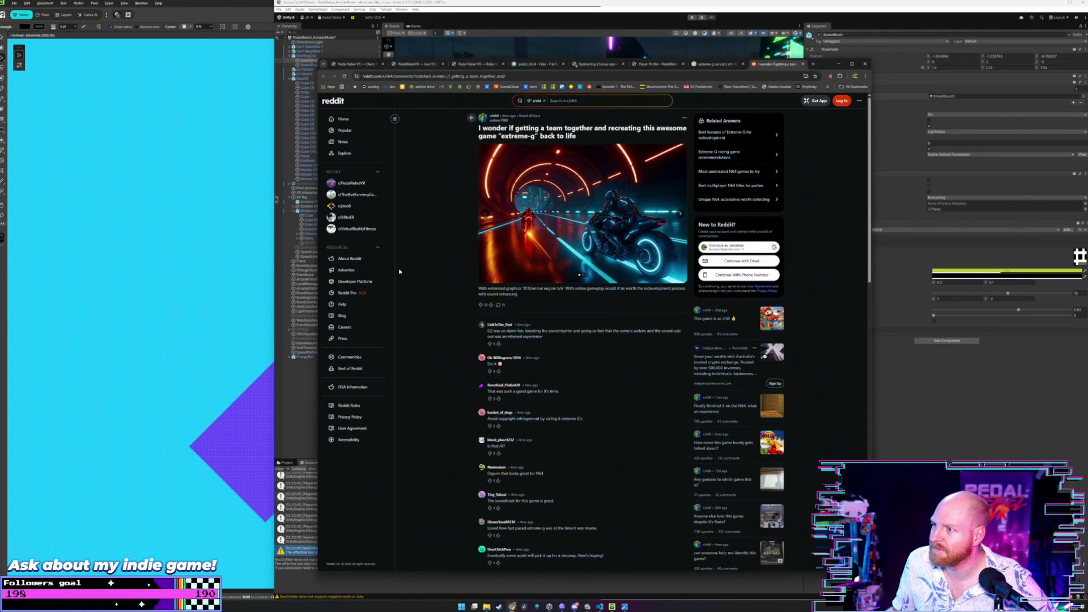
click(802, 66)
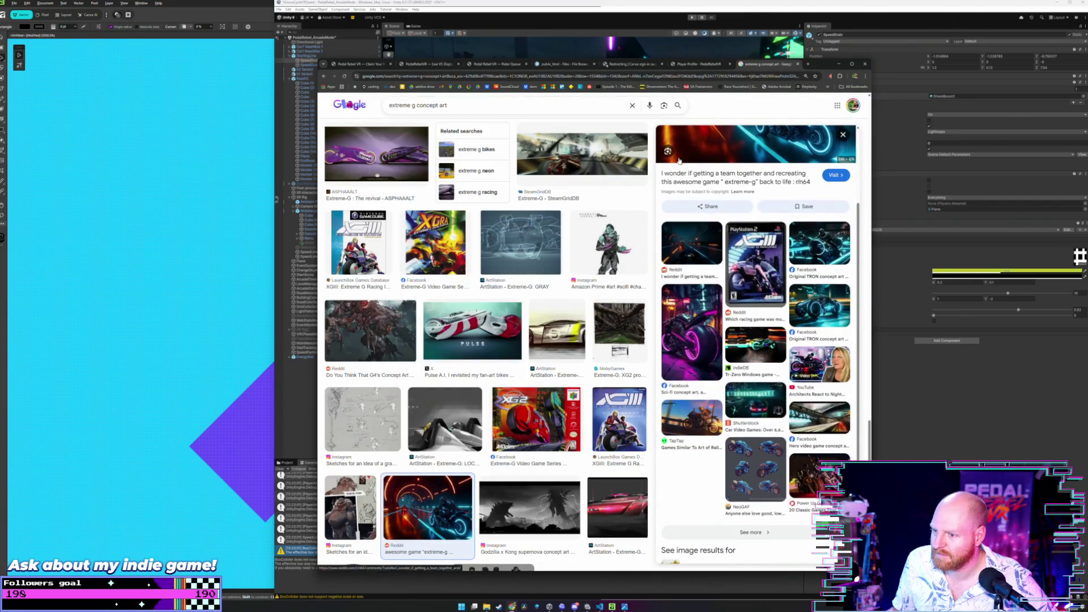
click(837, 63)
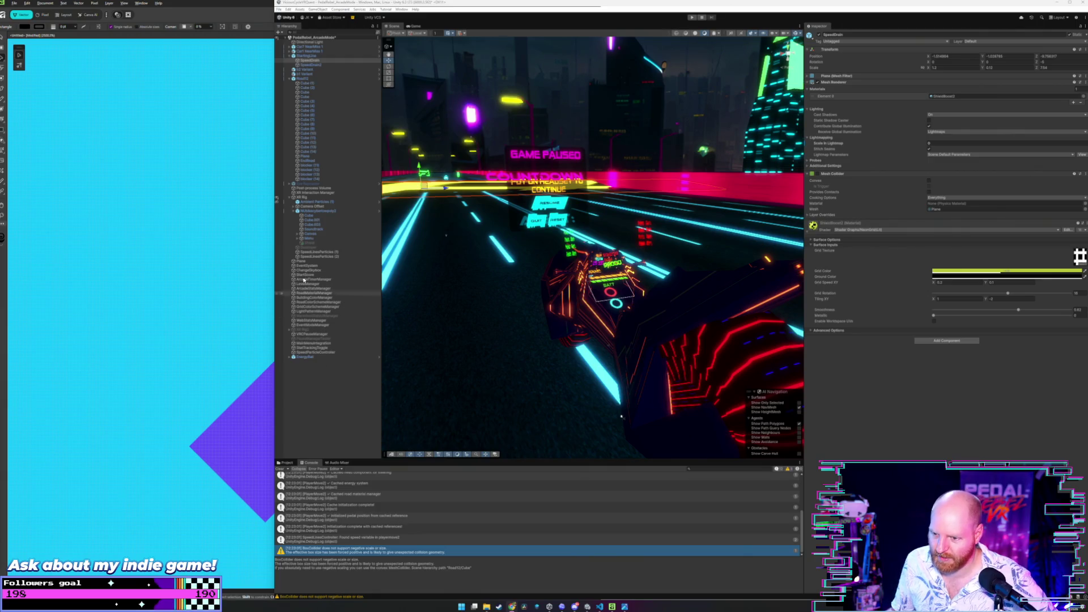
click(255, 287)
scroll(490, 287, down, 2)
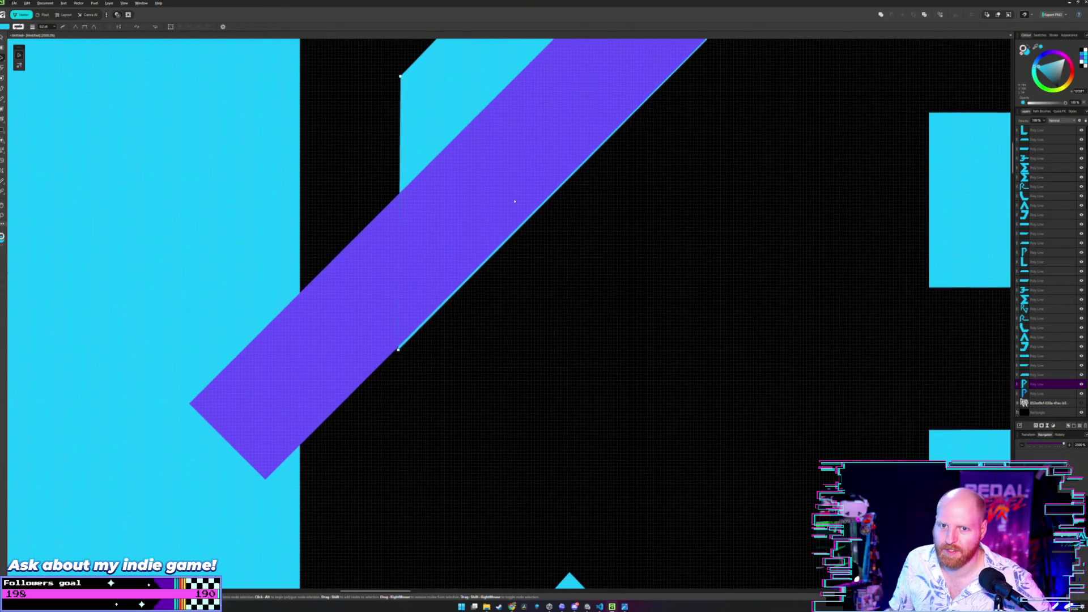
scroll(510, 239, up, 2)
scroll(530, 181, right, 1)
scroll(530, 181, right, 2)
scroll(531, 181, down, 3)
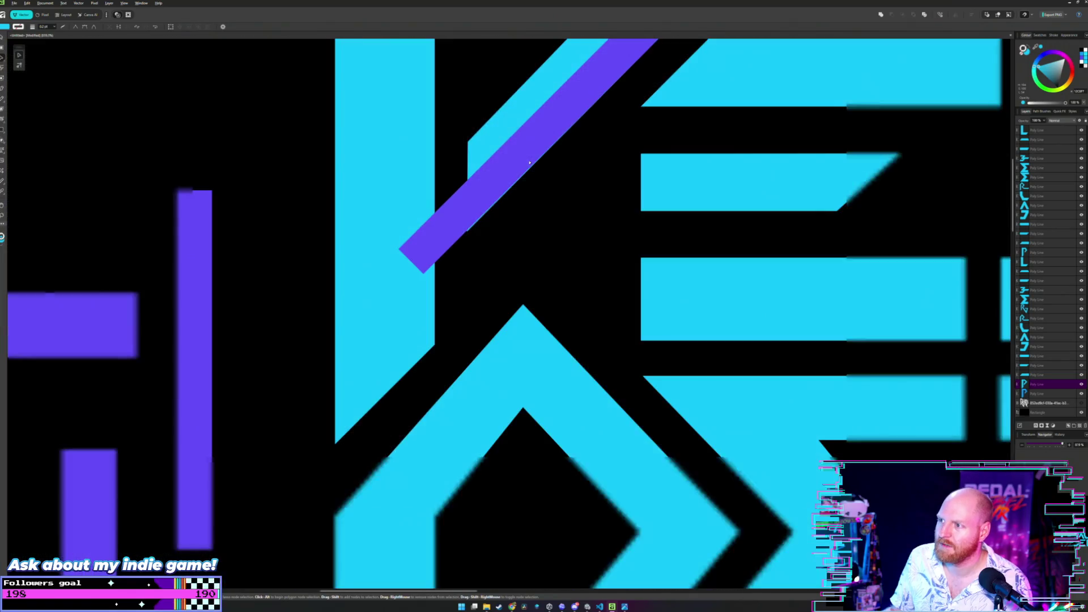
scroll(503, 296, up, 1)
scroll(502, 296, up, 2)
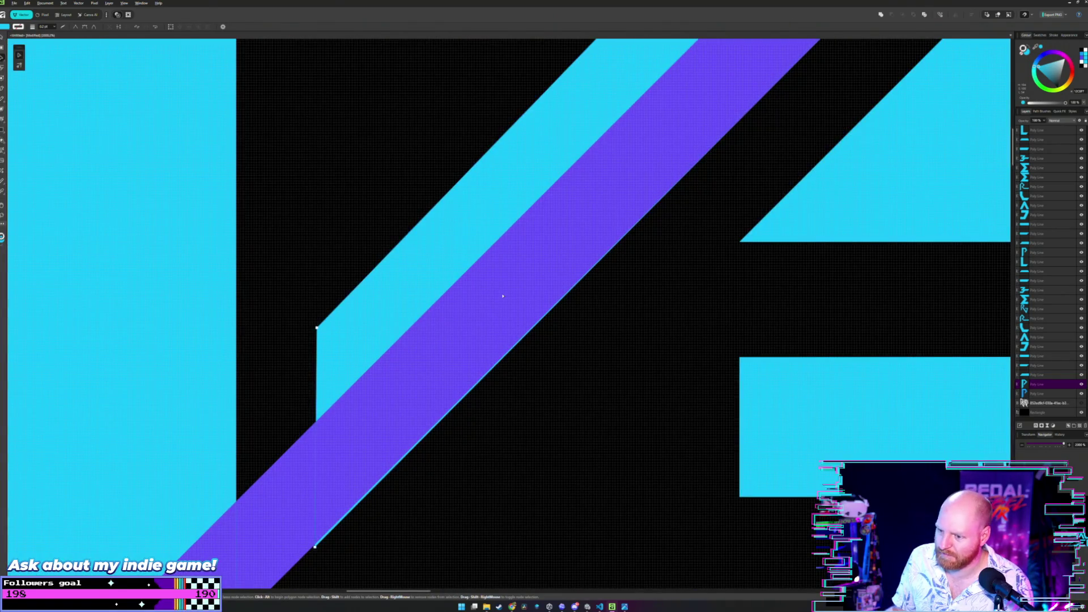
scroll(361, 448, down, 1)
scroll(360, 447, down, 1)
scroll(400, 238, up, 2)
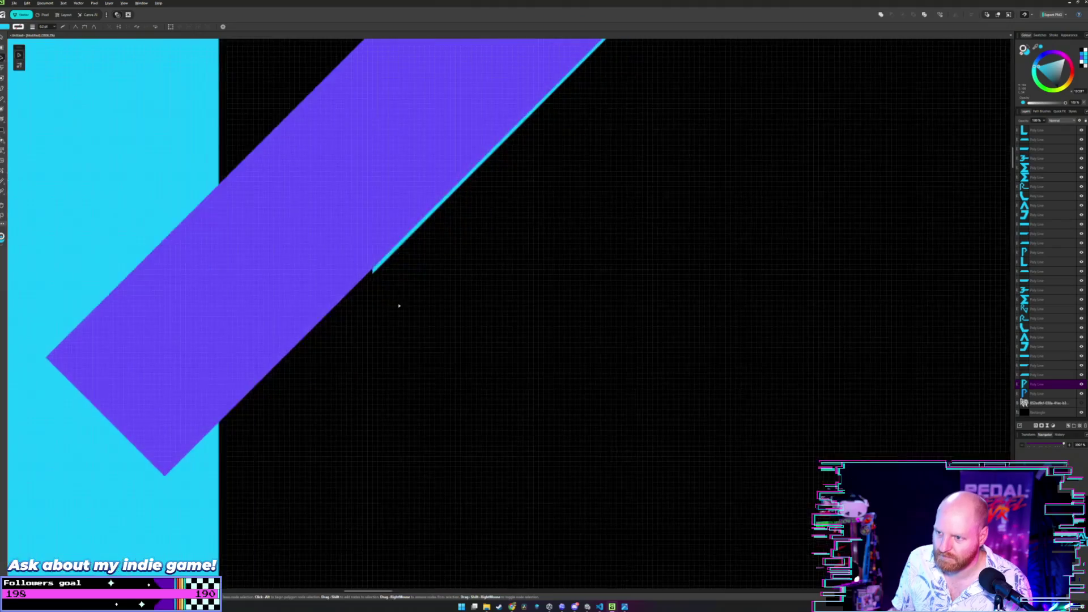
scroll(369, 275, up, 1)
- Delete the stray thin cyan Poly Line sliver beneath the purple diagonal bar's edge
click(390, 330)
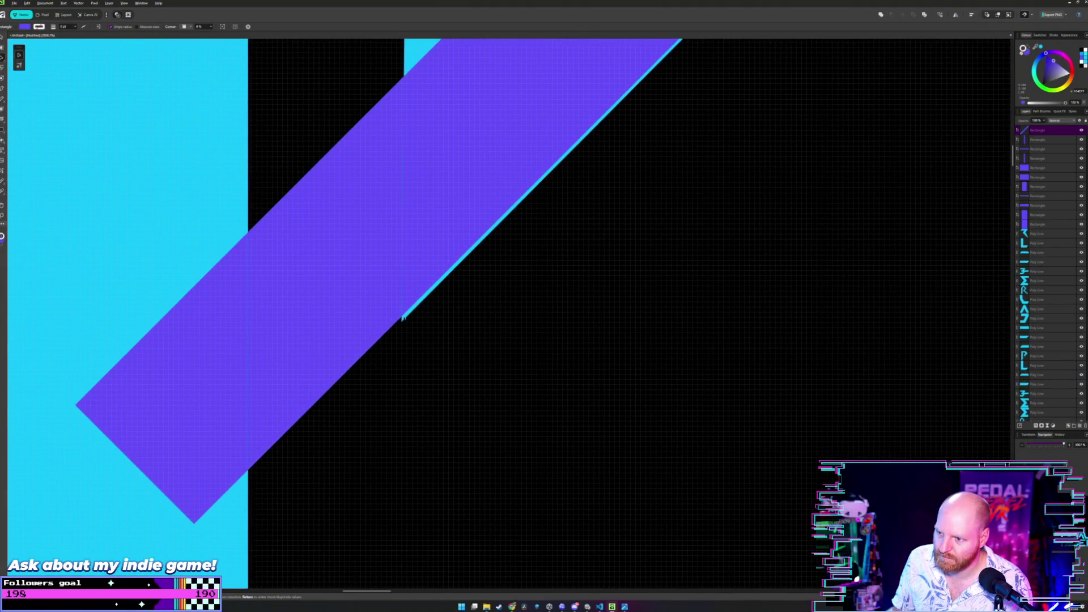
click(402, 319)
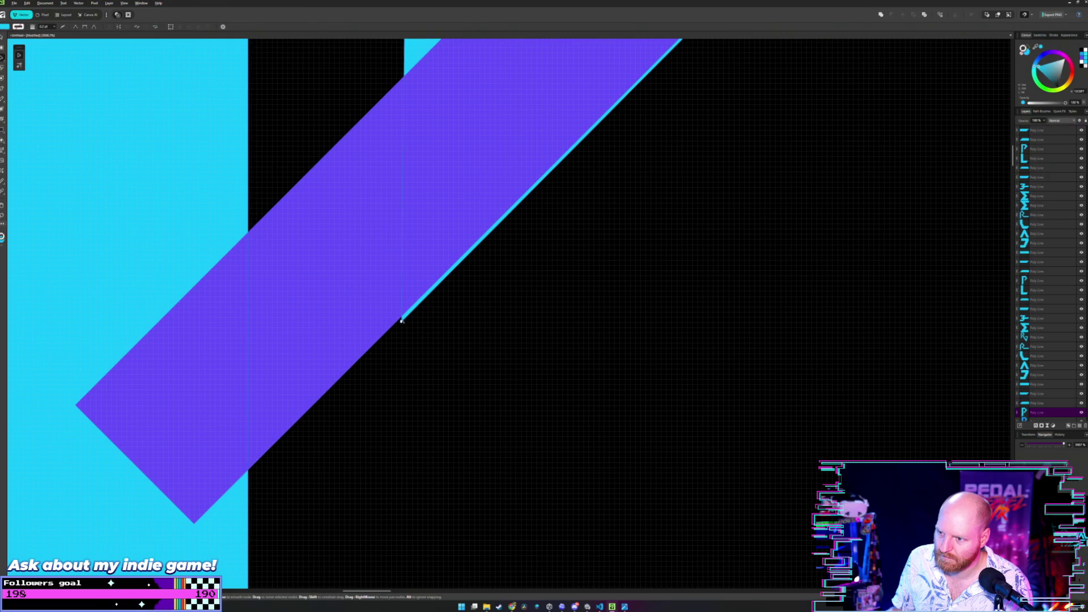
key(Delete)
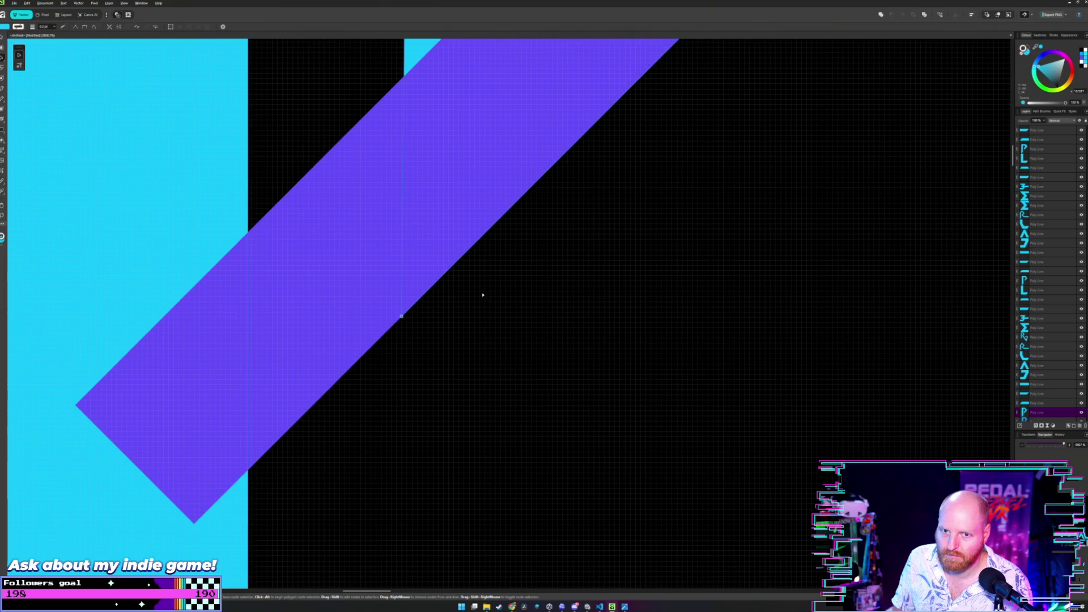
scroll(482, 288, down, 2)
scroll(482, 288, down, 2)
scroll(485, 306, down, 2)
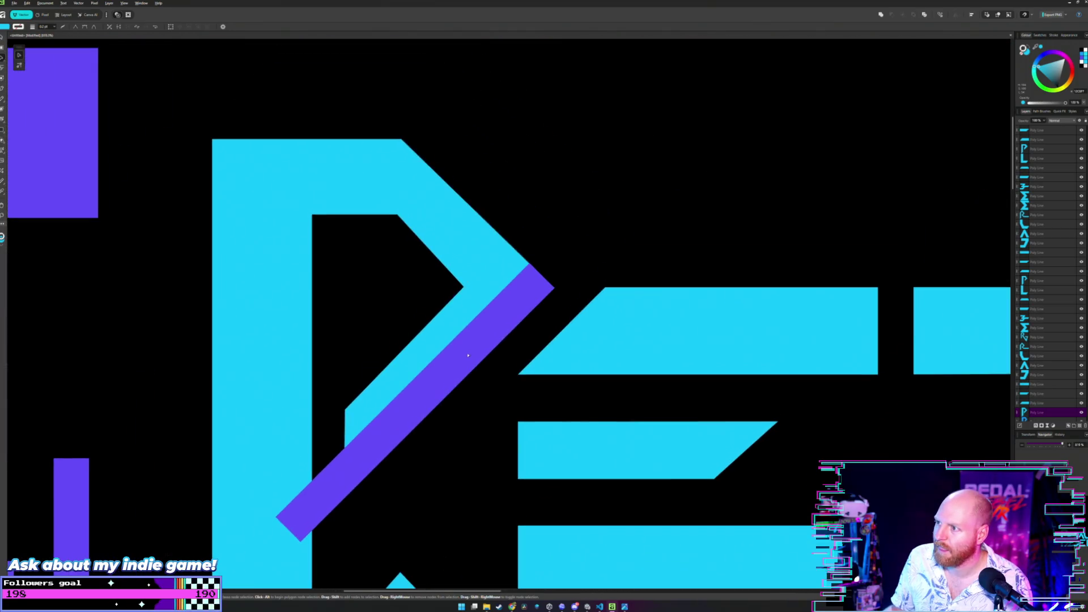
- Drag the purple bar up-left onto the P's inner diagonal edge with snapping guides
click(509, 345)
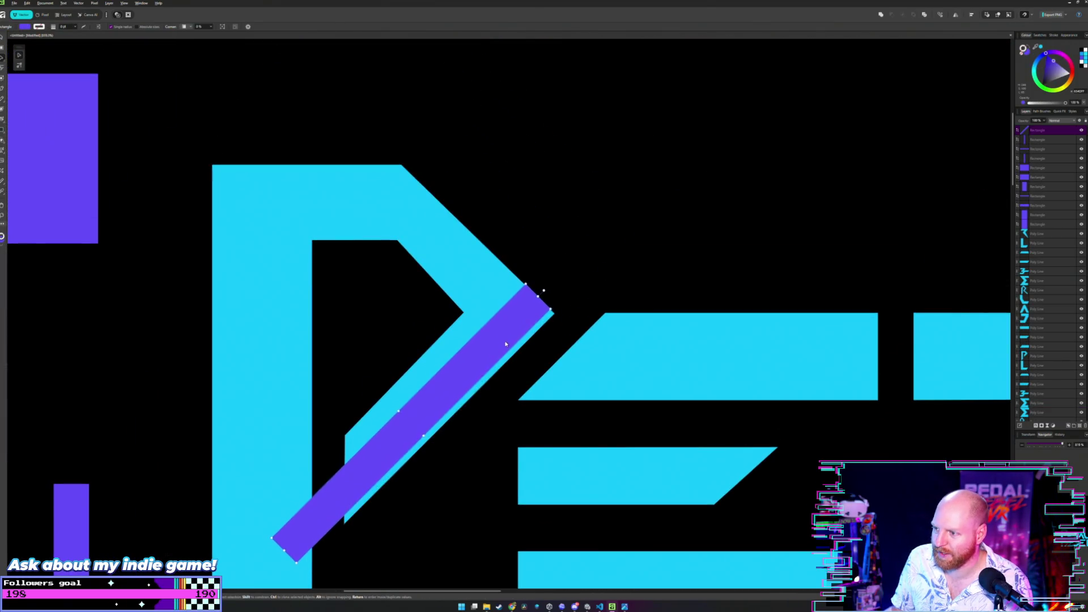
drag(510, 347, 489, 331)
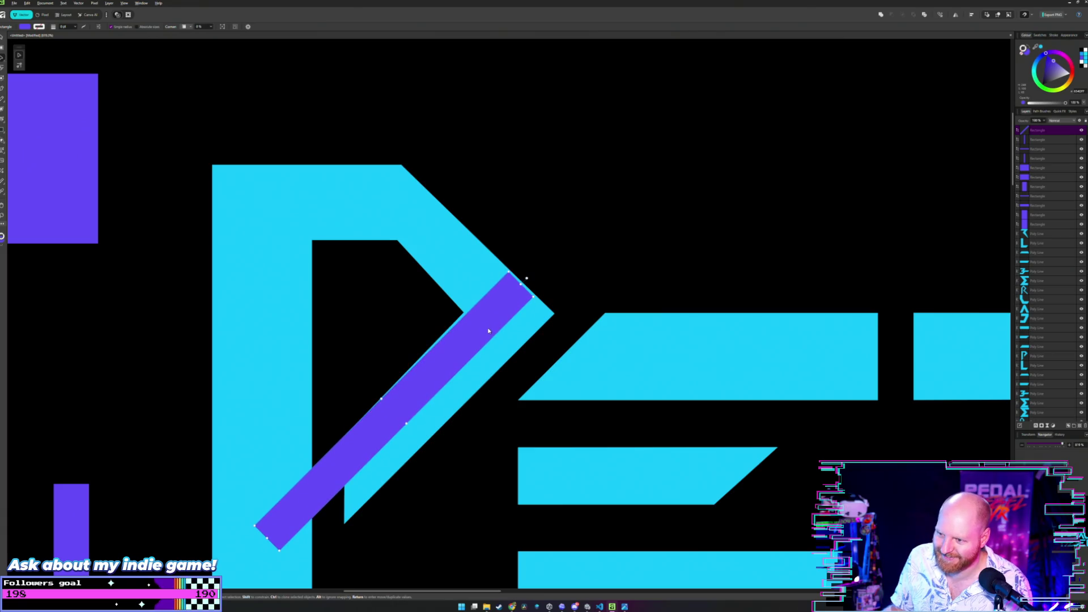
drag(486, 328, 488, 327)
scroll(470, 346, up, 1)
scroll(456, 350, up, 1)
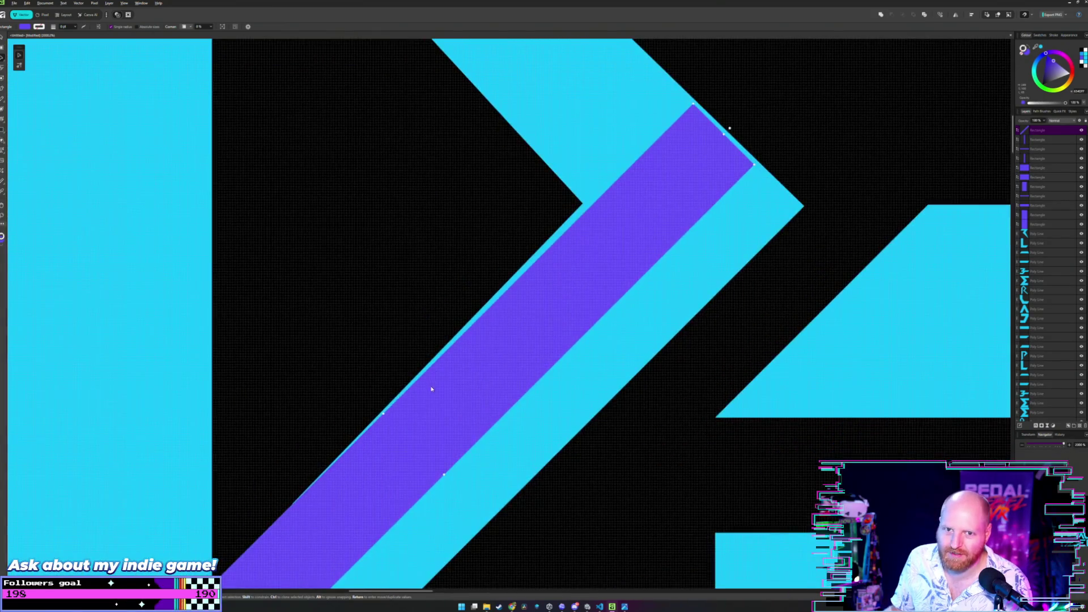
scroll(500, 294, up, 1)
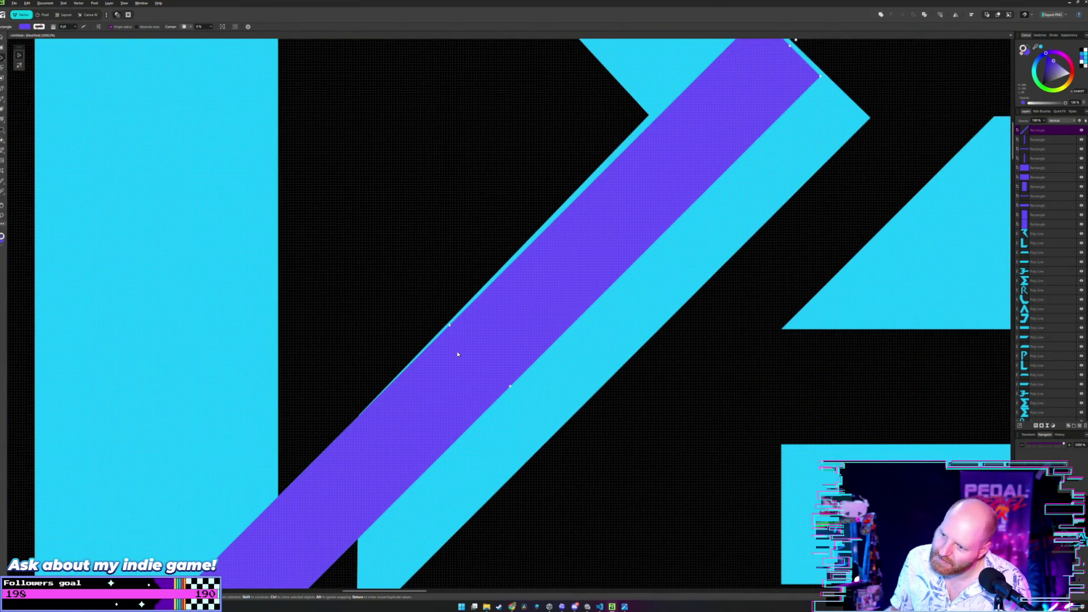